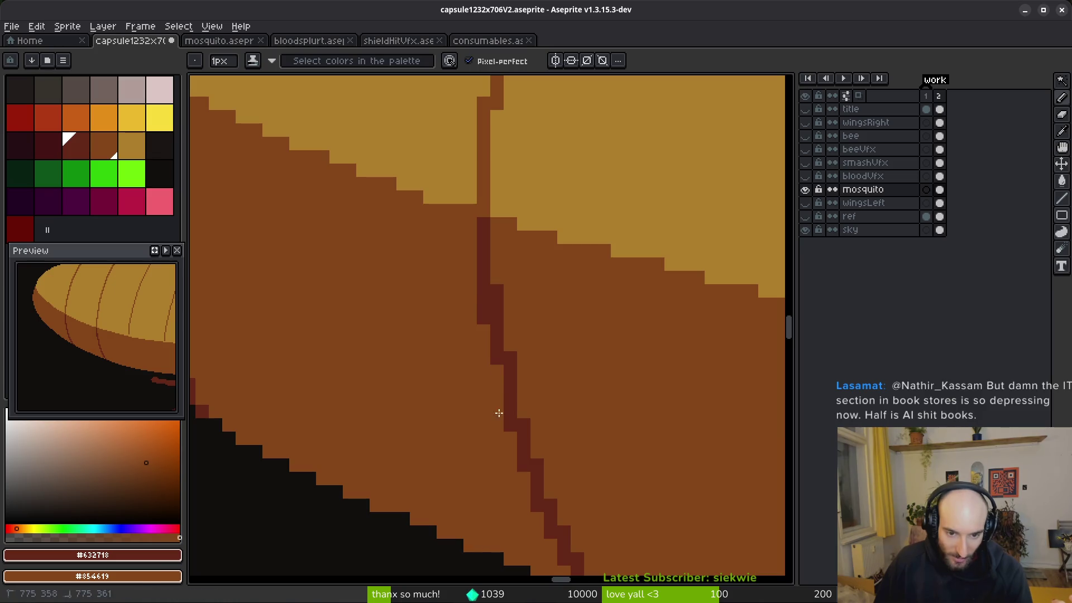
Clean a stray pixel off the mosquito's abdomen and lengthen a segment stripe.
scroll(558, 319, "down", 4)
scroll(558, 318, "up", 4)
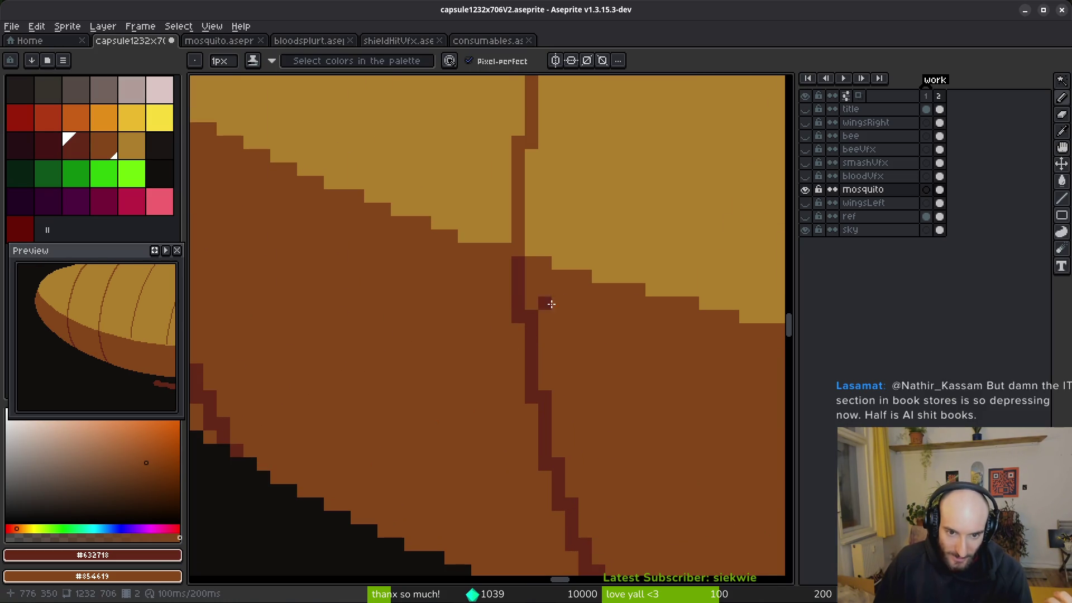
scroll(536, 305, "down", 8)
scroll(567, 358, "up", 4)
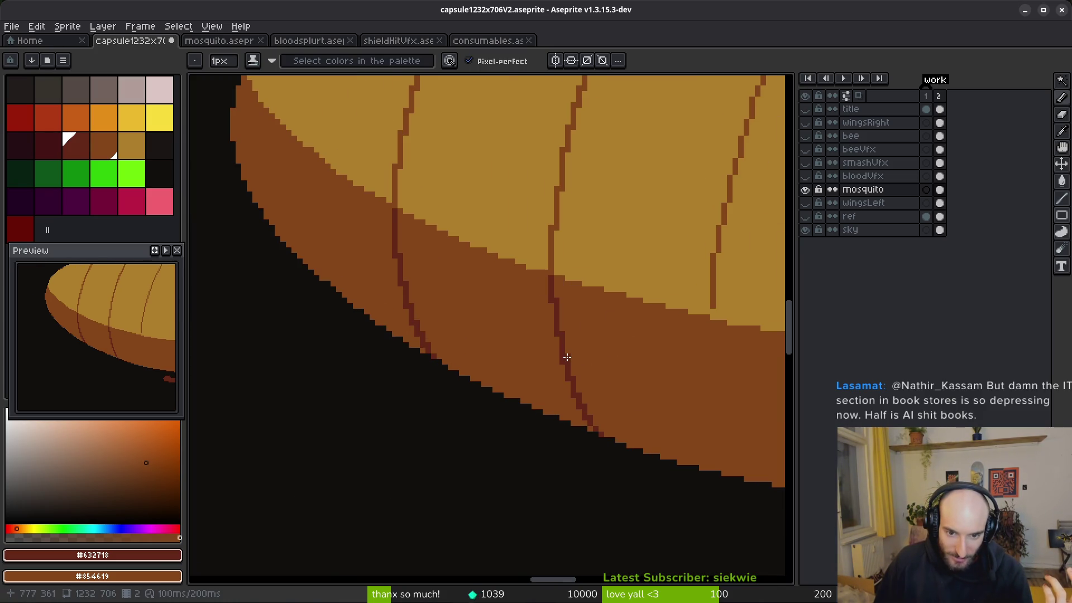
left_click(566, 359)
left_click(561, 360)
scroll(628, 335, "down", 3)
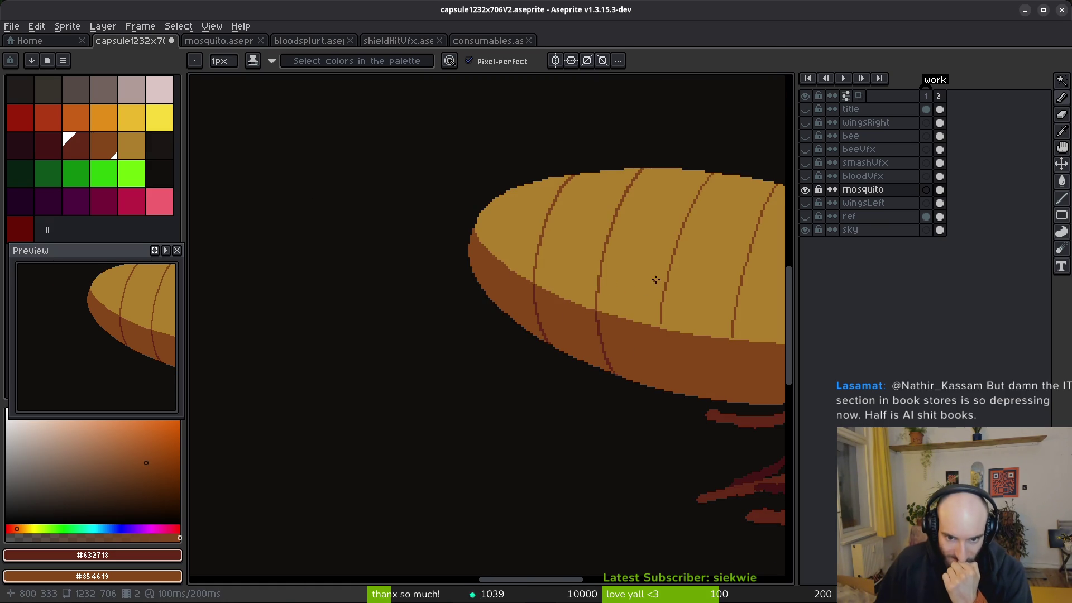
left_click_drag(654, 281, 629, 284)
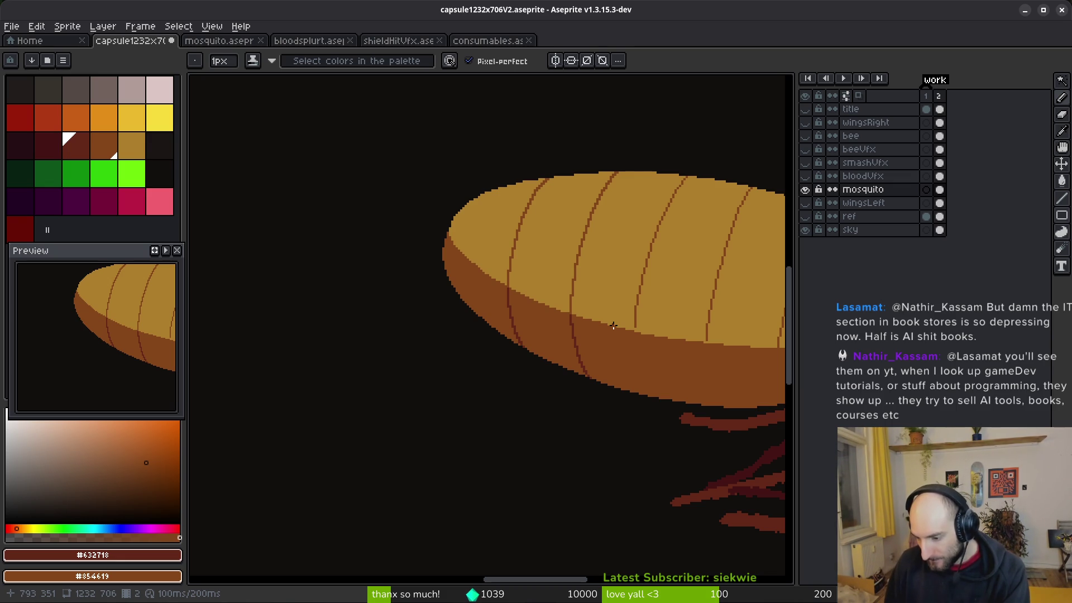
left_click_drag(645, 295, 582, 292)
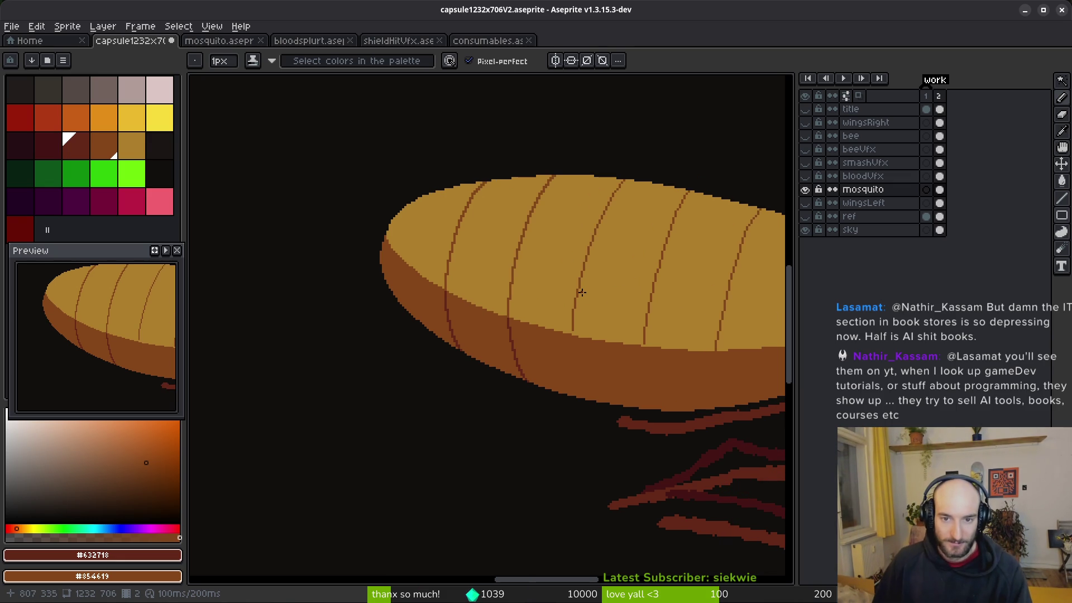
scroll(592, 282, "right", 2)
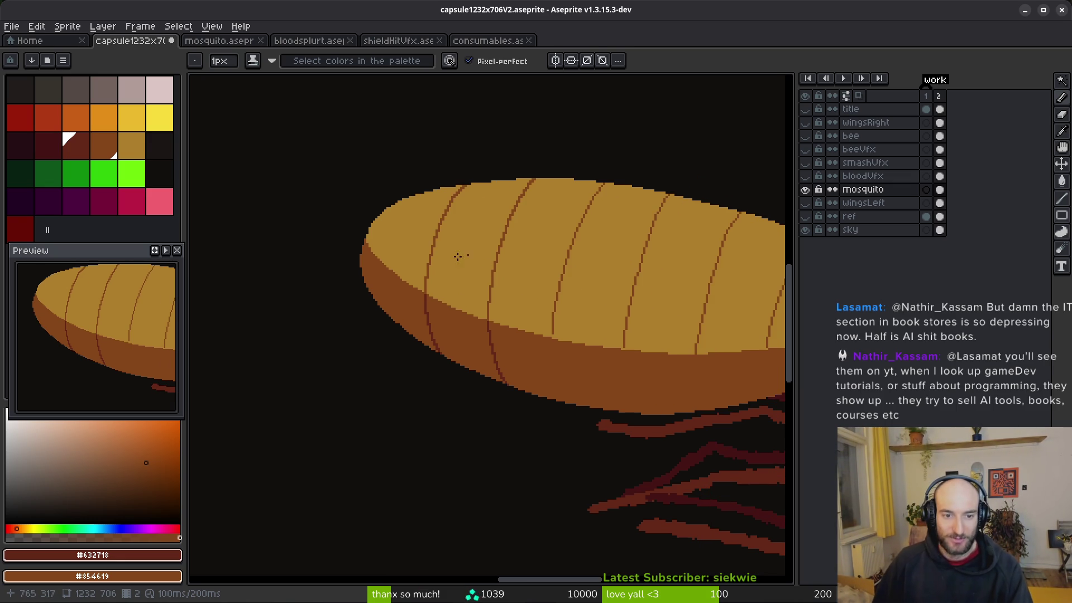
scroll(405, 247, "up", 4)
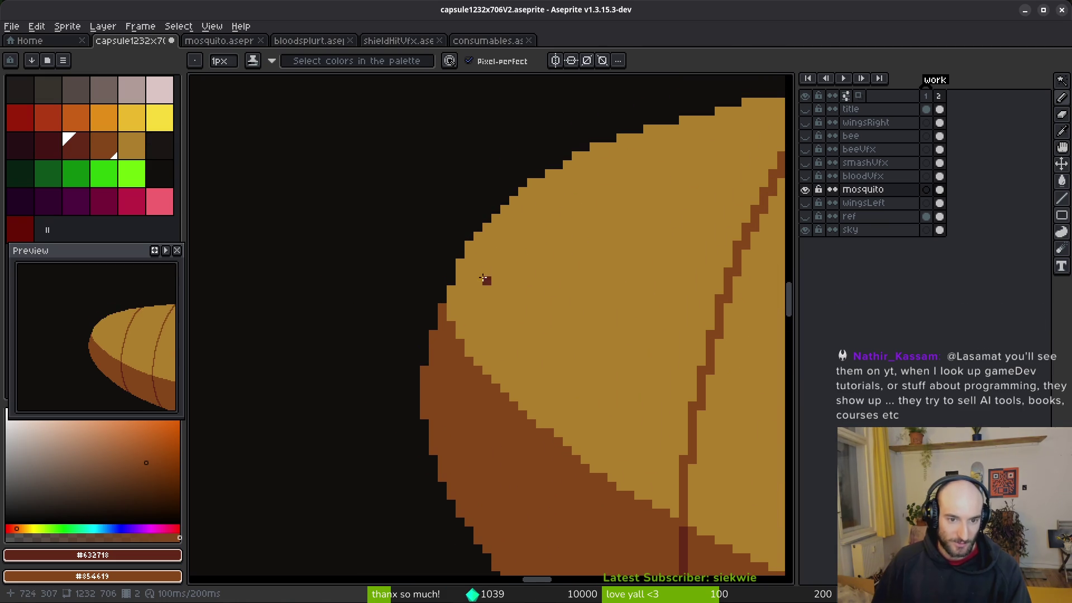
Switch to the eraser and save capsule1232x706V2.aseprite.
key("e")
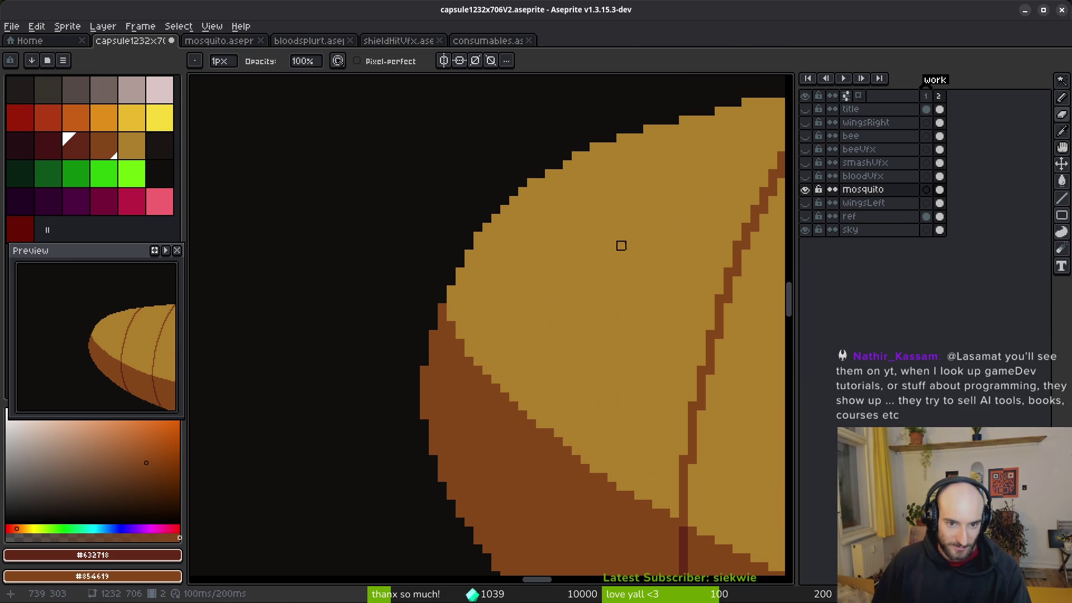
scroll(621, 236, "down", 5)
key("ctrl+s")
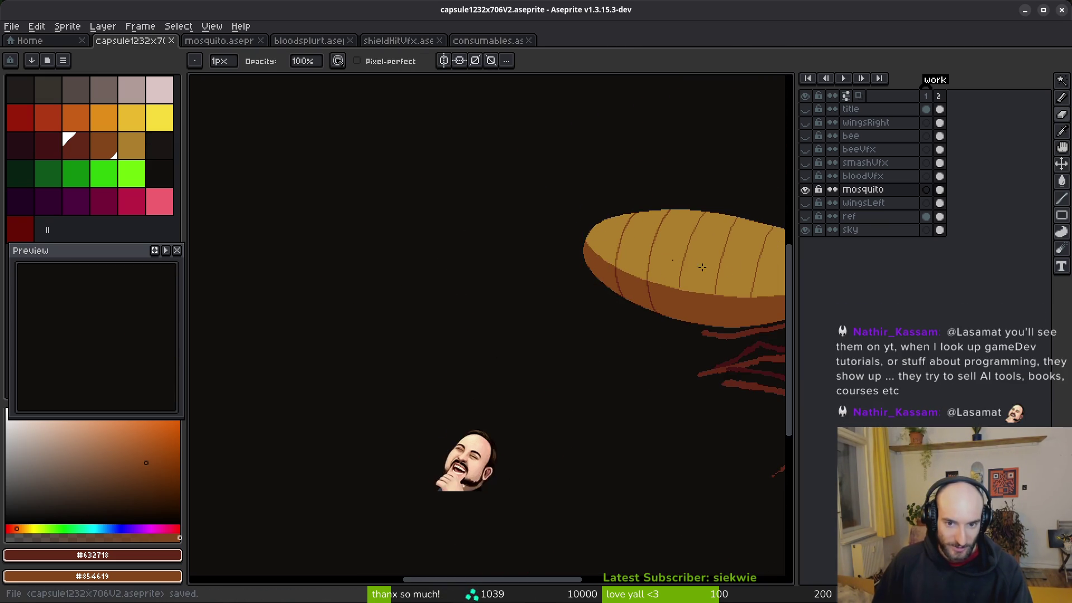
scroll(685, 273, "up", 5)
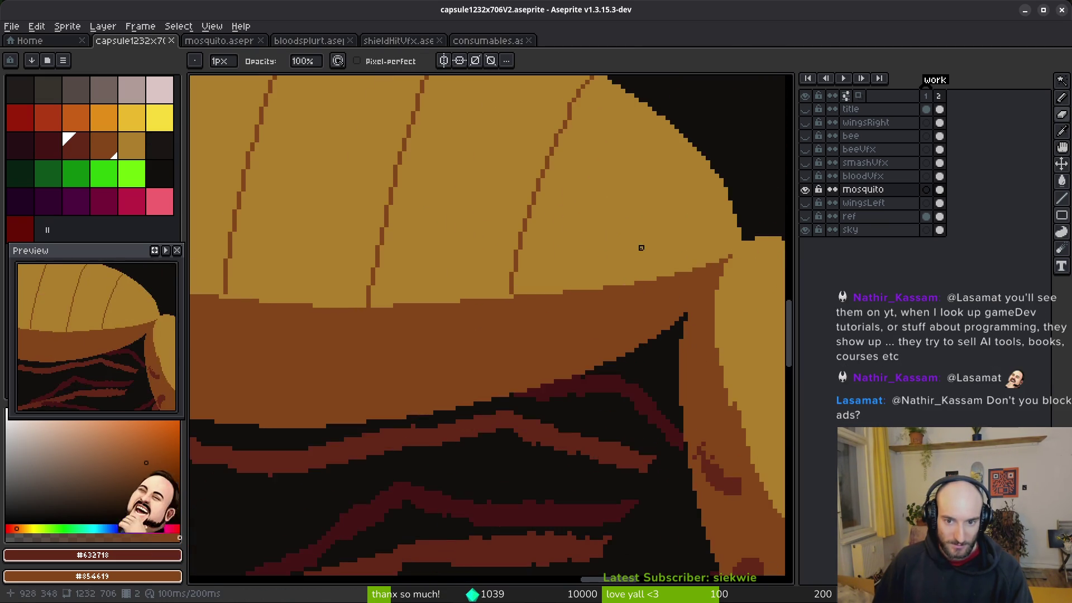
scroll(717, 313, "down", 5)
scroll(524, 265, "up", 5)
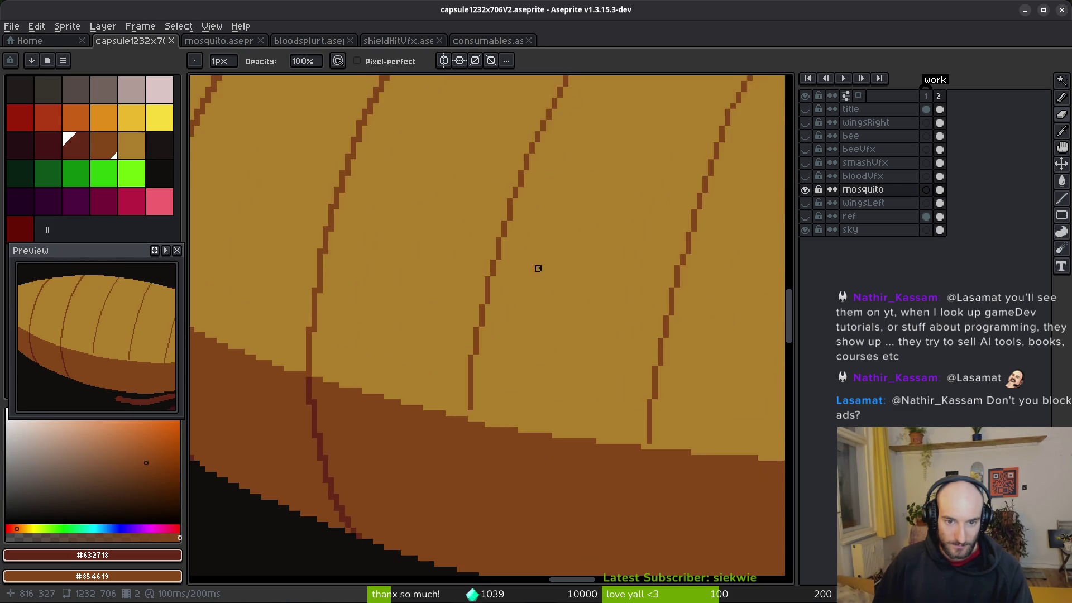
Sample the capsule's dark brown as primary colour and tan as secondary colour.
left_click(544, 241, "alt")
right_click(560, 249, "alt")
scroll(599, 195, "up", 2)
scroll(596, 194, "up", 1)
Extend the rib line up to the capsule top and down, thickening its middle stretch.
left_click_drag(597, 183, 581, 200)
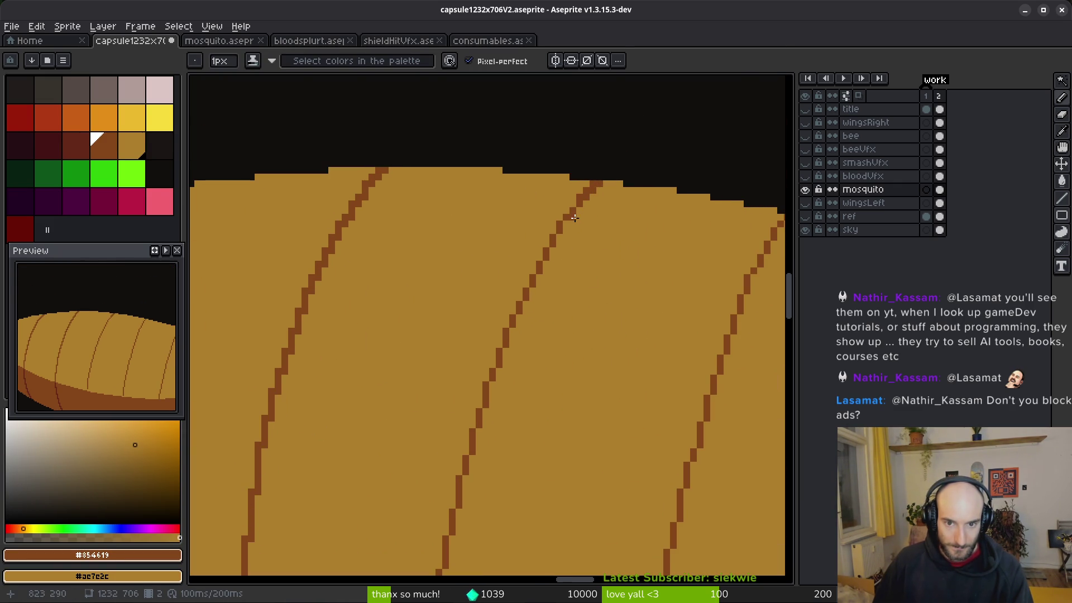
left_click_drag(569, 218, 546, 265)
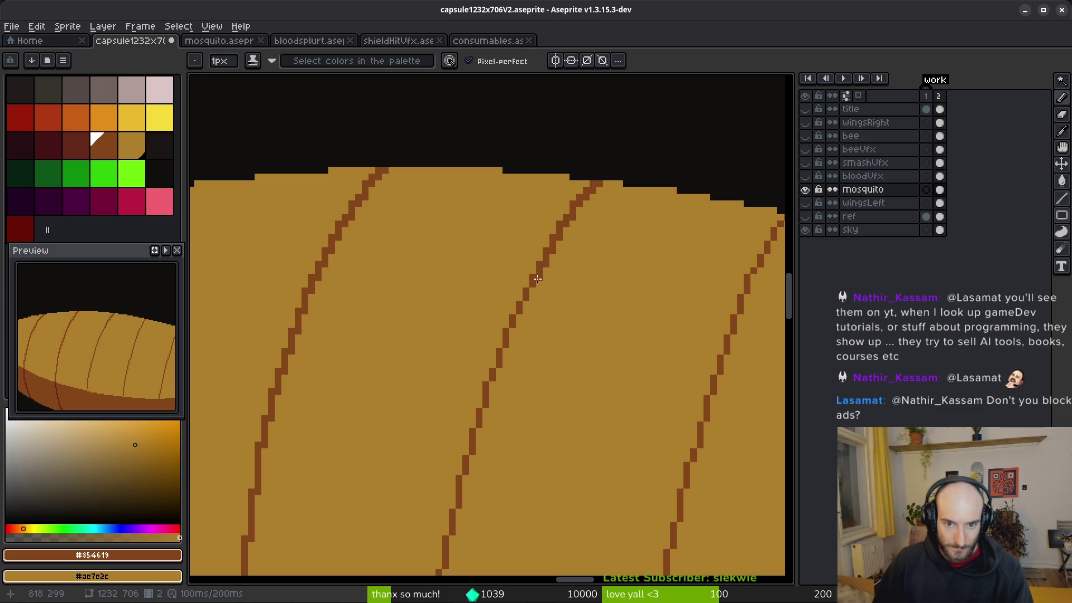
left_click_drag(519, 316, 510, 333)
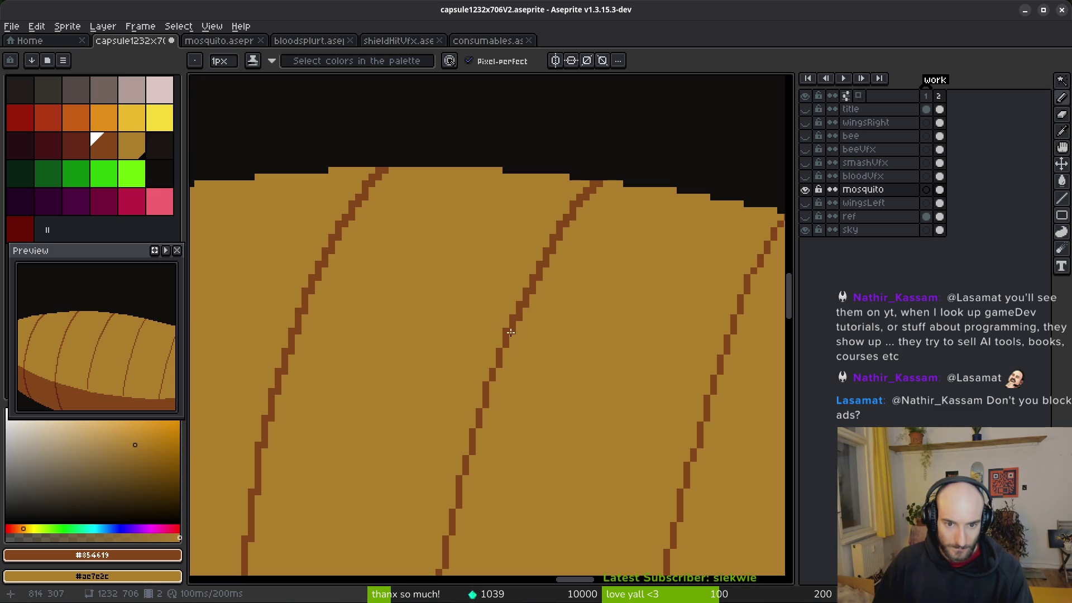
left_click(492, 386)
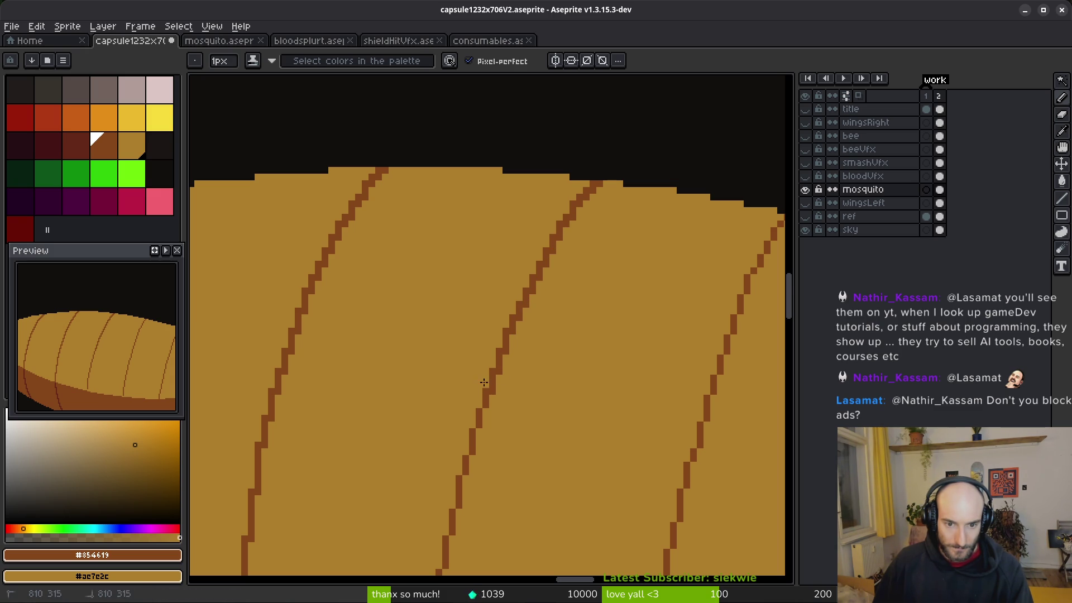
scroll(640, 275, "up", 3)
Fill the gaps in the rib's stair-step and extend it one pixel toward the body.
left_click(548, 243)
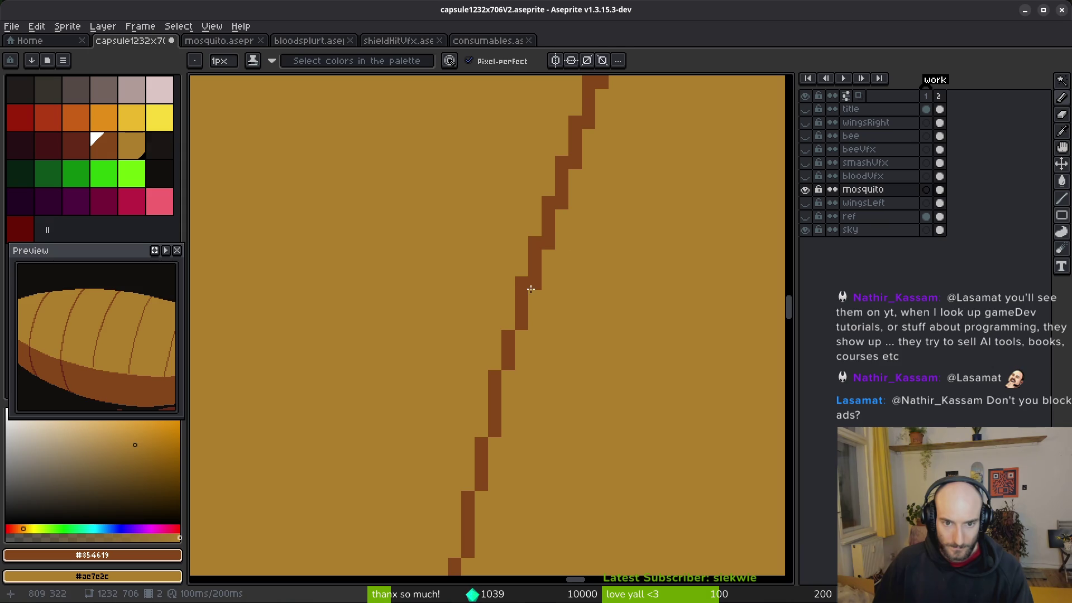
scroll(597, 346, "down", 3)
left_click(564, 259)
left_click(540, 380)
scroll(566, 394, "down", 3)
left_click(475, 343)
scroll(530, 301, "down", 5)
scroll(549, 272, "up", 3)
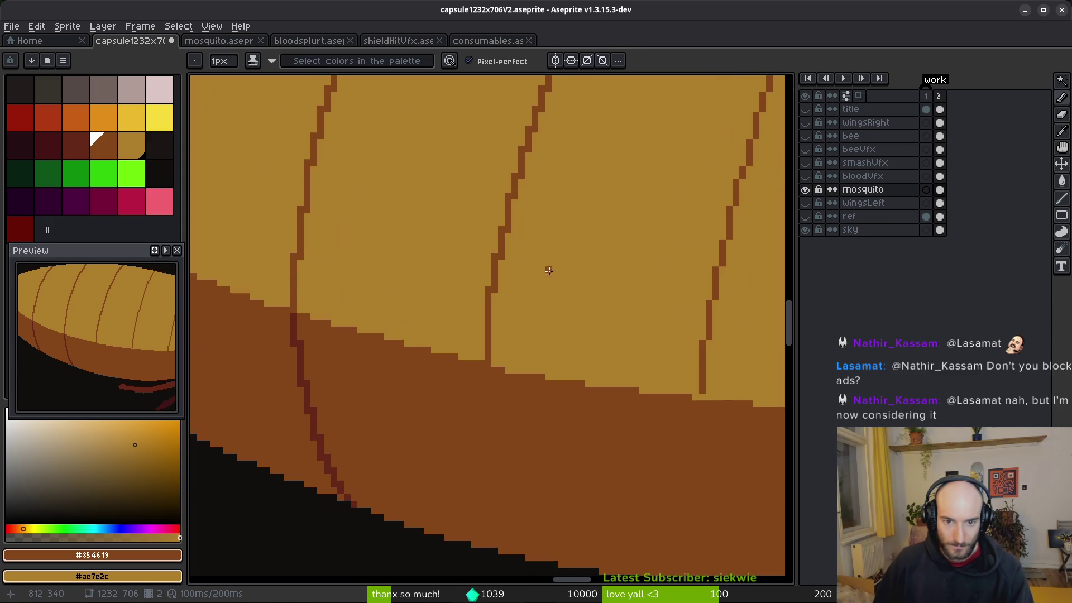
scroll(499, 300, "up", 2)
Turn stray rib pixels back to tan and darken one to reshape the step.
right_click(530, 161)
left_click(531, 132)
right_click(515, 114)
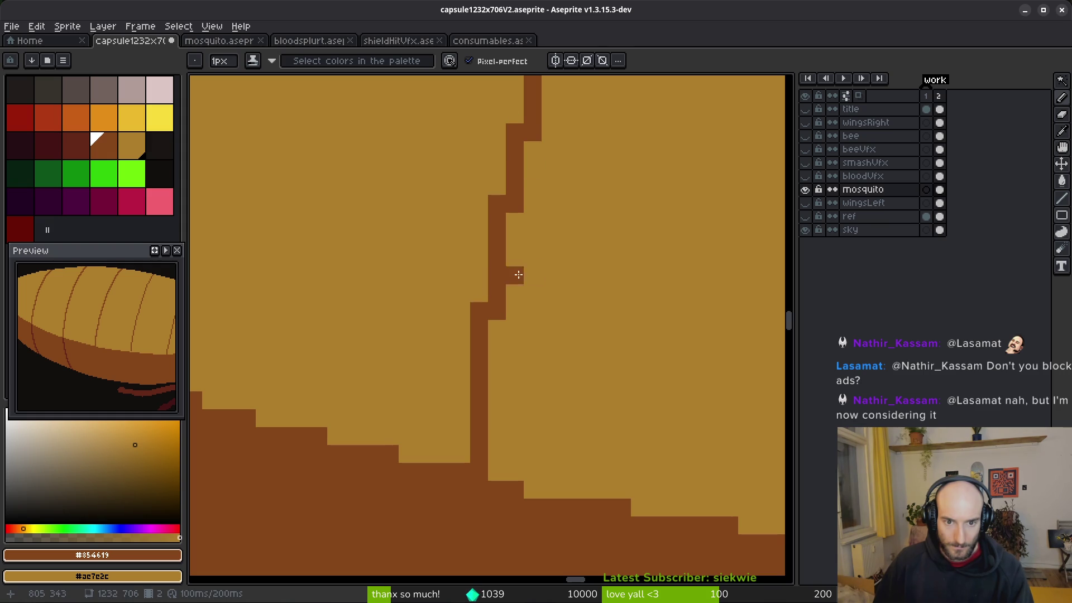
scroll(501, 282, "down", 3)
scroll(593, 234, "up", 3)
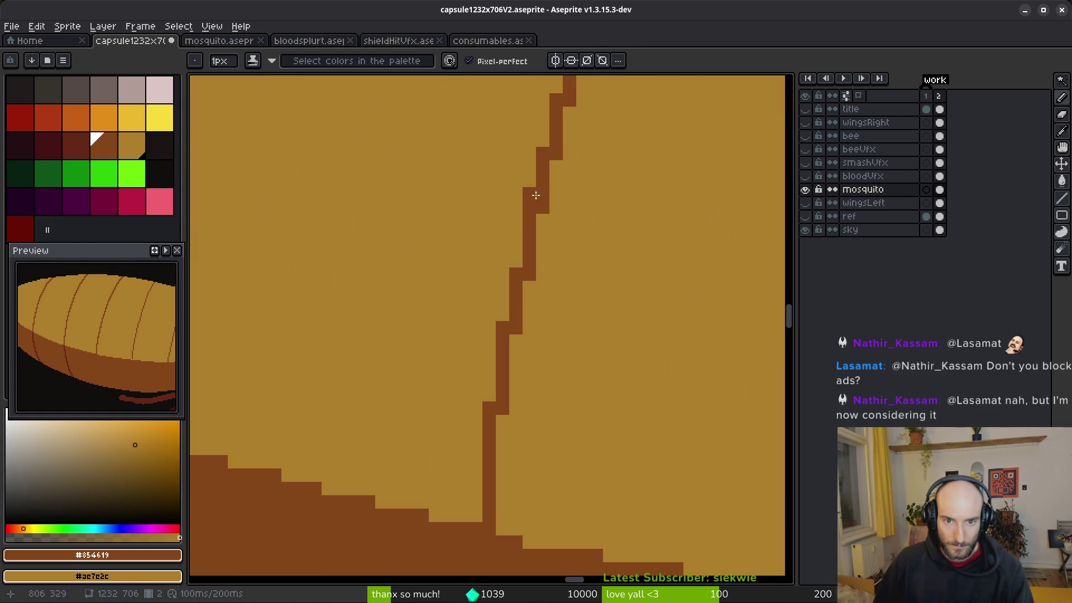
scroll(627, 258, "down", 3)
scroll(591, 267, "up", 3)
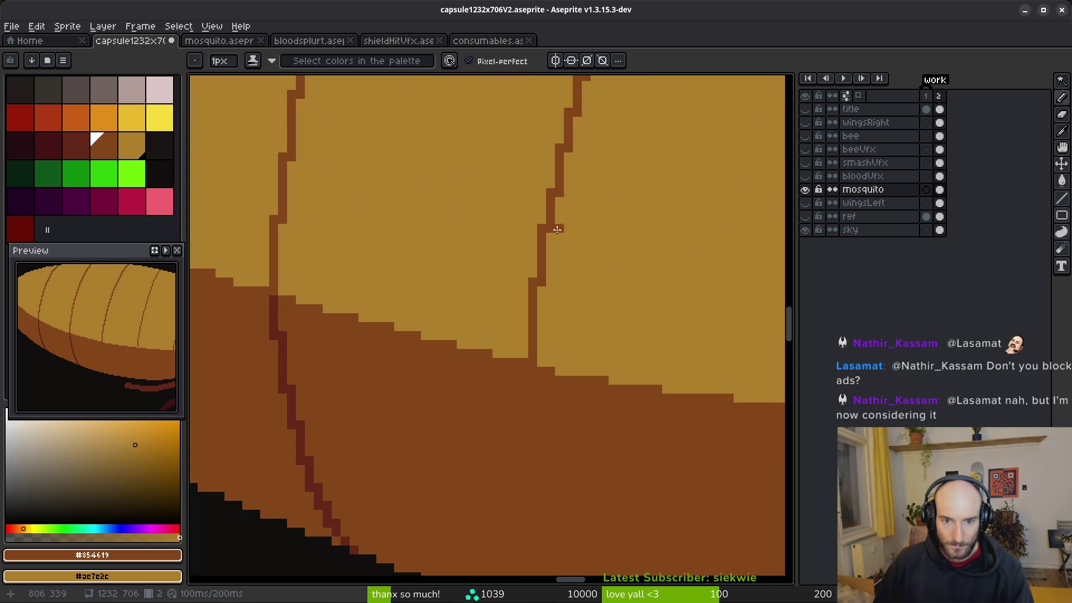
Thicken the rib outline down toward the body, undoing a stray dark pixel.
mouse_move(559, 196)
left_mouse_down()
mouse_move(540, 359)
mouse_move(550, 191)
left_mouse_up()
scroll(581, 192, "down", 3)
scroll(641, 200, "up", 3)
scroll(641, 200, "up", 2)
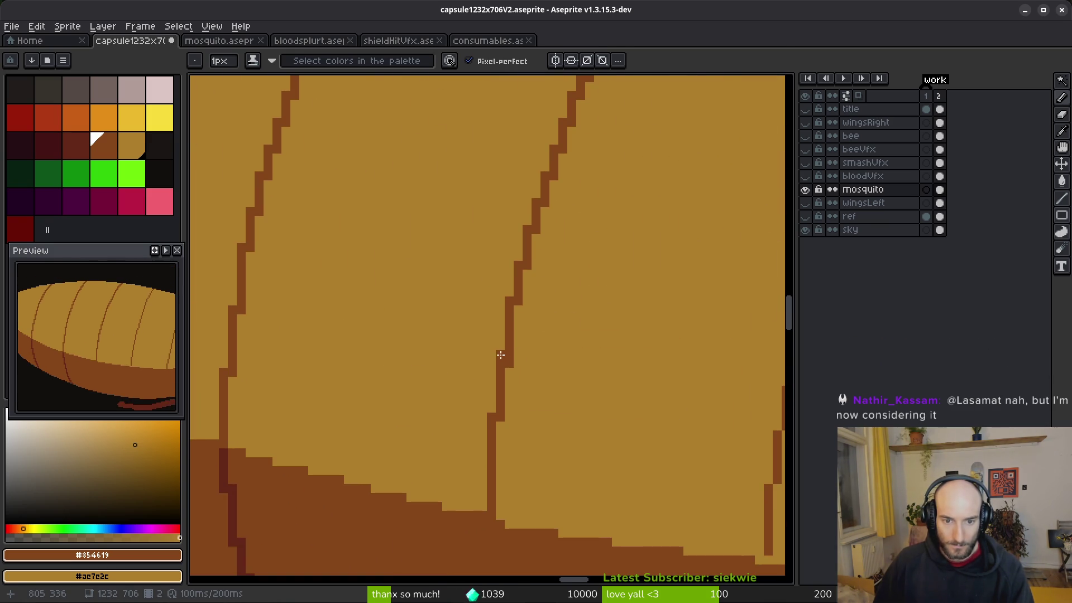
left_click(517, 307)
key("ctrl+z")
scroll(594, 240, "down", 2)
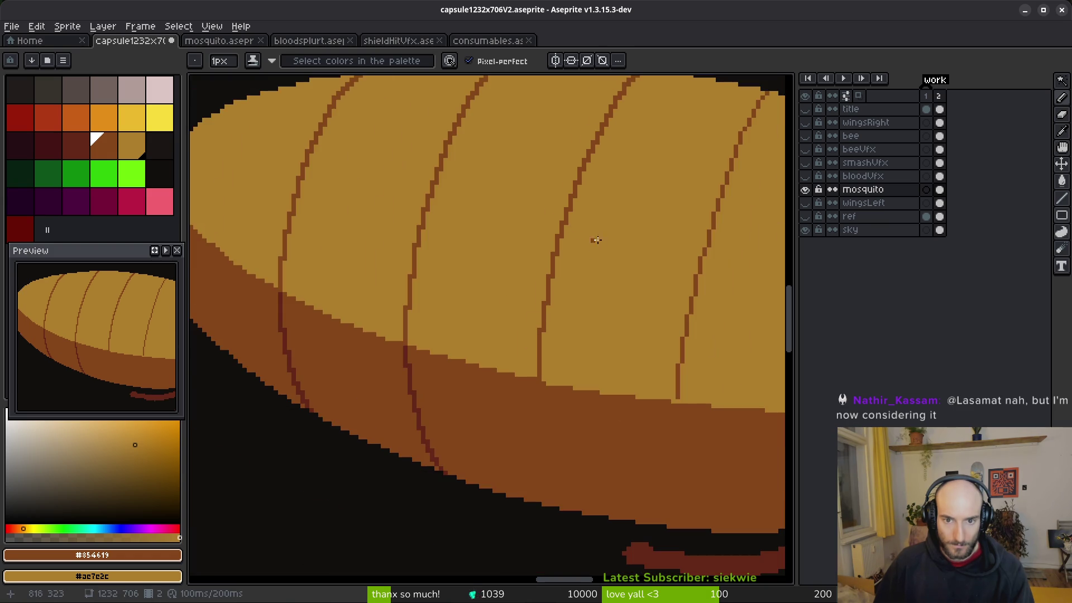
scroll(611, 229, "down", 2)
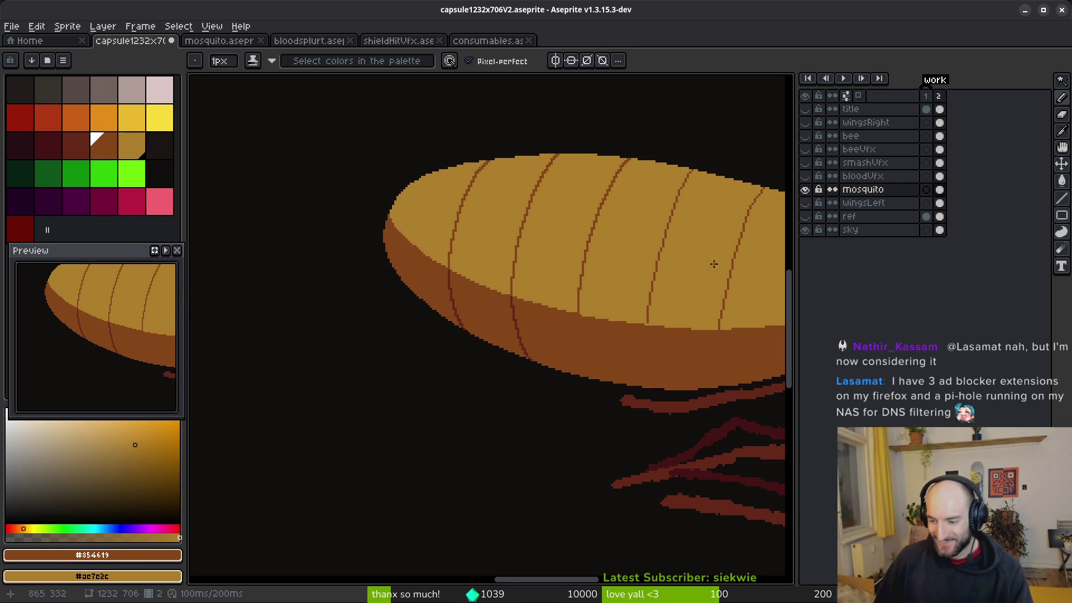
Zoom out over the abdomen and choose dark red, palette colour 14, as the drawing colour.
scroll(599, 301, "up", 3)
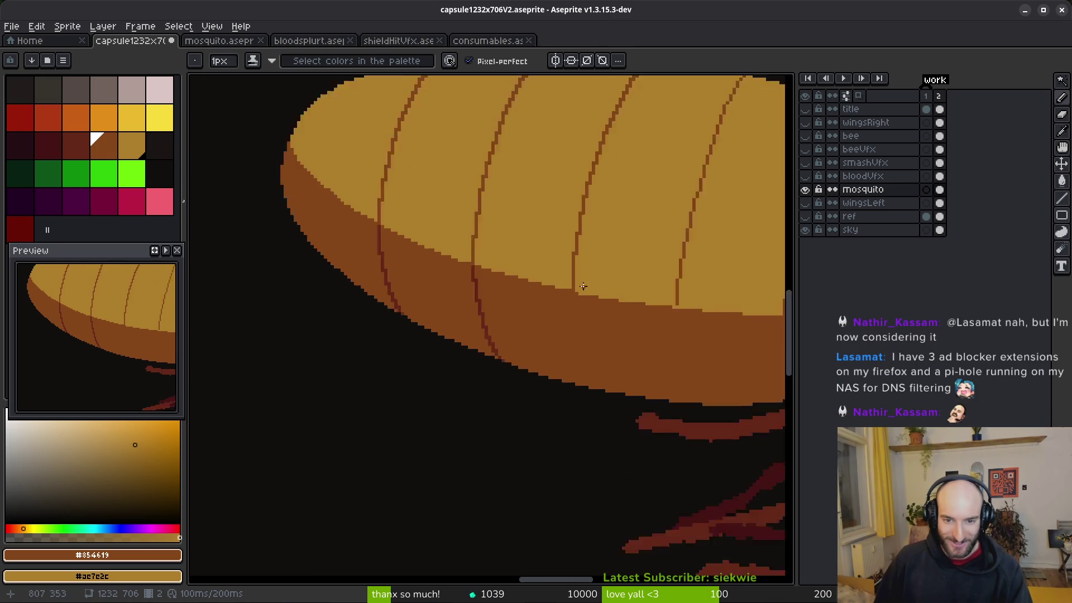
scroll(580, 290, "up", 2)
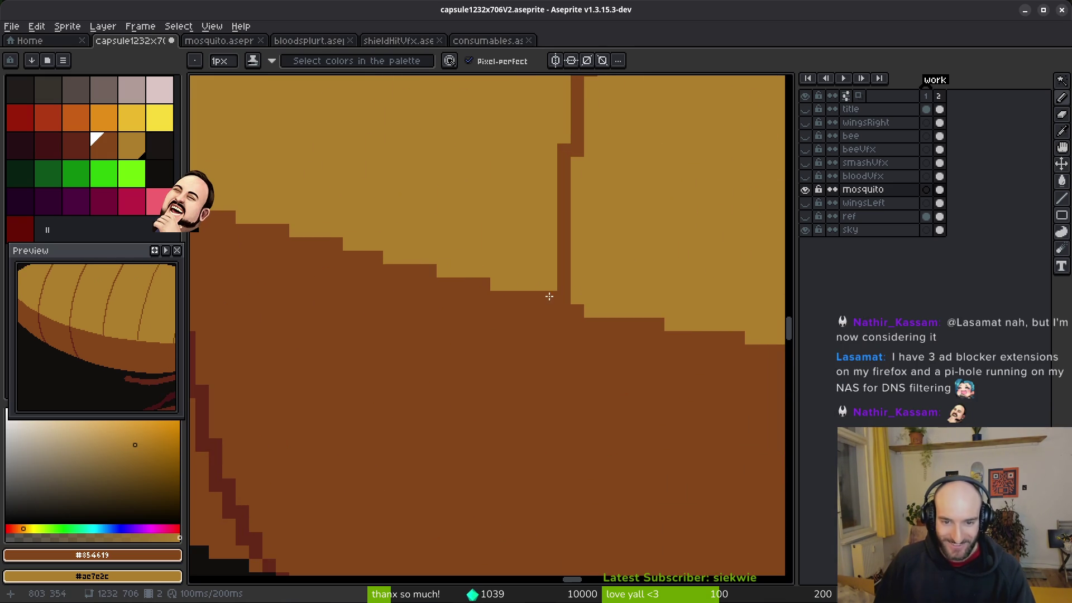
scroll(660, 277, "down", 2)
scroll(661, 278, "right", 1)
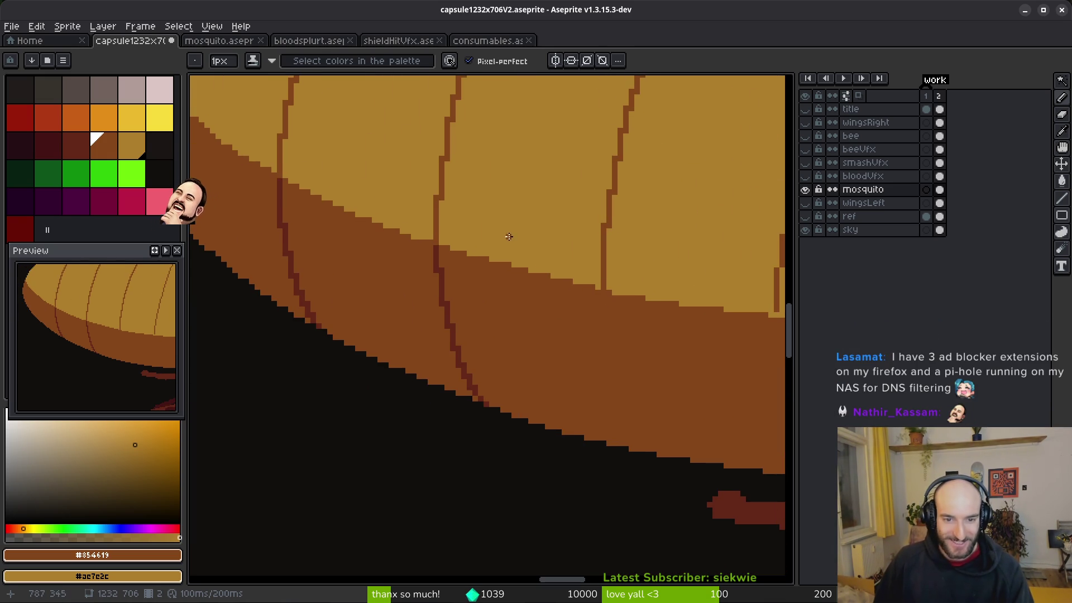
left_click(78, 151)
scroll(658, 295, "up", 2)
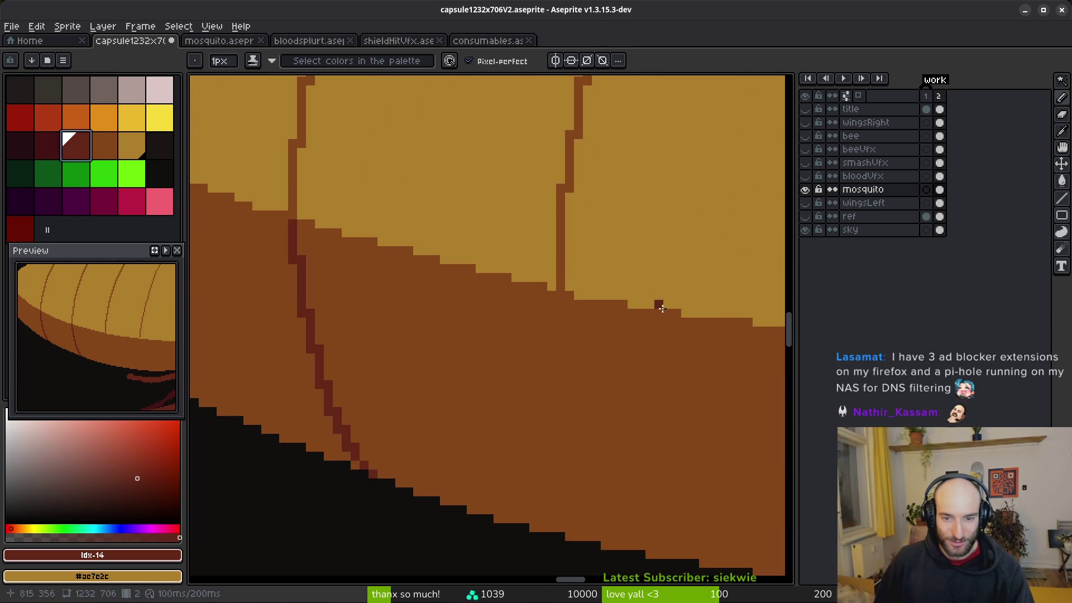
Draw a dark red rib through the shadow band to the body's lower edge, then pick #854619.
left_click(510, 269)
mouse_move(506, 242)
left_mouse_down()
mouse_move(516, 326)
mouse_move(530, 332)
mouse_move(560, 469)
left_mouse_up()
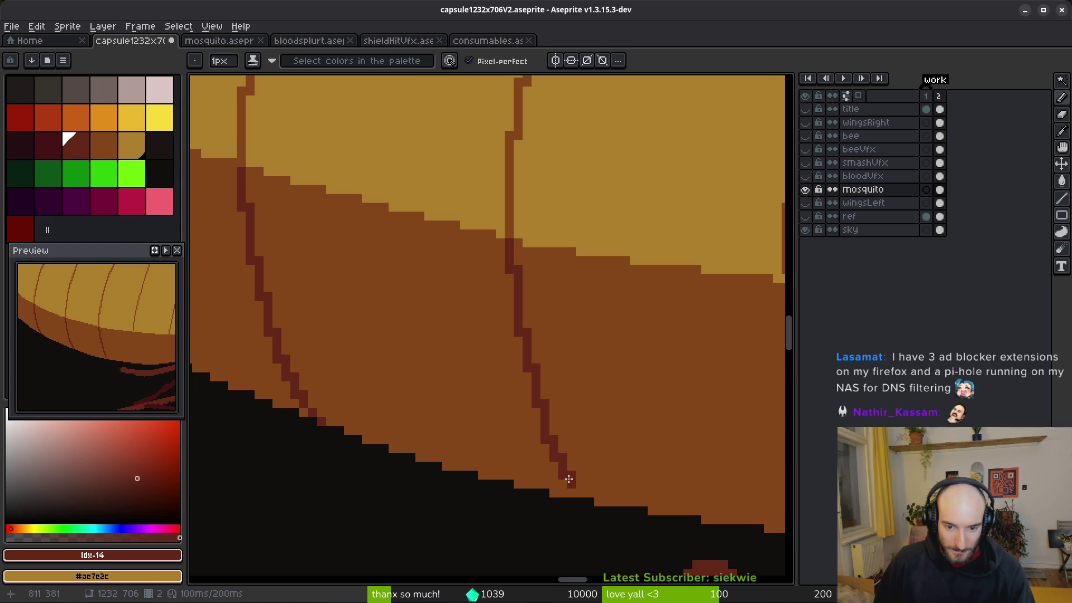
scroll(597, 473, "down", 3)
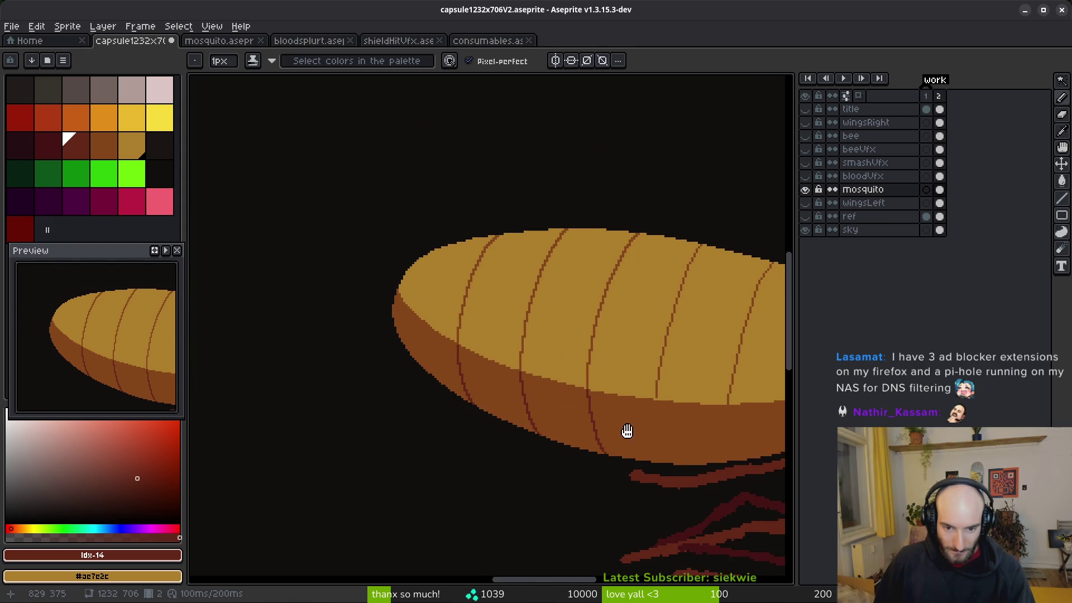
scroll(643, 434, "down", 2)
scroll(659, 415, "up", 2)
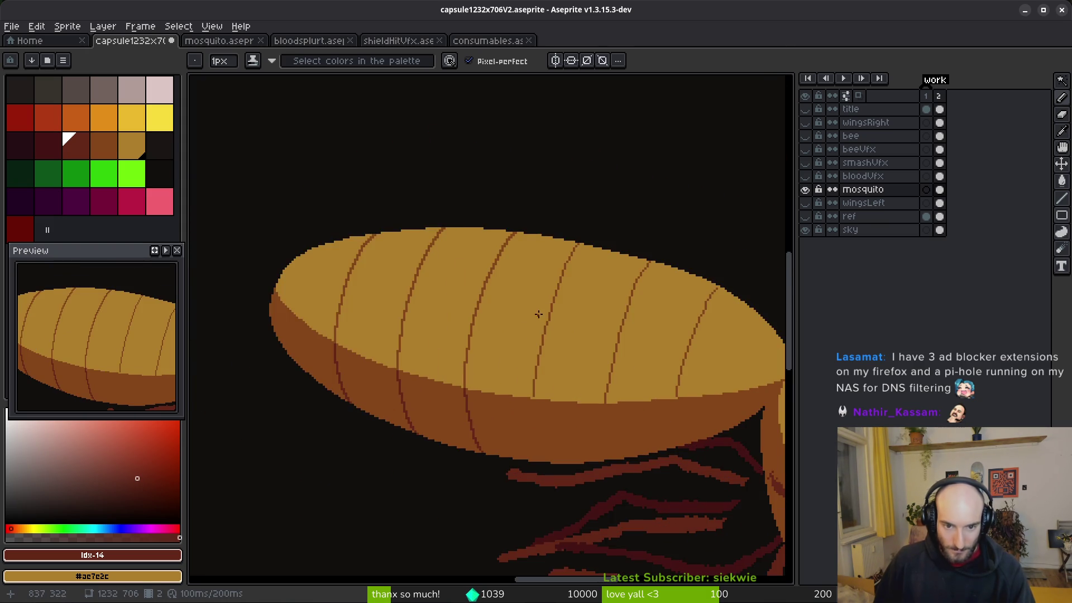
scroll(542, 318, "up", 2)
left_click(594, 219, "alt")
scroll(637, 157, "up", 2)
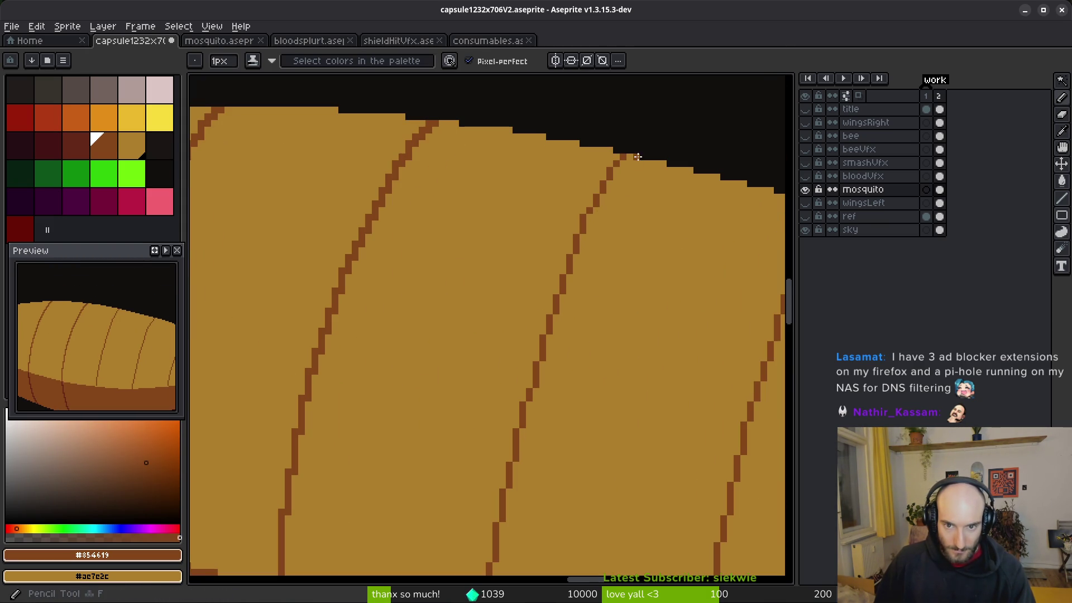
Extend the brown outline up and to the right and reshape its stair-step.
scroll(637, 157, "up", 2)
mouse_move(639, 127)
left_mouse_down()
mouse_move(605, 166)
mouse_move(575, 246)
left_mouse_up()
left_click_drag(590, 172, 566, 223)
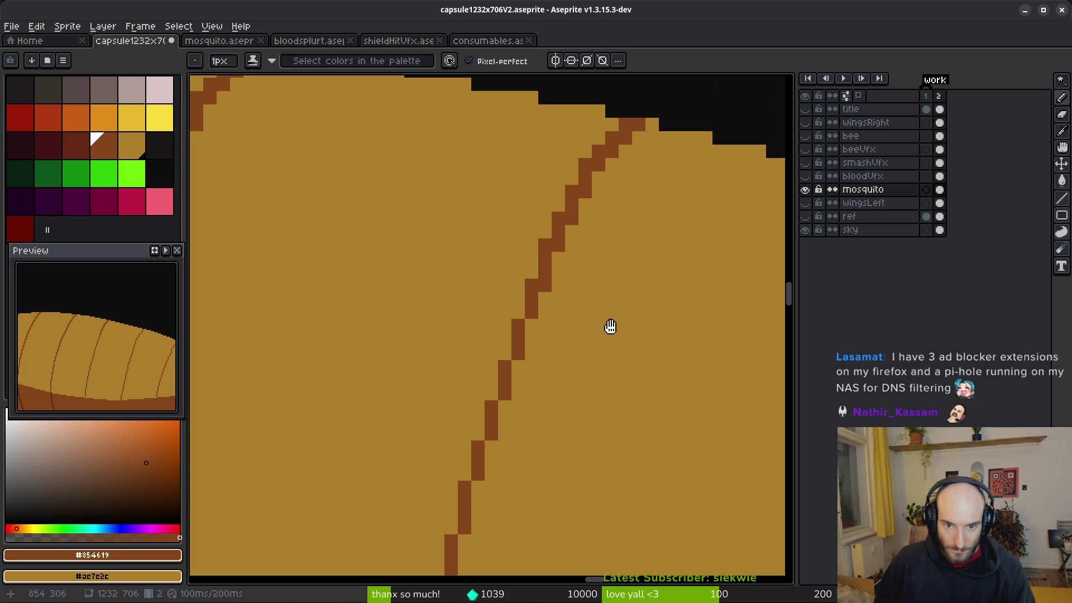
scroll(611, 337, "down", 4)
scroll(603, 285, "up", 4)
Retrace part of a segment stripe and move up along the stripes.
left_click_drag(554, 303, 514, 426)
scroll(610, 461, "down", 3)
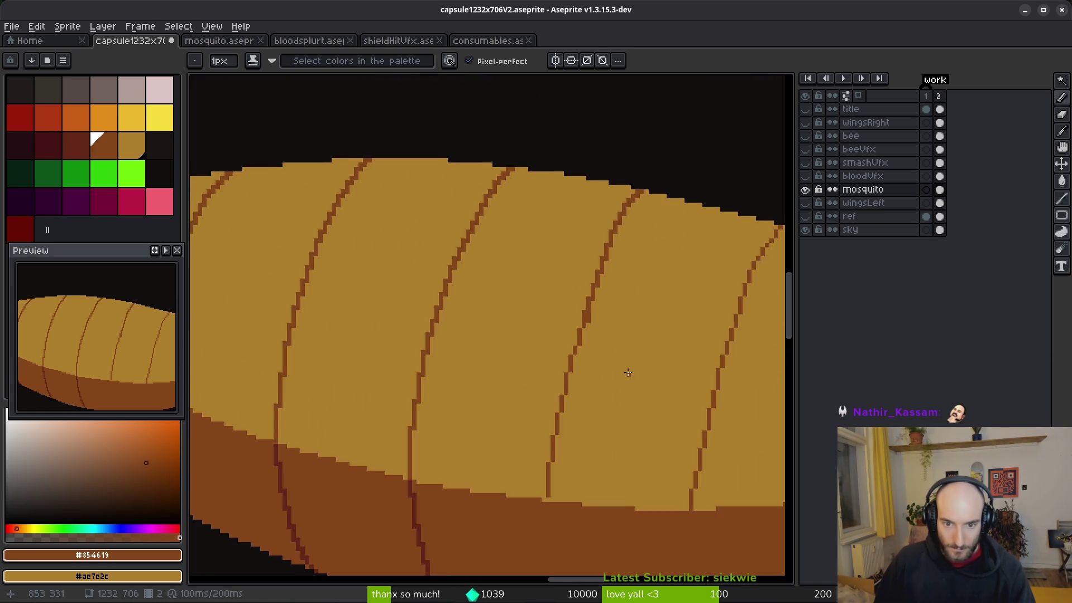
left_click_drag(628, 370, 625, 339)
scroll(627, 224, "up", 2)
scroll(634, 182, "down", 1)
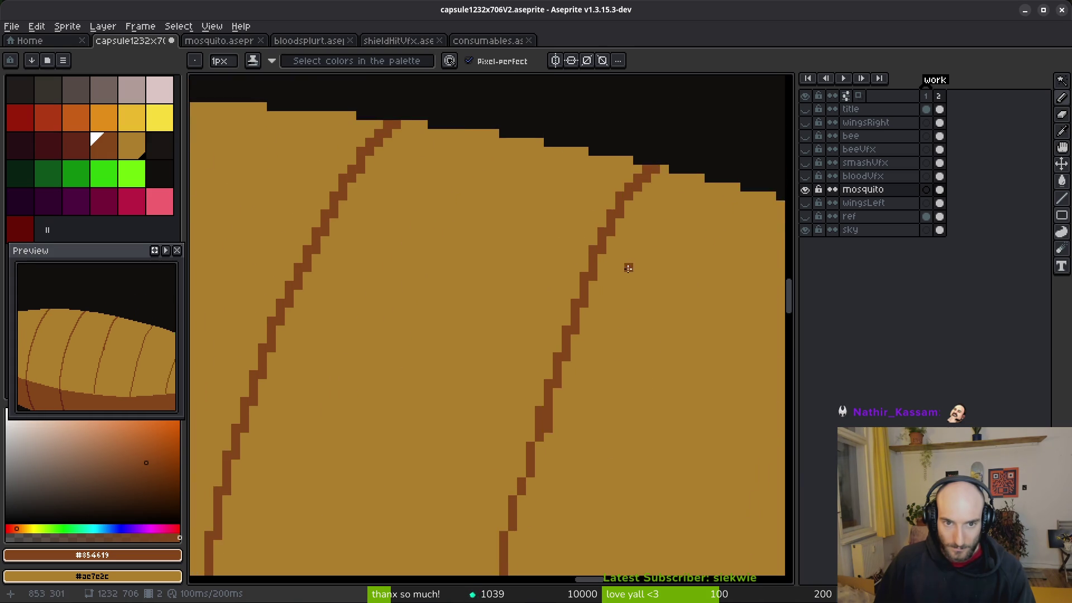
scroll(629, 266, "down", 2)
scroll(645, 299, "up", 2)
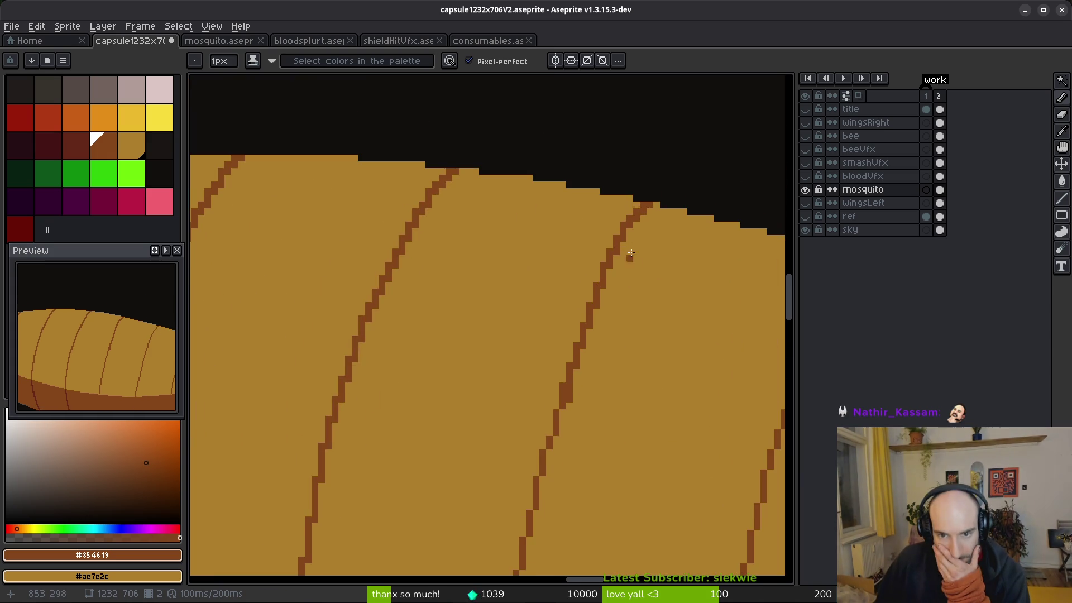
scroll(629, 260, "up", 2)
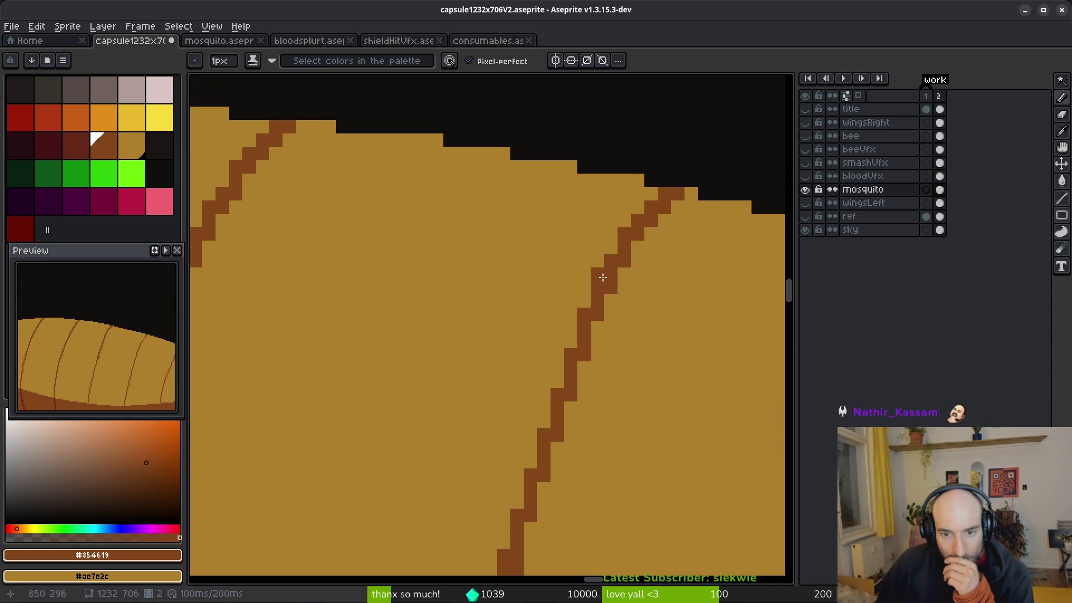
Clear a stray stripe pixel to tan and thicken and extend the stripe in brown.
right_click(608, 289)
left_click(584, 301)
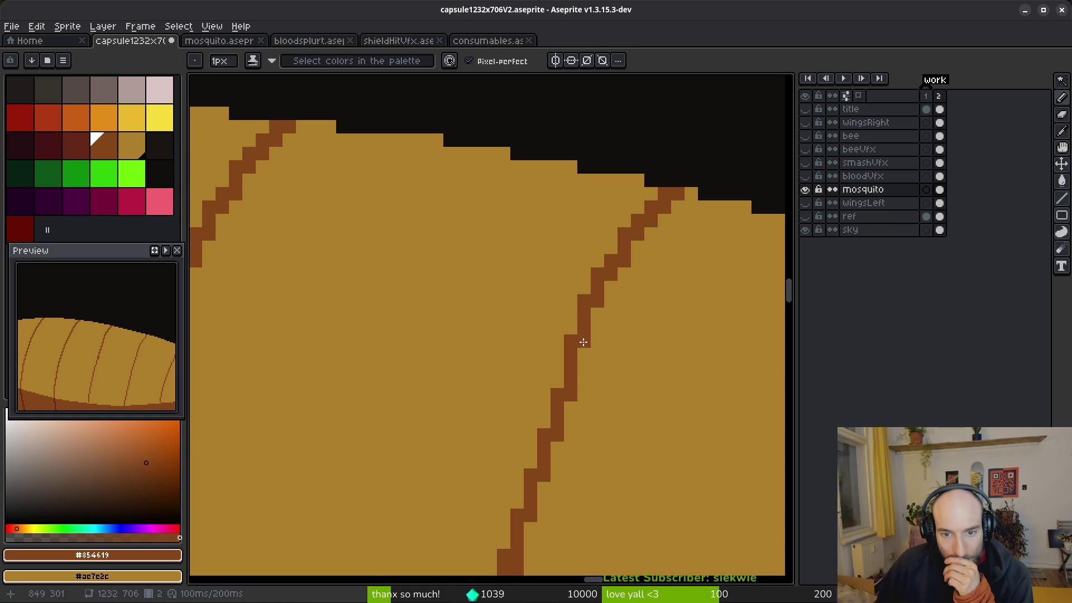
scroll(652, 340, "down", 2)
scroll(608, 347, "up", 2)
left_click(580, 361)
left_click_drag(566, 402, 576, 369)
left_click(598, 327)
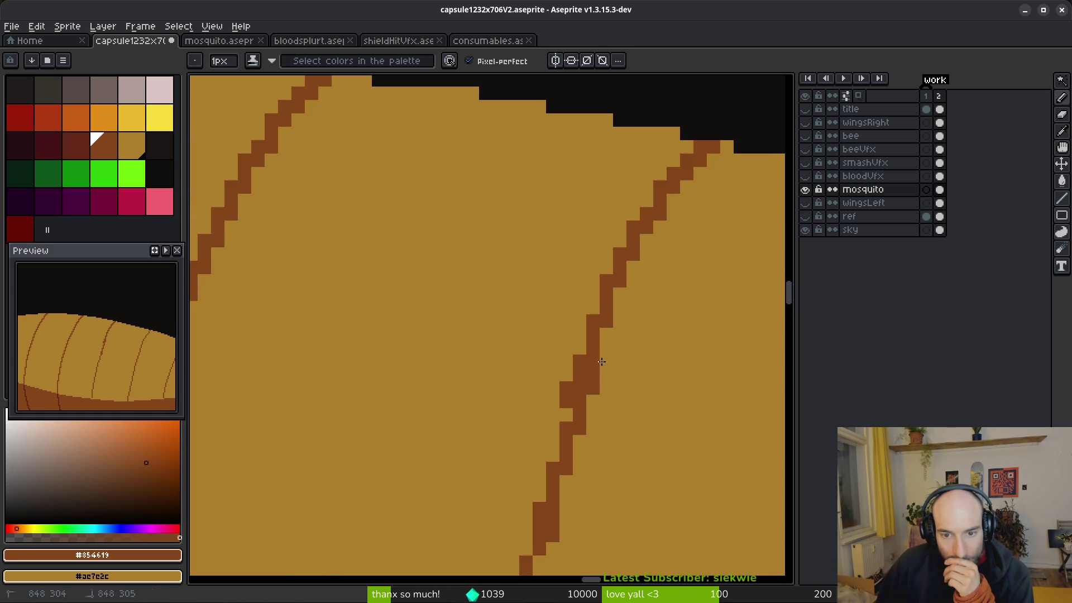
scroll(618, 314, "down", 3)
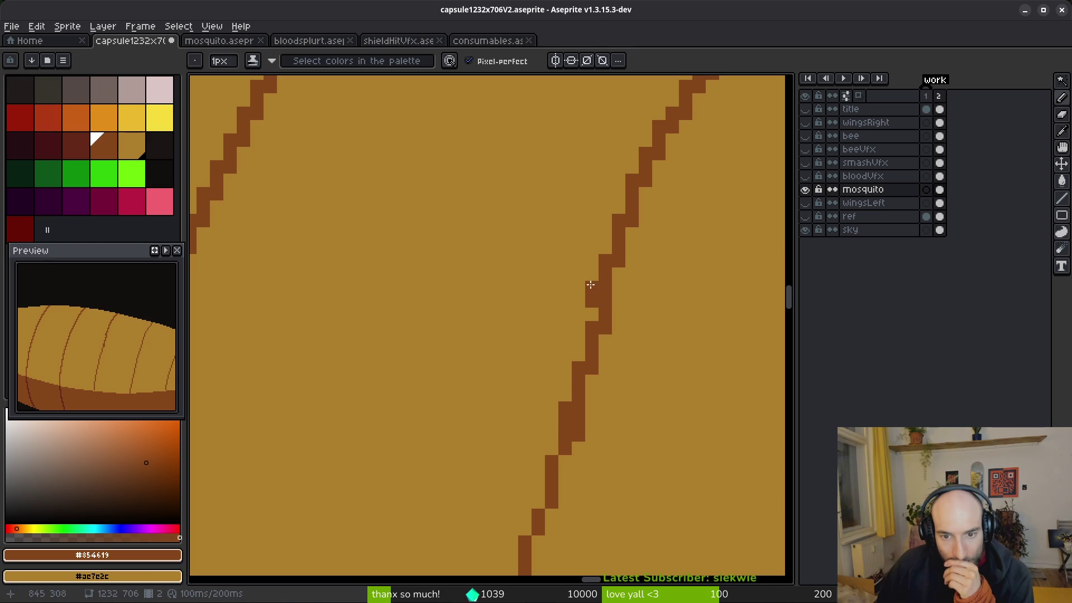
Fill the gap in the stripe's step and clear the pixel above it to tan.
left_click(592, 313)
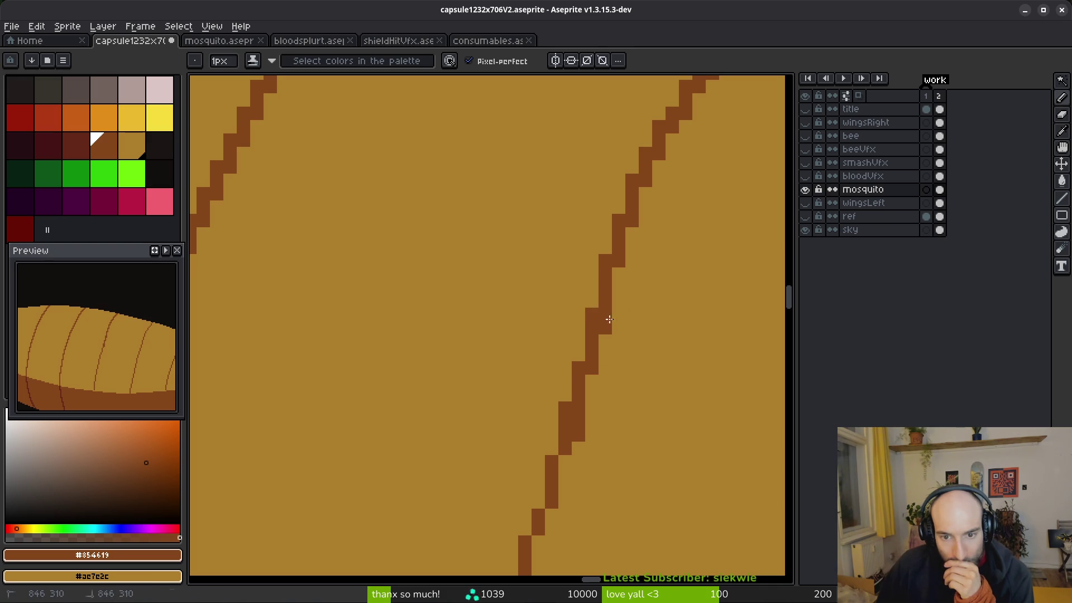
scroll(646, 311, "down", 3)
left_click(608, 276)
right_click(595, 263)
scroll(582, 307, "down", 4)
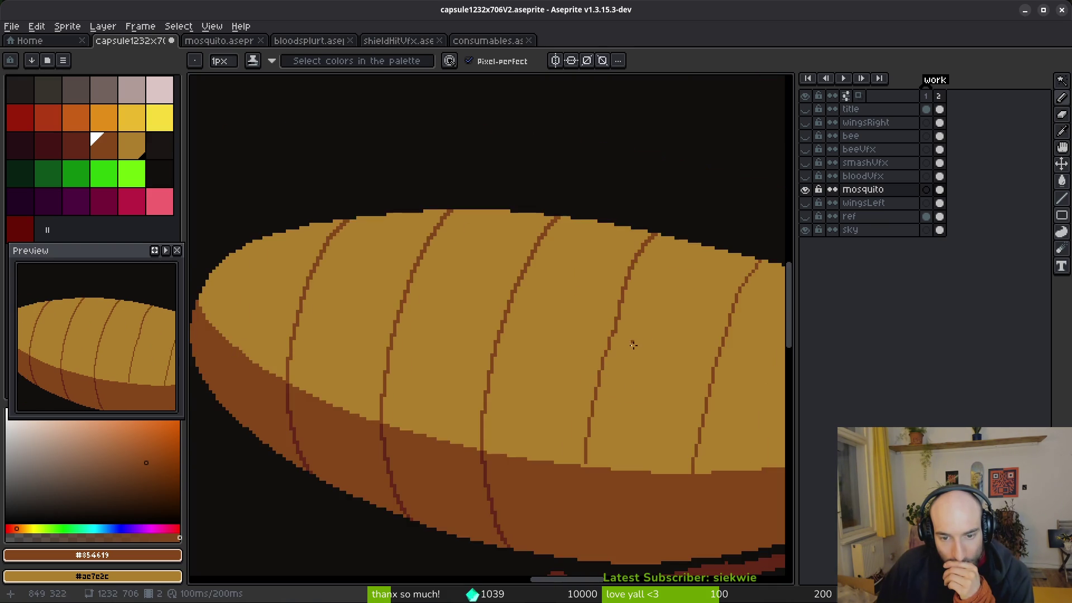
scroll(634, 344, "up", 3)
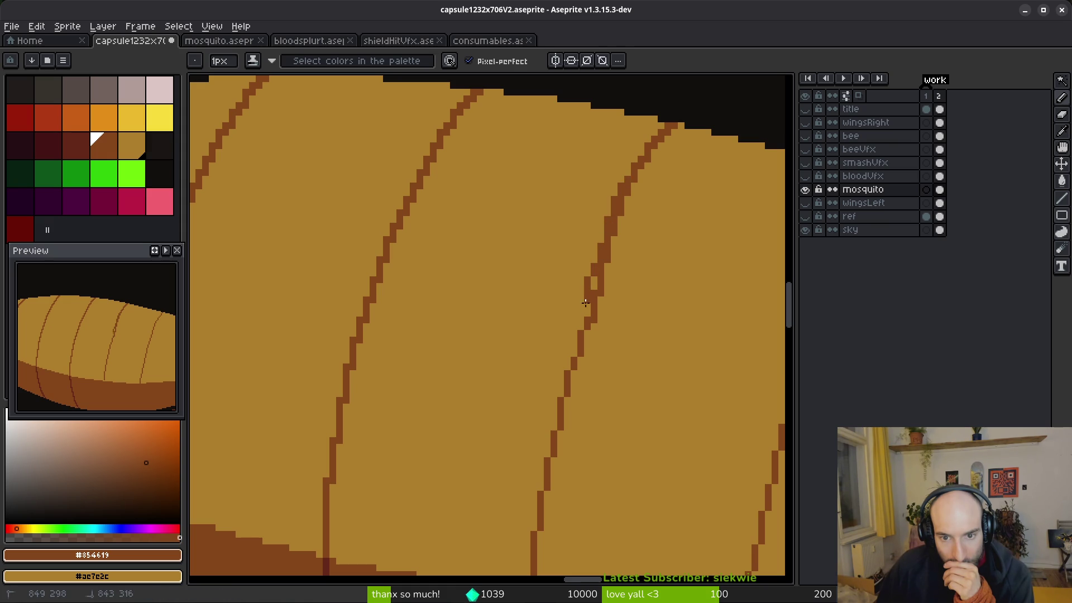
Redraw the stripe as straight brown line sections running down the abdomen.
left_click(572, 359, "shift")
left_click_drag(593, 267, 568, 333)
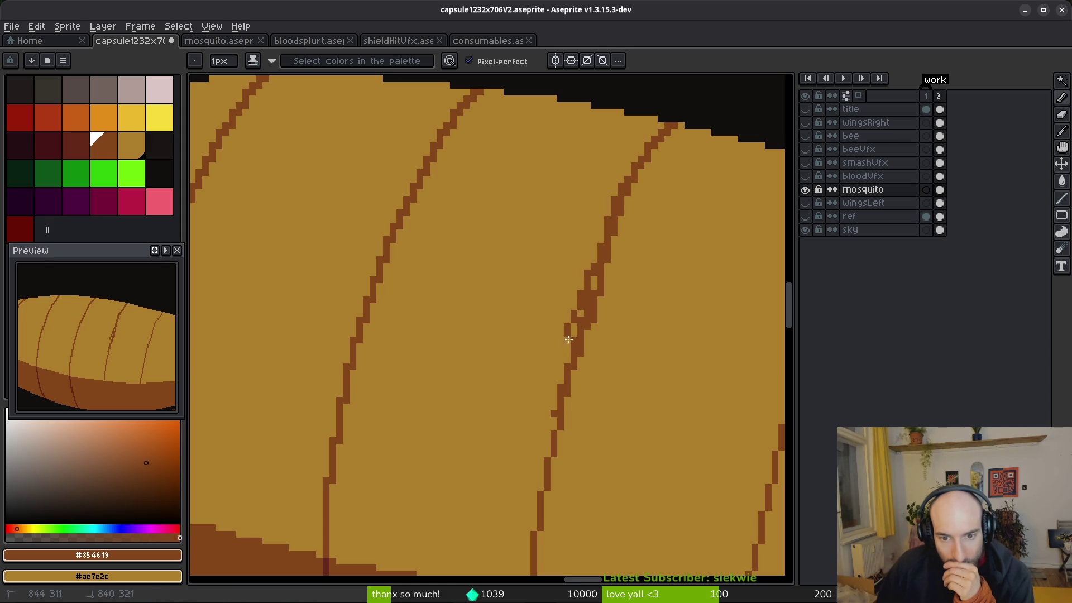
left_click(525, 509, "shift")
scroll(614, 390, "down", 3)
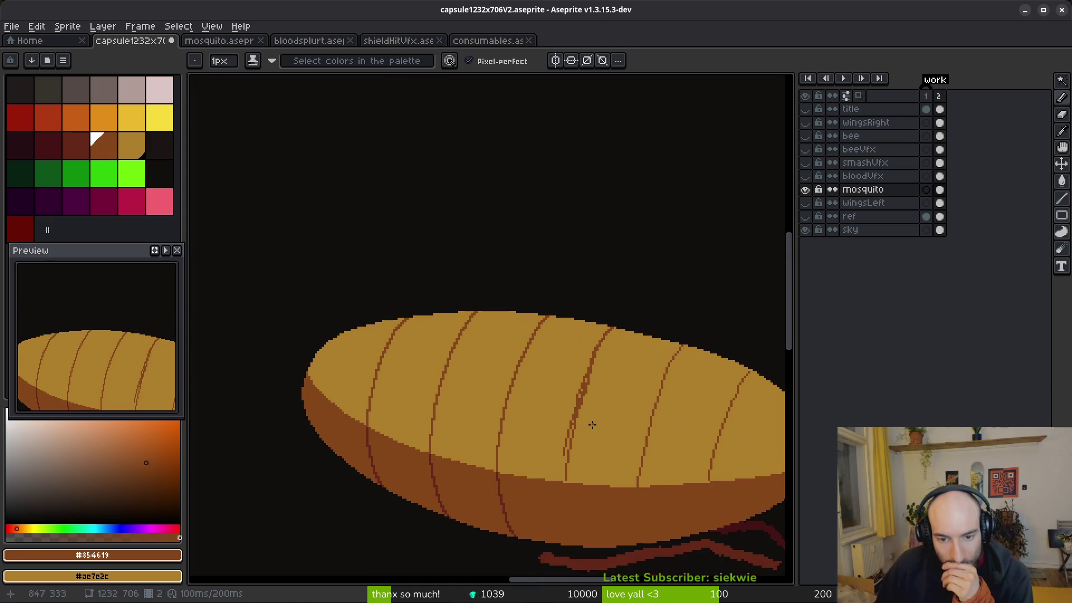
scroll(608, 385, "up", 3)
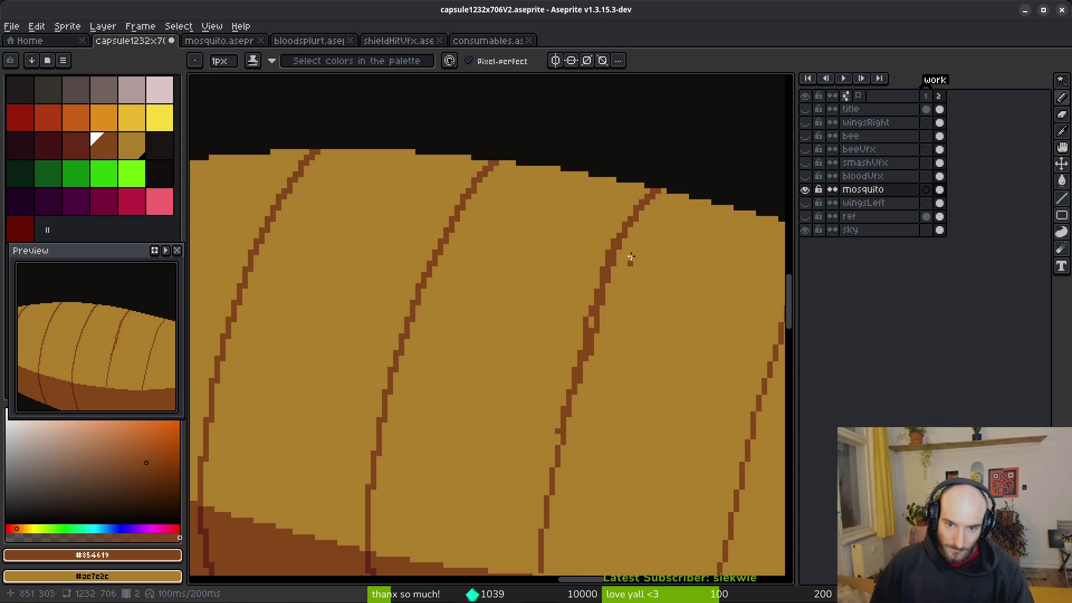
left_click(604, 252)
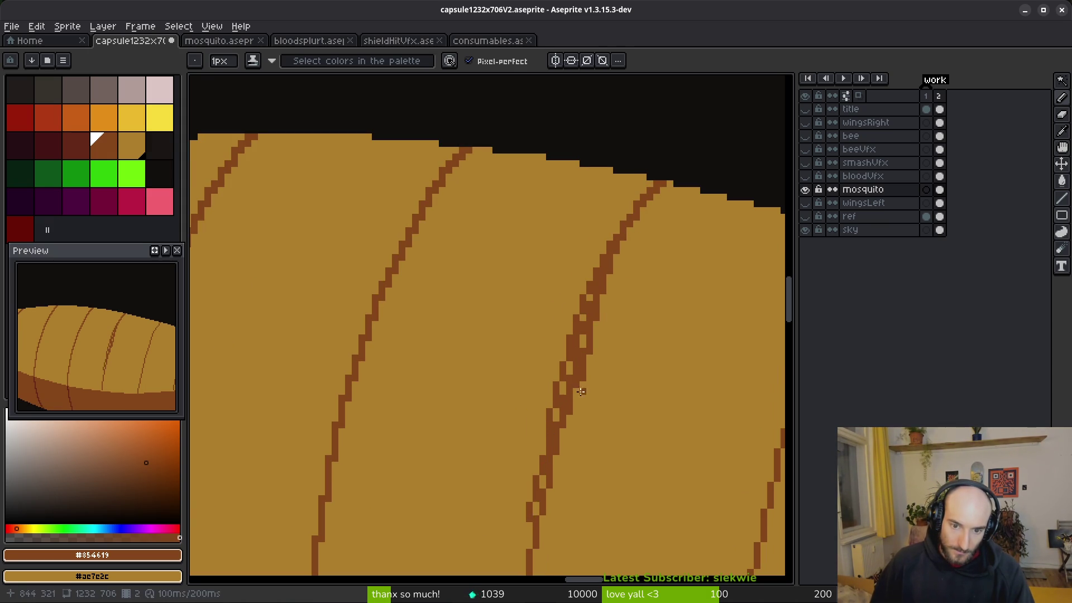
left_click(592, 296, "shift")
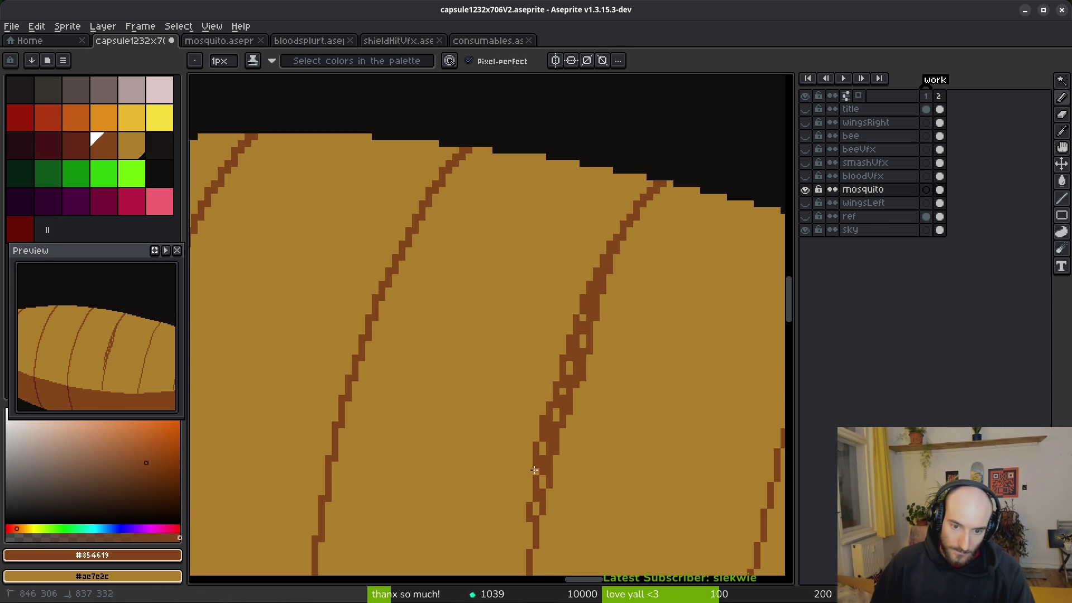
Paint over the rough stripe and its ragged edge in tan.
mouse_move(529, 512)
left_mouse_down()
mouse_move(565, 287)
mouse_move(526, 310)
left_mouse_up()
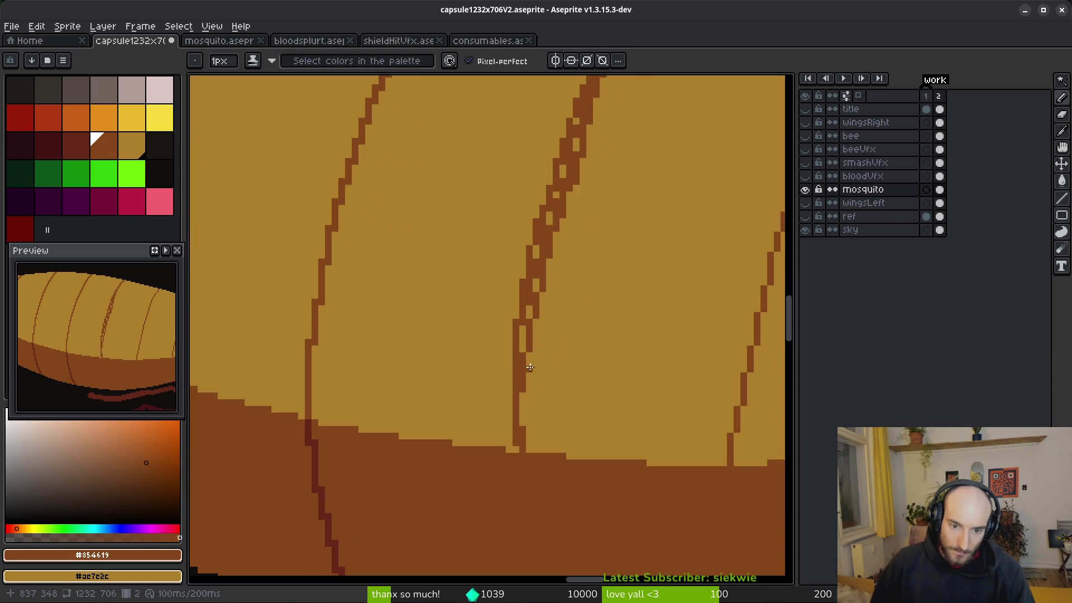
scroll(553, 241, "down", 3)
scroll(597, 242, "up", 4)
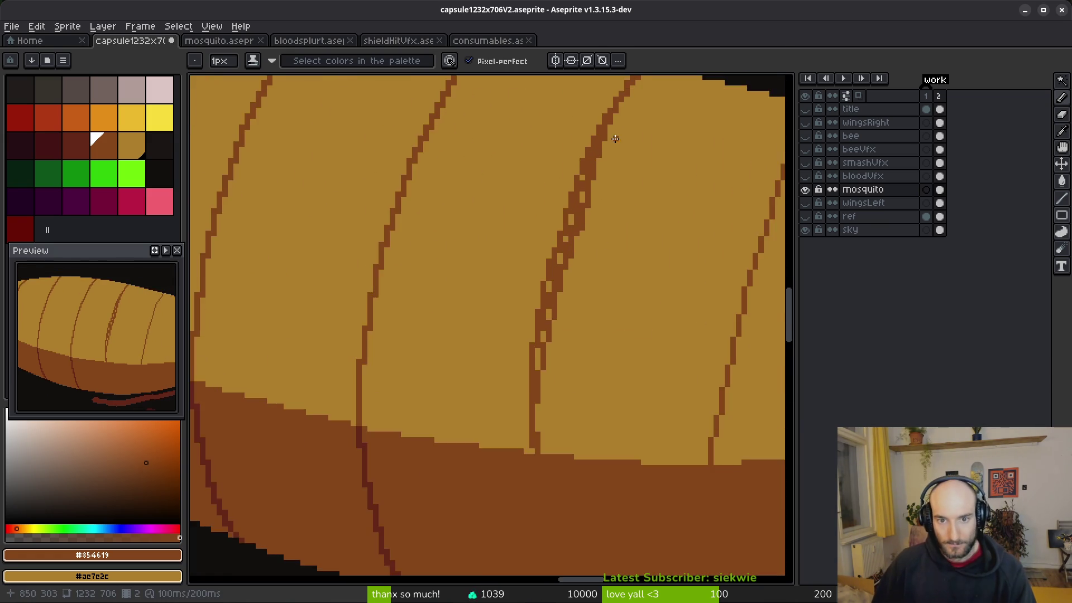
left_click_drag(591, 134, 529, 340)
mouse_move(580, 198)
left_mouse_down()
mouse_move(560, 262)
mouse_move(566, 277)
left_mouse_up()
scroll(552, 344, "down", 3)
Paint out the remaining old stripe pixels and leftover brown dots in tan.
left_click_drag(561, 191, 527, 403)
left_click_drag(558, 237, 539, 349)
left_click(557, 265)
left_click(556, 273)
left_click(548, 309)
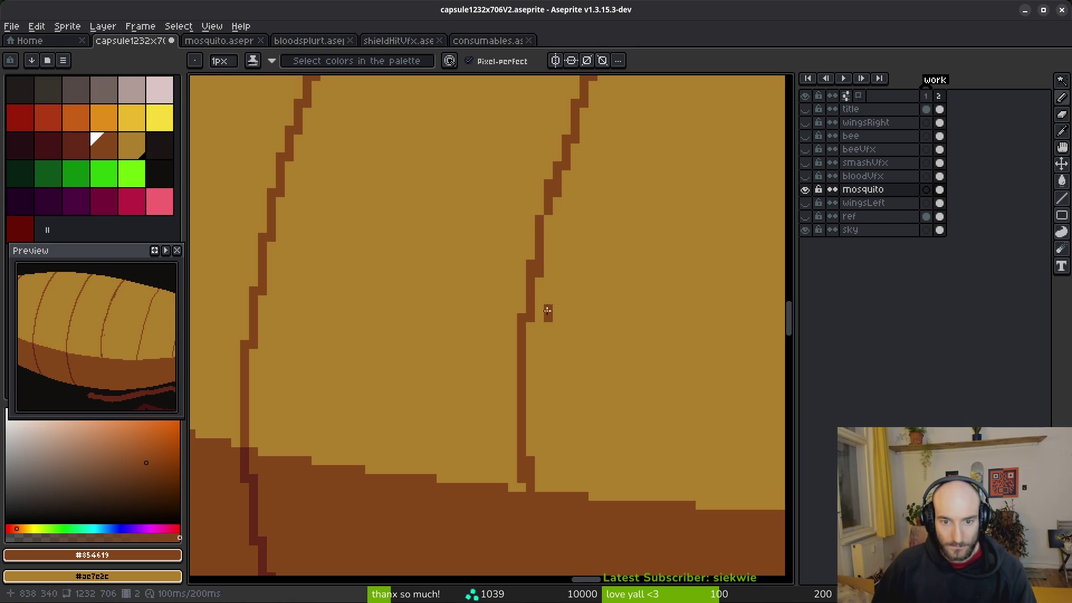
scroll(559, 436, "down", 3)
scroll(585, 395, "up", 2)
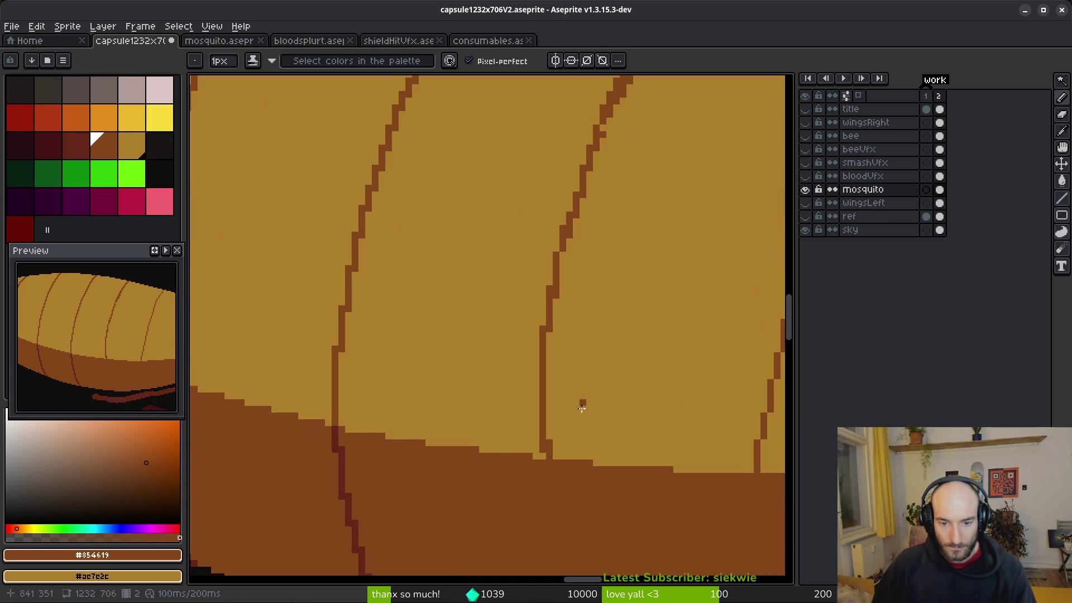
scroll(598, 418, "down", 3)
scroll(600, 430, "up", 3)
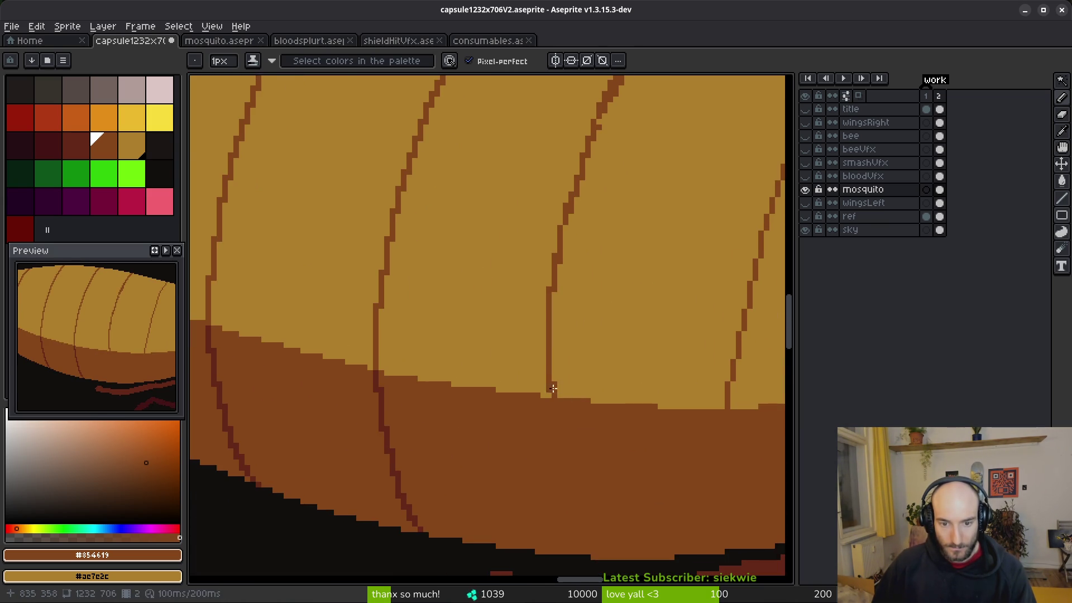
scroll(556, 386, "down", 3)
scroll(616, 368, "up", 5)
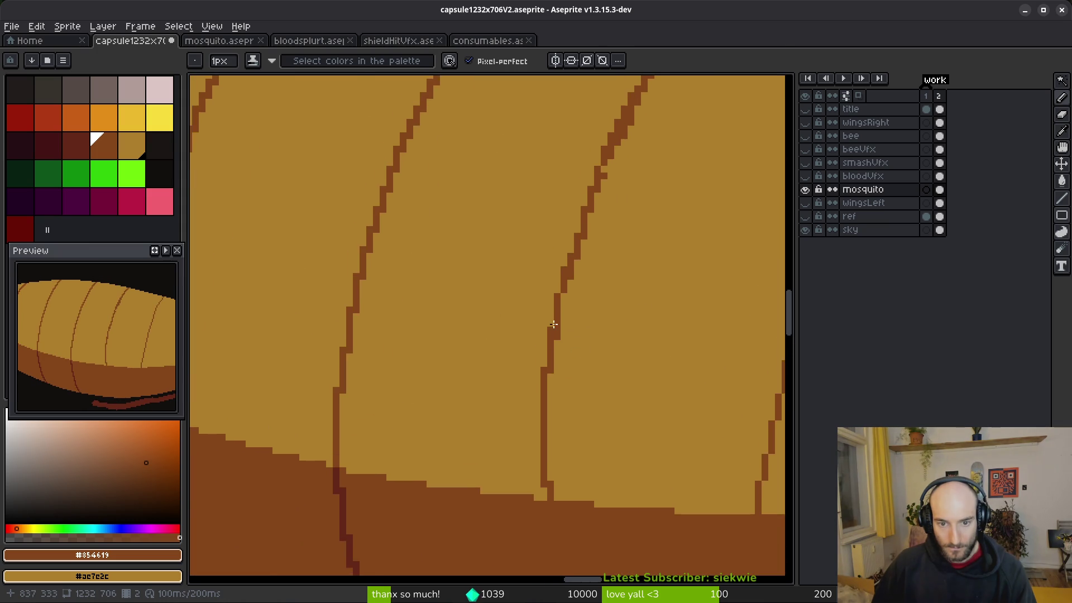
Thin the stripe's right edge and join the stripe to an isolated dark pixel.
mouse_move(559, 339)
left_mouse_down()
mouse_move(599, 350)
mouse_move(607, 368)
left_mouse_up()
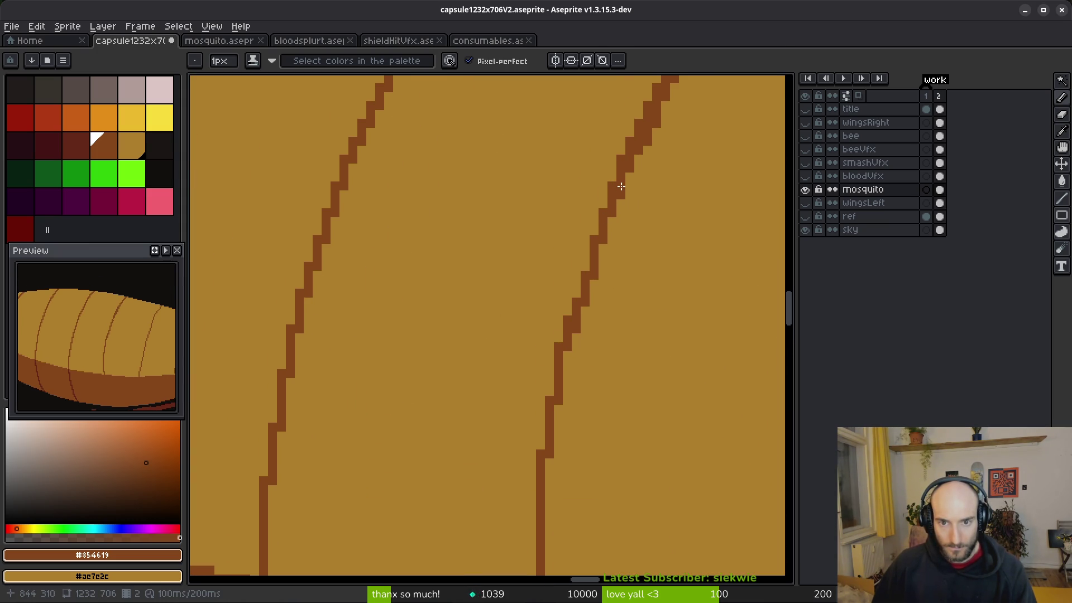
left_click_drag(625, 186, 660, 120)
scroll(655, 223, "up", 3)
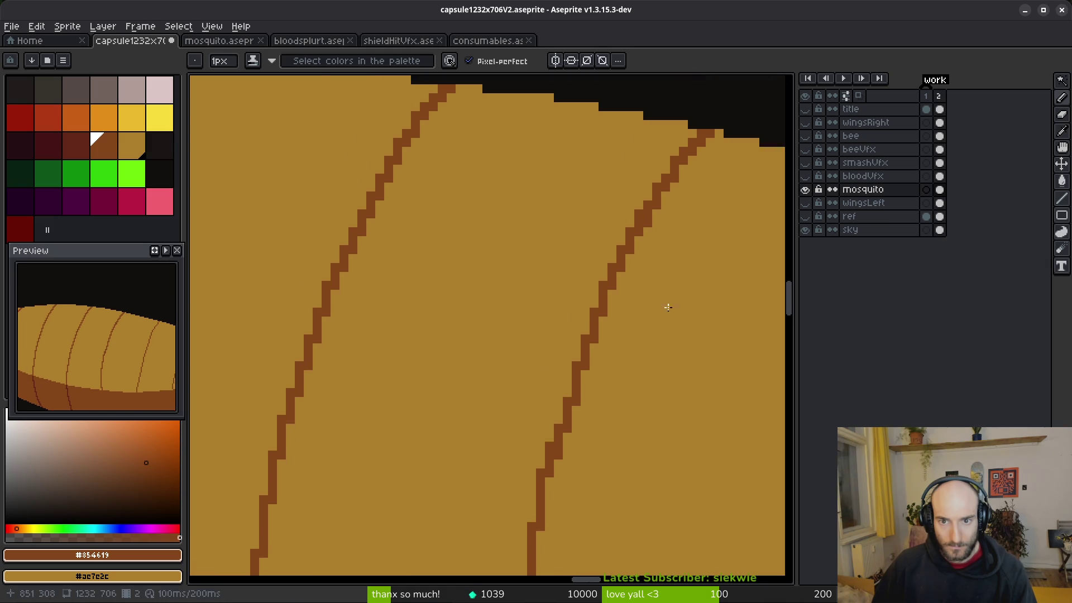
scroll(656, 259, "down", 3)
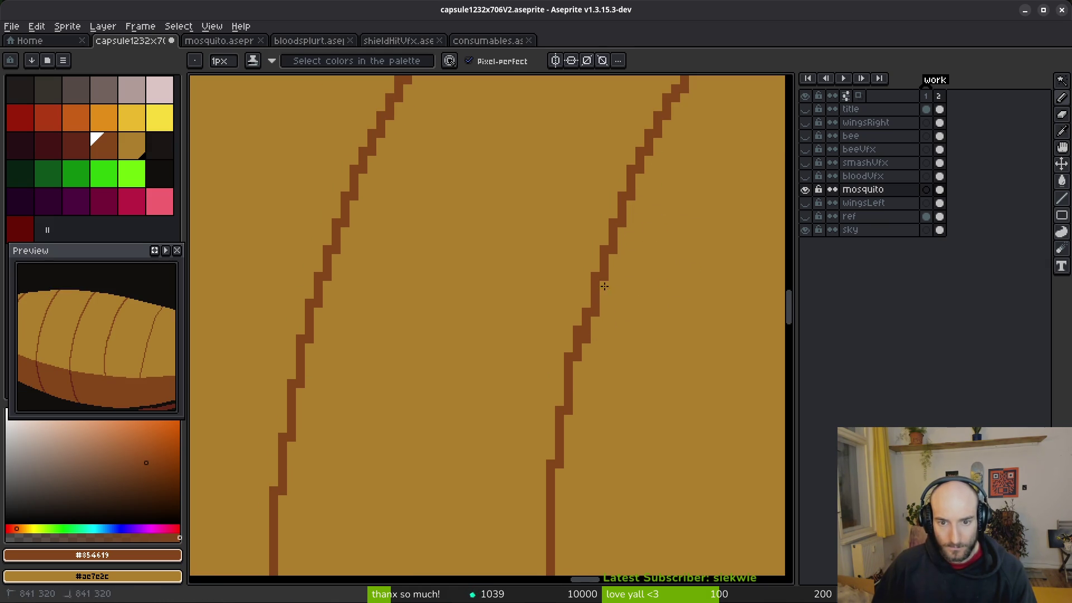
left_click(576, 363)
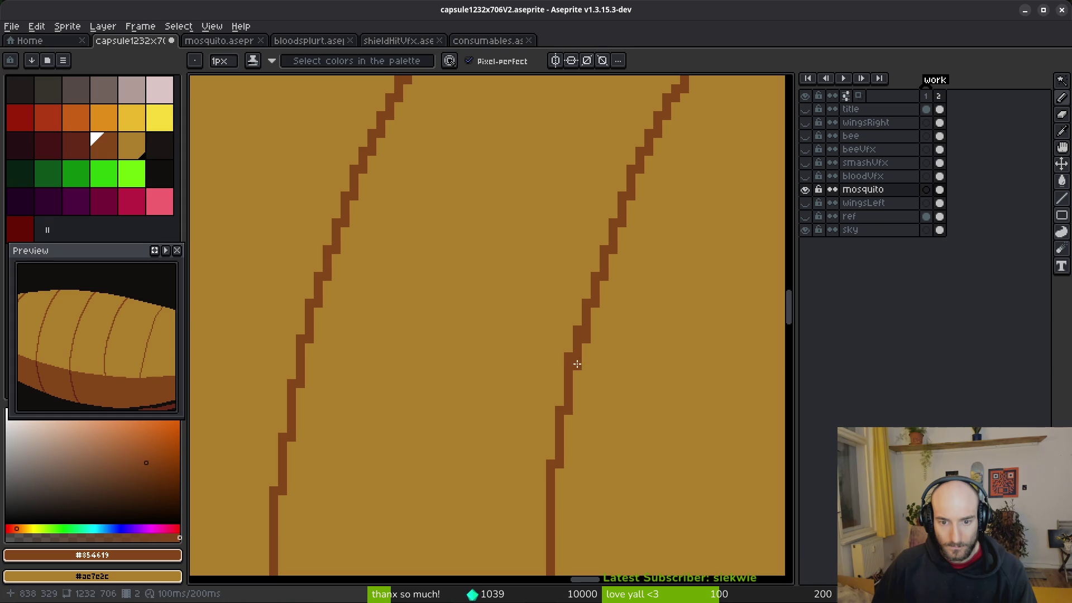
left_click(577, 363)
scroll(641, 263, "down", 3)
Reshape the stripe's stair-steps, adding dark pixels and removing stray ones.
left_click(614, 240)
right_click(614, 241)
left_click(597, 266)
right_click(589, 258)
left_click(589, 302)
right_click(580, 294)
left_click(584, 356)
right_click(586, 355)
left_click(581, 345)
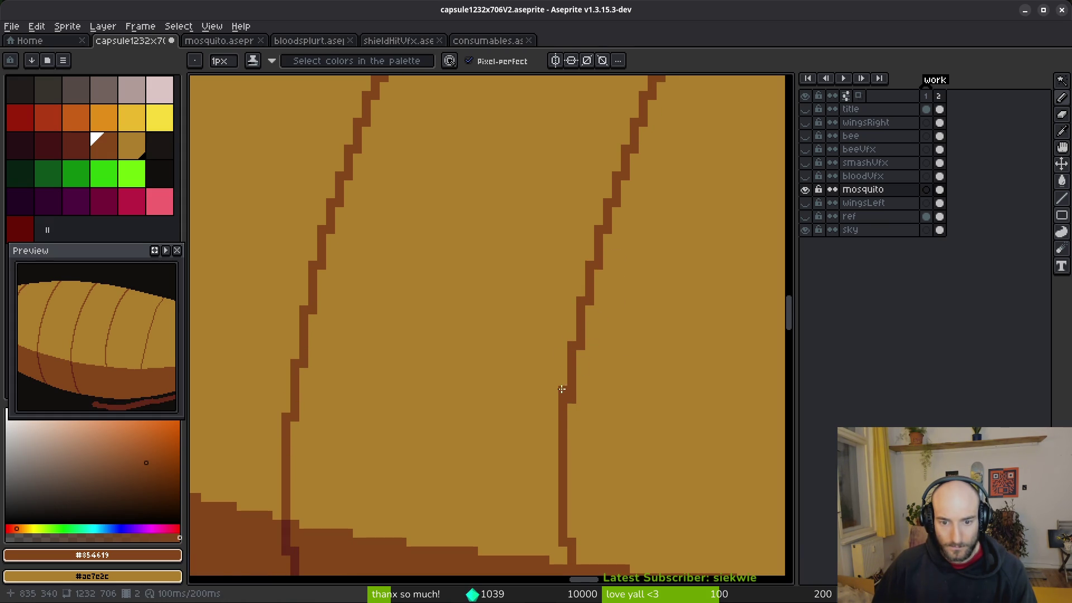
scroll(562, 392, "down", 4)
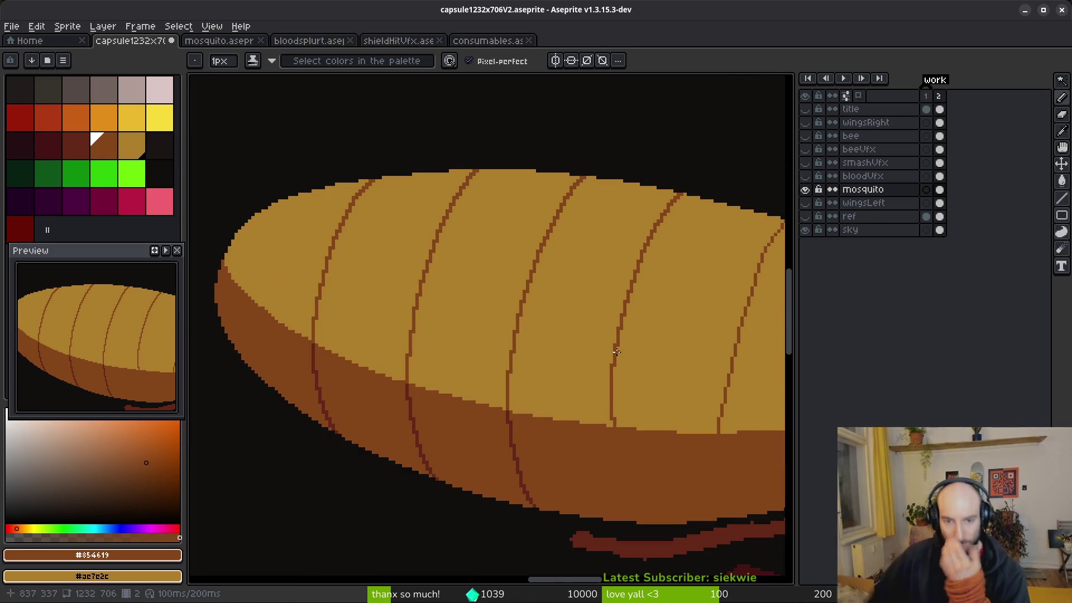
Add a dark block where the stripe meets the shading, then draw a dark segment line down the brown band.
scroll(574, 382, "down", 3)
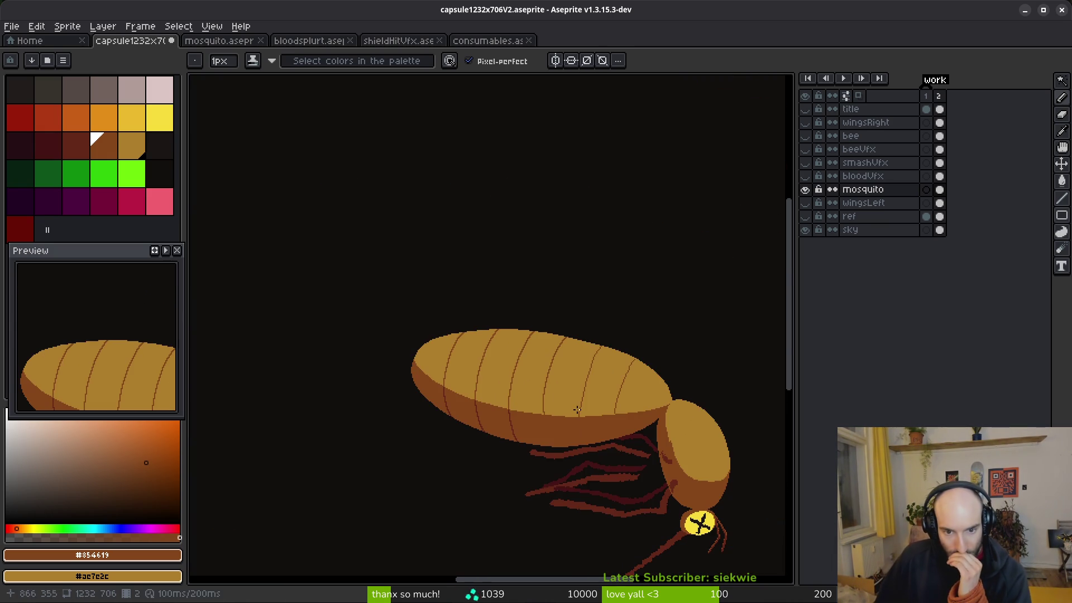
scroll(557, 417, "up", 4)
left_click(508, 385)
scroll(558, 338, "down", 3)
scroll(567, 337, "up", 1)
scroll(575, 336, "down", 1)
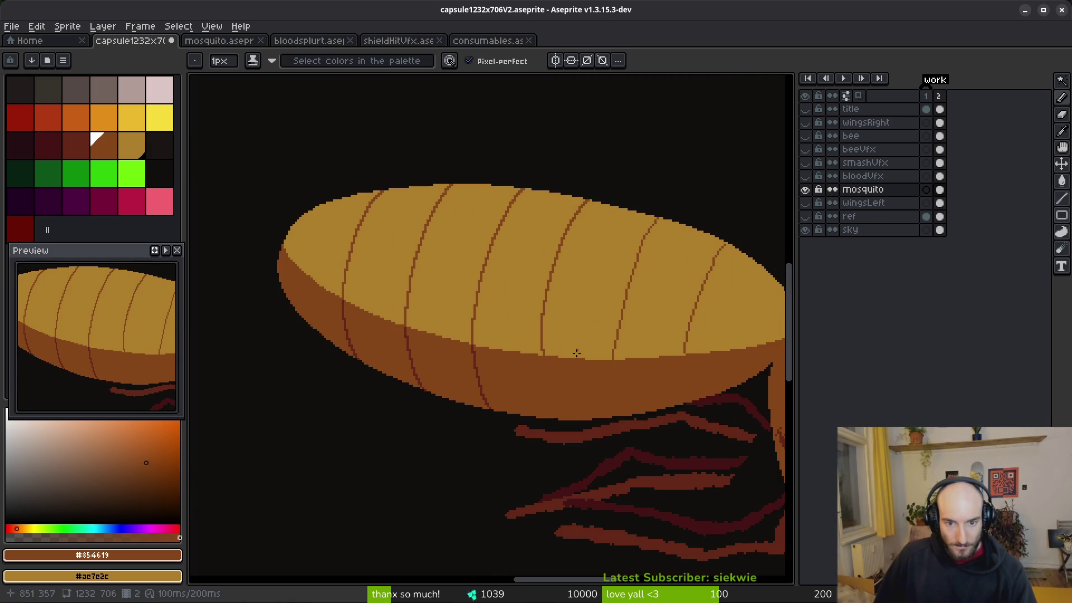
scroll(580, 347, "up", 3)
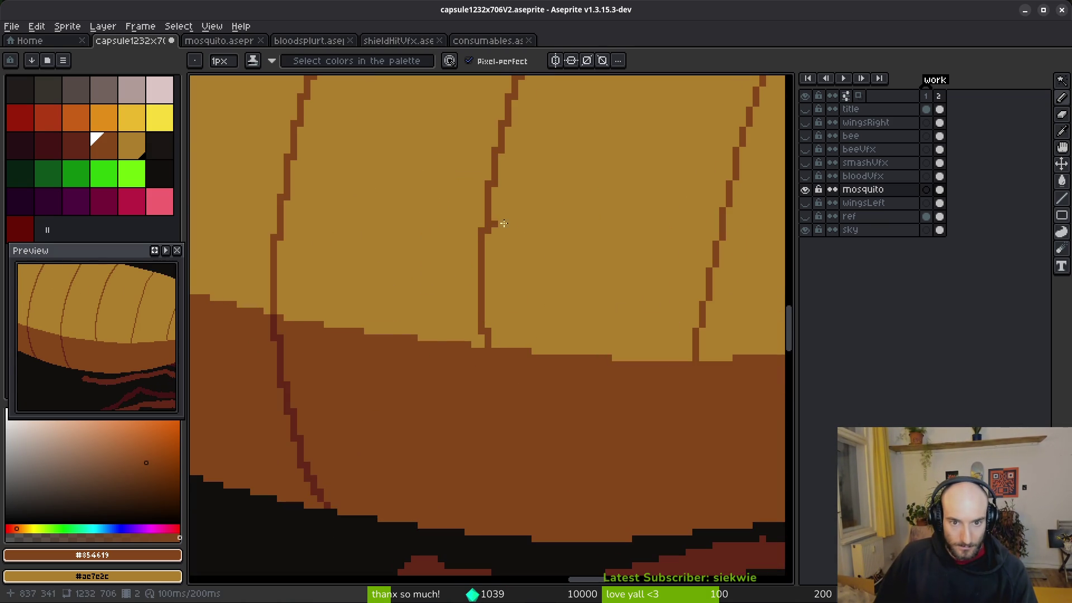
scroll(539, 232, "down", 3)
scroll(528, 291, "up", 2)
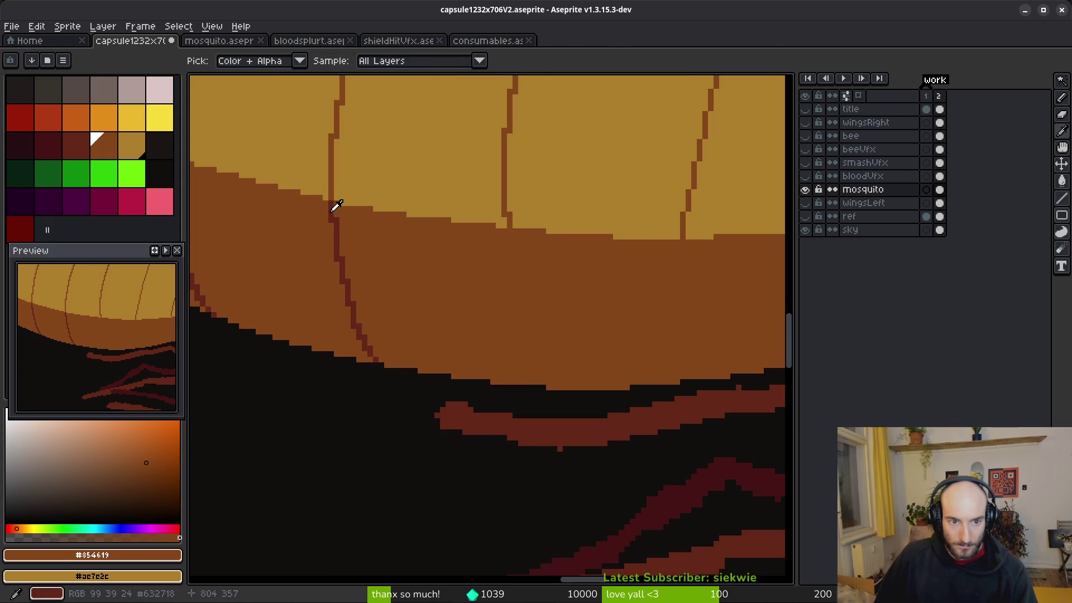
left_click(335, 207, "alt")
scroll(503, 238, "up", 1)
mouse_move(514, 227)
left_mouse_down()
mouse_move(527, 356)
mouse_move(557, 414)
left_mouse_up()
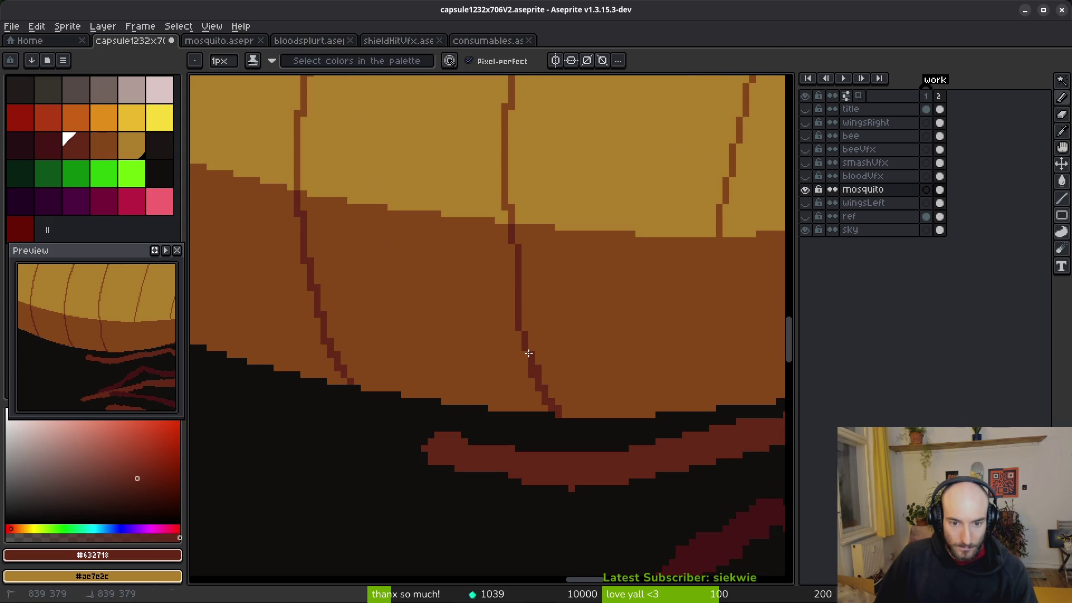
Thicken and reshape the dark segment line, painting stray dark pixels beside it brown.
scroll(576, 344, "down", 3)
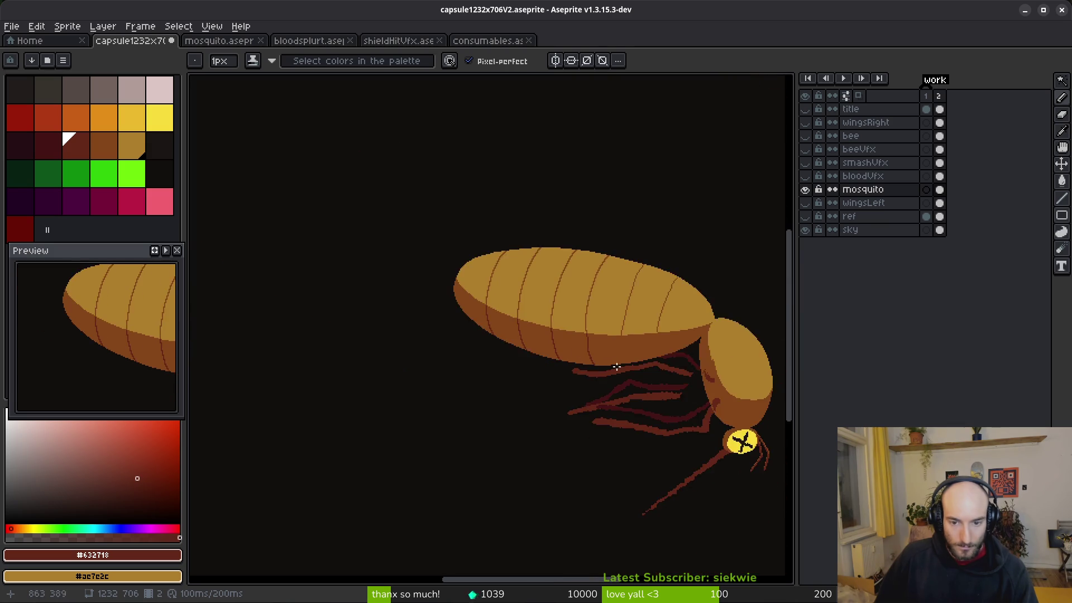
scroll(581, 337, "up", 3)
mouse_move(529, 299)
left_mouse_down()
mouse_move(526, 327)
mouse_move(539, 323)
mouse_move(541, 292)
left_mouse_up()
right_click(542, 307, "alt")
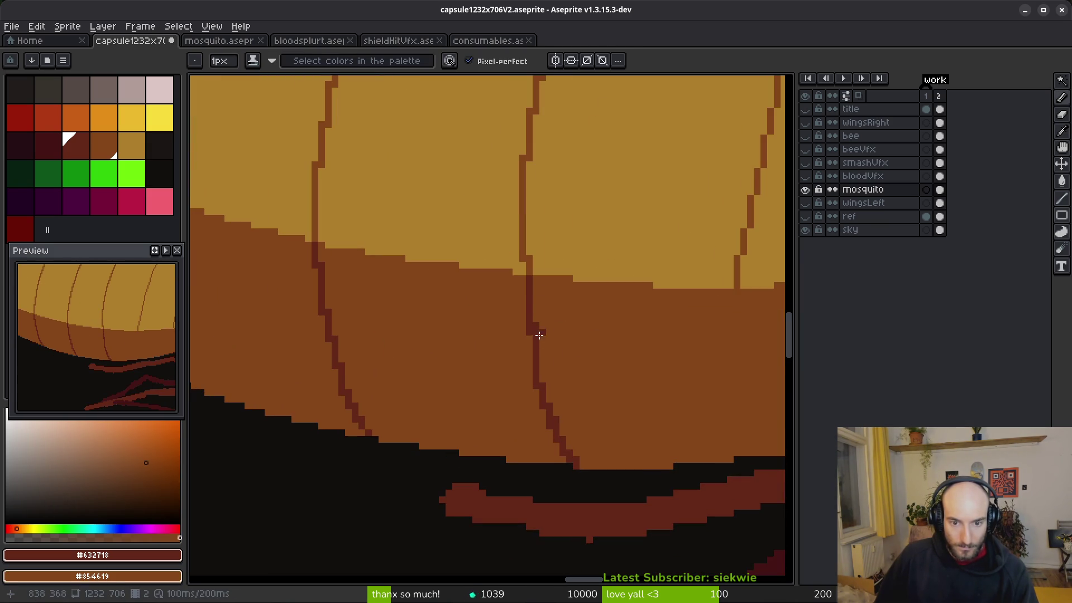
left_click_drag(530, 340, 542, 404)
right_click(562, 414)
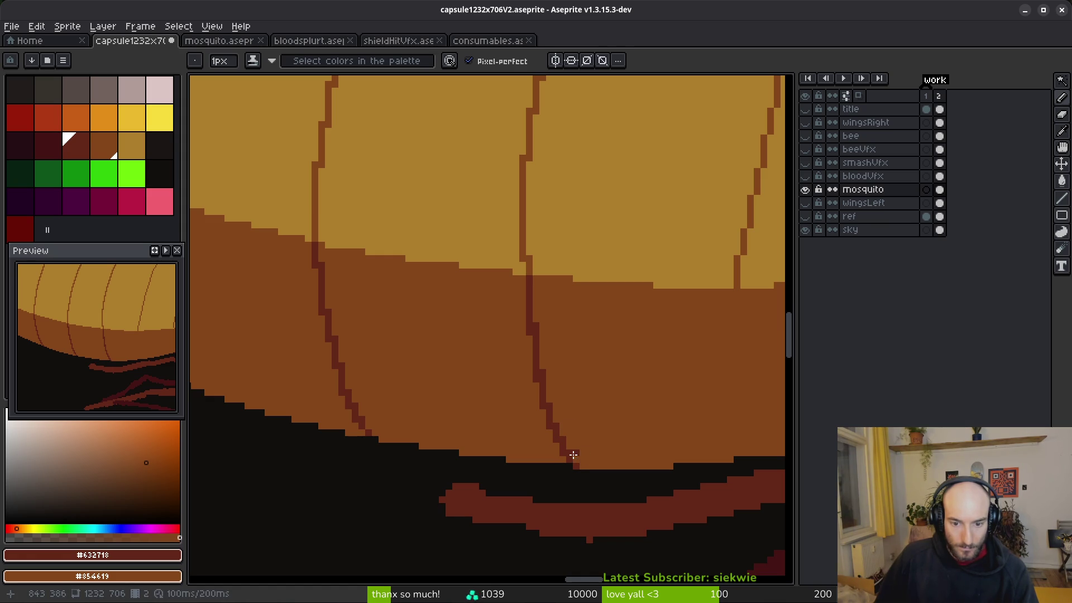
Paint out the remaining stray pixels along the line's edges and save the mosquito file.
scroll(614, 385, "down", 1)
scroll(556, 371, "up", 2)
right_click(549, 312)
scroll(645, 366, "down", 1)
scroll(605, 363, "up", 1)
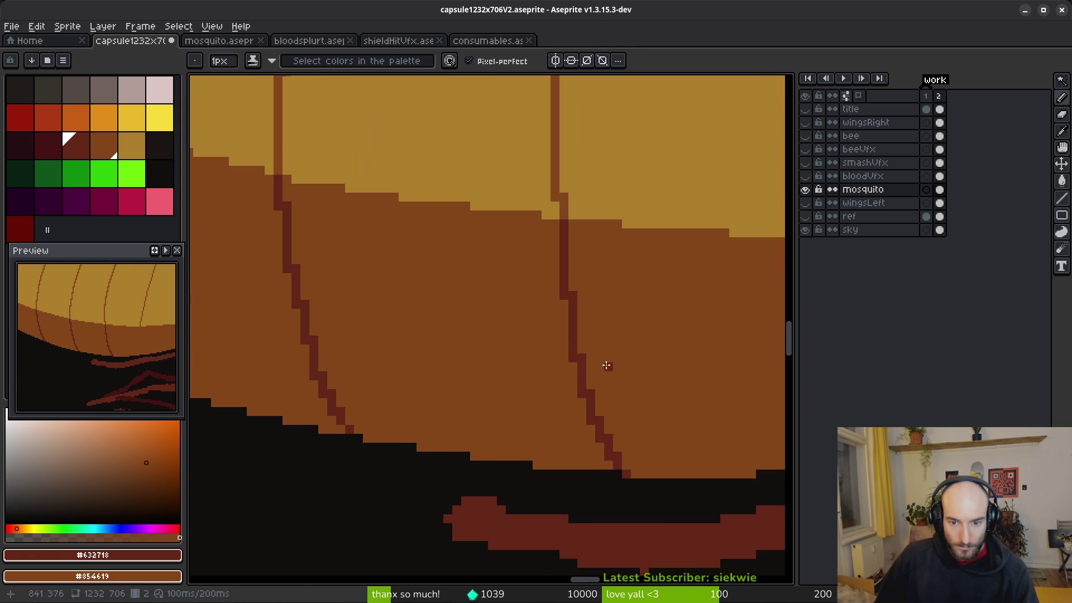
right_click(573, 367)
left_click(573, 402)
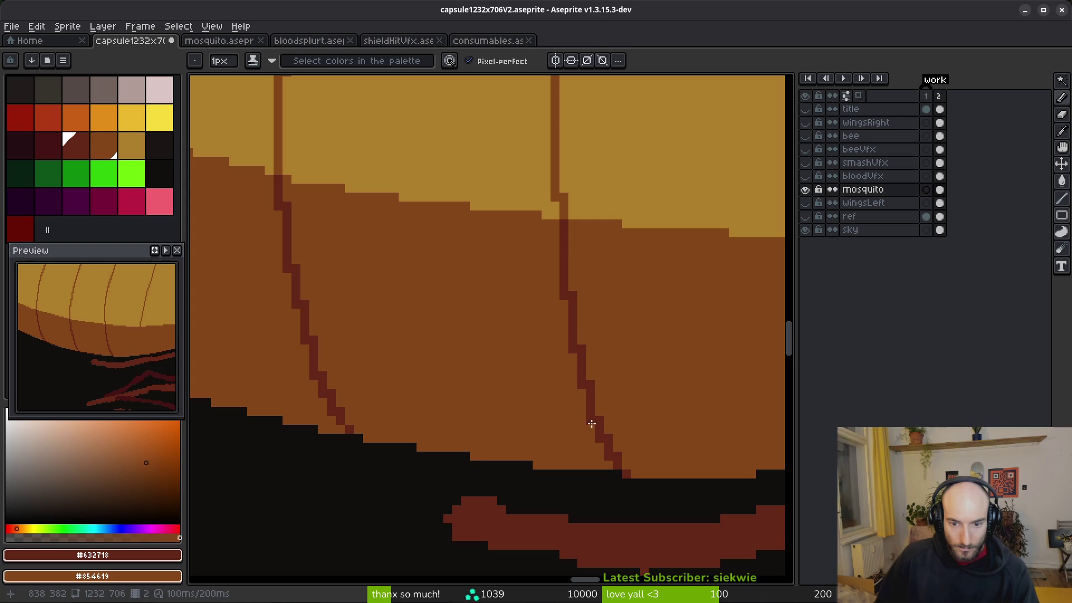
right_click(592, 420)
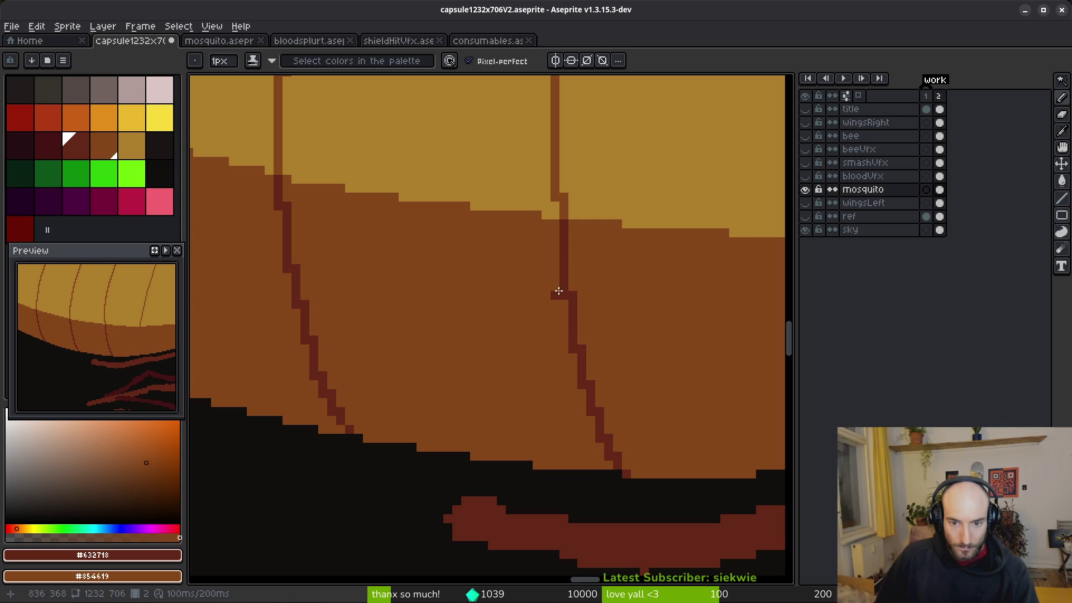
scroll(566, 296, "down", 1)
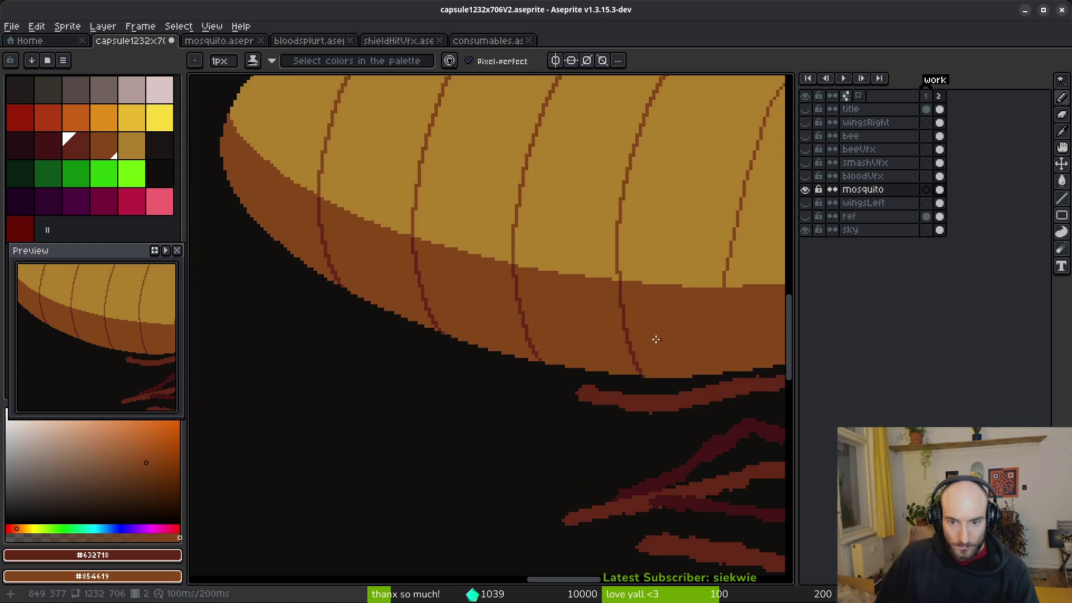
scroll(529, 342, "up", 1)
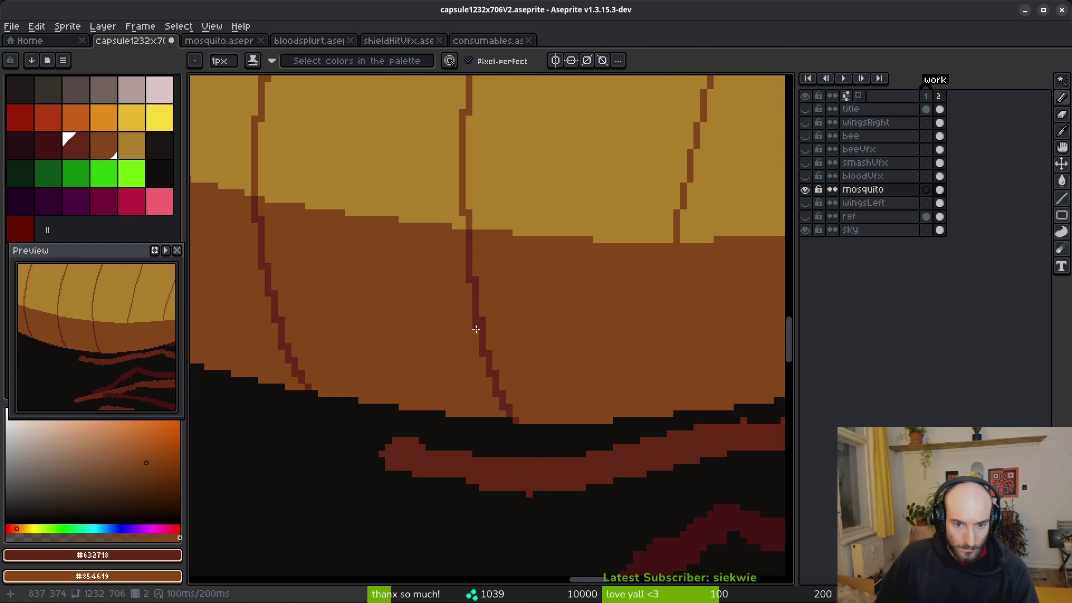
scroll(561, 343, "down", 2)
key("ctrl+s")
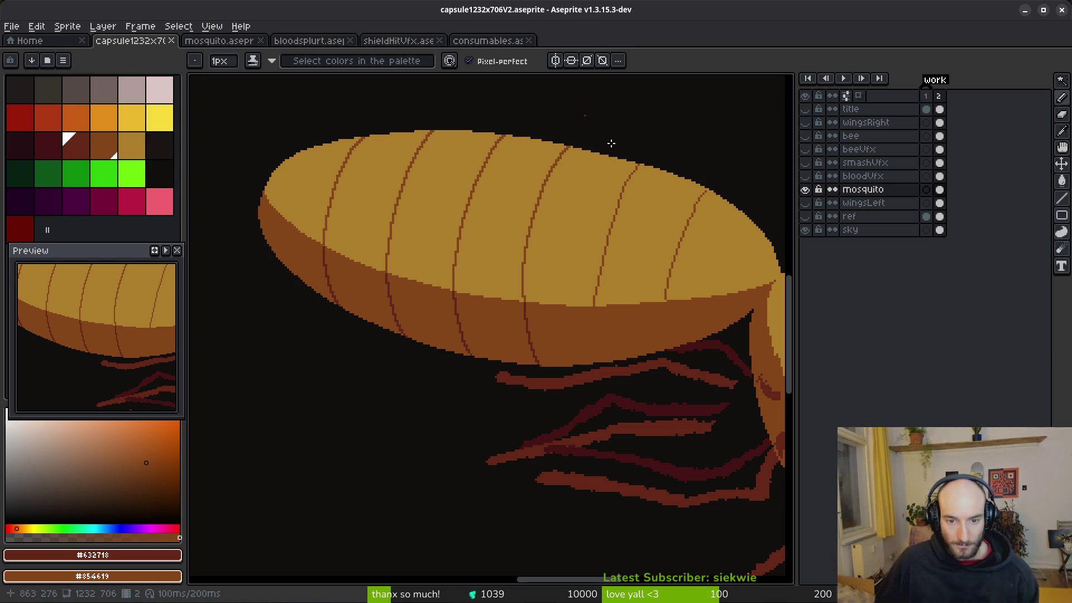
Repaint pixels where the line meets the tan body in tan and brown, then save again.
scroll(546, 298, "up", 3)
scroll(545, 298, "up", 2)
right_click(478, 313)
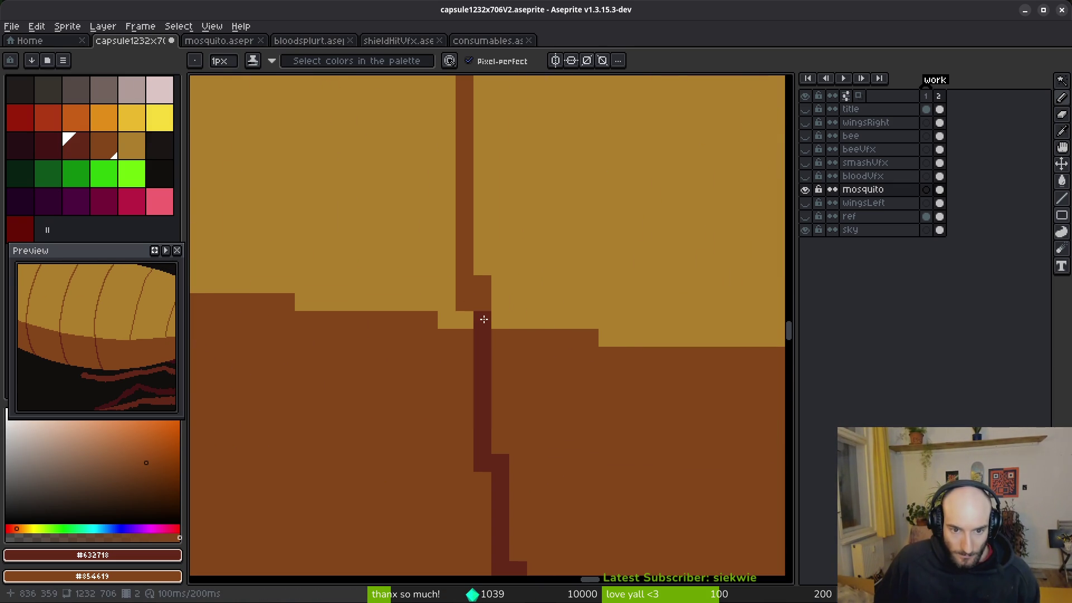
left_click(519, 270, "alt")
right_click(467, 314)
left_click(482, 302)
left_click(500, 338)
scroll(575, 327, "down", 4)
scroll(607, 333, "down", 3)
key("ctrl+s")
scroll(616, 328, "up", 1)
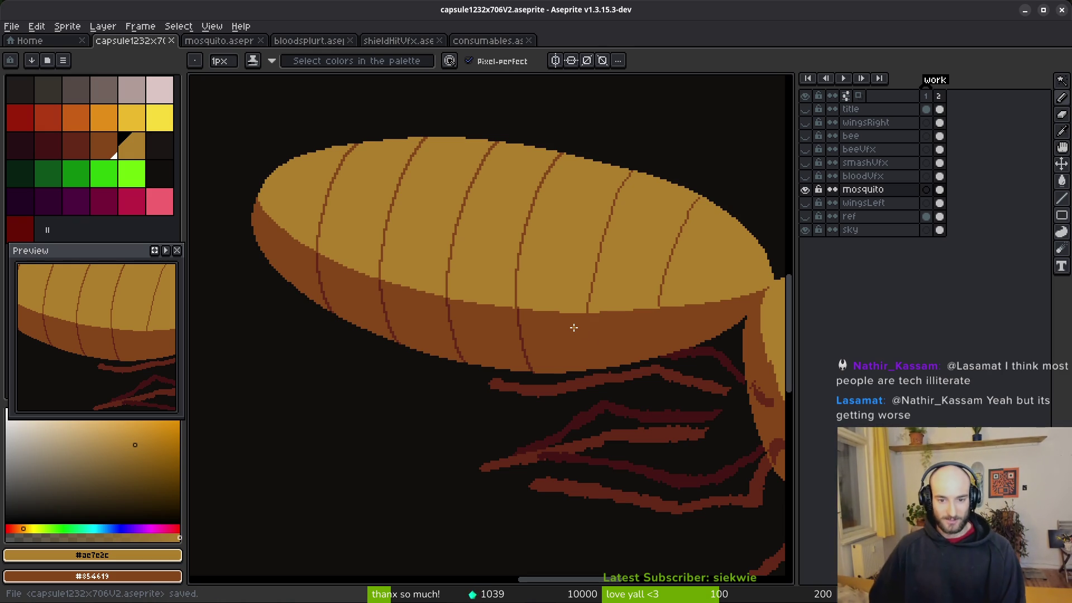
Sample the dark brown stripe as primary colour and the tan body as secondary colour.
scroll(574, 324, "up", 2)
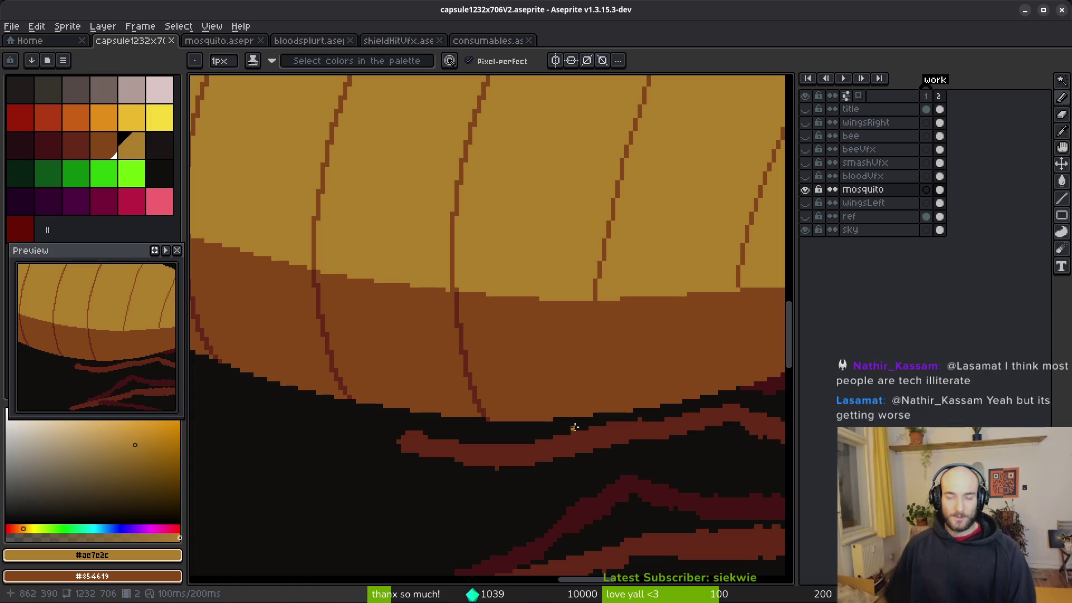
scroll(575, 234, "down", 2)
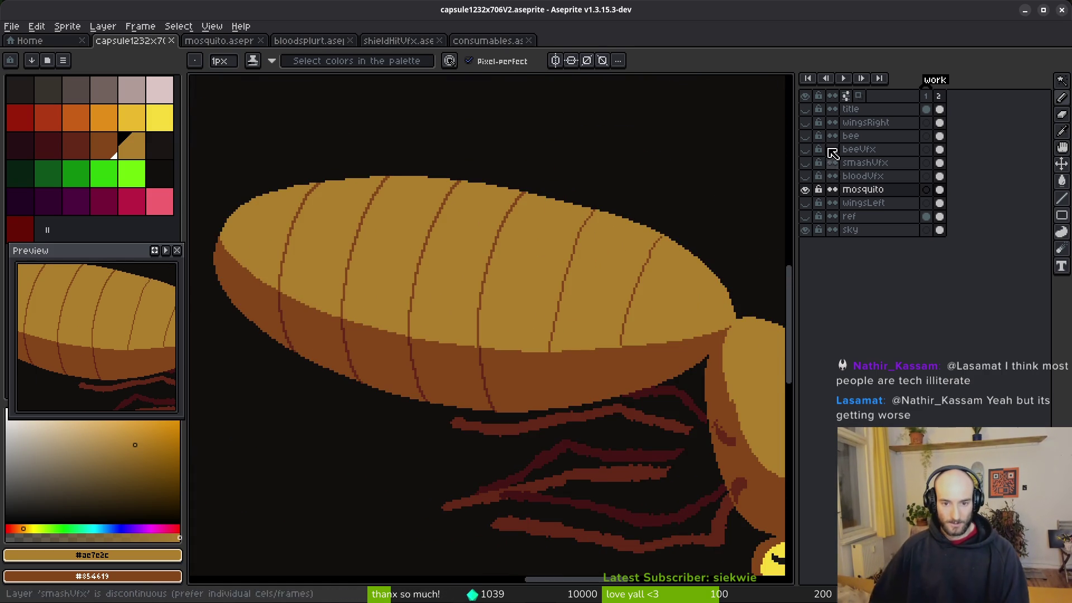
scroll(612, 242, "up", 4)
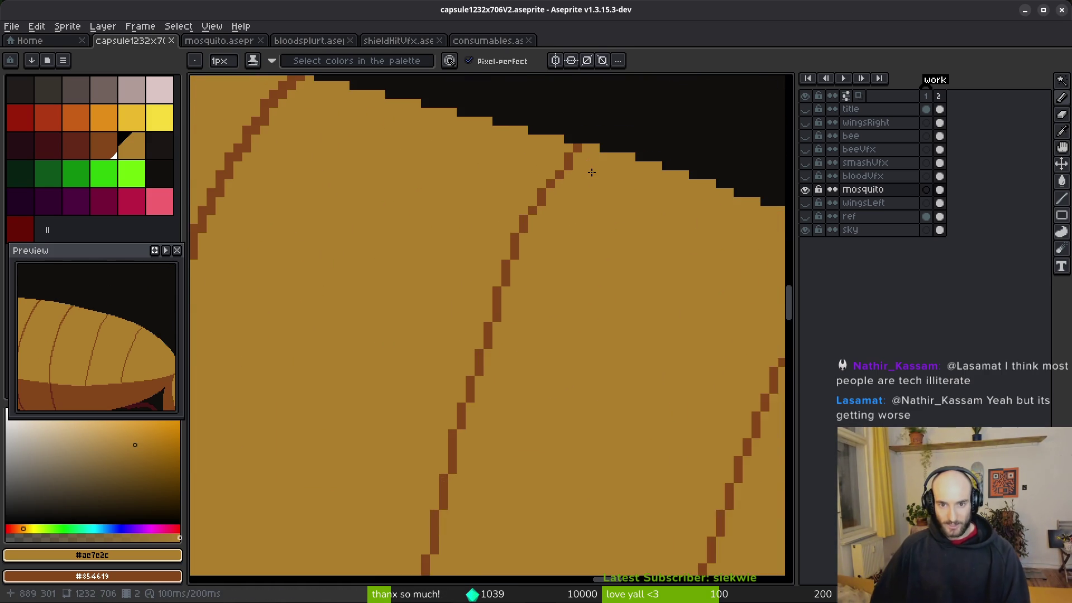
scroll(597, 167, "left", 2)
left_click(610, 151, "alt")
right_click(626, 171, "alt")
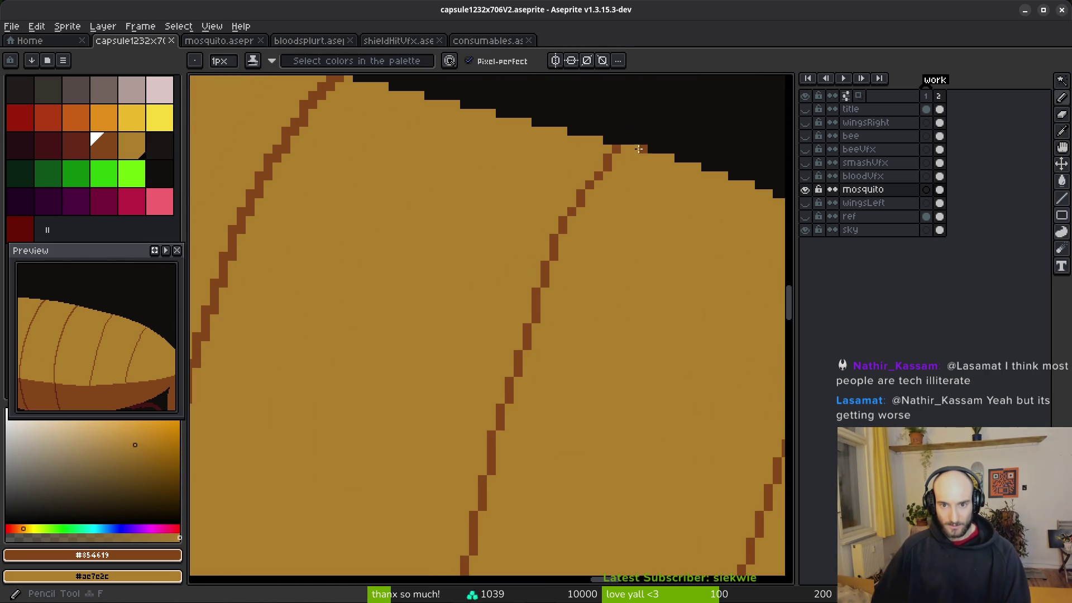
Redraw the doubled stripe as a single thinner dark-brown line and cover a stray pixel in tan.
left_click_drag(633, 149, 547, 295)
left_click_drag(606, 198, 581, 219)
mouse_move(558, 262)
left_mouse_down()
mouse_move(527, 332)
mouse_move(560, 269)
left_mouse_up()
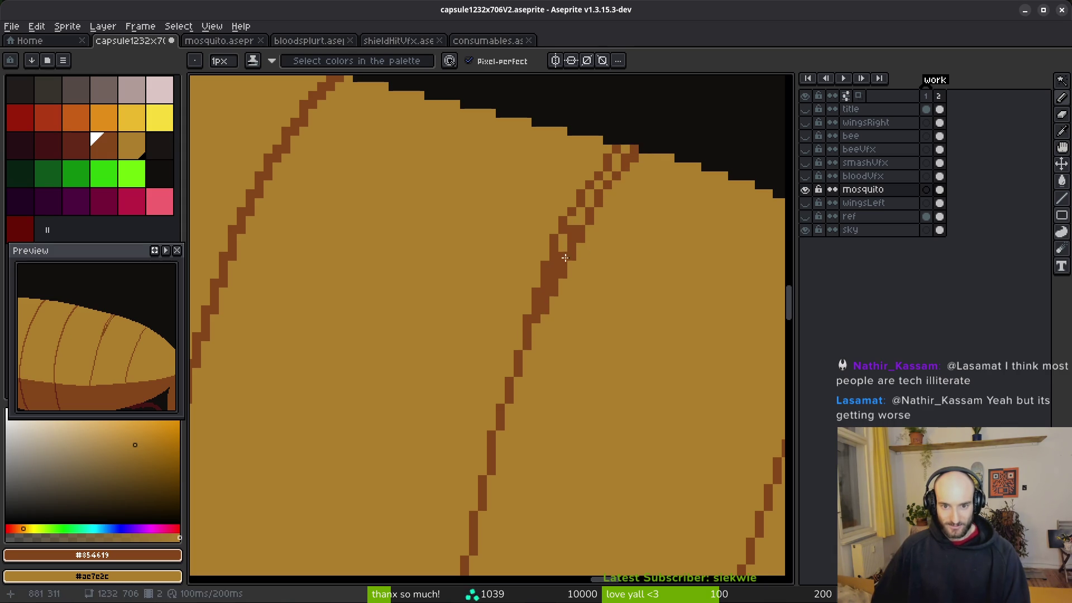
left_click_drag(627, 149, 581, 223)
key("ctrl+z")
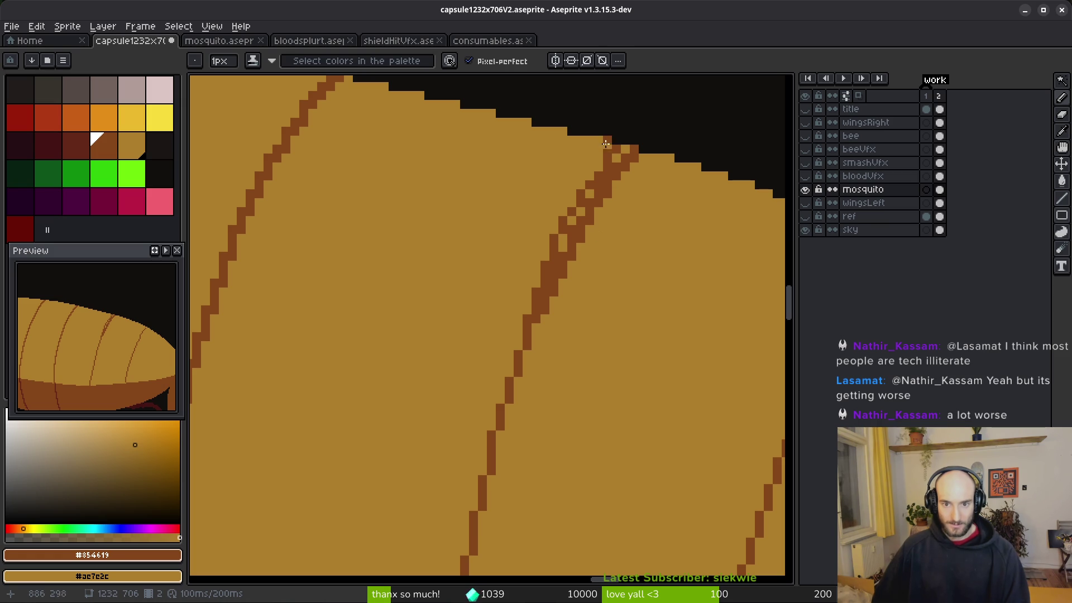
left_click_drag(606, 145, 538, 288)
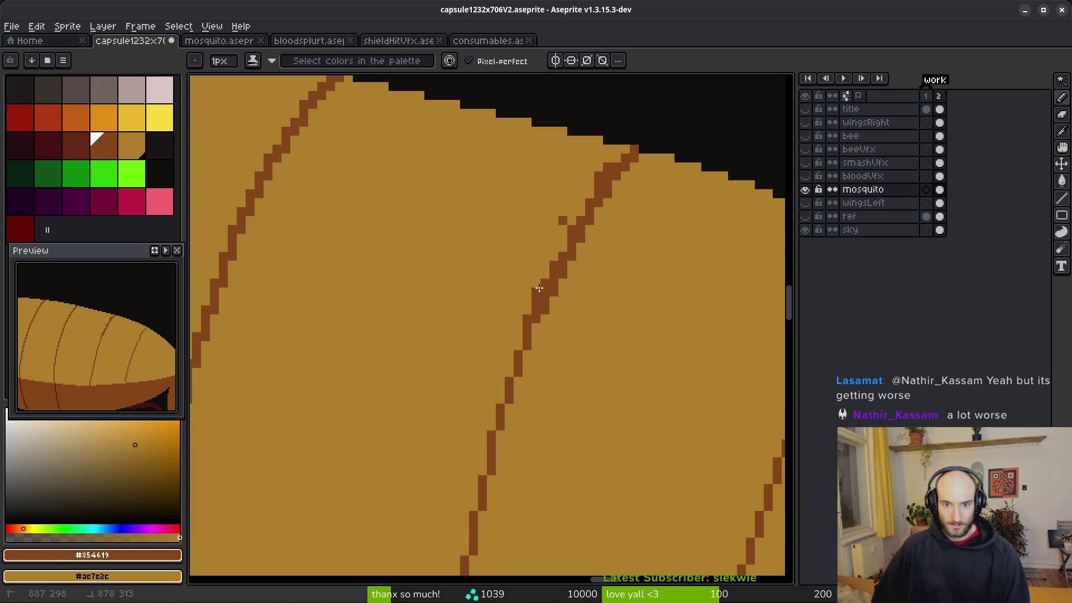
left_click_drag(600, 184, 616, 171)
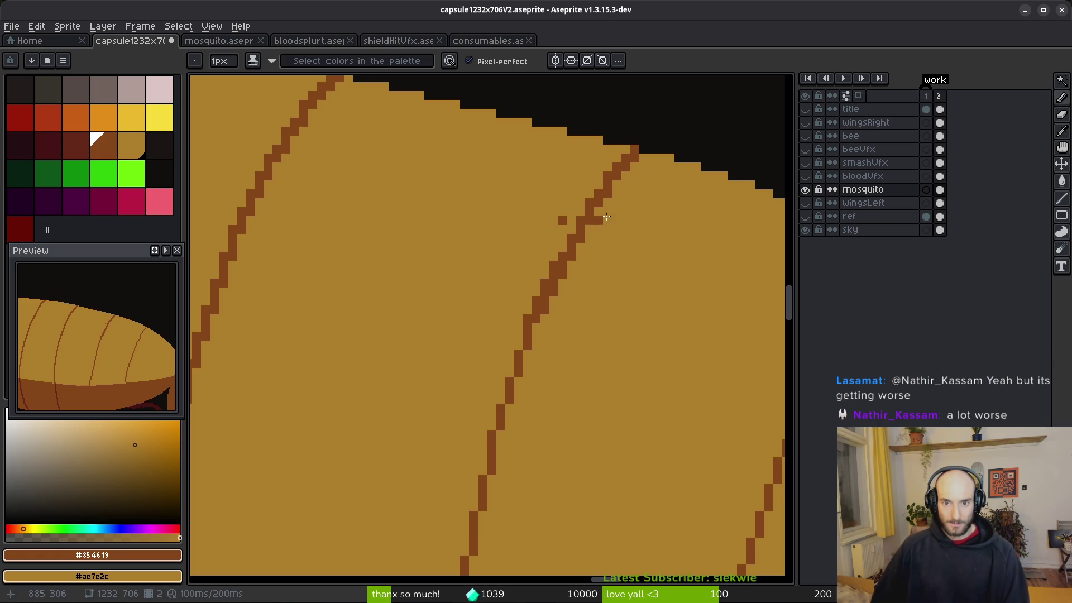
right_click(563, 220)
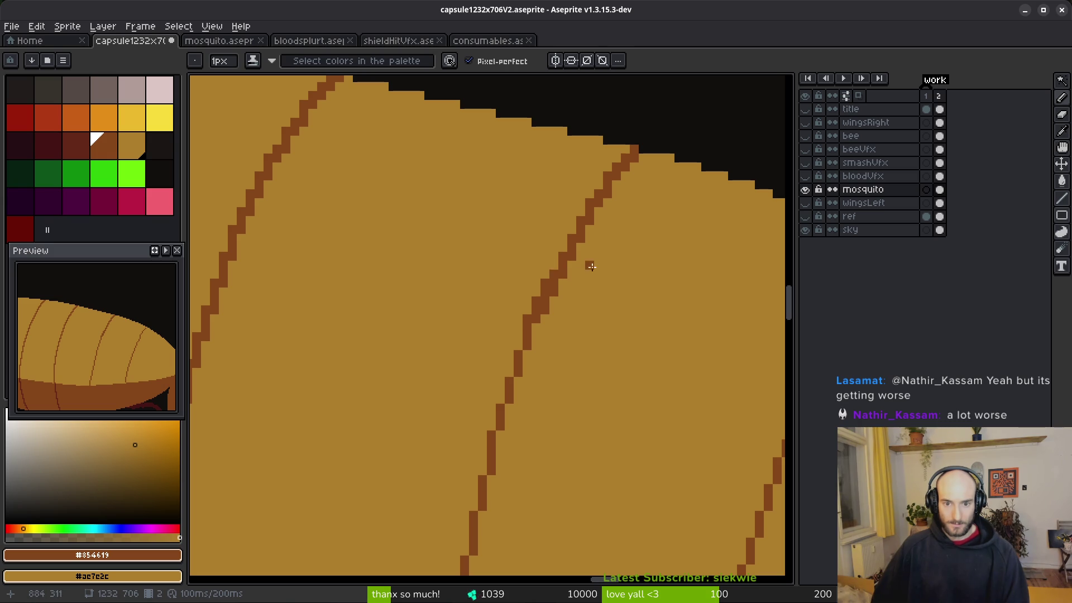
Smooth the stripe and trim nine stair-step pixels off it with the tan body colour.
scroll(578, 273, "down", 3)
scroll(627, 292, "up", 2)
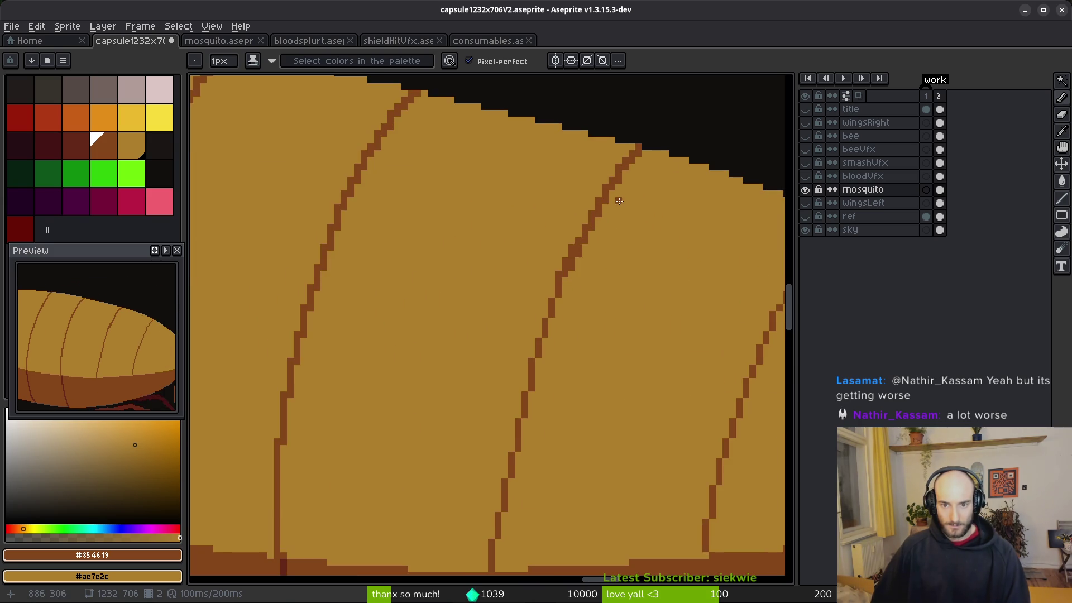
scroll(624, 162, "up", 1)
mouse_move(624, 159)
left_mouse_down()
mouse_move(616, 149)
mouse_move(537, 282)
left_mouse_up()
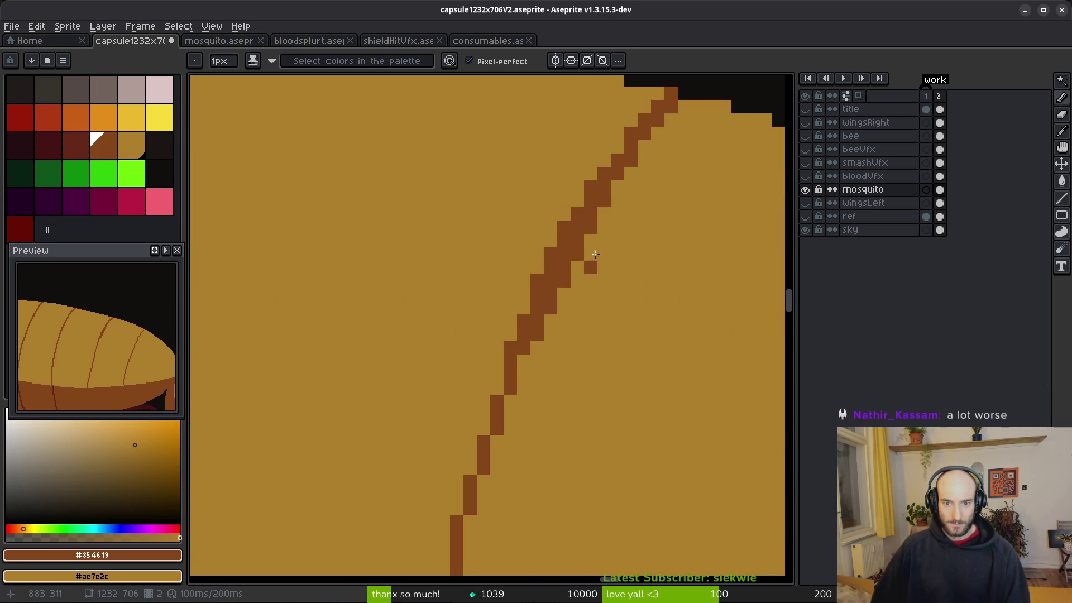
right_click(561, 228)
right_click(550, 254)
right_click(537, 281)
right_click(604, 200)
right_click(593, 226)
right_click(577, 254)
right_click(564, 281)
right_click(550, 307)
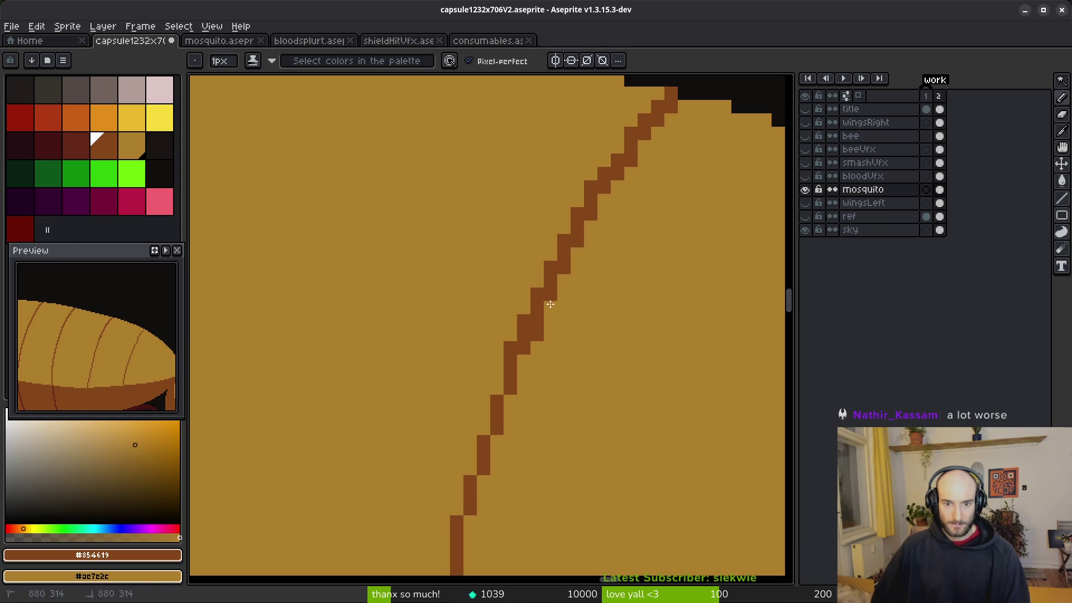
right_click(534, 335)
Add brown pixels beside the stripe to widen its top.
scroll(682, 288, "down", 2)
scroll(670, 252, "up", 2)
left_click(624, 213)
left_click(666, 161)
left_click(652, 172)
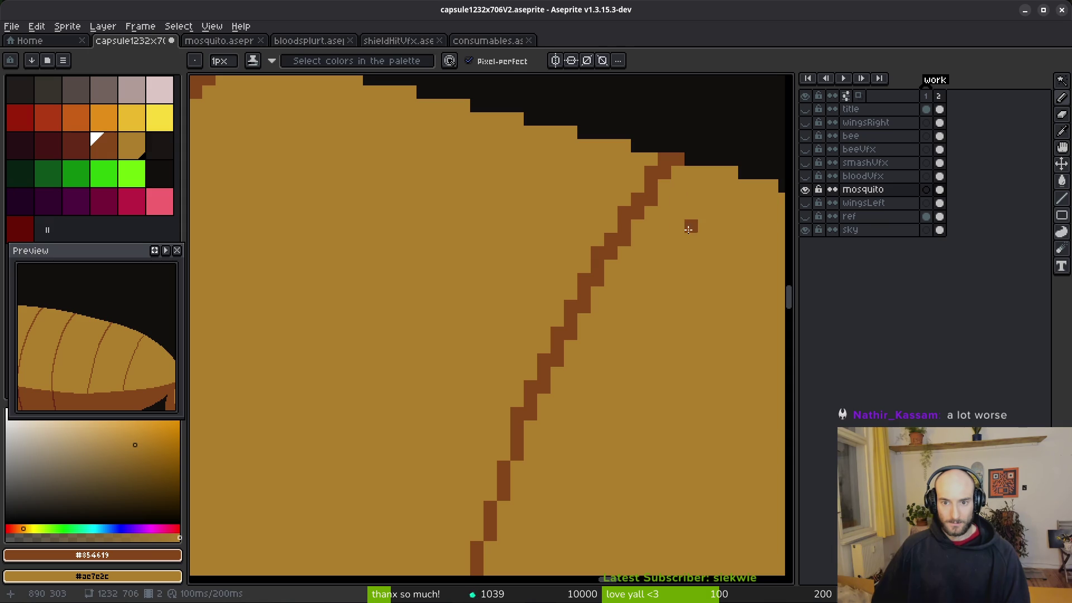
Scroll down to check the finished stripe.
scroll(637, 190, "down", 6)
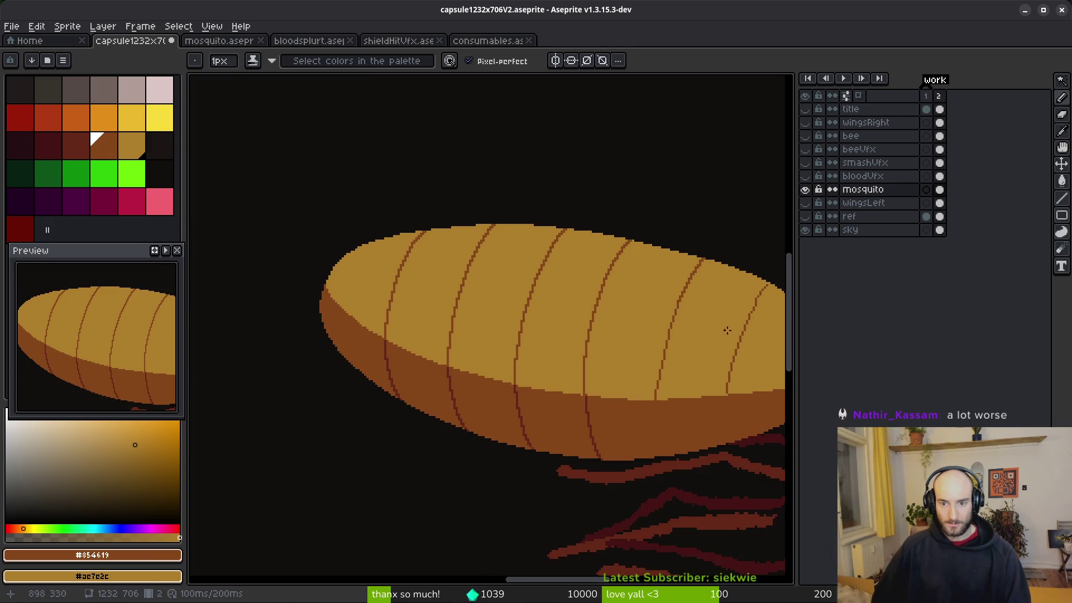
scroll(720, 328, "up", 2)
scroll(575, 287, "down", 1)
scroll(597, 204, "up", 2)
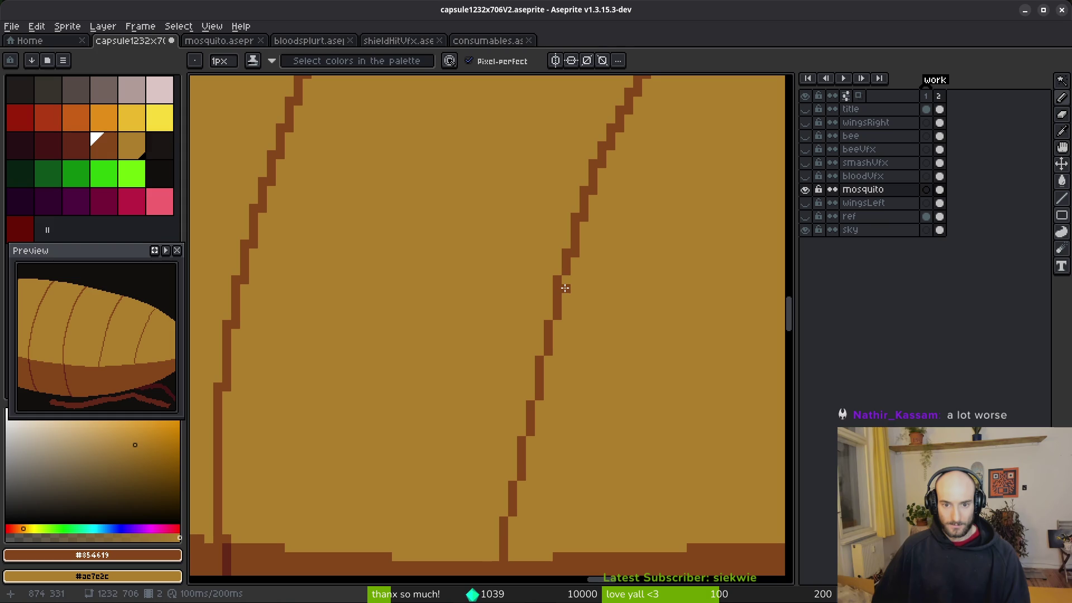
scroll(583, 240, "down", 2)
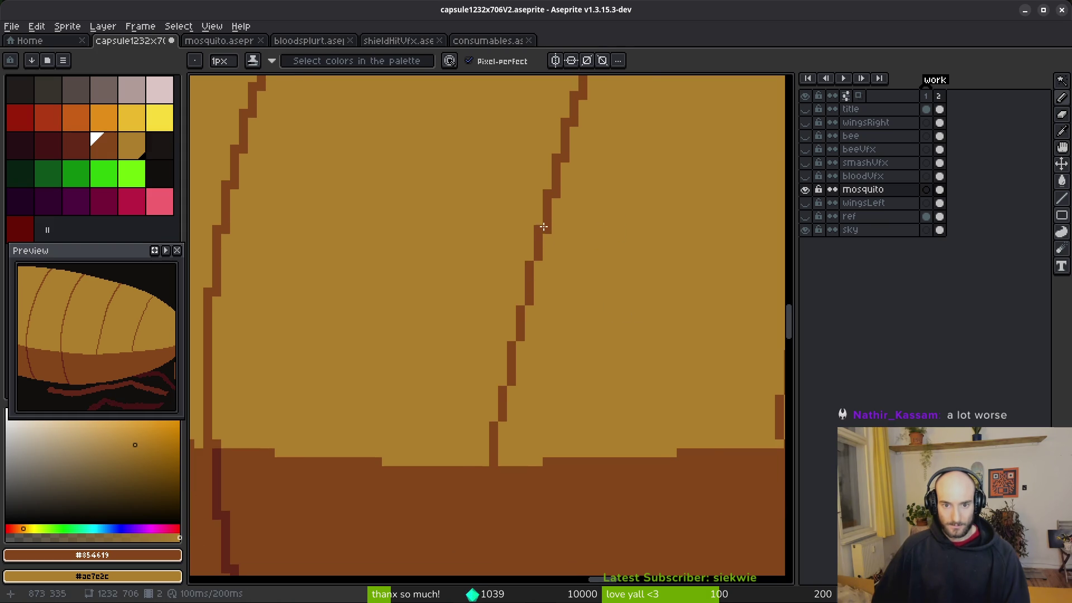
scroll(614, 245, "down", 3)
scroll(613, 248, "up", 3)
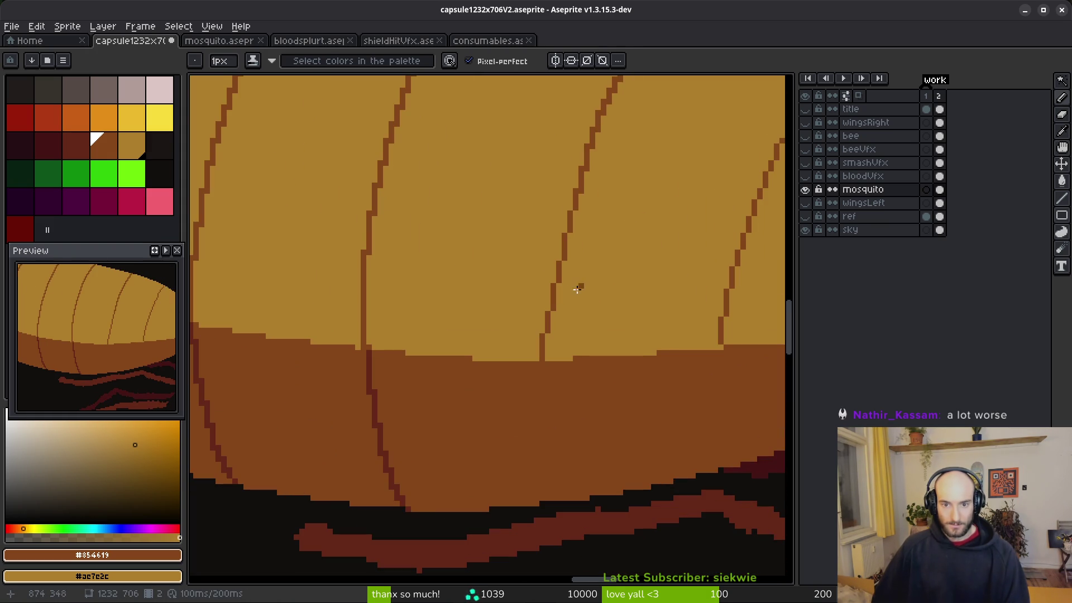
mouse_move(565, 261)
left_mouse_down()
mouse_move(558, 347)
mouse_move(549, 308)
mouse_move(549, 330)
left_mouse_up()
scroll(603, 287, "down", 3)
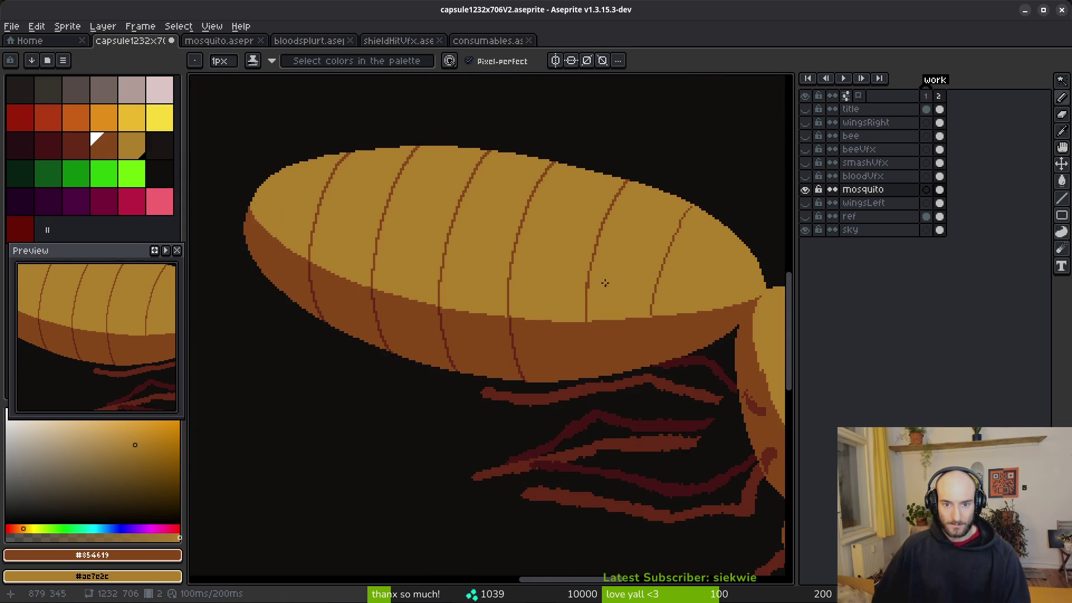
scroll(600, 313, "up", 3)
scroll(597, 344, "down", 1)
scroll(559, 239, "up", 2)
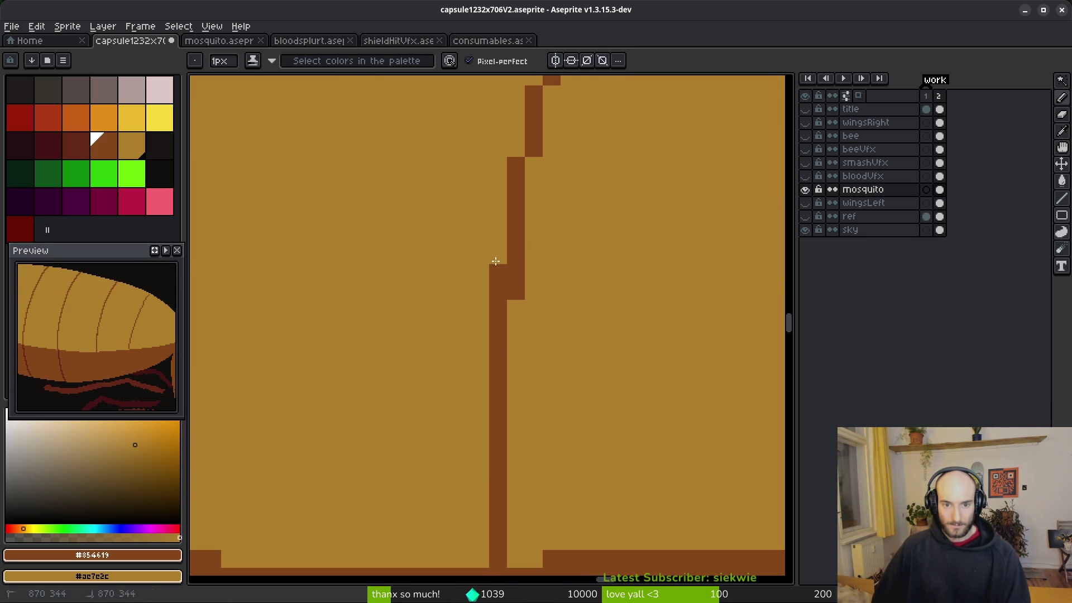
scroll(563, 333, "up", 1)
left_click_drag(524, 307, 509, 308)
left_click(544, 235)
scroll(569, 240, "down", 3)
scroll(609, 263, "up", 1)
scroll(602, 251, "up", 1)
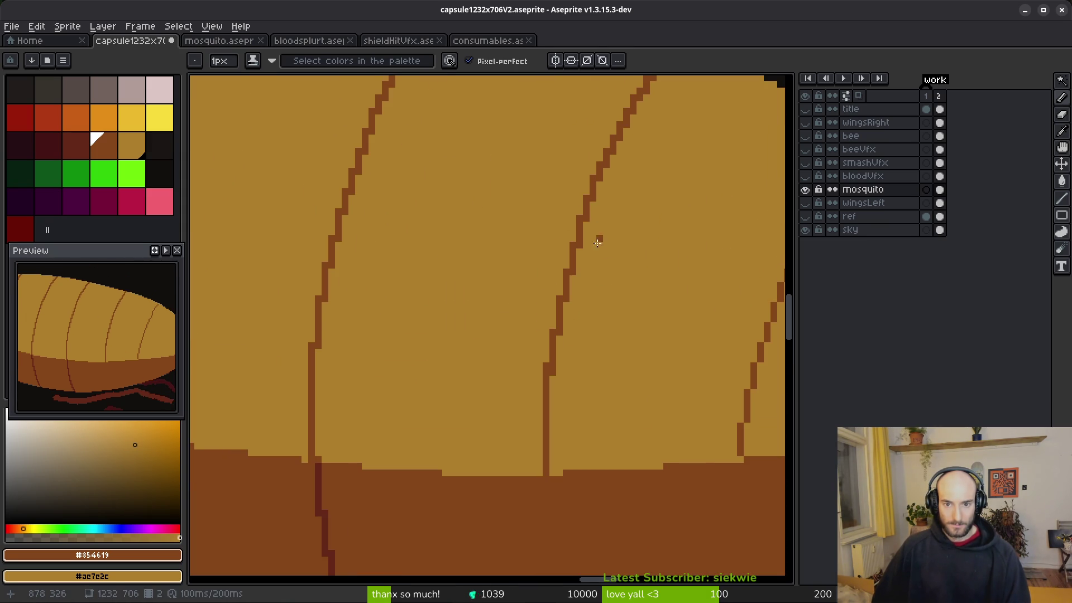
scroll(602, 255, "up", 2)
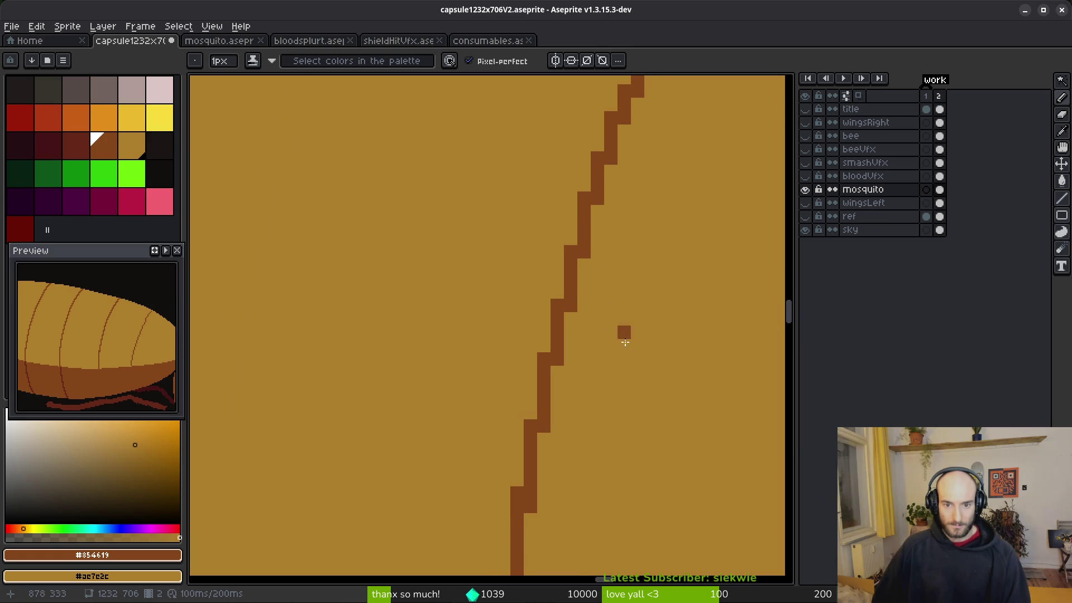
scroll(605, 251, "down", 1)
scroll(610, 299, "down", 2)
scroll(540, 319, "up", 3)
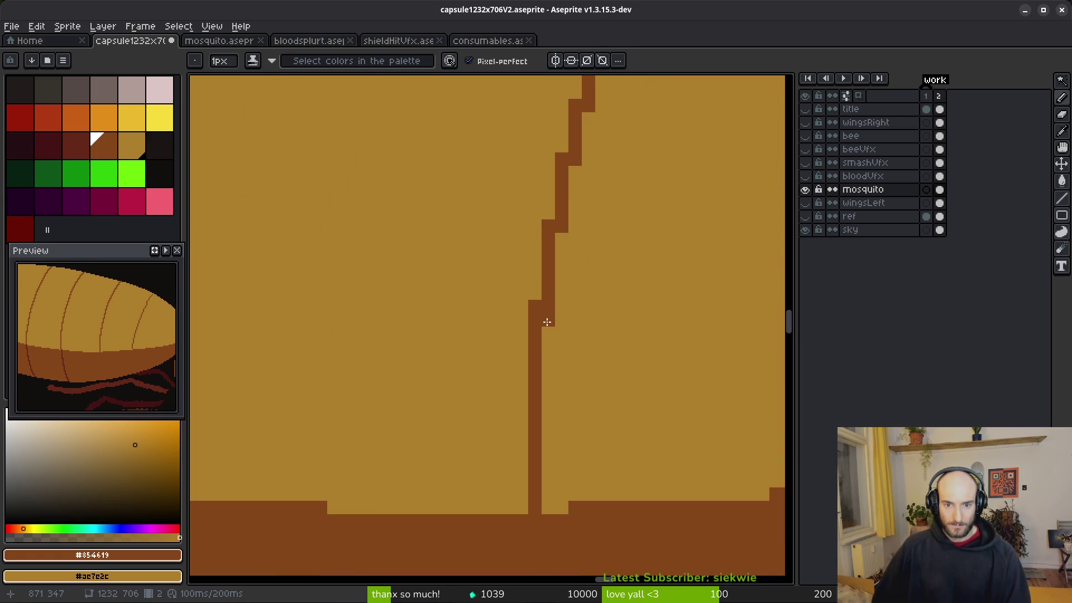
scroll(674, 238, "down", 3)
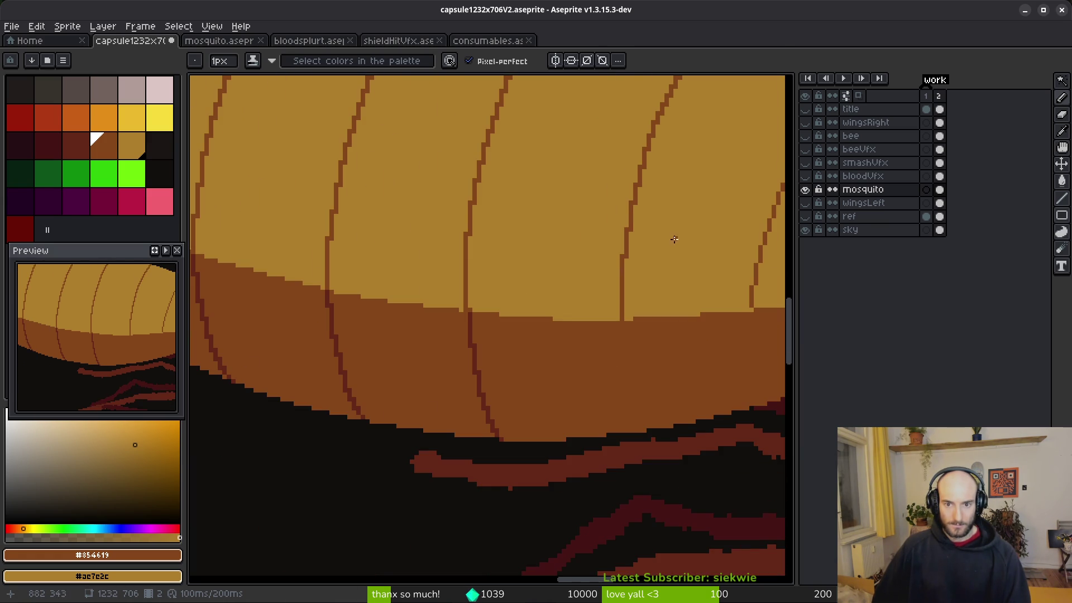
scroll(662, 234, "down", 3)
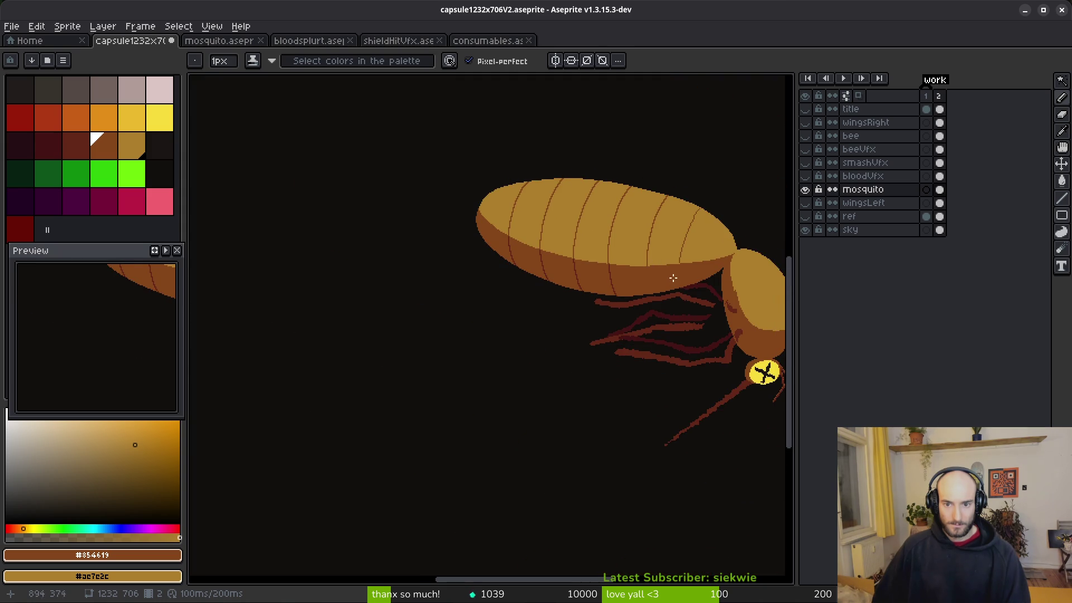
scroll(674, 280, "up", 5)
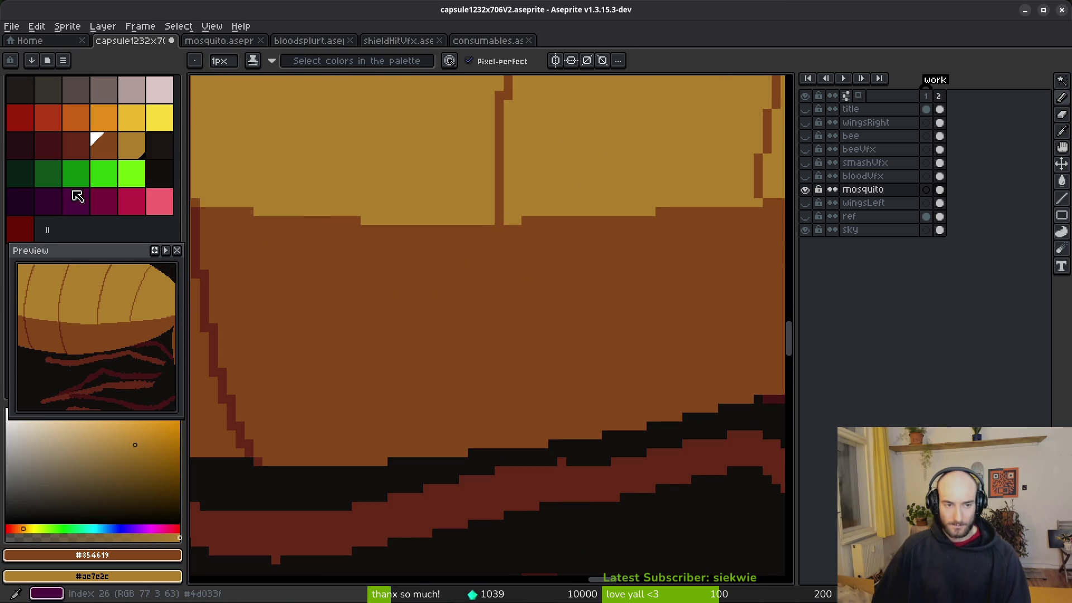
With dark red-brown selected, draw a first rib line, undo it, and paint a stray yellow pixel brown.
left_click(69, 143)
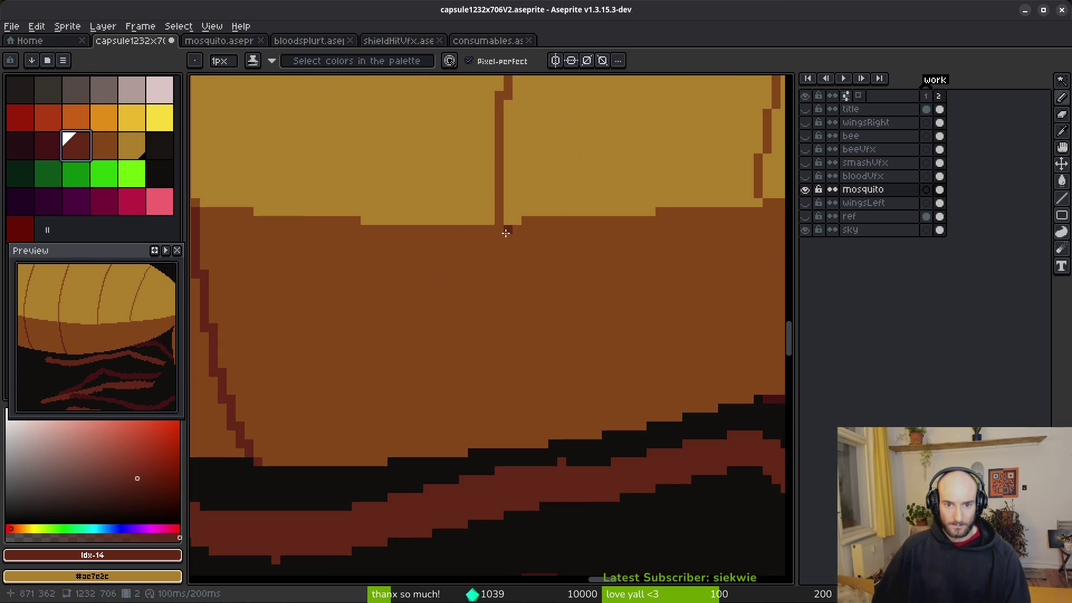
mouse_move(500, 235)
left_mouse_down()
mouse_move(502, 277)
mouse_move(514, 284)
mouse_move(507, 320)
mouse_move(537, 363)
left_mouse_up()
key("ctrl+z")
right_click(528, 301, "alt")
right_click(507, 292)
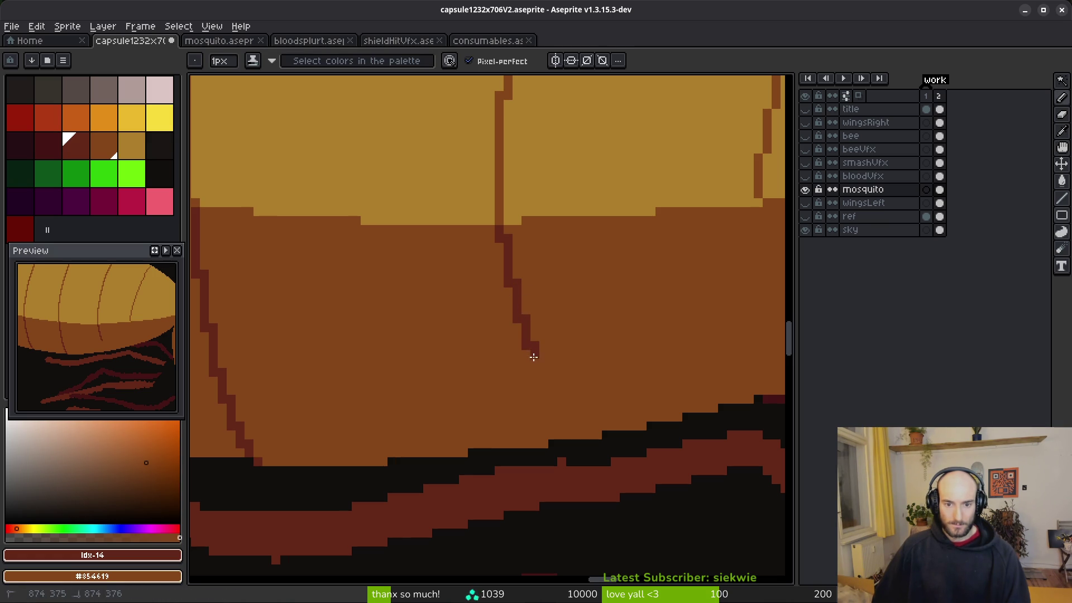
scroll(543, 379, "down", 3)
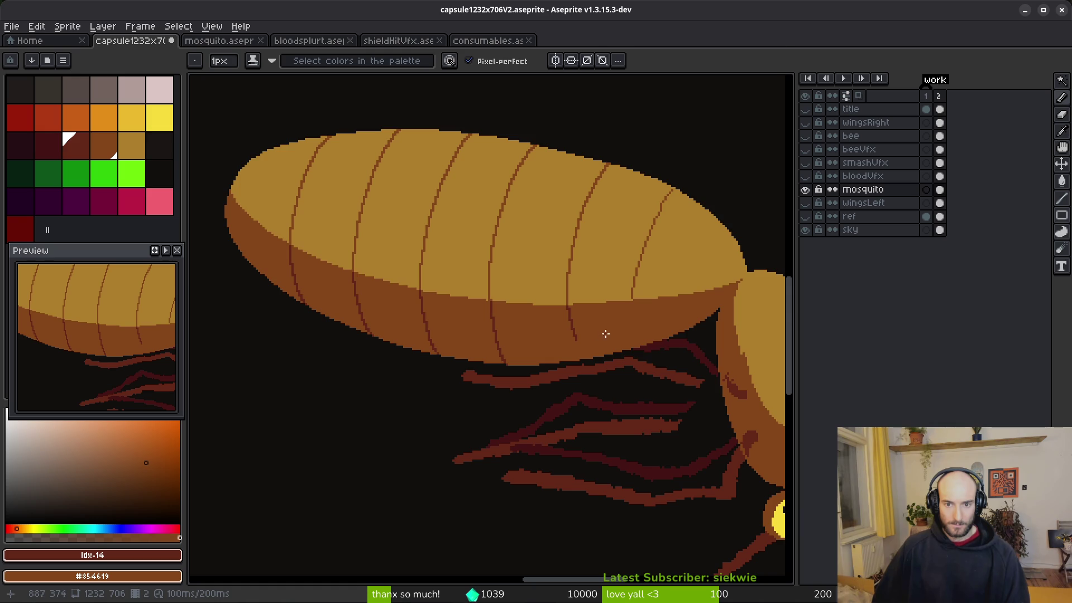
scroll(584, 326, "up", 3)
Extend the rib line down to the underside's lower edge with reshaped stair steps and an end pixel.
mouse_move(513, 259)
left_mouse_down()
mouse_move(540, 364)
mouse_move(584, 442)
mouse_move(531, 358)
mouse_move(518, 305)
mouse_move(521, 335)
left_mouse_up()
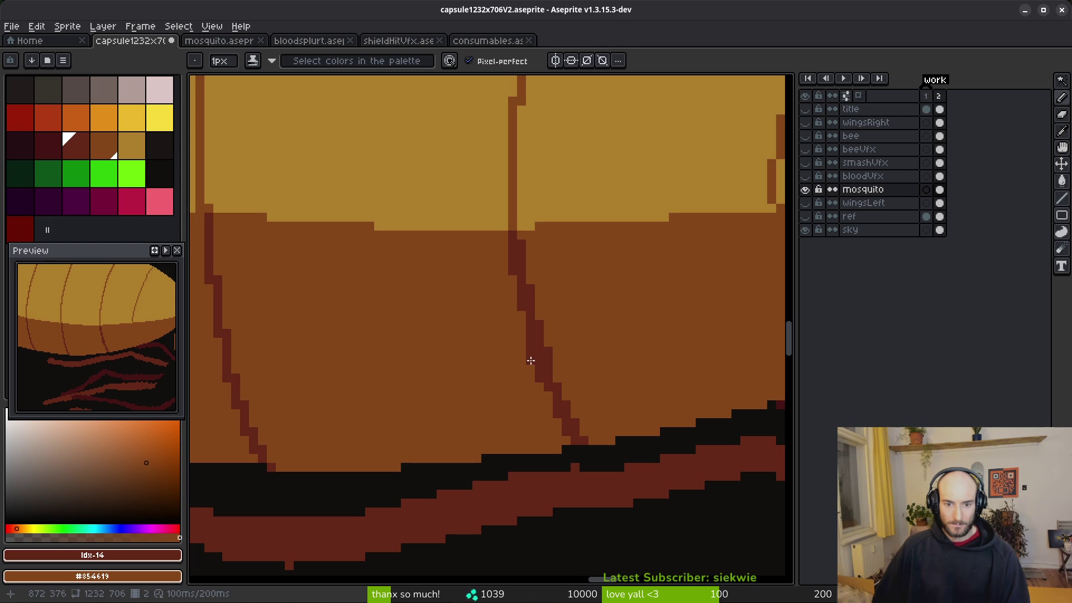
mouse_move(542, 388)
left_mouse_down()
mouse_move(548, 398)
mouse_move(559, 387)
mouse_move(523, 245)
left_mouse_up()
left_click(595, 444)
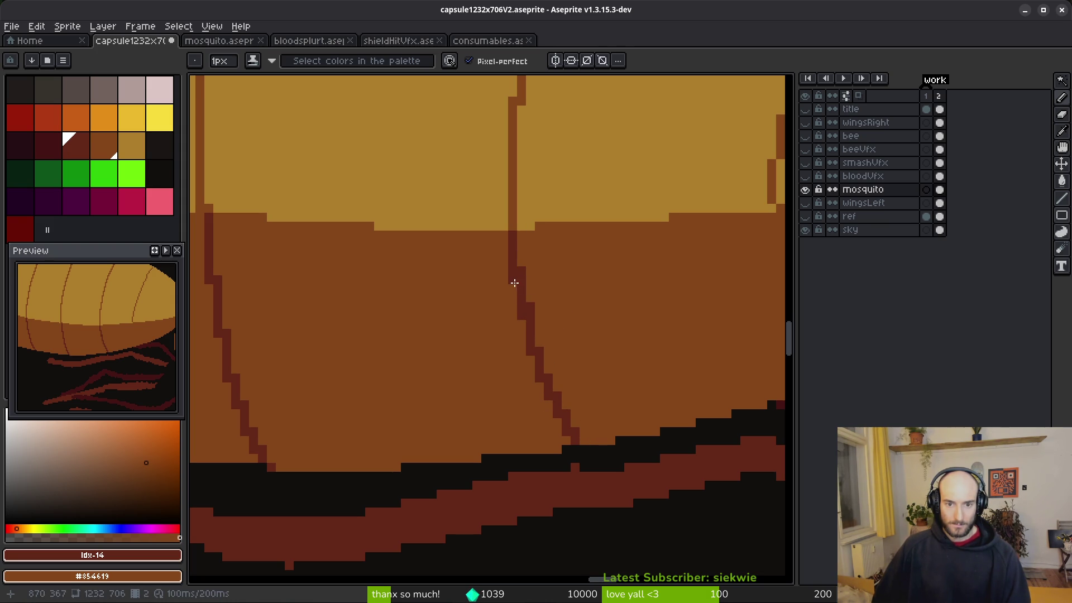
scroll(607, 379, "down", 2)
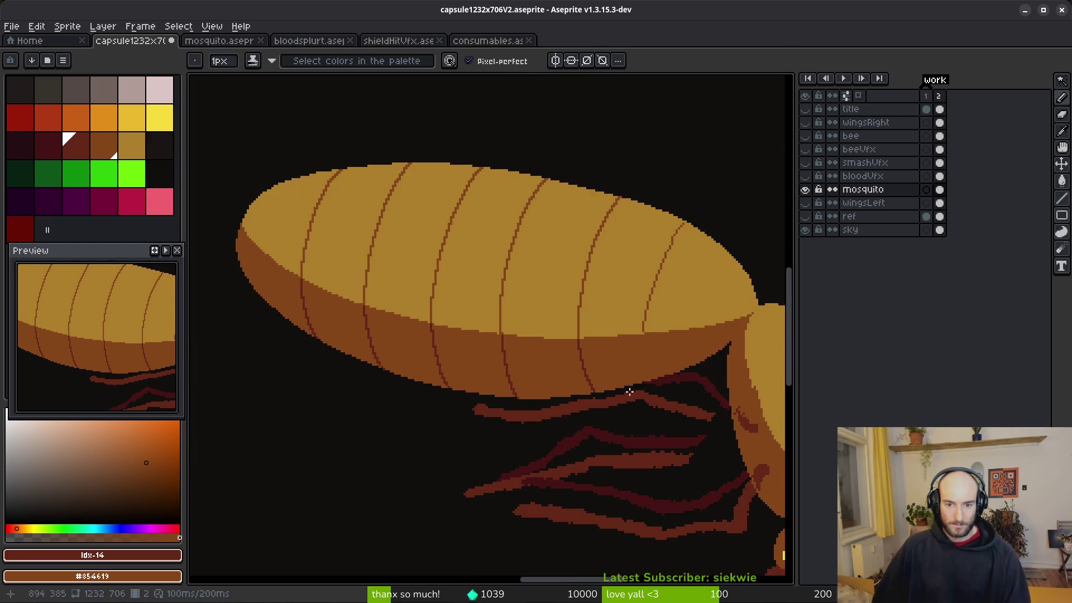
scroll(634, 392, "up", 3)
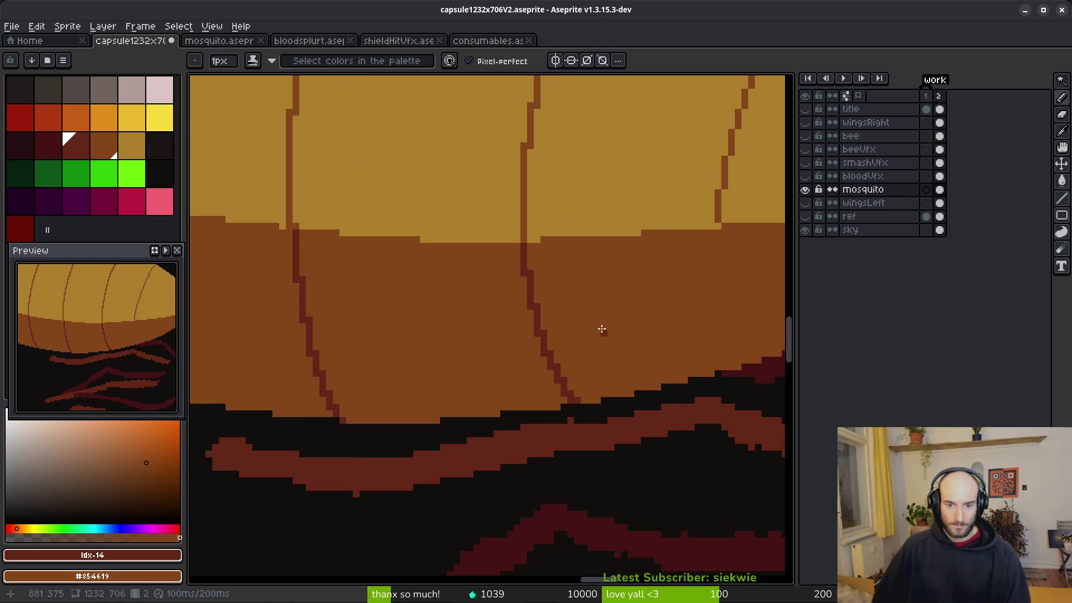
scroll(645, 364, "down", 1)
scroll(631, 348, "down", 1)
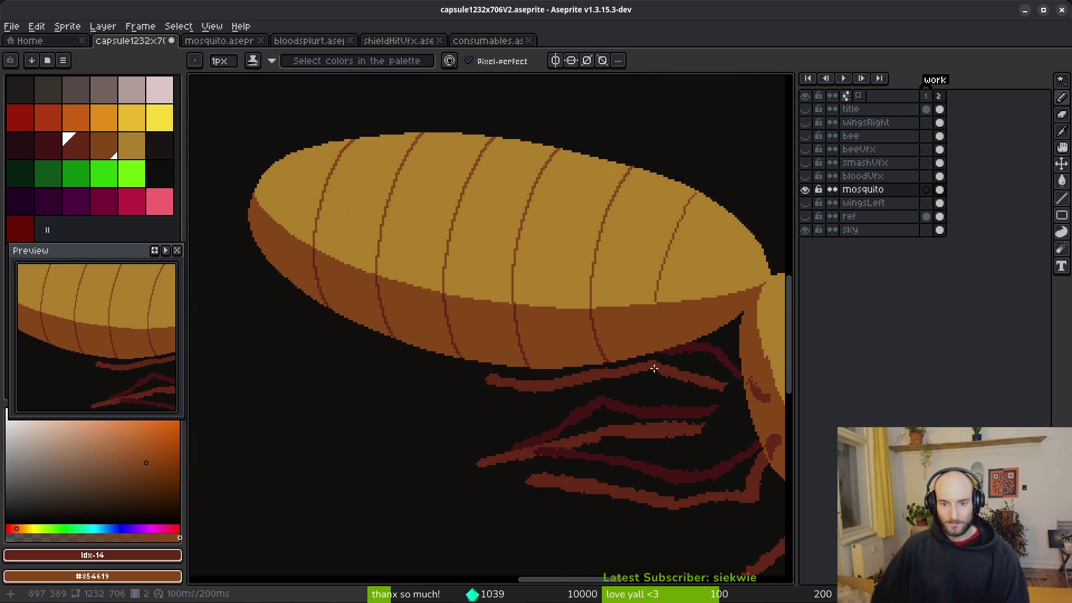
scroll(552, 296, "down", 1)
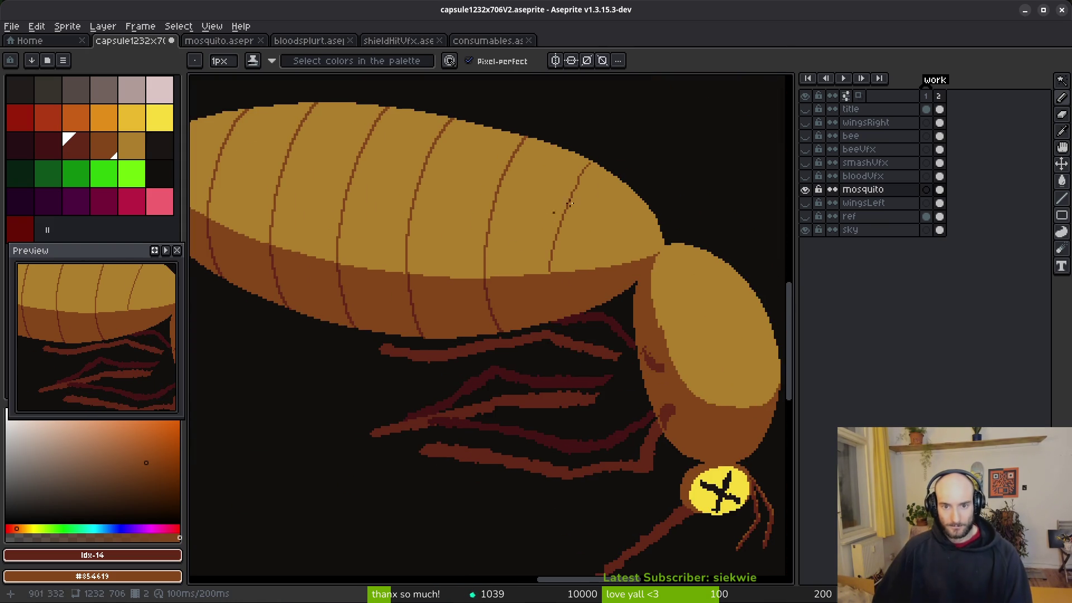
scroll(571, 280, "up", 1)
scroll(556, 247, "up", 2)
left_click(545, 223, "alt")
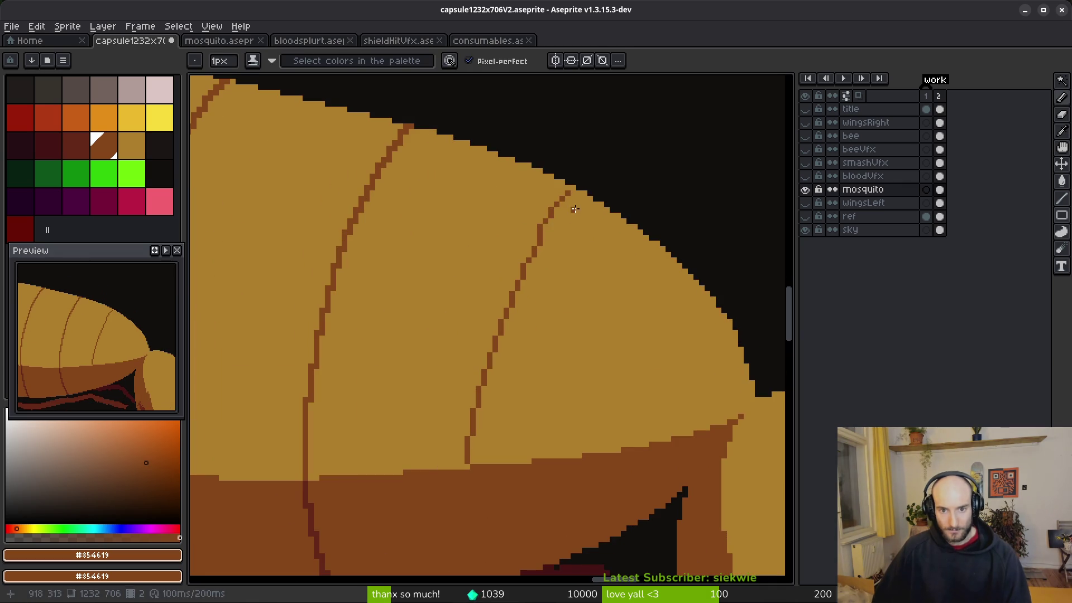
Redraw a rib line from the top outline, then thin the doubled line to one pixel using tan.
scroll(567, 216, "up", 2)
left_click_drag(586, 184, 538, 250)
key("ctrl+z")
left_click_drag(593, 175, 489, 313)
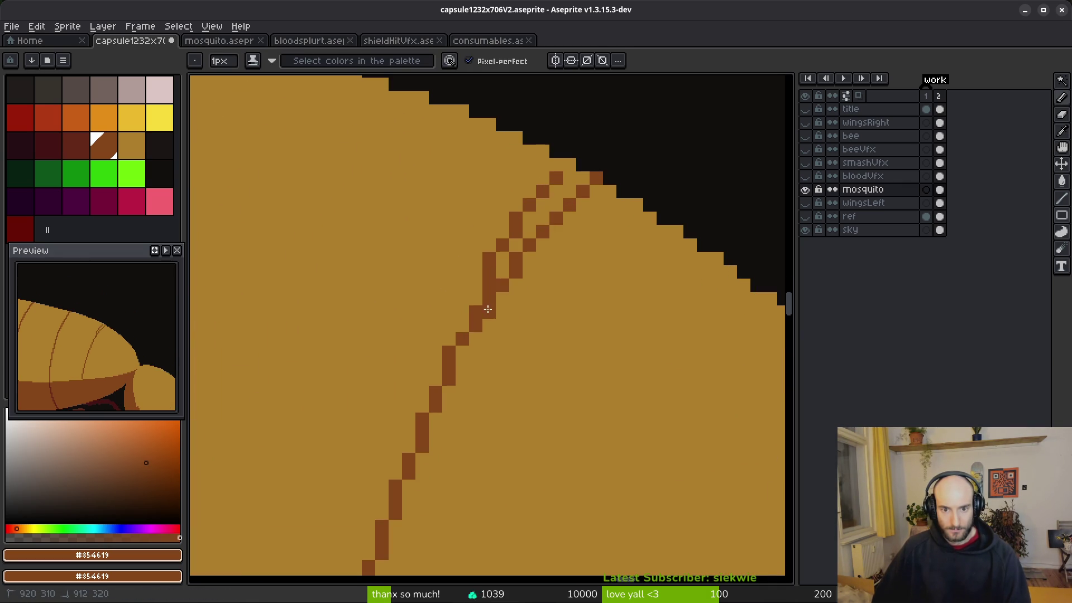
mouse_move(580, 176)
left_mouse_down()
mouse_move(500, 279)
mouse_move(474, 287)
left_mouse_up()
right_click(556, 186, "alt")
left_click_drag(530, 215, 477, 287)
mouse_move(558, 179)
left_mouse_down()
mouse_move(522, 226)
mouse_move(520, 247)
mouse_move(491, 256)
mouse_move(501, 275)
left_mouse_up()
Redraw the rib along the abdomen's curve, trimming extra pixels and filling gaps in the upper part.
scroll(522, 330, "down", 3)
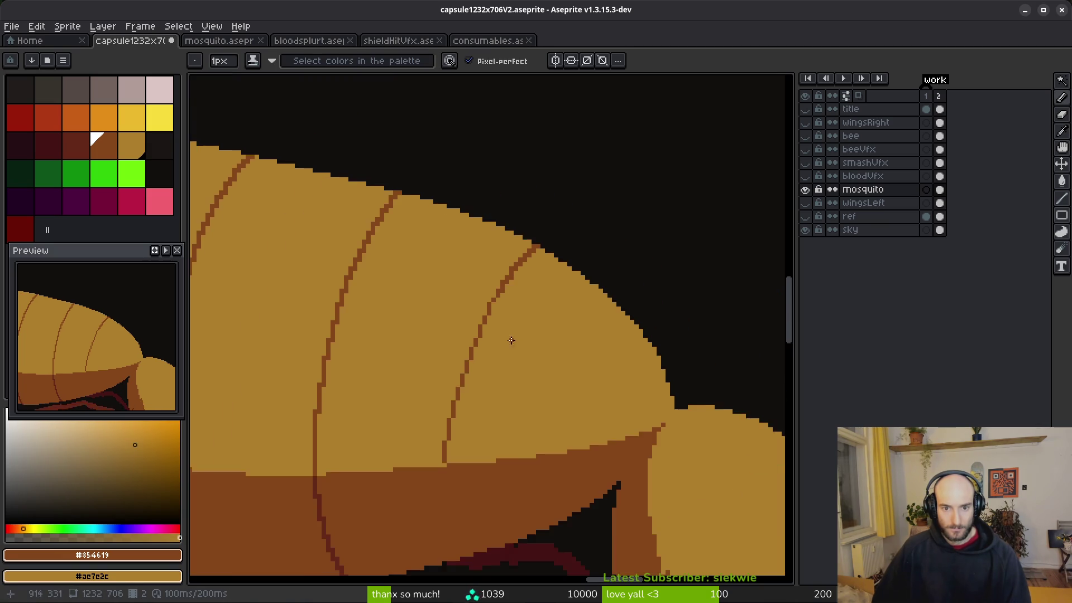
scroll(530, 251, "up", 3)
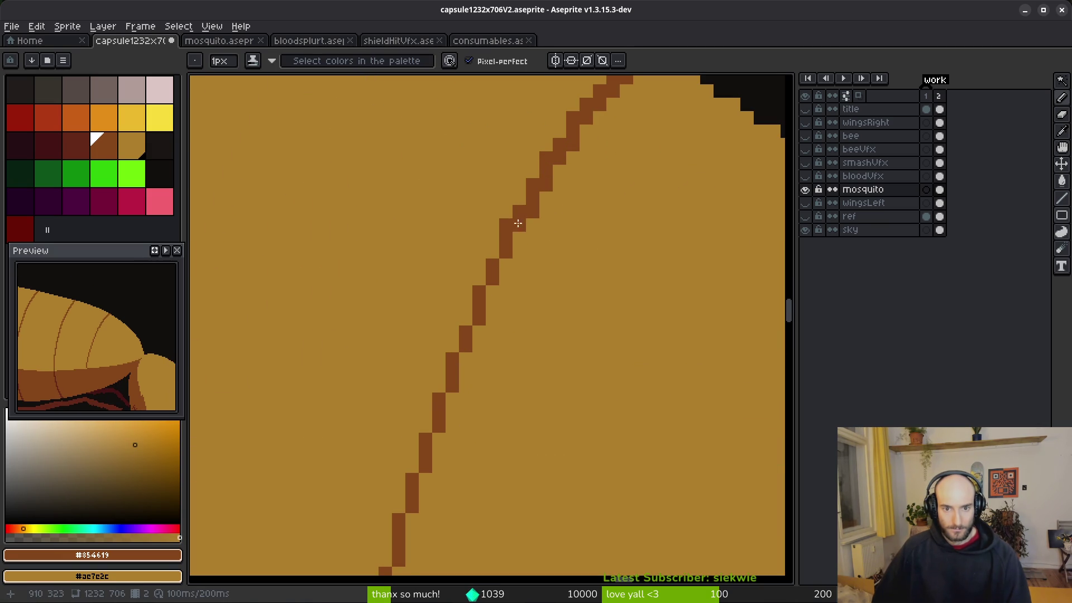
scroll(584, 225, "down", 2)
scroll(583, 225, "up", 2)
mouse_move(568, 188)
left_mouse_down()
mouse_move(510, 342)
mouse_move(492, 459)
left_mouse_up()
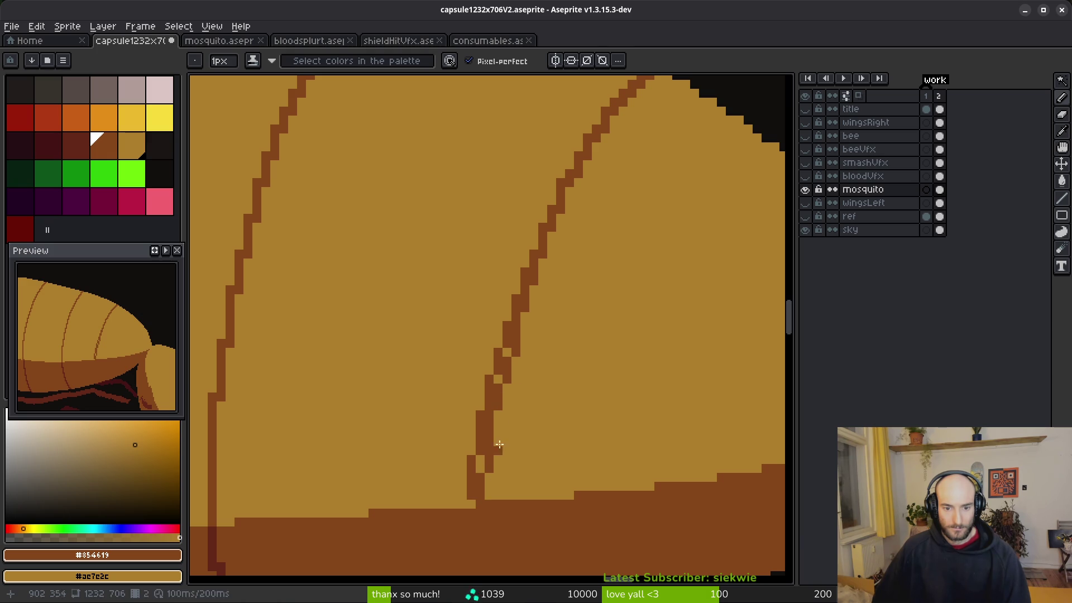
key("ctrl+z")
left_click_drag(541, 251, 474, 501)
right_click(477, 472)
left_click(496, 429)
right_click(512, 343)
right_click(532, 279)
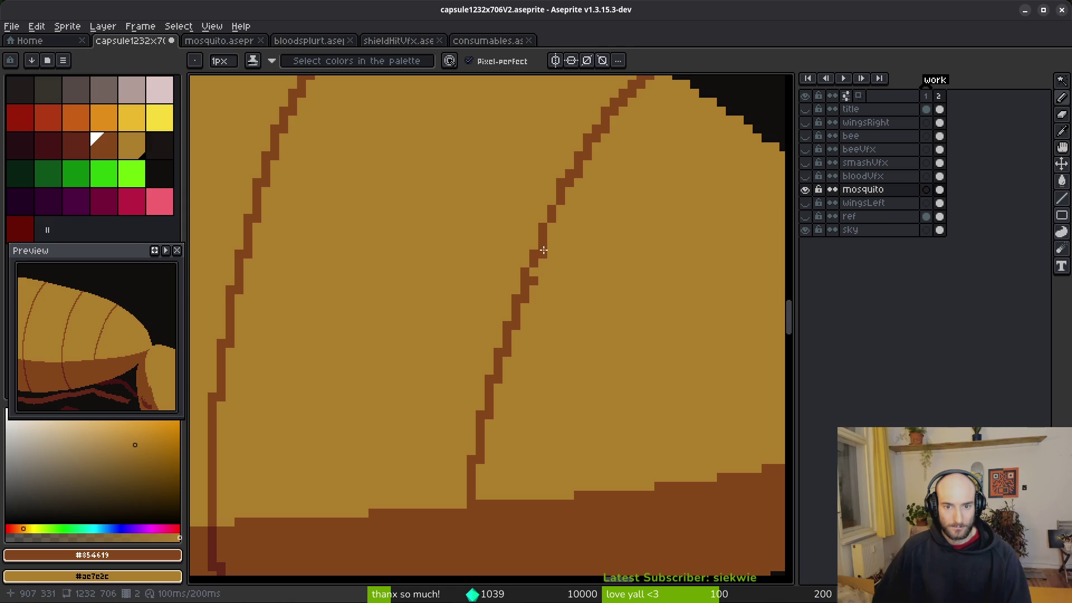
left_click_drag(552, 226, 548, 257)
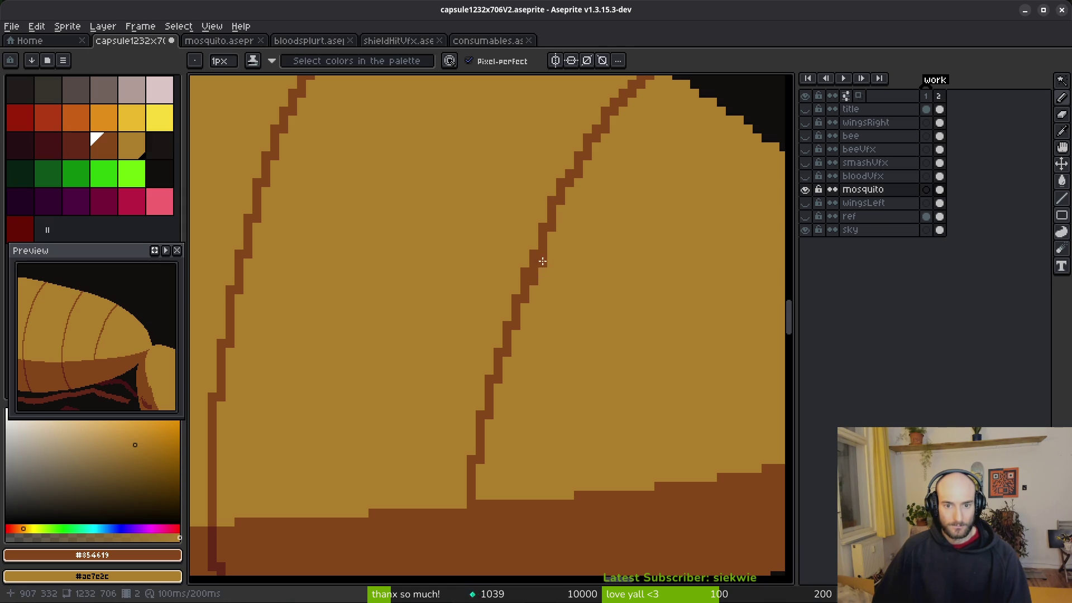
left_click(569, 289)
key("ctrl+z")
Clear leftover rib fragments and reshape the rib's top steps into a clean single-pixel line.
scroll(586, 299, "down", 1)
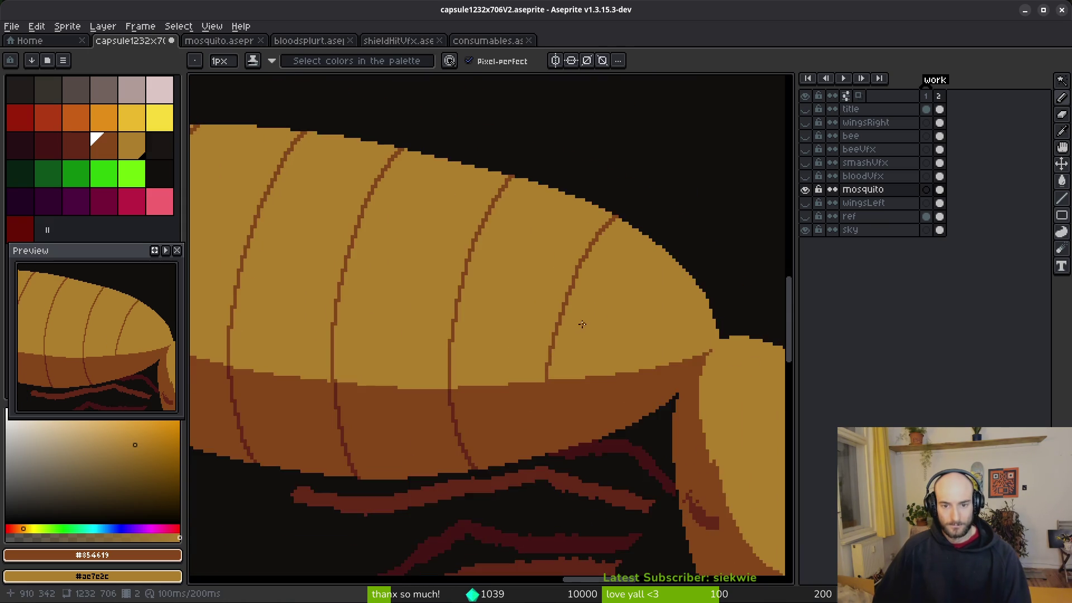
scroll(581, 318, "up", 1)
mouse_move(562, 323)
left_mouse_down()
mouse_move(555, 186)
mouse_move(537, 390)
mouse_move(509, 352)
mouse_move(525, 284)
mouse_move(518, 265)
left_mouse_up()
left_click_drag(502, 345, 503, 380)
left_click_drag(530, 266, 552, 183)
left_click(542, 190)
right_click(555, 164)
left_click(555, 141)
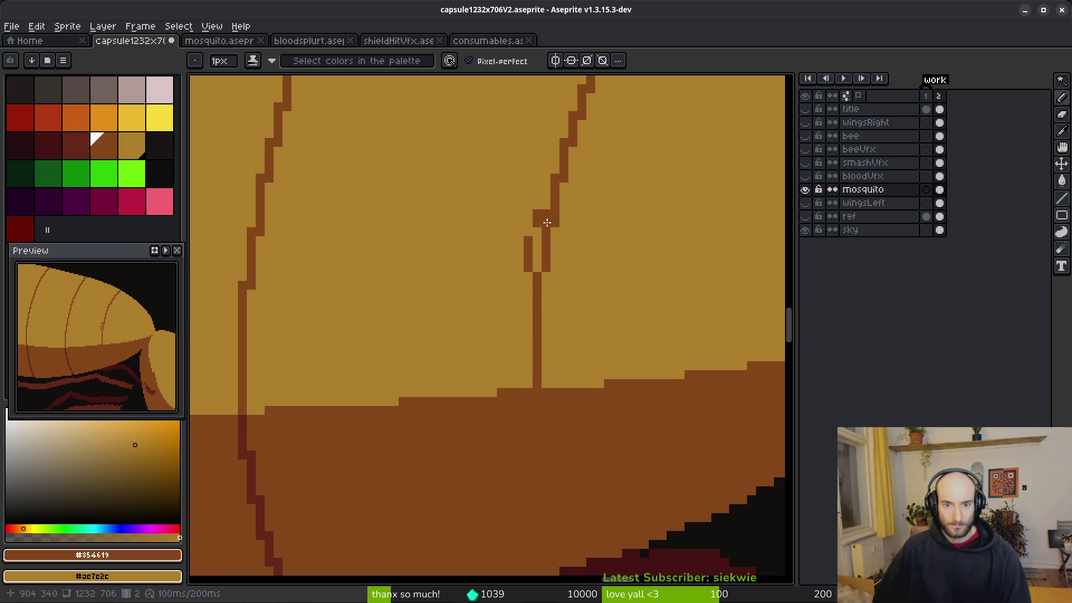
mouse_move(538, 222)
left_mouse_down()
mouse_move(528, 267)
mouse_move(546, 286)
left_mouse_up()
right_click(537, 276)
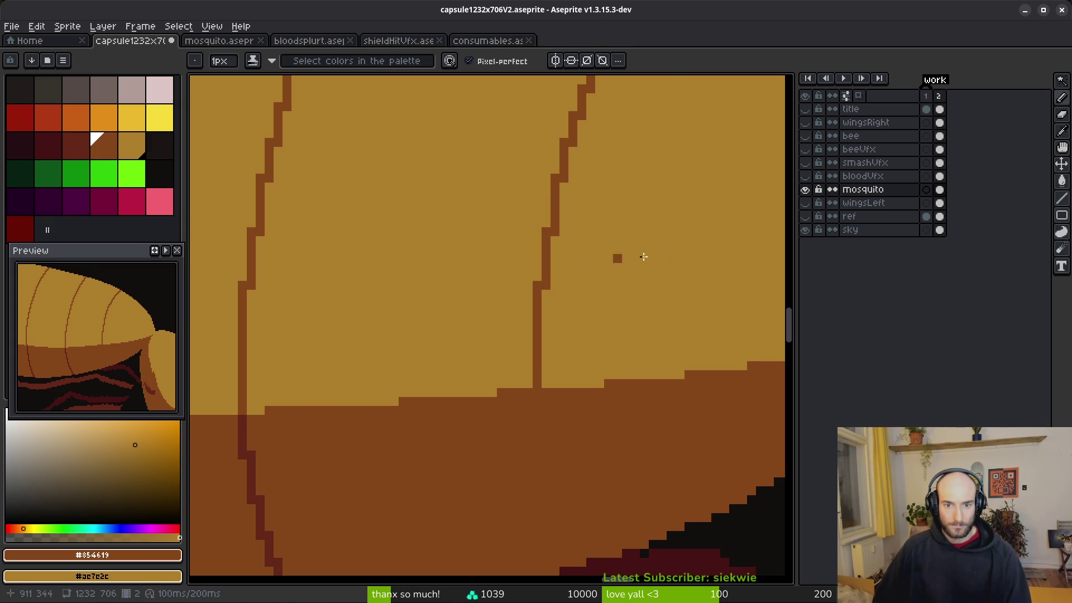
scroll(611, 261, "down", 2)
scroll(648, 251, "down", 2)
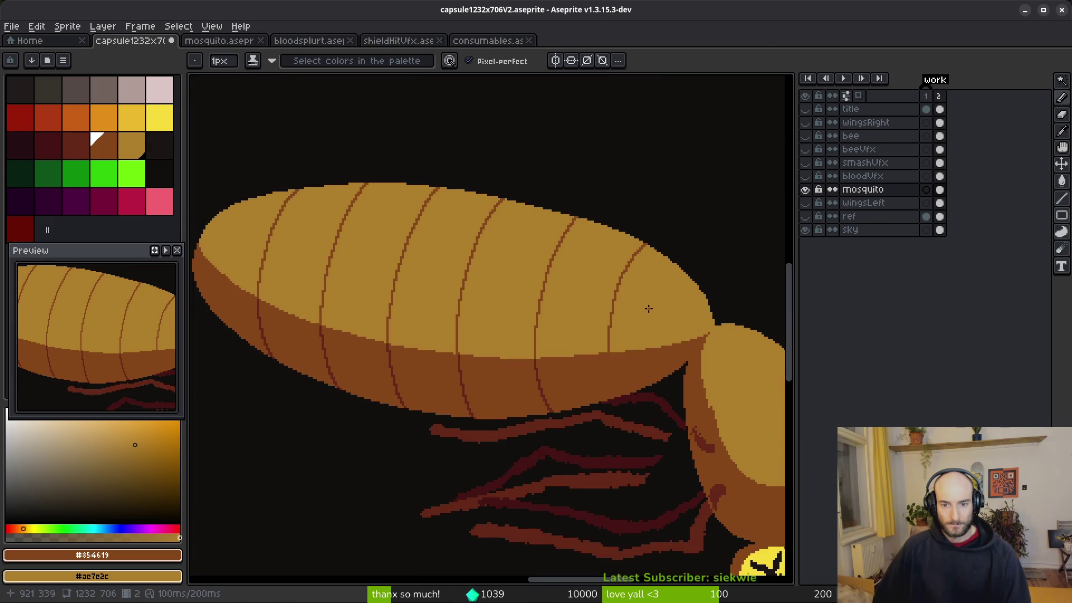
scroll(646, 316, "up", 3)
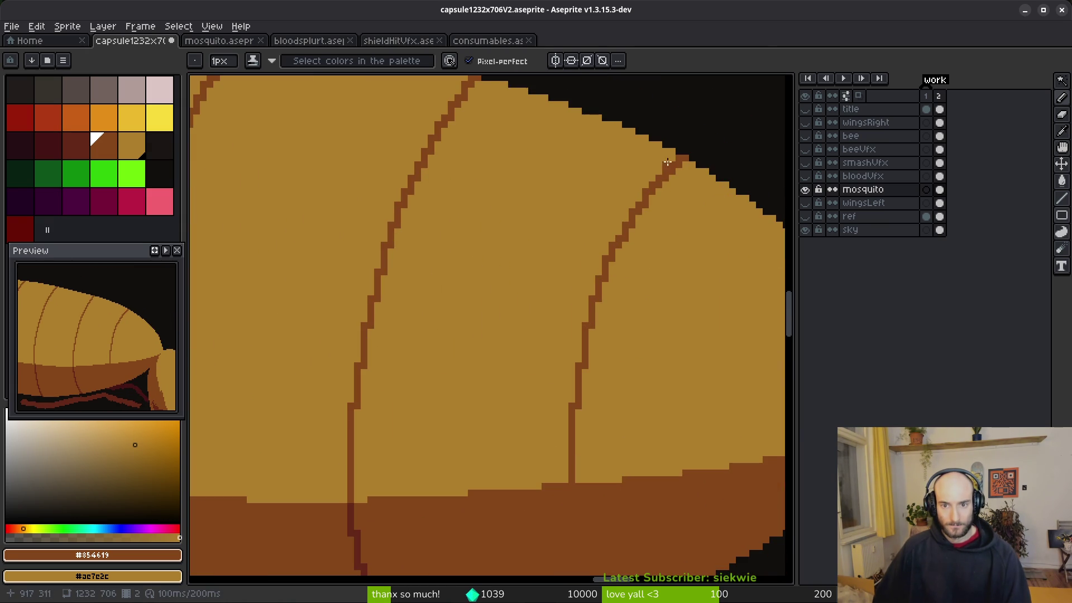
scroll(664, 251, "down", 5)
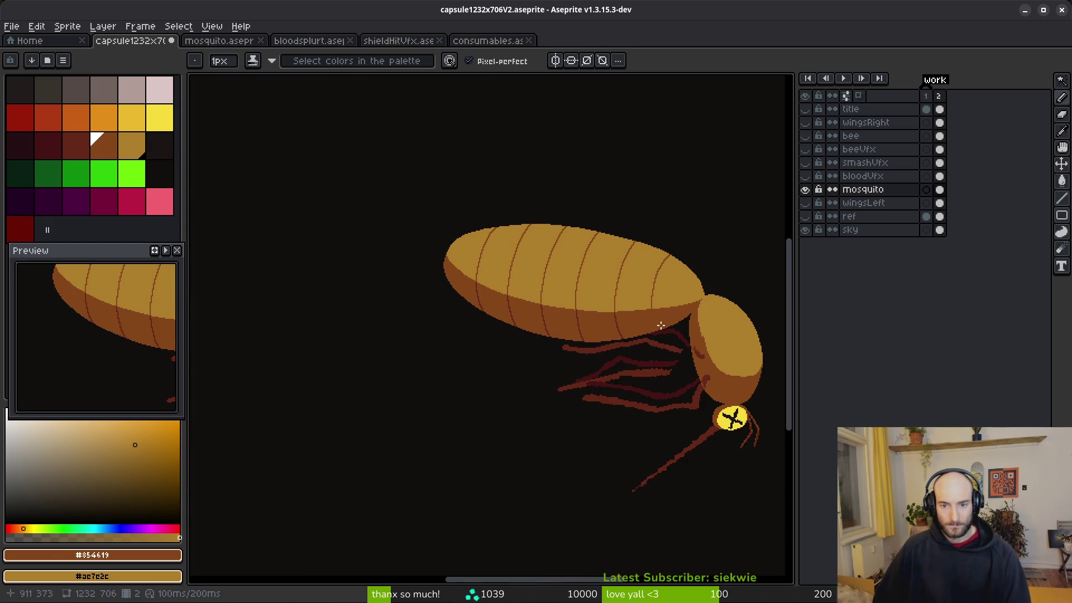
scroll(575, 292, "up", 3)
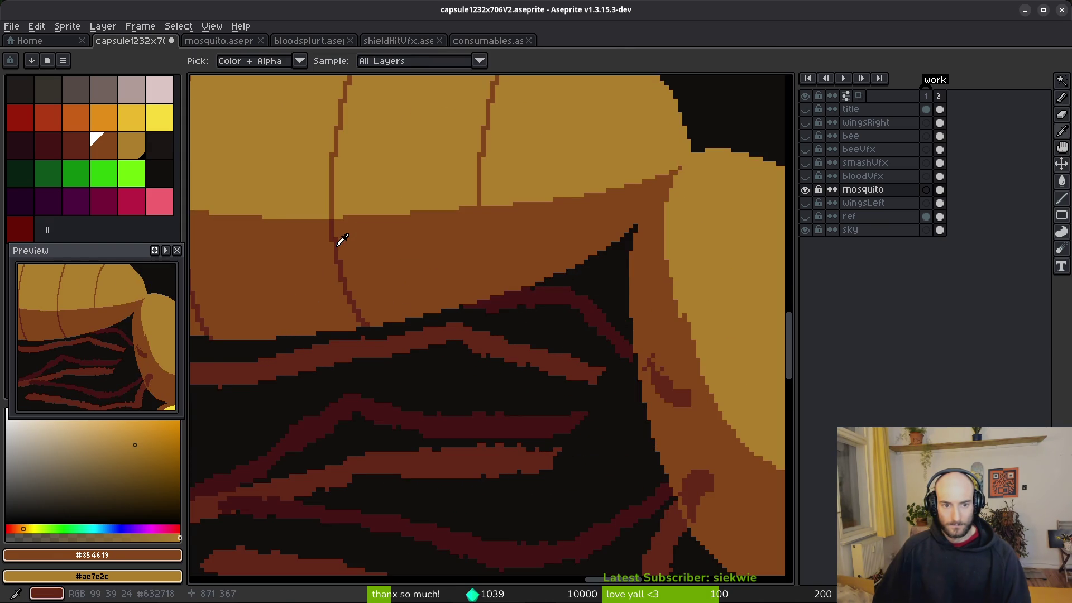
Draw a dark red rib line down the mosquito's underside and repaint its stray pixels brown.
left_click(342, 239, "alt")
scroll(506, 232, "up", 2)
mouse_move(445, 177)
left_mouse_down()
mouse_move(461, 261)
mouse_move(498, 339)
mouse_move(481, 321)
left_mouse_up()
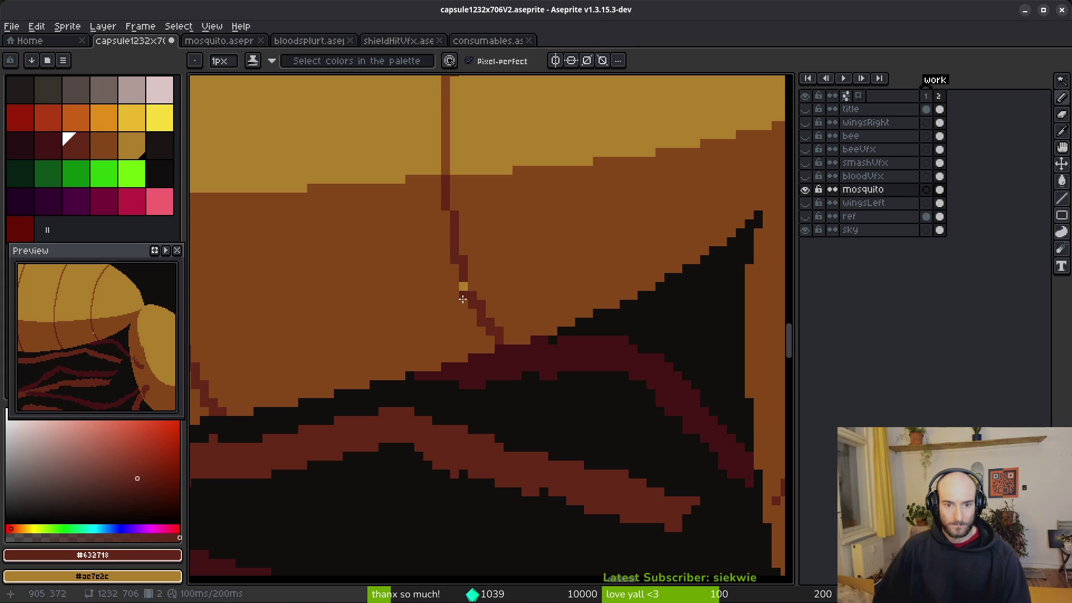
right_click(481, 277, "alt")
key("Return")
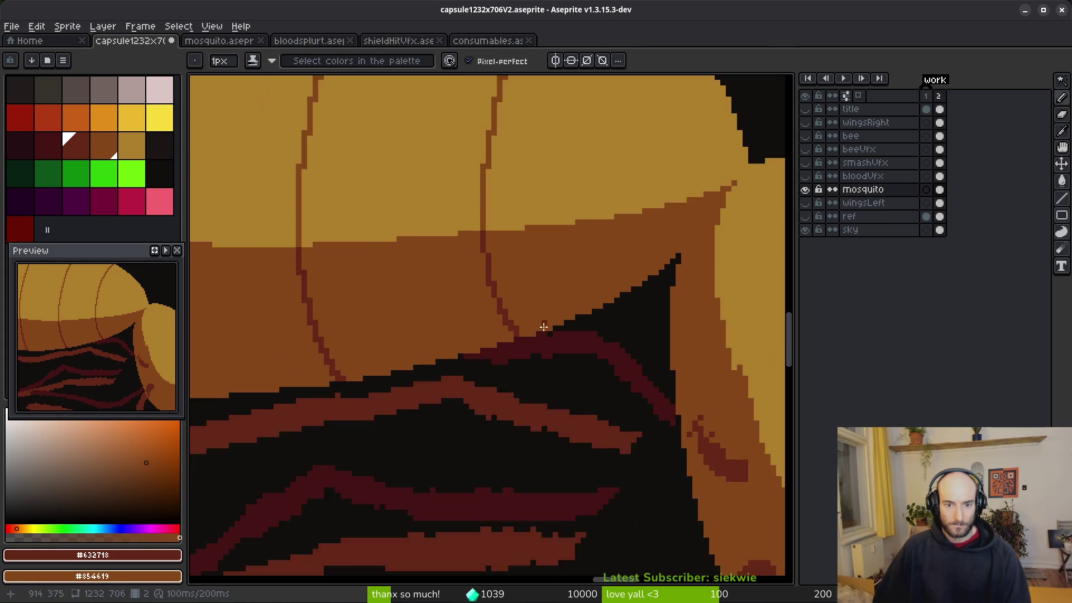
right_click(508, 317)
right_click(508, 335)
Add dark pixels at the rib line's ends, save the file, and make the bee layer visible again.
left_click(496, 308)
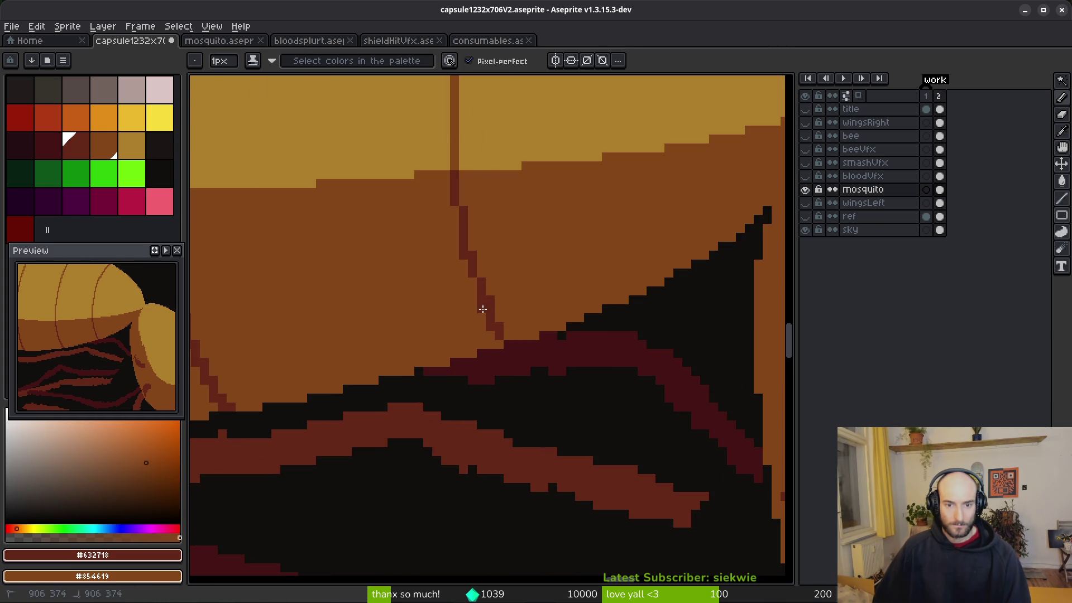
scroll(522, 258, "down", 3)
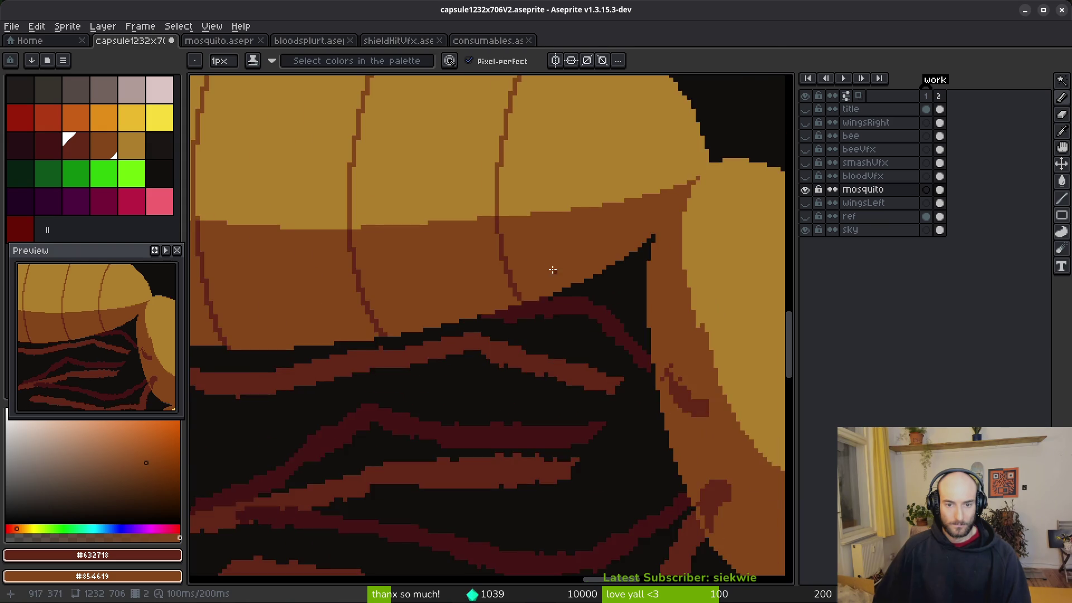
scroll(558, 267, "up", 4)
left_click(469, 233)
scroll(606, 278, "down", 3)
key("ctrl+s")
scroll(565, 254, "down", 3)
scroll(560, 265, "up", 2)
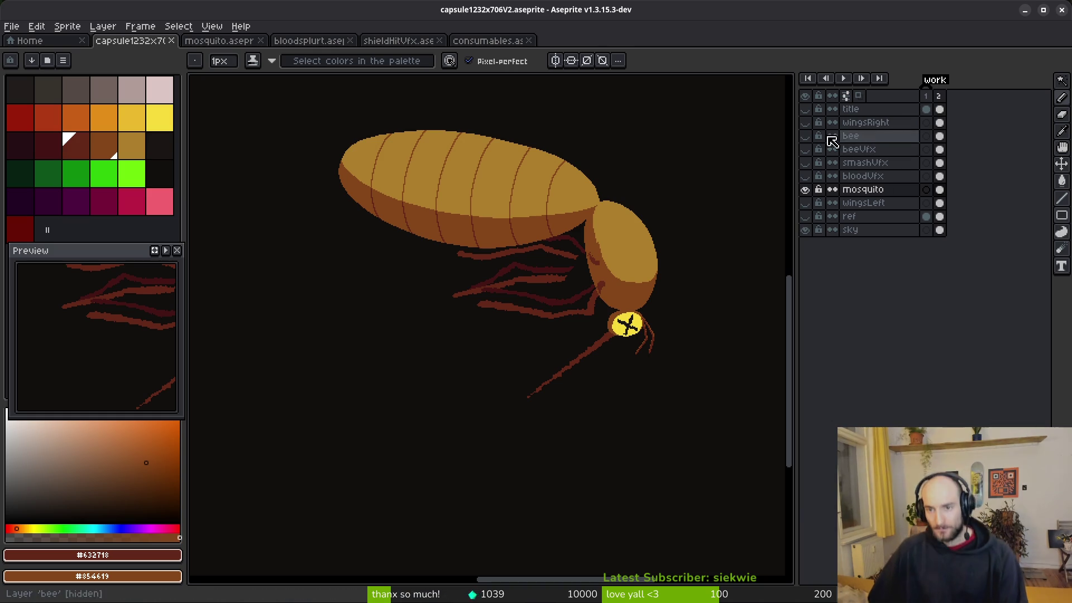
left_click(804, 136)
Zoom the view out so the bumblebee and the ribbed mosquito are both in frame.
scroll(446, 320, "down", 3)
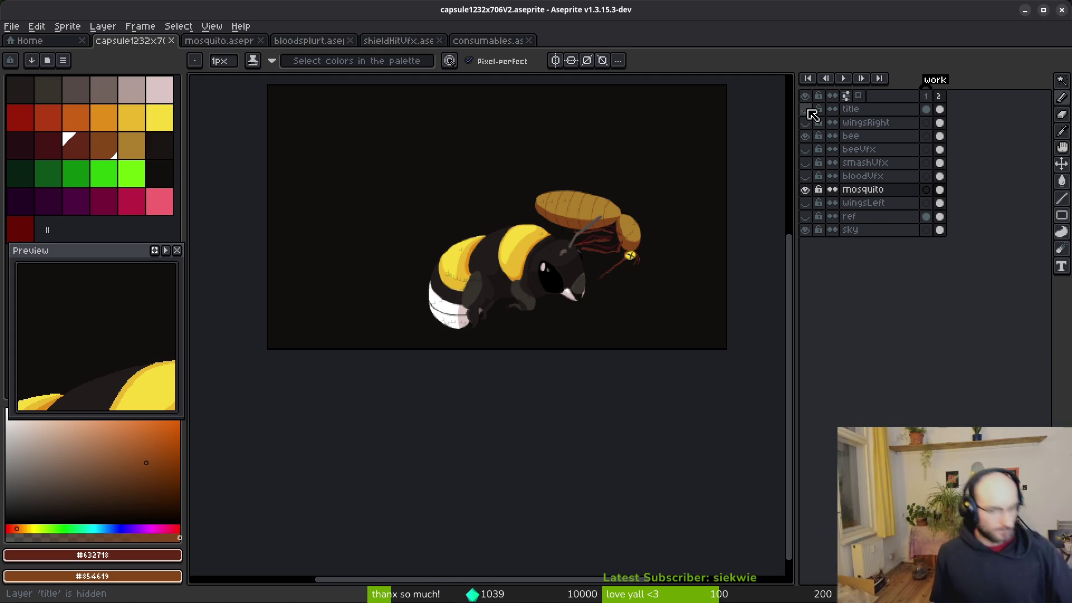
Show only the smashVfx layer by hiding mosquito, bloodVfx and bee, and select the smashVfx layer.
scroll(580, 252, "up", 1)
left_click_drag(589, 272, 575, 303)
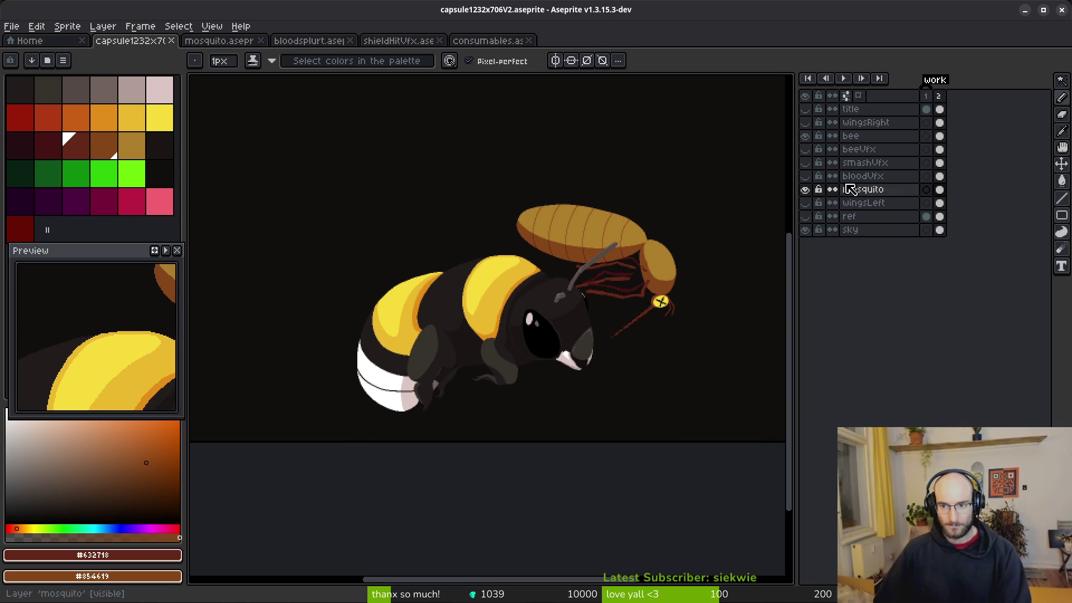
left_click(804, 176)
left_click(804, 162)
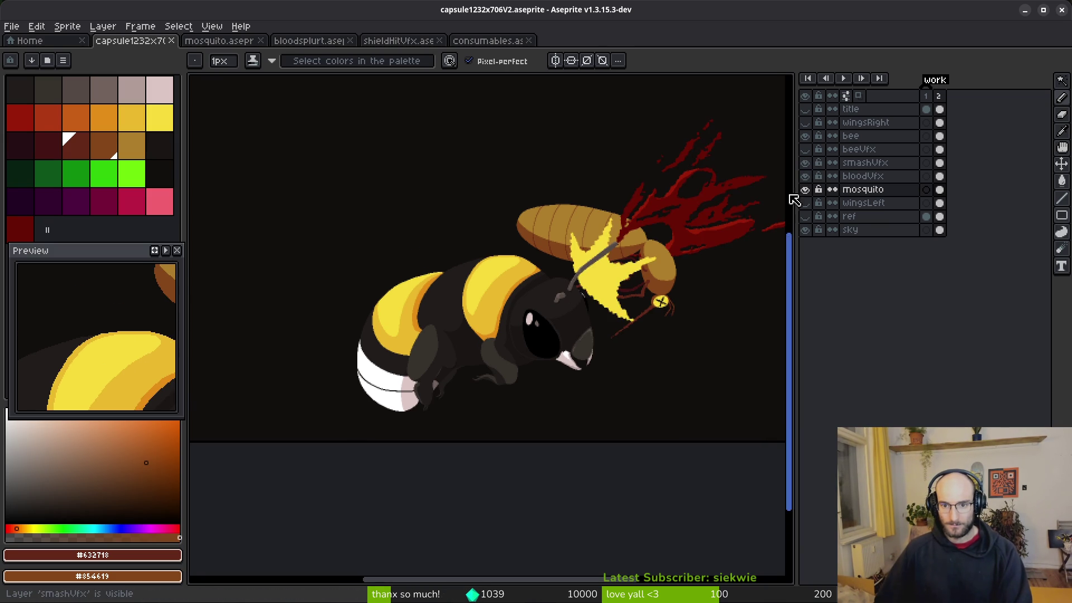
scroll(642, 311, "down", 1)
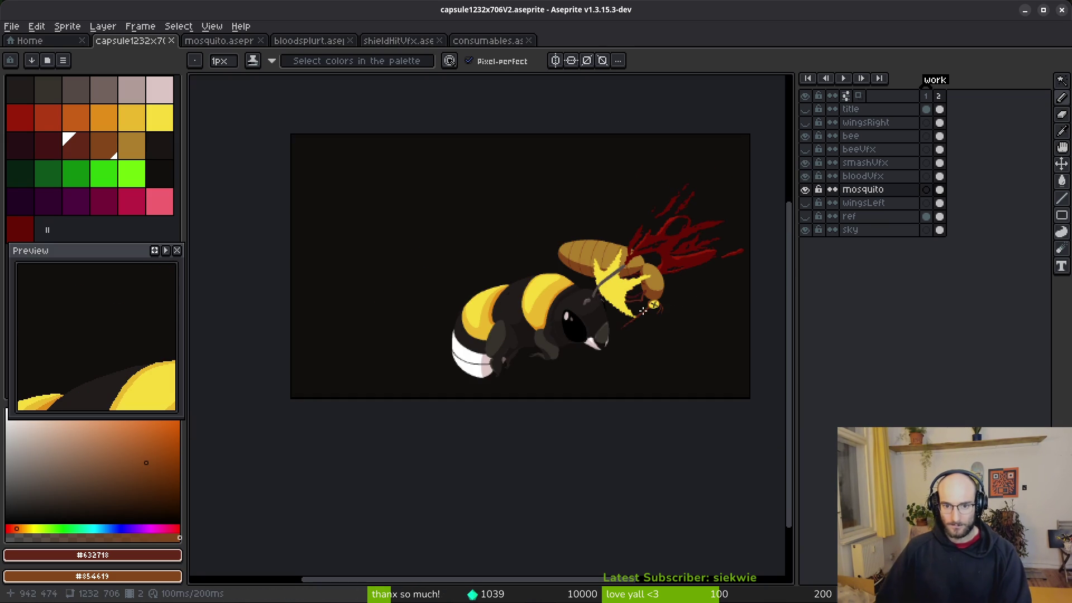
left_click(806, 189)
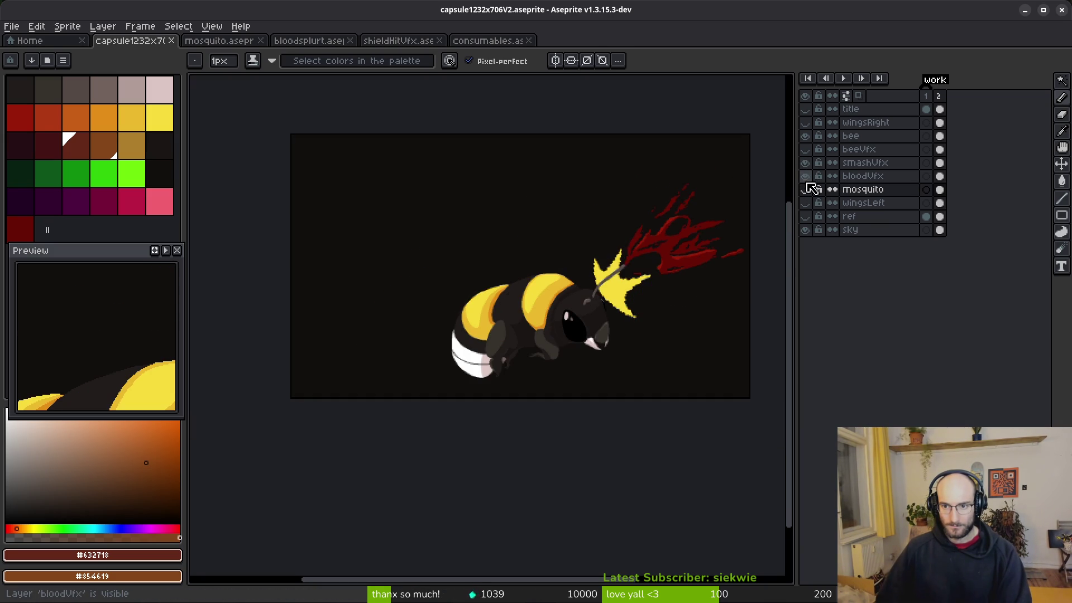
left_click(805, 177)
scroll(681, 287, "up", 1)
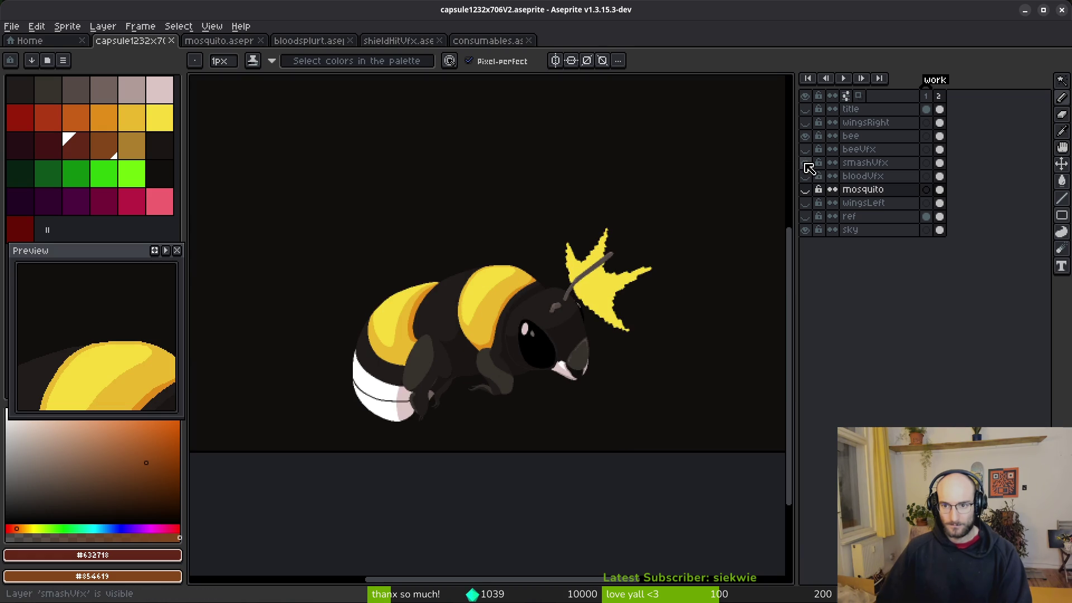
left_click(804, 136)
left_click(939, 163)
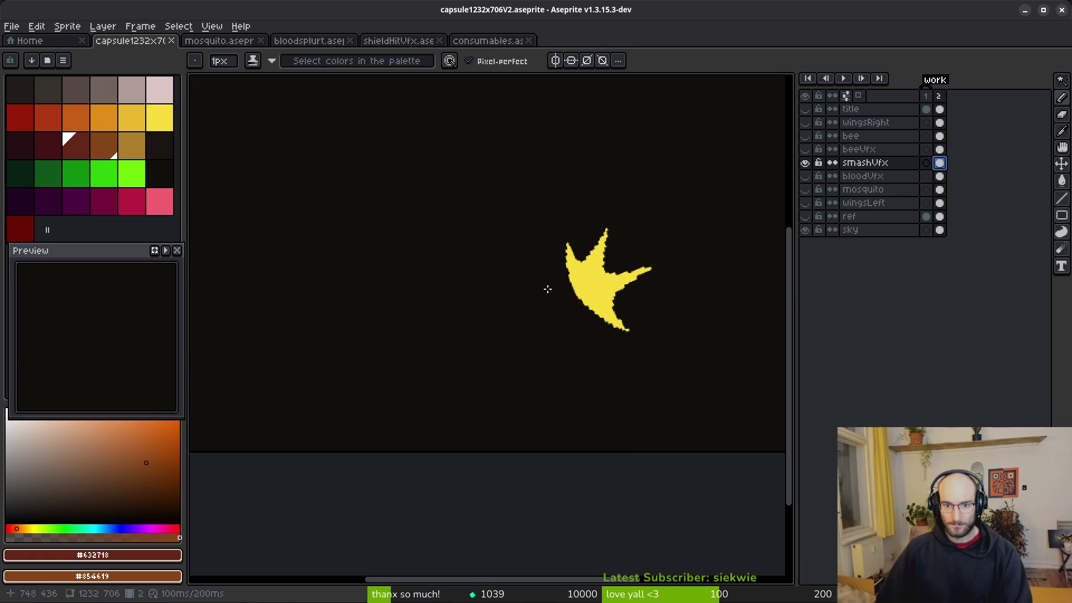
Pick the splash's yellow and draw a straight edge out from the arm tip.
scroll(529, 296, "up", 4)
left_click(558, 254, "alt")
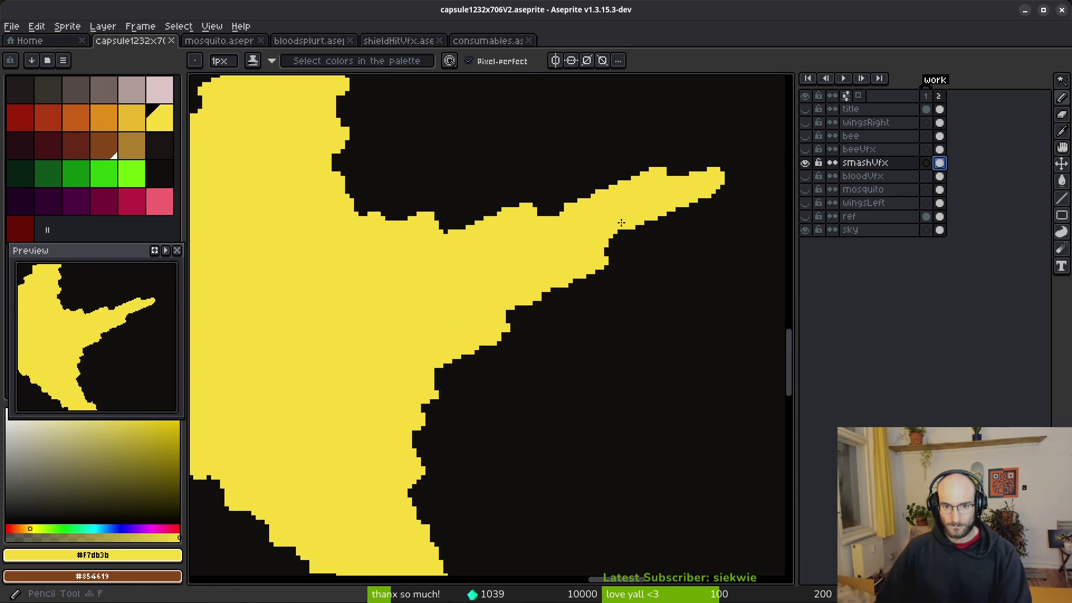
scroll(623, 247, "down", 5)
scroll(623, 246, "up", 4)
scroll(623, 246, "up", 3)
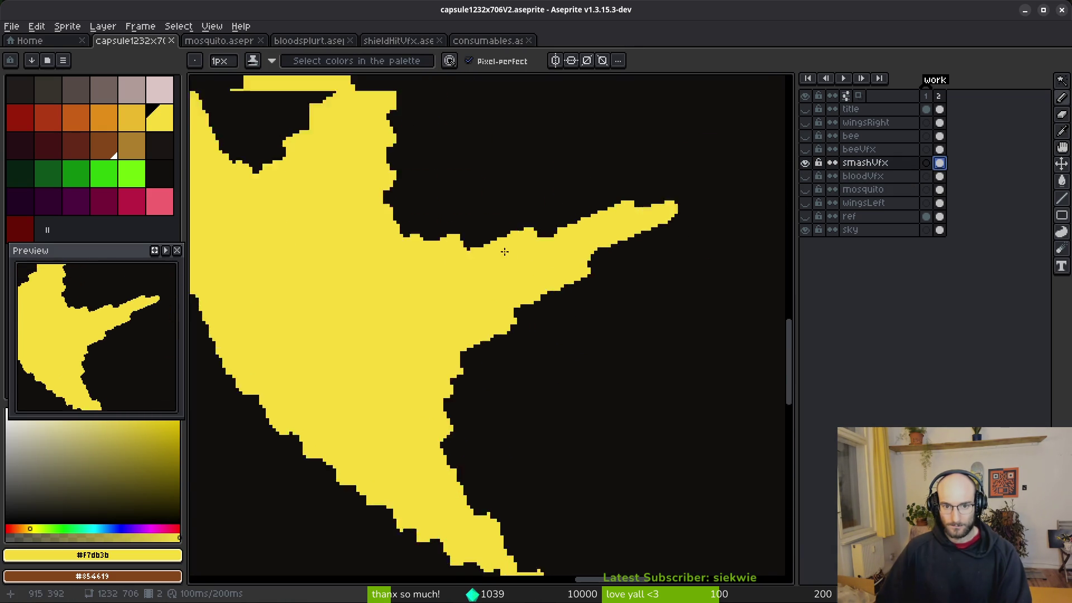
left_click_drag(726, 207, 718, 214)
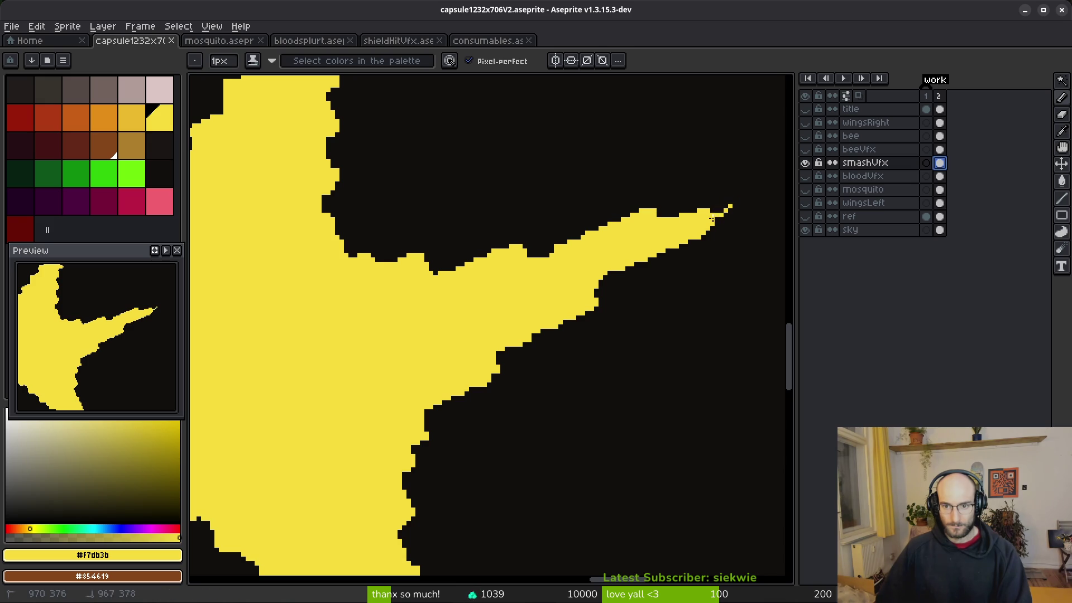
key("ctrl+z")
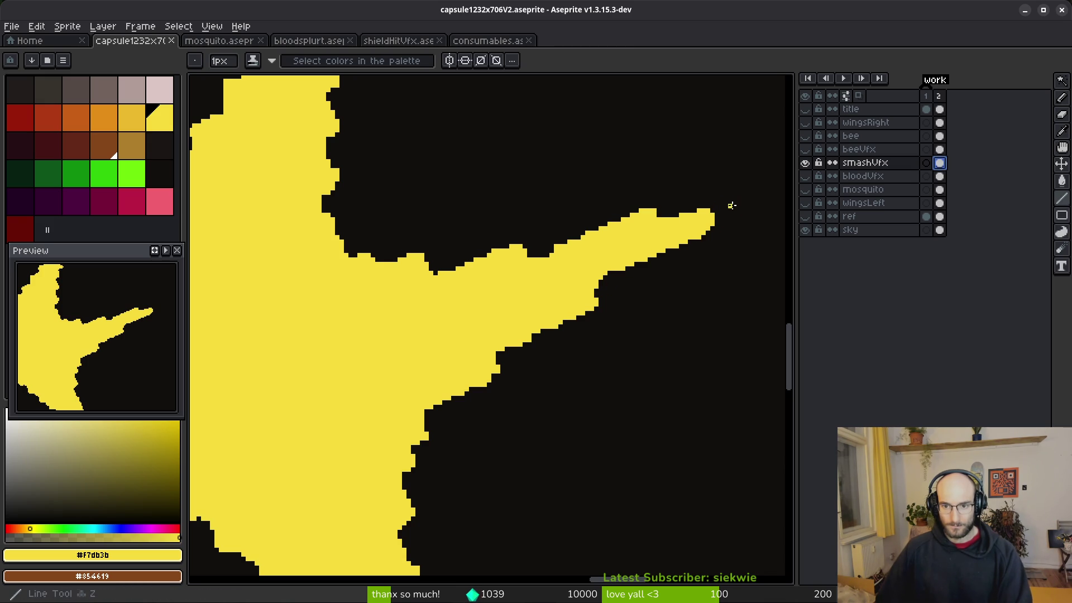
left_click_drag(738, 206, 568, 314)
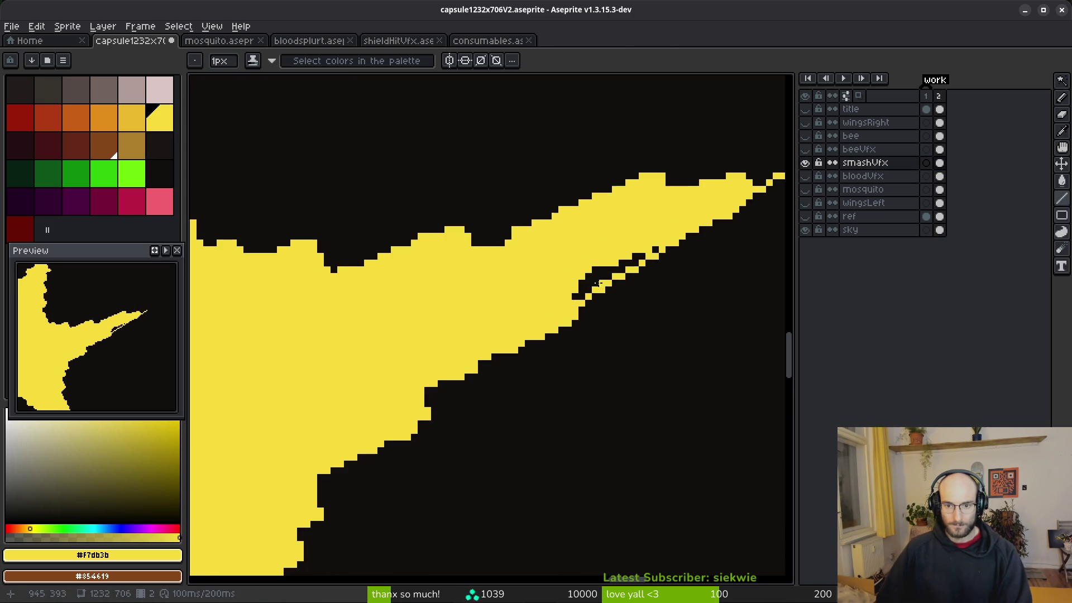
Draw a long straight yellow line leftward from the arm tip with the Line tool.
scroll(609, 293, "up", 1)
key("b")
key("l")
scroll(614, 277, "down", 1)
left_click_drag(701, 229, 346, 295)
scroll(492, 270, "down", 2)
Erase stray yellow pixels along the arm's top edge.
key("e")
scroll(529, 263, "up", 2)
mouse_move(528, 263)
left_mouse_down()
mouse_move(479, 267)
mouse_move(508, 250)
left_mouse_up()
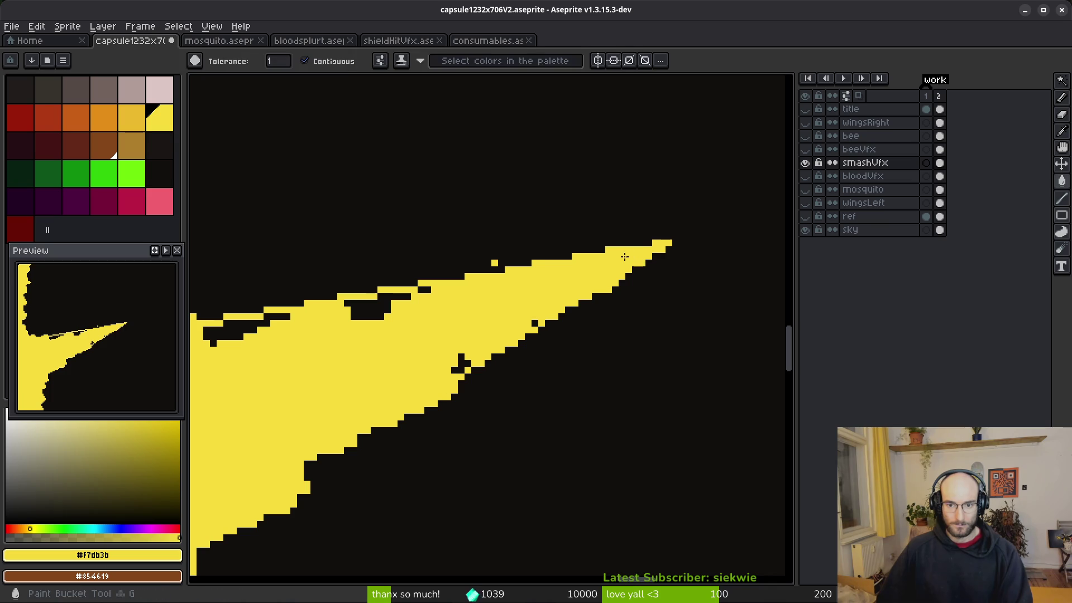
key("e")
left_click(494, 263)
scroll(535, 311, "down", 2)
scroll(535, 310, "left", 1)
Fill two small black holes inside the arm's yellow with the Paint Bucket.
key("b")
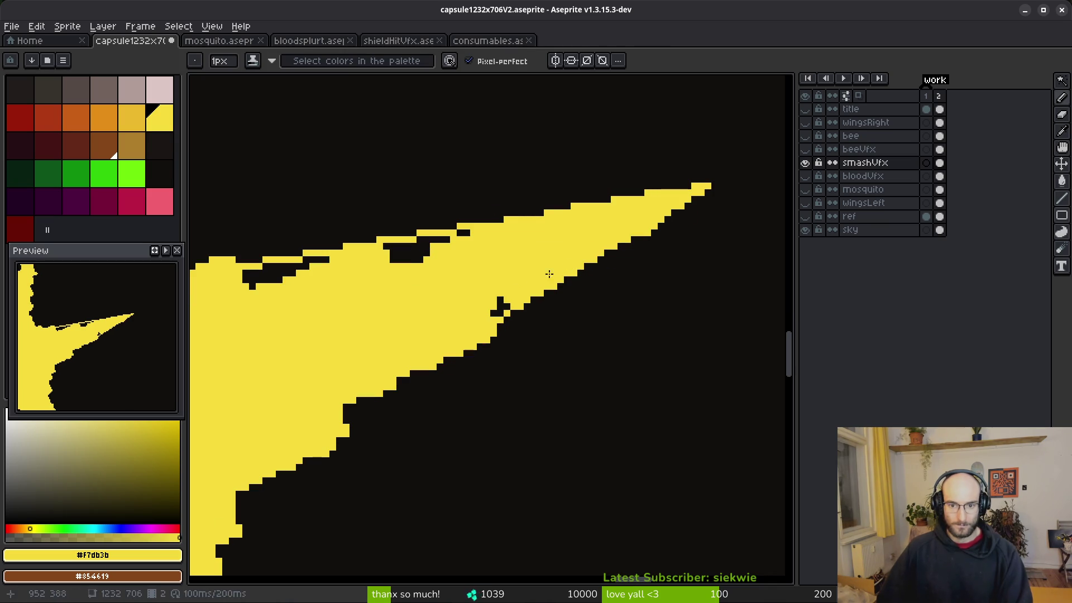
scroll(530, 296, "down", 2)
key("g")
left_click(575, 242)
left_click(445, 267)
left_click_drag(443, 259, 506, 319)
scroll(506, 319, "up", 1)
Pencil a smooth yellow staircase down-right along the arm's black edge.
key("b")
mouse_move(388, 198)
left_mouse_down()
mouse_move(416, 241)
mouse_move(504, 305)
mouse_move(574, 318)
mouse_move(441, 310)
left_mouse_up()
mouse_move(412, 249)
left_mouse_down()
mouse_move(472, 307)
mouse_move(442, 295)
left_mouse_up()
key("ctrl+z")
key("ctrl+z")
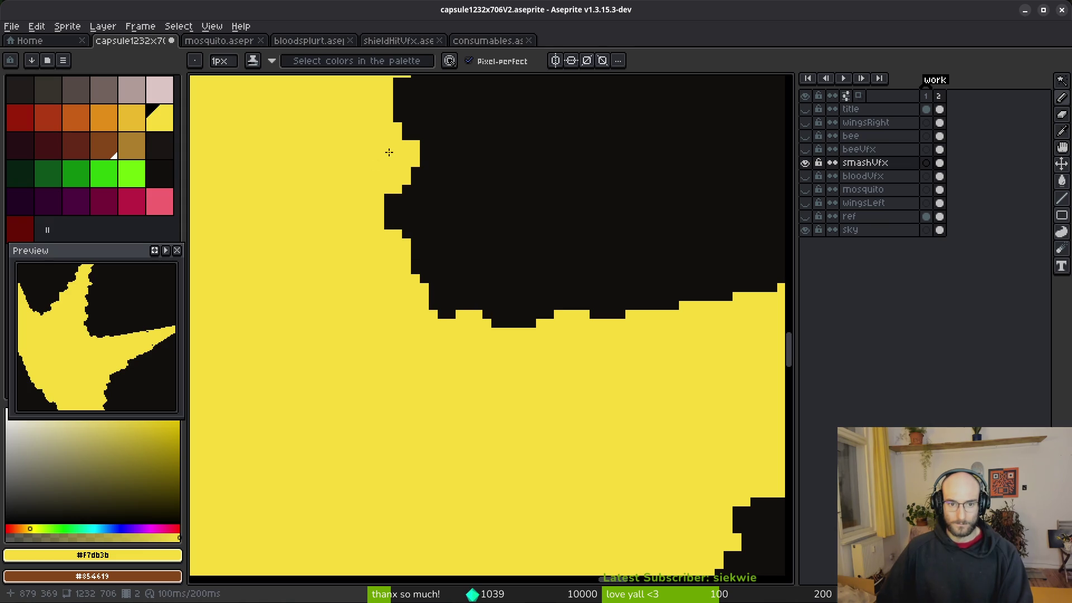
left_click_drag(390, 168, 408, 225)
left_click_drag(446, 283, 529, 314)
mouse_move(408, 246)
left_mouse_down()
mouse_move(480, 295)
mouse_move(586, 312)
left_mouse_up()
Fill six stray black pixel clusters along the edge with yellow.
key("g")
left_click(444, 307)
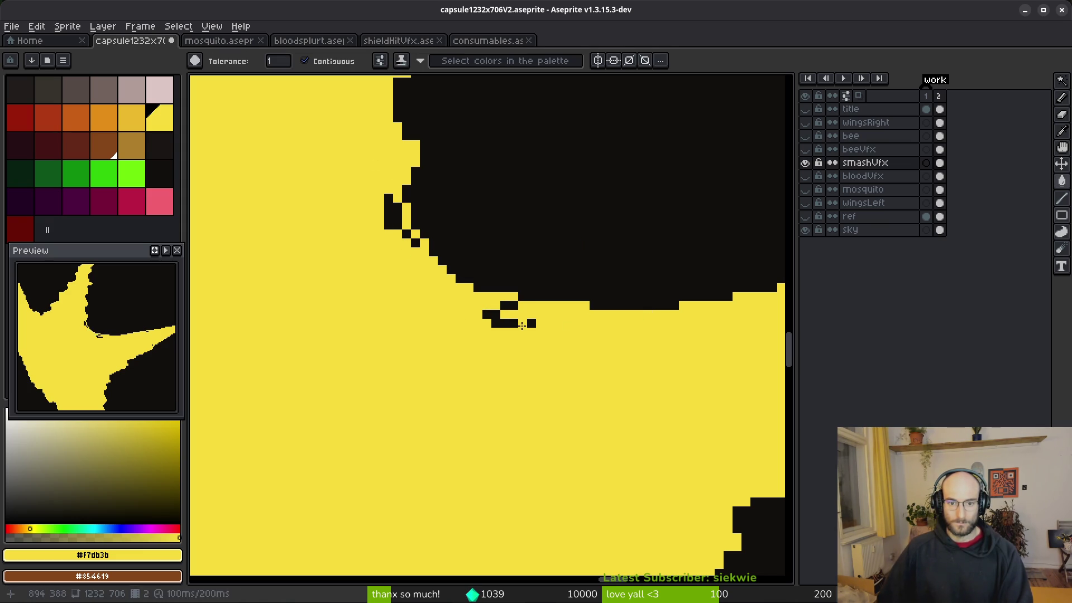
left_click(507, 323)
left_click(500, 307)
left_click(390, 216)
left_click(414, 241)
left_click(496, 269)
scroll(497, 270, "down", 2)
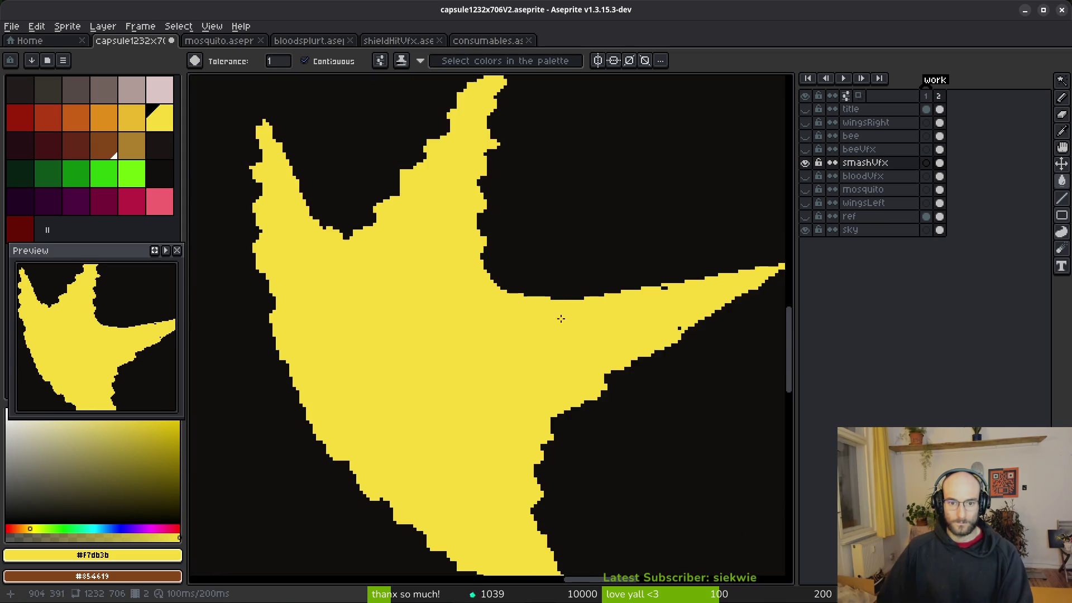
scroll(658, 308, "up", 3)
Fill the black notch and the step corner with single yellow pixels.
key("e")
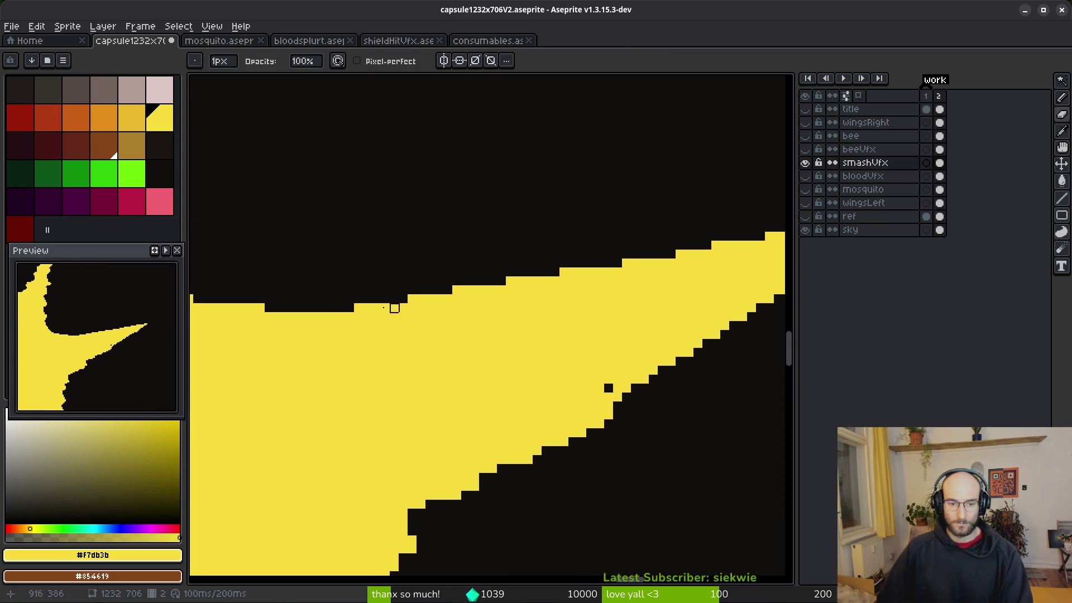
key("b")
left_click(335, 307)
scroll(351, 307, "down", 2)
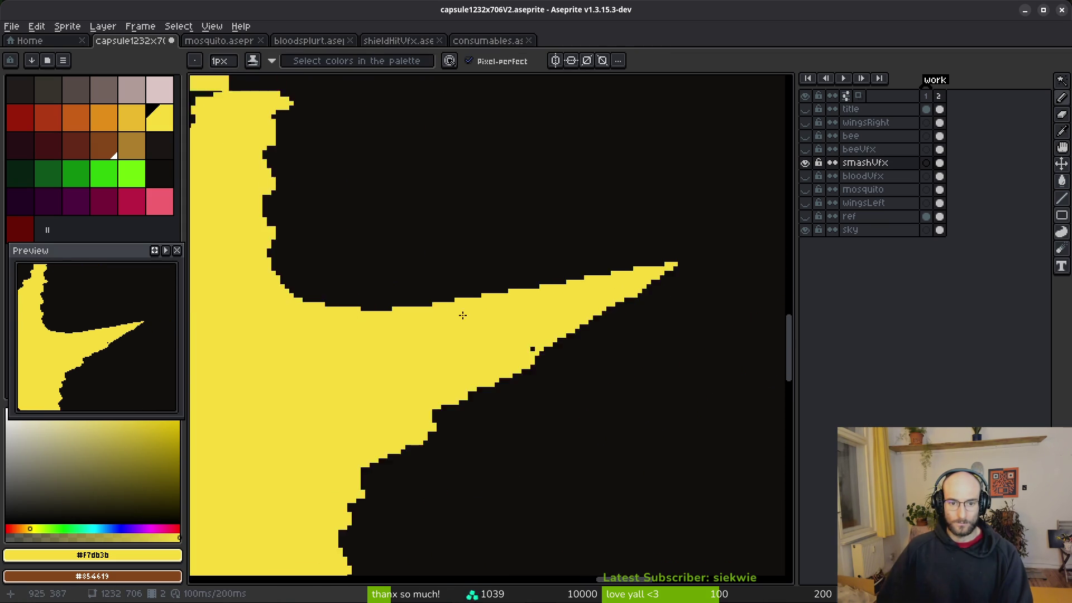
scroll(396, 295, "up", 2)
left_click(396, 295)
scroll(631, 301, "down", 2)
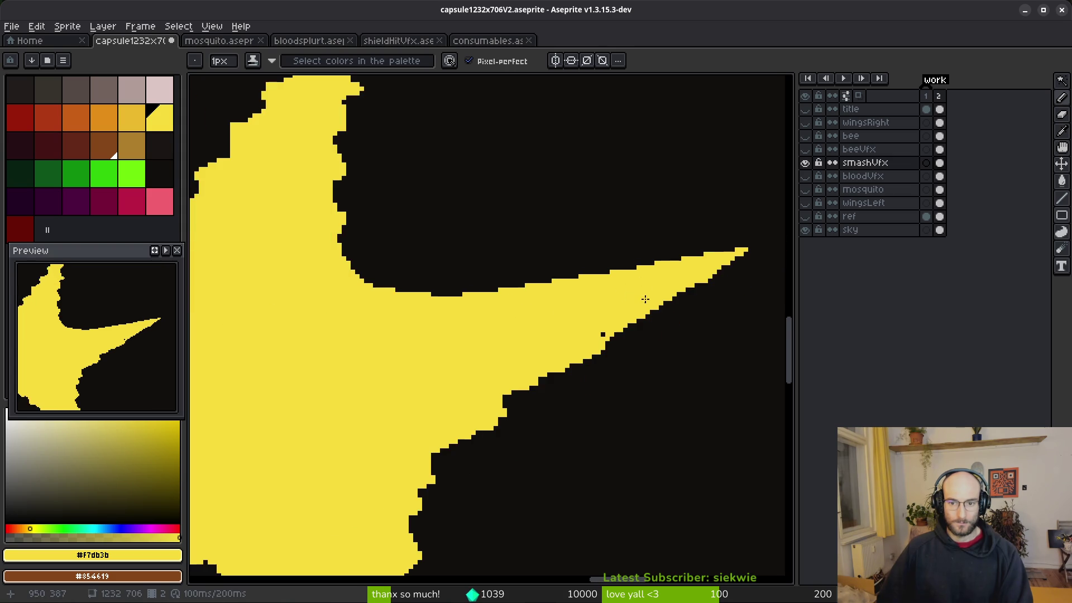
scroll(685, 285, "up", 2)
Erase two pixels at the top step's end and add a yellow pixel to the edge.
key("e")
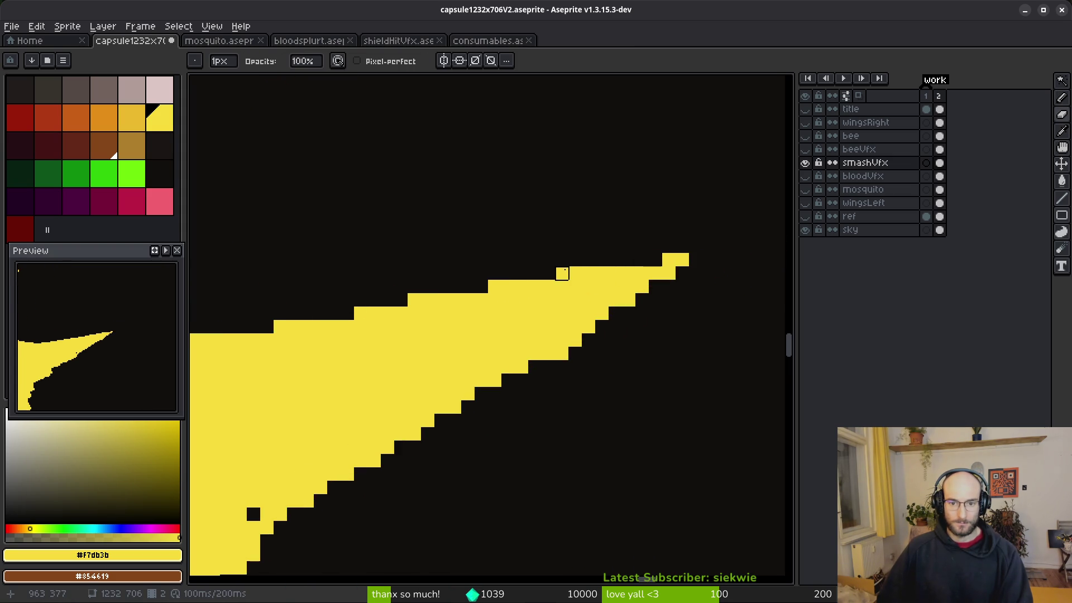
mouse_move(574, 273)
left_mouse_down()
mouse_move(441, 273)
mouse_move(605, 246)
left_mouse_up()
key("b")
scroll(450, 311, "down", 1)
left_click(565, 326)
scroll(565, 327, "up", 1)
Trim pixels from the arm's right tip and extend the spike point to the right.
key("e")
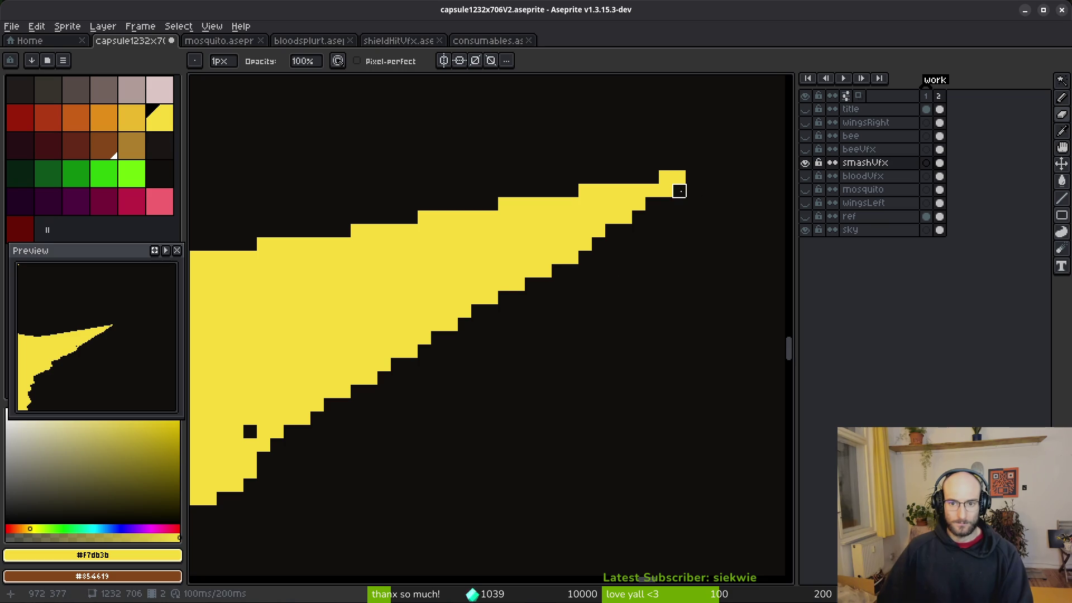
mouse_move(666, 204)
left_mouse_down()
mouse_move(665, 191)
mouse_move(639, 218)
left_mouse_up()
left_click(679, 178)
scroll(679, 284, "down", 2)
key("ctrl+z")
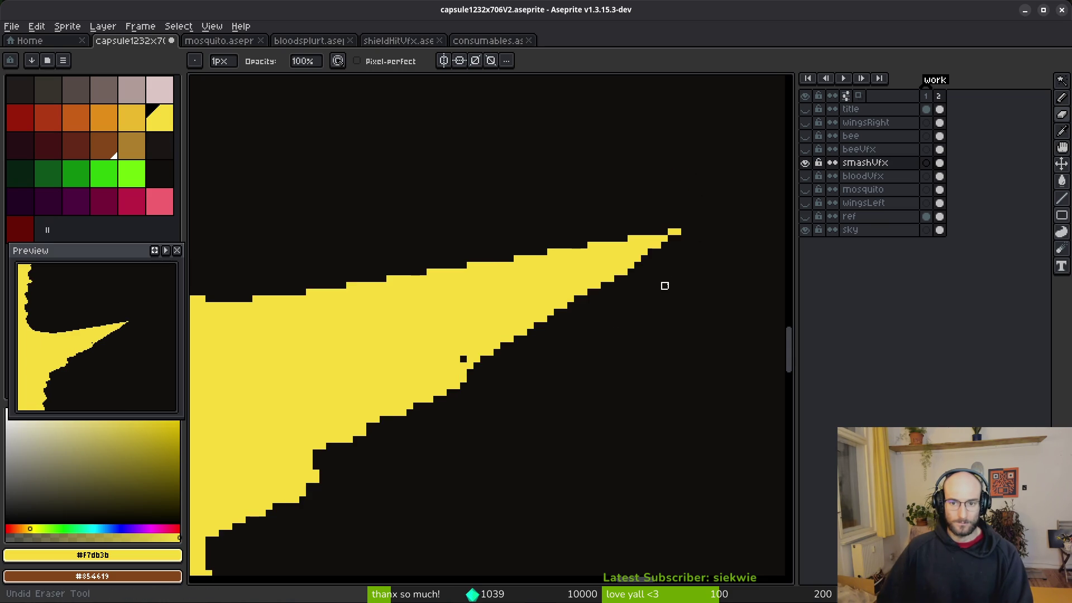
key("b")
mouse_move(682, 232)
left_mouse_down()
mouse_move(697, 232)
mouse_move(687, 240)
left_mouse_up()
scroll(697, 231, "down", 2)
scroll(702, 271, "up", 2)
Pencil yellow pixels along the arm's edge running down-left.
key("e")
scroll(713, 287, "down", 2)
key("b")
scroll(626, 335, "up", 2)
key("e")
key("b")
scroll(609, 296, "up", 1)
scroll(621, 248, "down", 1)
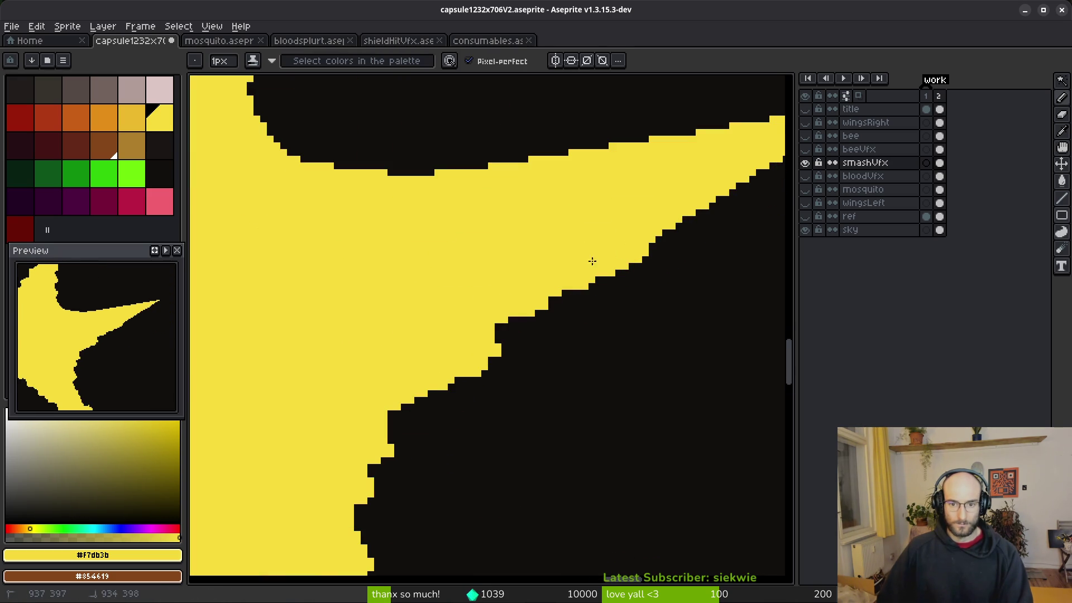
mouse_move(490, 346)
left_mouse_down()
mouse_move(394, 446)
mouse_move(363, 536)
left_mouse_up()
Pencil yellow pixels down the spike's jagged edge to smooth its lower outline and fill edge gaps.
scroll(363, 535, "down", 1)
scroll(461, 216, "up", 1)
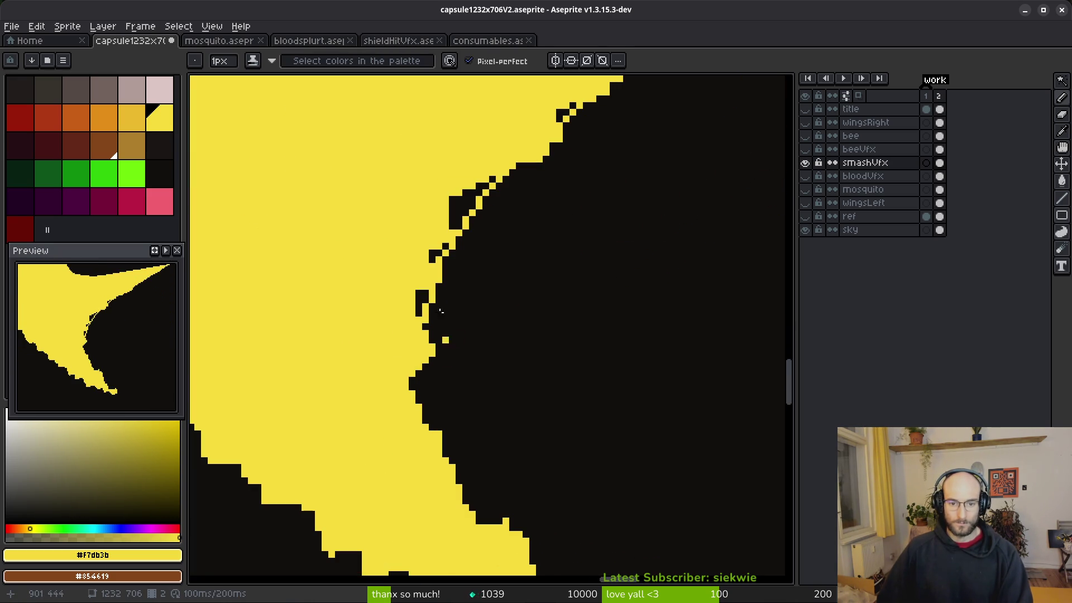
mouse_move(431, 305)
left_mouse_down()
mouse_move(438, 390)
mouse_move(481, 528)
mouse_move(434, 270)
left_mouse_up()
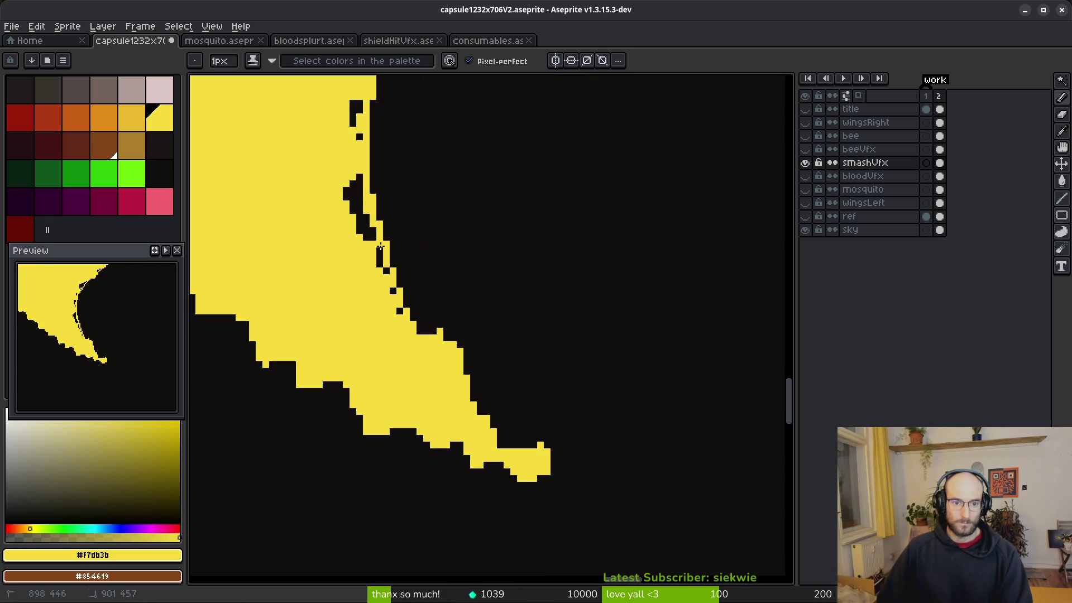
left_click_drag(454, 365, 516, 450)
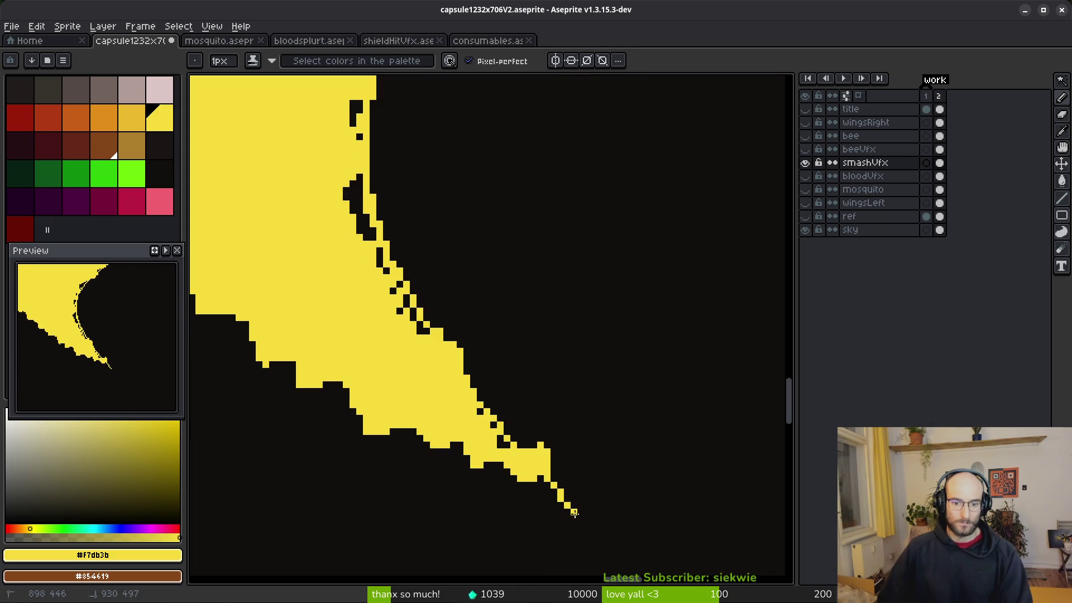
scroll(315, 176, "down", 2)
left_click(261, 138)
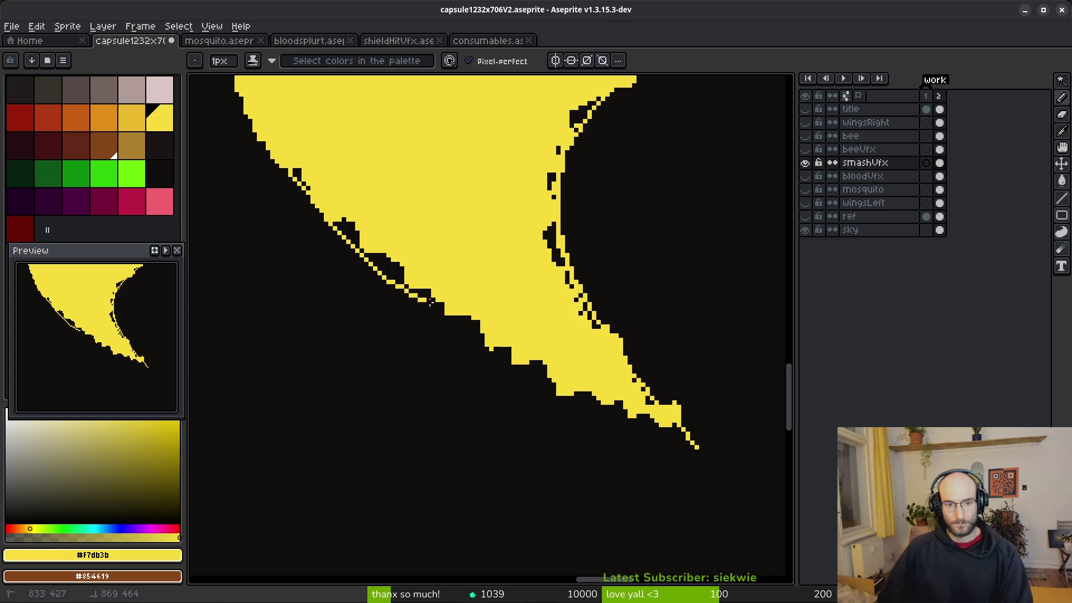
left_click_drag(513, 352, 538, 369)
left_click_drag(375, 267, 394, 282)
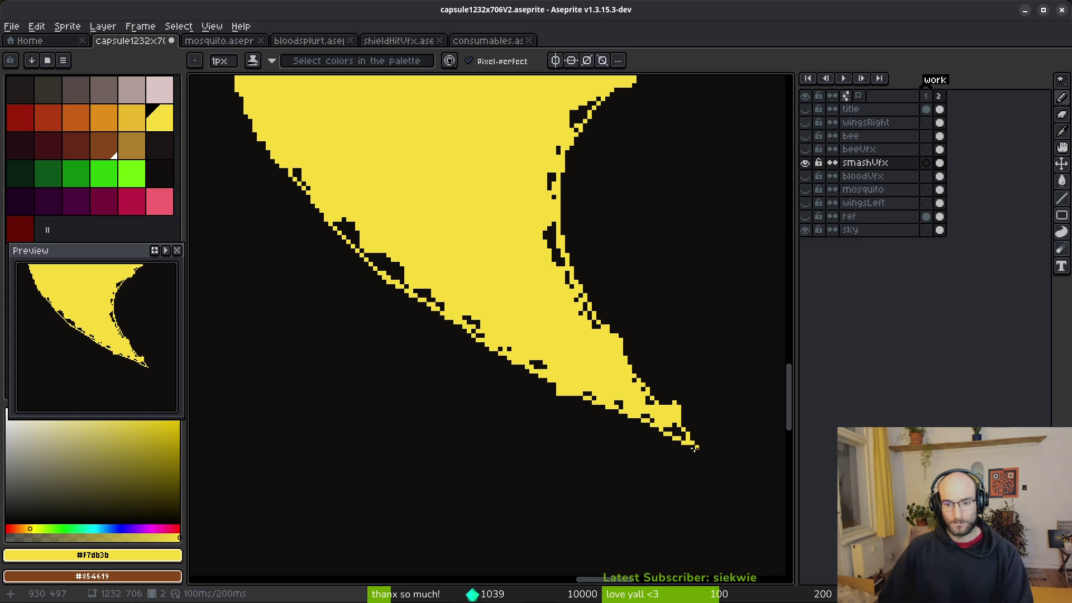
Bucket-fill five black pockets and notches along the splash edge with yellow.
key("g")
left_click(347, 233)
left_click(386, 269)
left_click(338, 222)
left_click(298, 173)
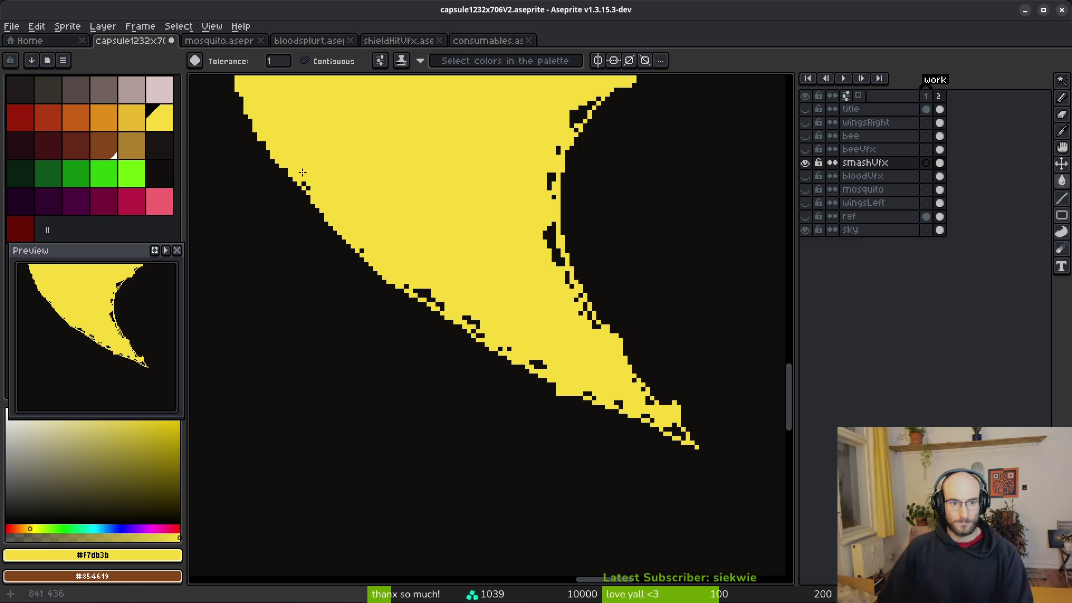
left_click(552, 243)
Touch up the spike tip, painting black gaps yellow and erasing a diagonal band.
key("b")
left_click_drag(414, 285, 476, 327)
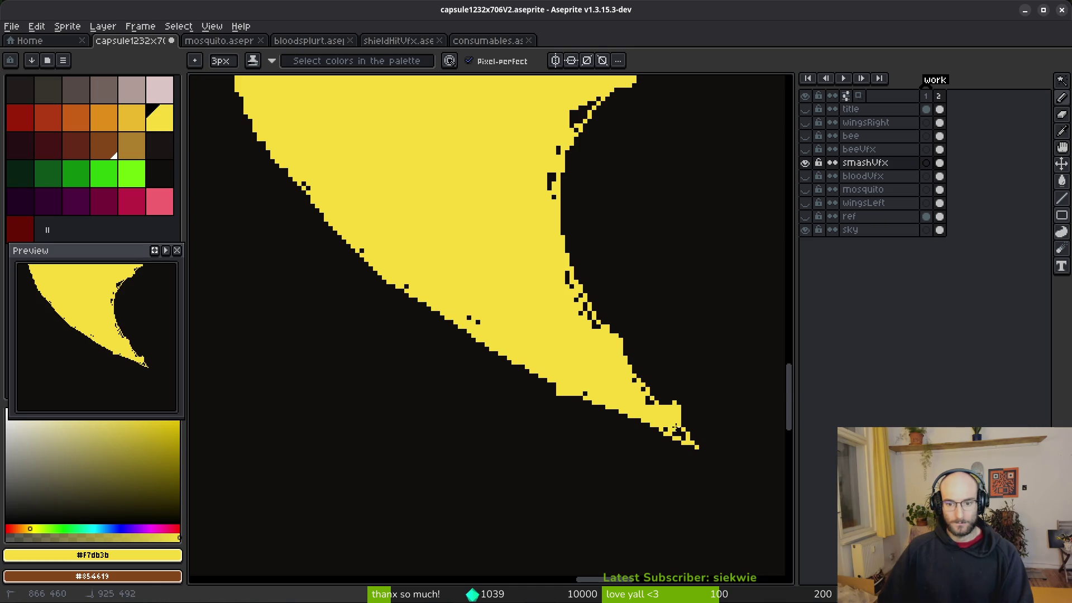
scroll(677, 433, "up", 2)
left_click_drag(667, 433, 649, 423)
left_click(677, 424)
key("e")
mouse_move(642, 371)
left_mouse_down()
mouse_move(686, 406)
mouse_move(667, 376)
mouse_move(668, 388)
left_mouse_up()
key("b")
left_click_drag(614, 360, 622, 377)
left_click(587, 325)
Erase stray yellow pixels along the spike edge, undoing a misplaced erase.
key("e")
mouse_move(435, 335)
left_mouse_down()
mouse_move(462, 359)
mouse_move(435, 353)
left_mouse_up()
key("ctrl+z")
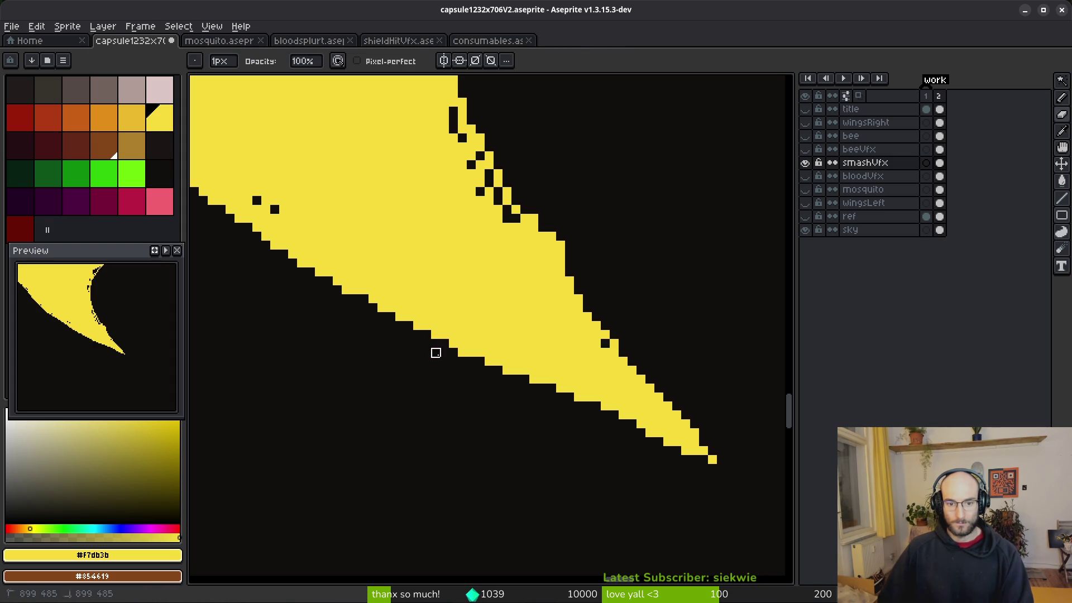
left_click_drag(550, 226, 614, 385)
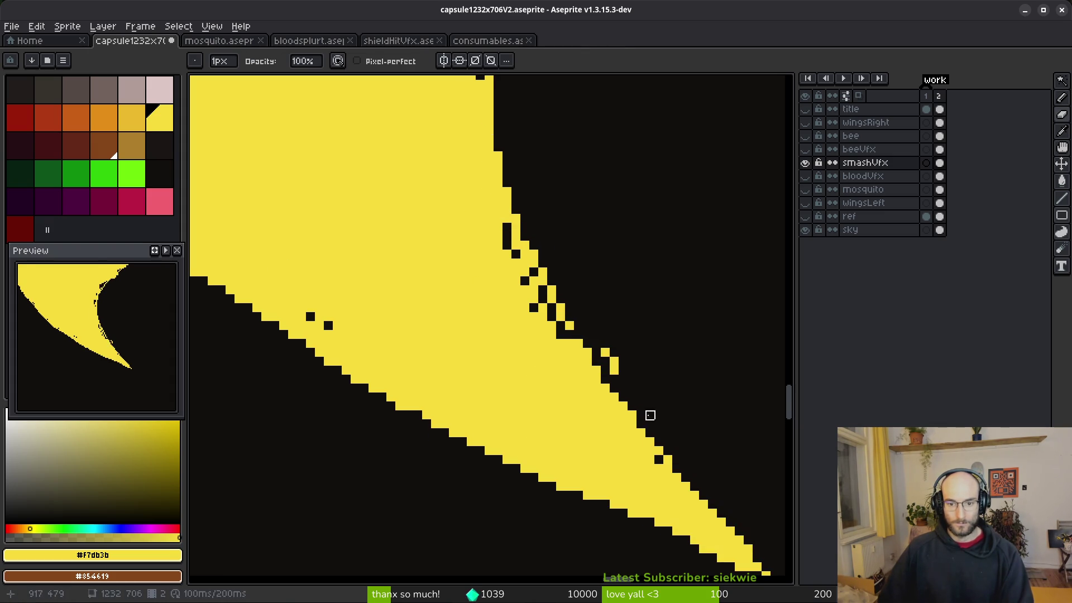
key("ctrl+z")
mouse_move(580, 330)
left_mouse_down()
mouse_move(605, 343)
mouse_move(631, 388)
left_mouse_up()
key("b")
left_click(659, 458)
Fill stray black pixels along the edge with yellow.
left_click_drag(547, 329, 498, 230)
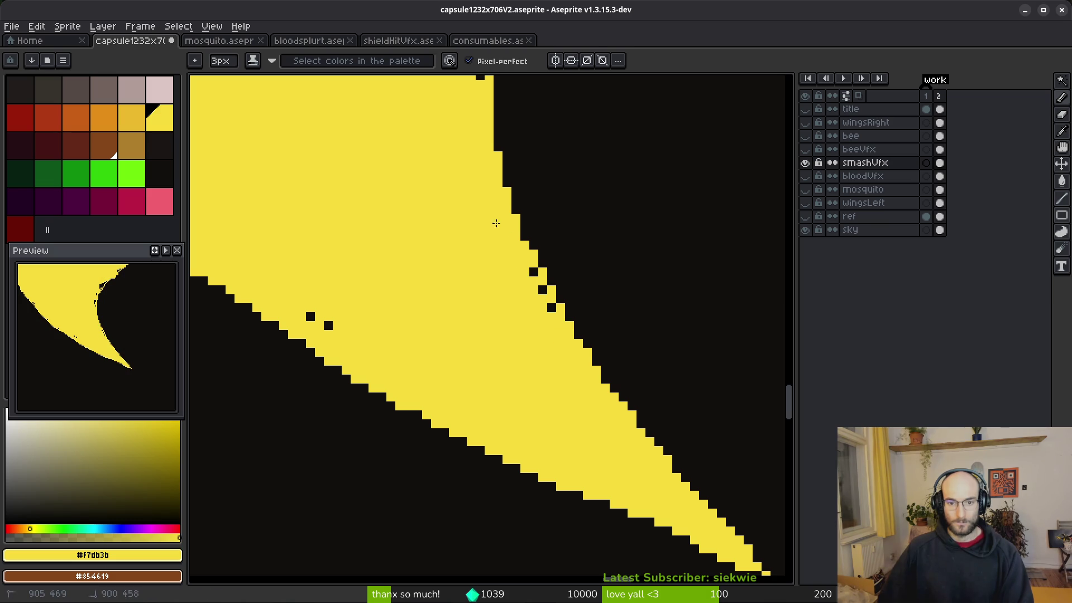
left_click(310, 316)
left_click(328, 325)
scroll(328, 325, "down", 2)
left_click_drag(391, 279, 486, 352)
scroll(493, 255, "up", 2)
left_click_drag(494, 255, 413, 346)
Erase stray yellow pixels along the curved edge and fill remaining black edge pixels yellow.
key("e")
mouse_move(581, 229)
left_mouse_down()
mouse_move(577, 221)
mouse_move(538, 269)
mouse_move(481, 287)
mouse_move(415, 365)
left_mouse_up()
left_click(573, 233)
key("b")
left_click(571, 203)
Undo the last fill, then repaint the left notch and stray black pixels yellow.
key("ctrl+z")
left_click_drag(449, 321, 430, 347)
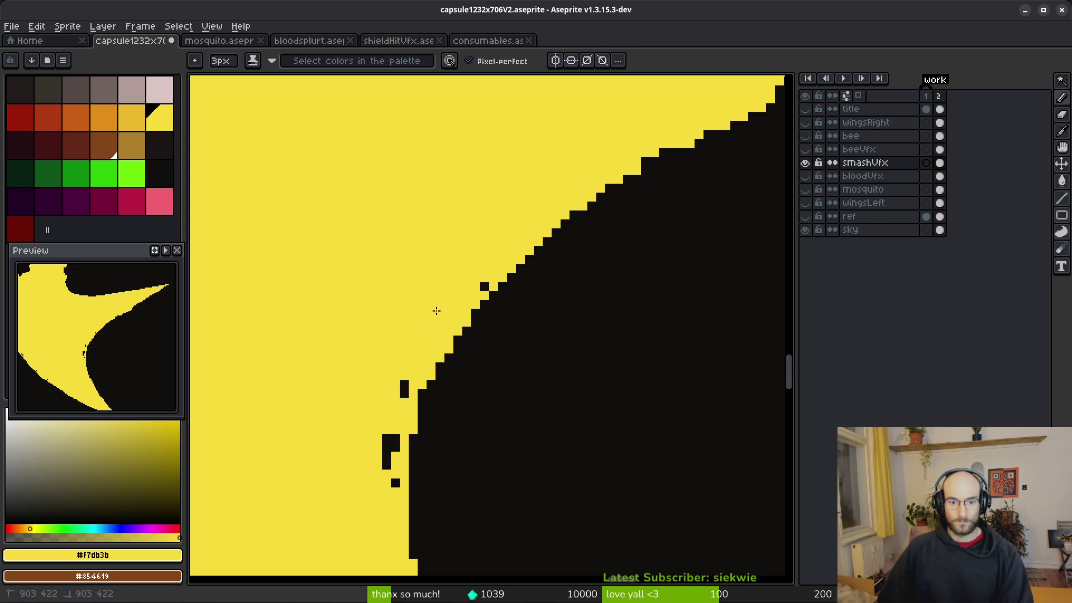
left_click(404, 389)
left_click(484, 286)
left_click_drag(390, 440, 395, 483)
Erase yellow edge pixels to smooth the lower part of the inner curve.
key("e")
scroll(385, 455, "down", 2)
scroll(391, 446, "up", 2)
left_click_drag(422, 341, 494, 211)
left_click(441, 324)
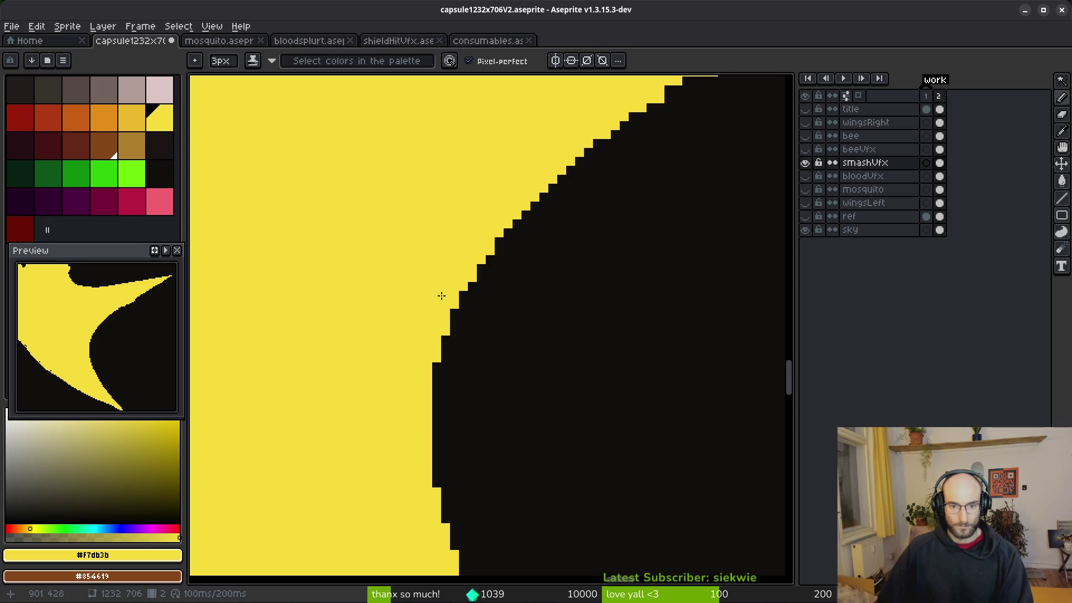
left_click_drag(453, 296, 427, 410)
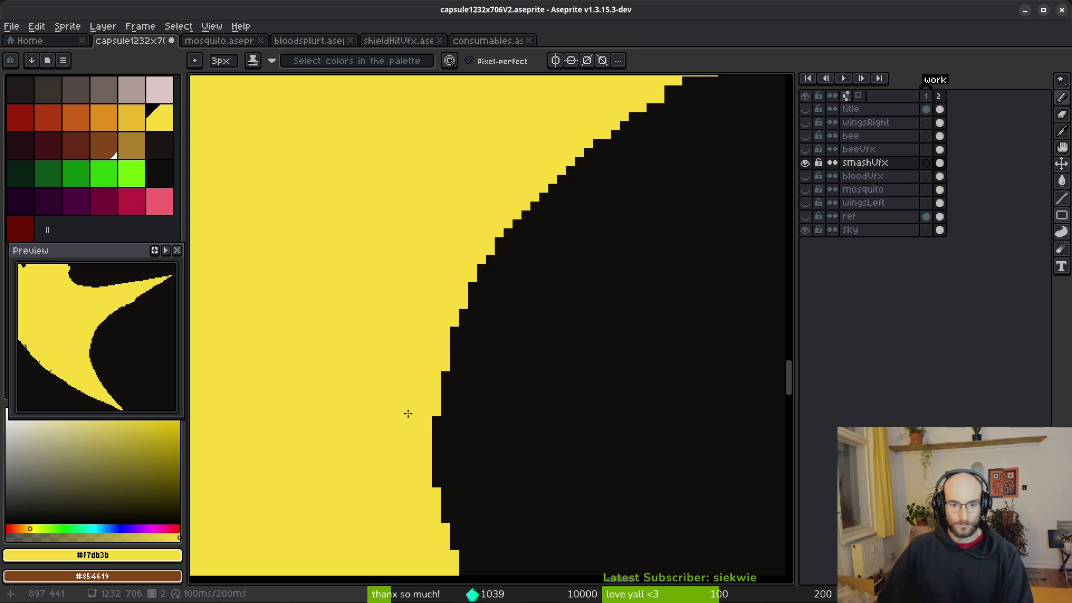
scroll(447, 430, "down", 3)
scroll(474, 301, "up", 5)
Erase two protruding yellow pixels to even out the curve's stair steps.
key("b")
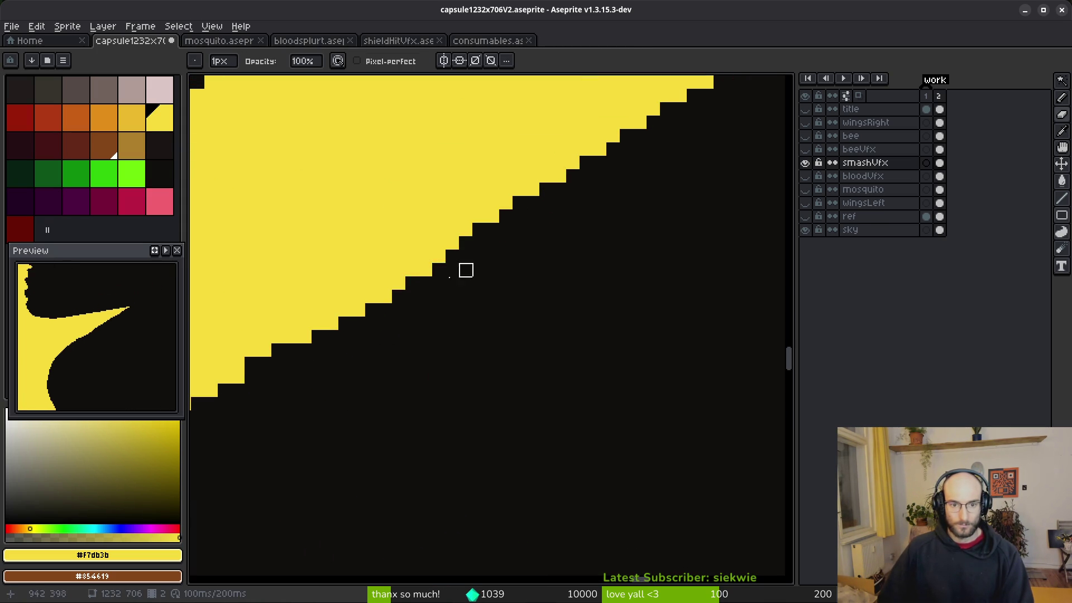
scroll(494, 367, "down", 4)
scroll(562, 351, "up", 4)
key("b")
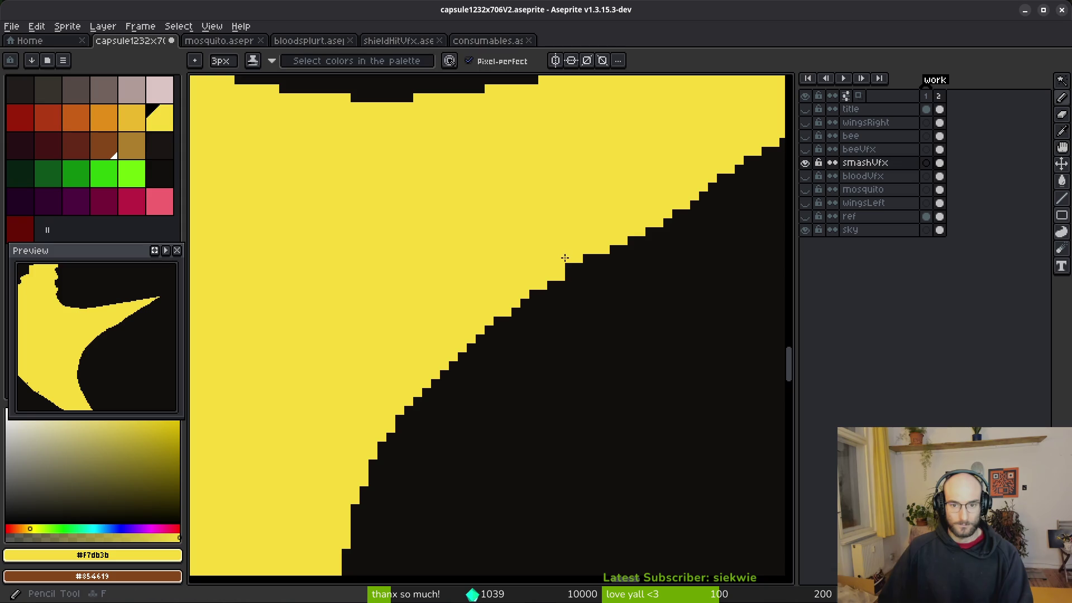
key("e")
left_click(561, 276)
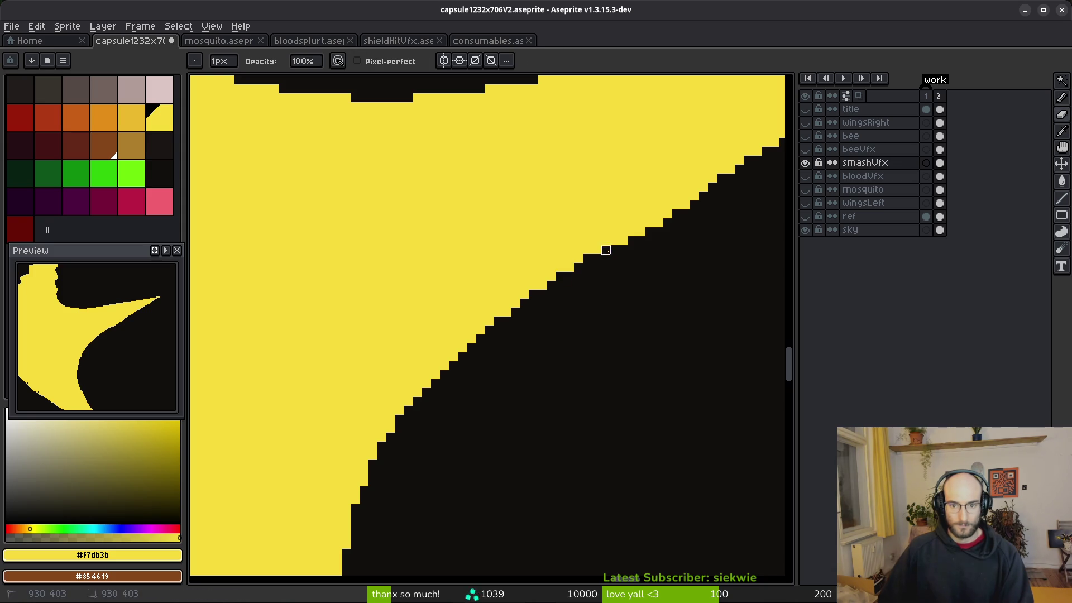
left_click(623, 241)
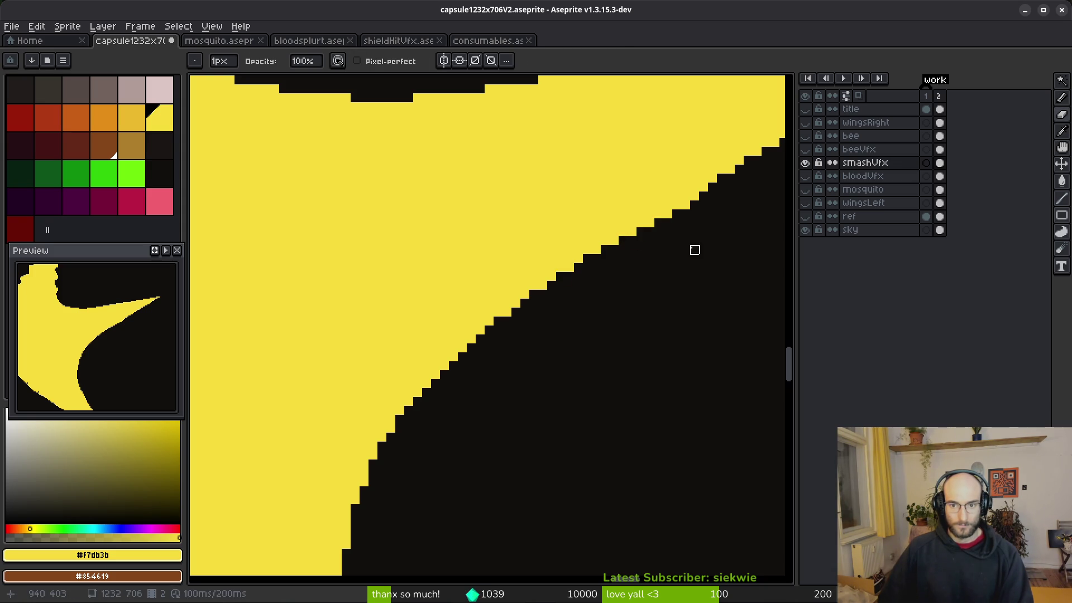
scroll(658, 250, "down", 4)
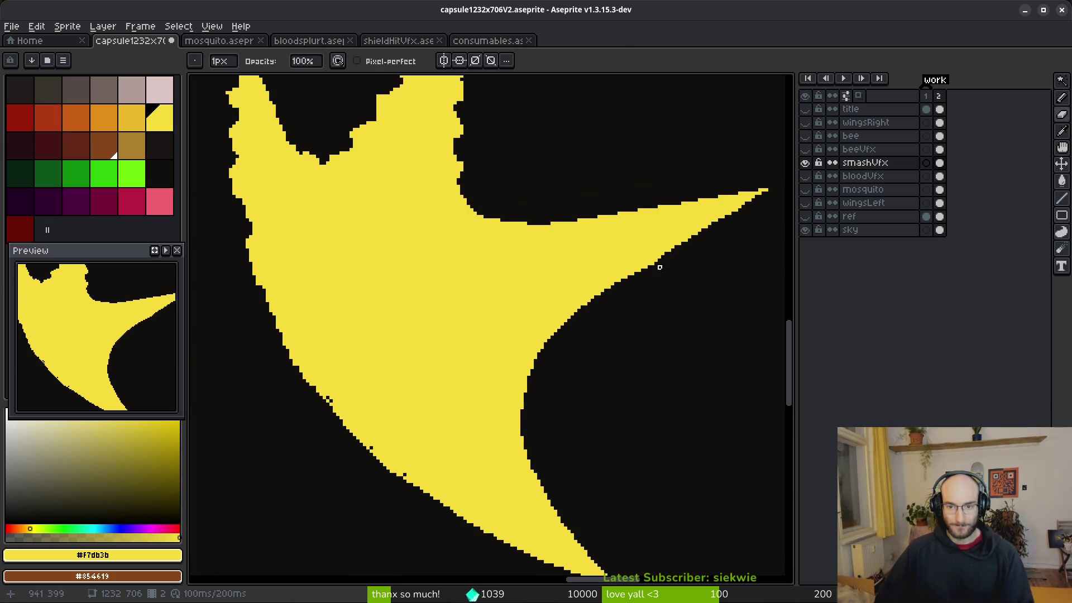
scroll(608, 354, "up", 4)
scroll(537, 253, "up", 10)
scroll(537, 253, "left", 6)
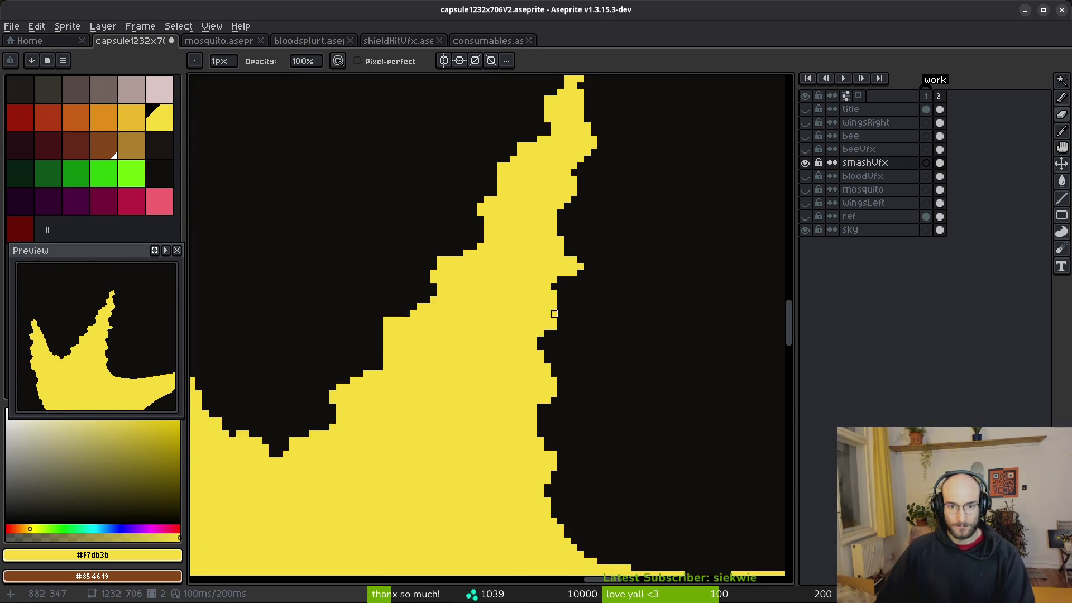
Draw straight Line-tool edges from the spike tip and fill the gap beside them yellow.
key("b")
scroll(580, 188, "up", 1)
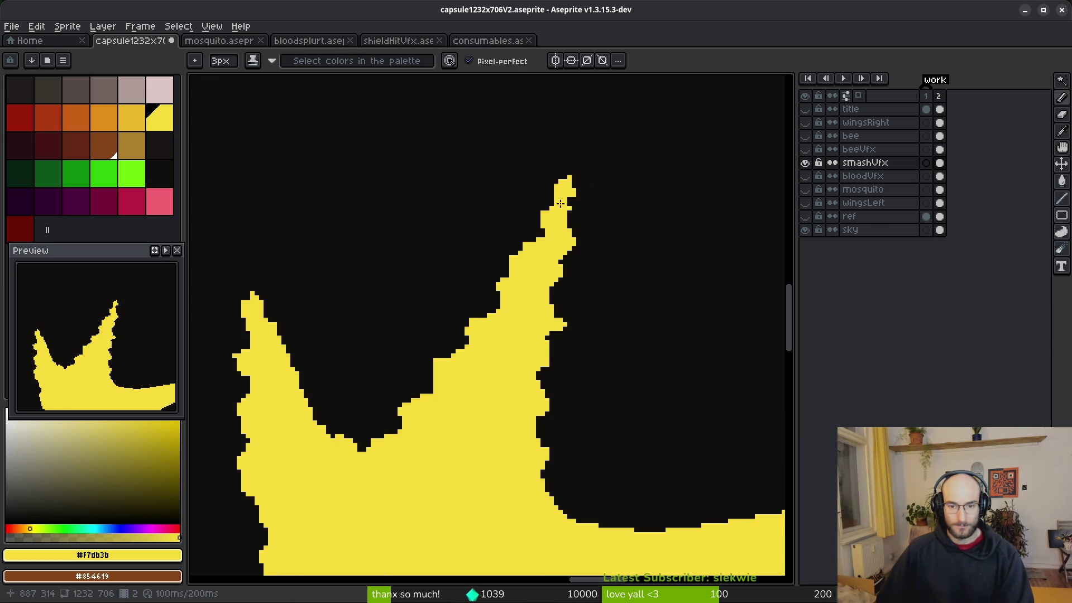
key("l")
left_click_drag(579, 171, 538, 476)
left_click_drag(579, 141, 436, 357)
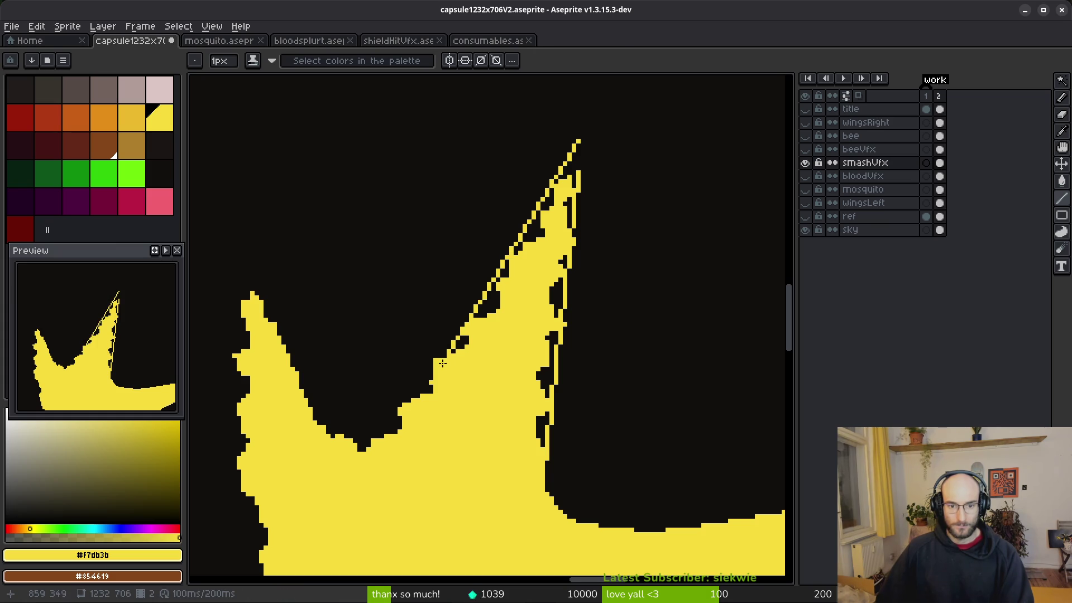
key("f")
left_click_drag(365, 427, 327, 424)
Draw a straight edge from the left spike's tip and fill its left side yellow.
key("m")
left_click_drag(243, 270, 284, 356)
key("ctrl+d")
key("l")
mouse_move(256, 273)
left_mouse_down()
mouse_move(298, 396)
mouse_move(310, 391)
mouse_move(311, 354)
mouse_move(426, 158)
mouse_move(409, 254)
mouse_move(419, 389)
mouse_move(444, 491)
left_mouse_up()
key("b")
scroll(490, 462, "down", 2)
scroll(390, 166, "up", 2)
mouse_move(371, 159)
left_mouse_down()
mouse_move(371, 230)
mouse_move(447, 406)
left_mouse_up()
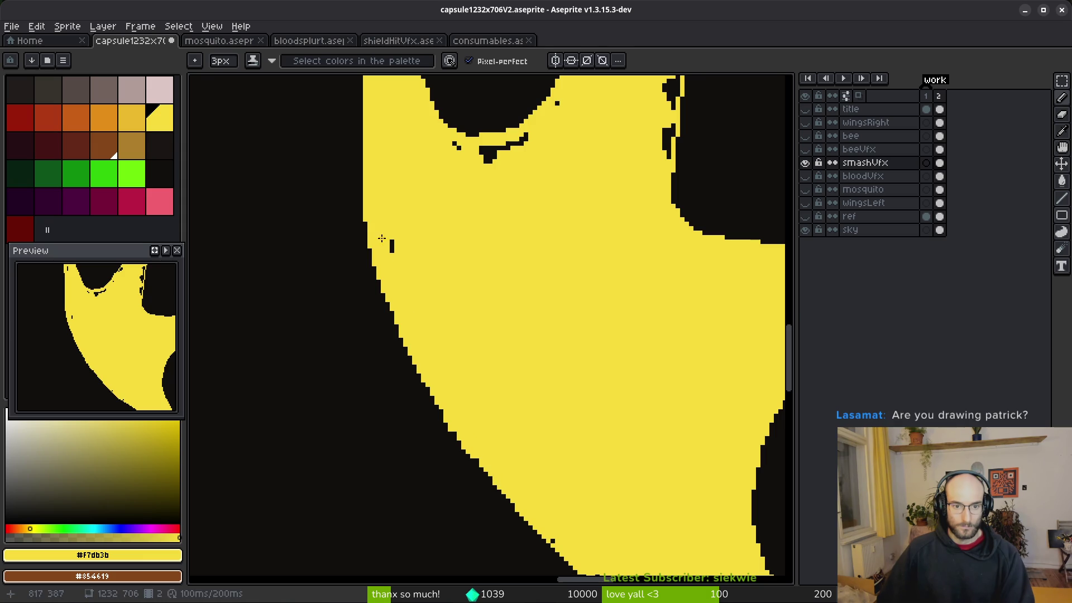
Erase a stray yellow pixel on the splash's outer edge.
scroll(394, 235, "down", 4)
scroll(377, 273, "up", 4)
scroll(377, 274, "up", 3)
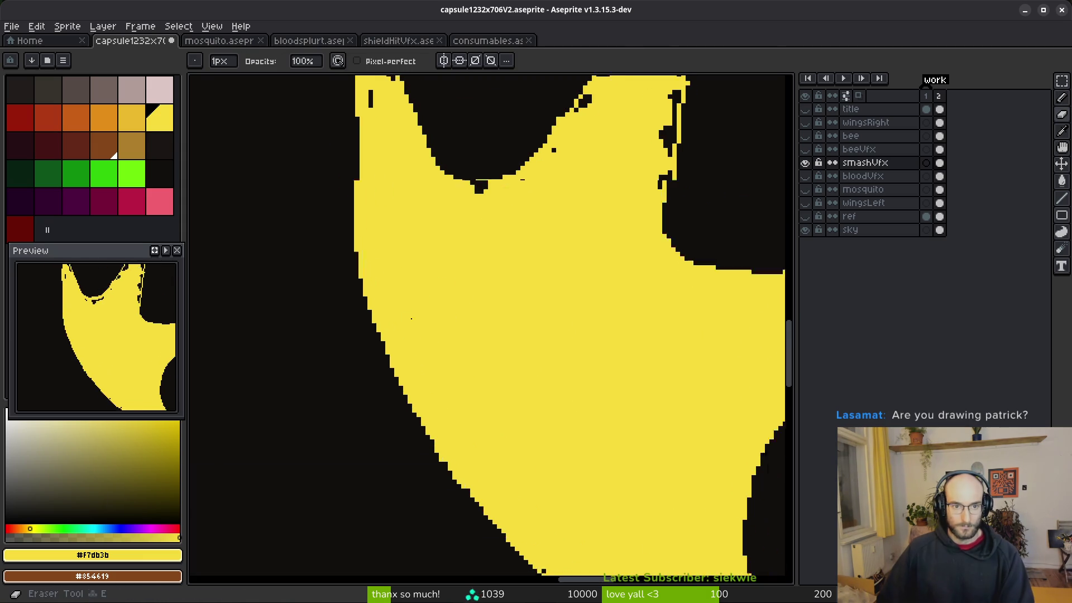
key("e")
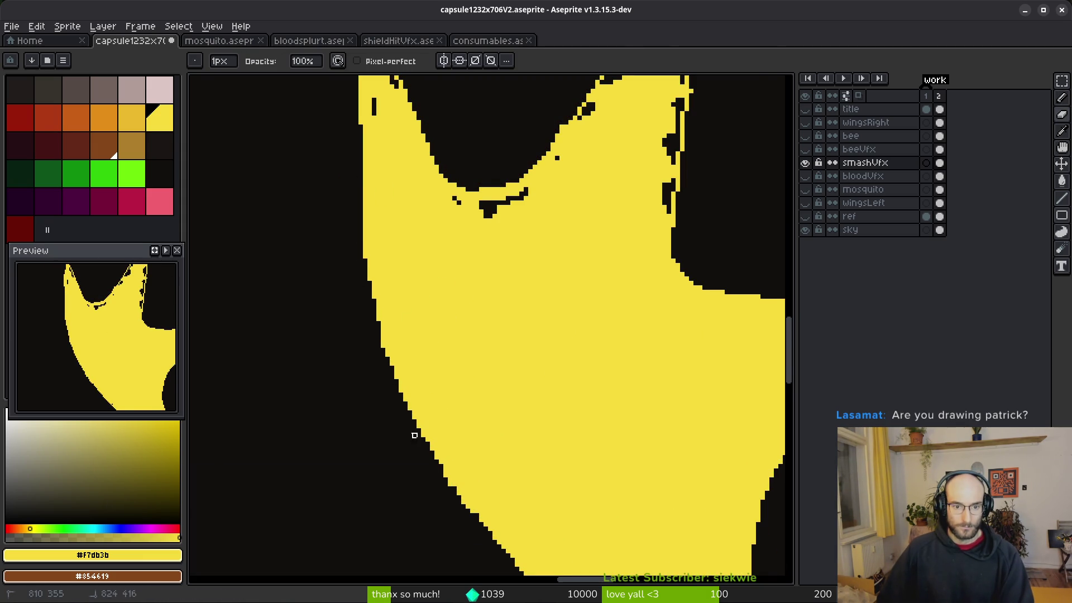
scroll(409, 426, "up", 1)
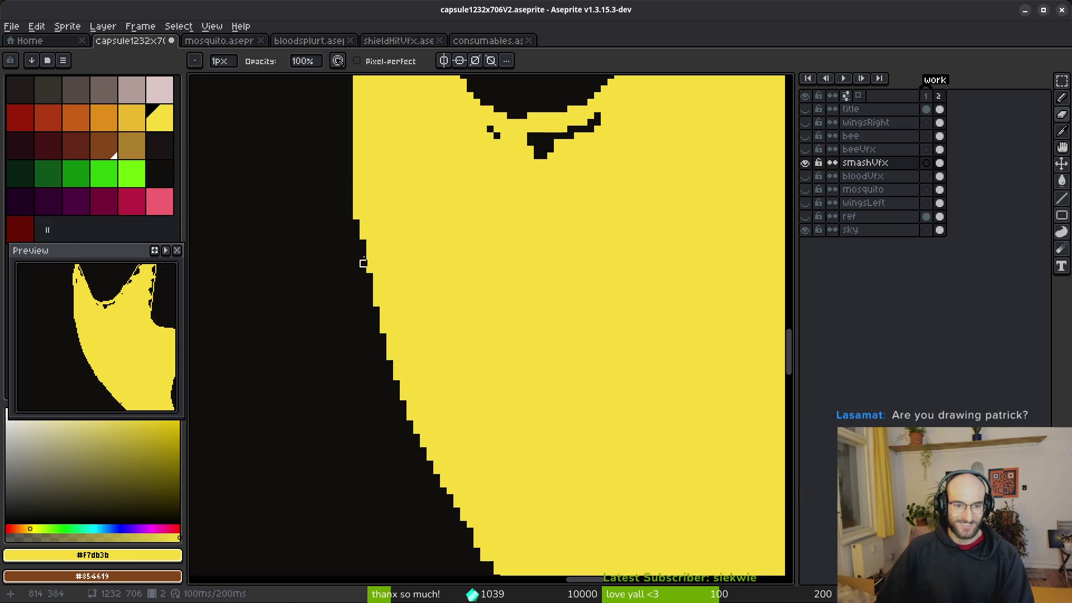
scroll(475, 289, "down", 3)
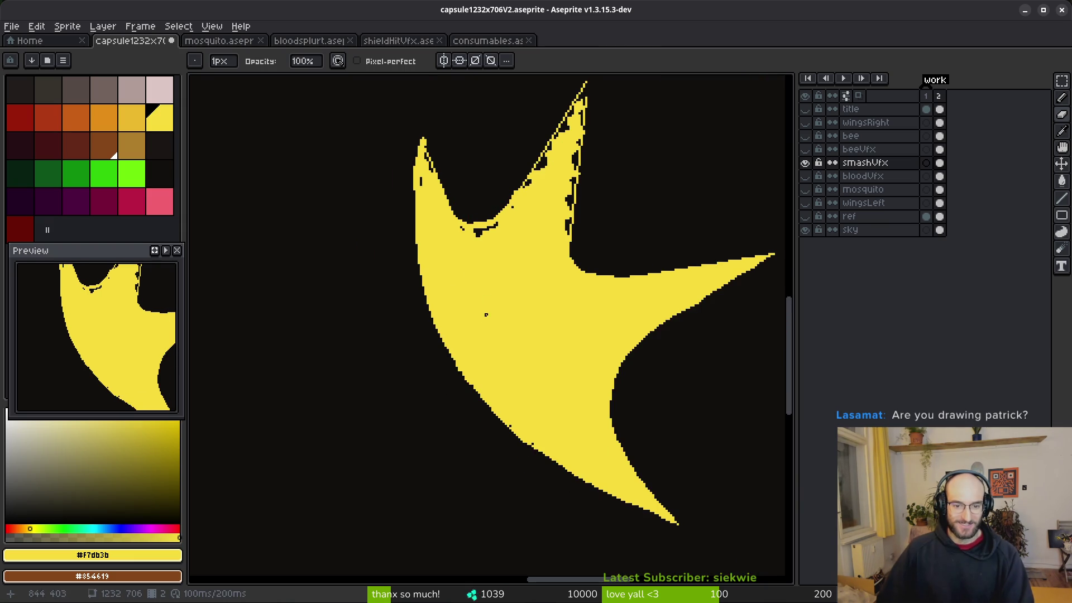
scroll(528, 381, "up", 4)
key("e")
left_click(407, 284)
Fill a stray black pixel on the lower curved edge with yellow.
key("b")
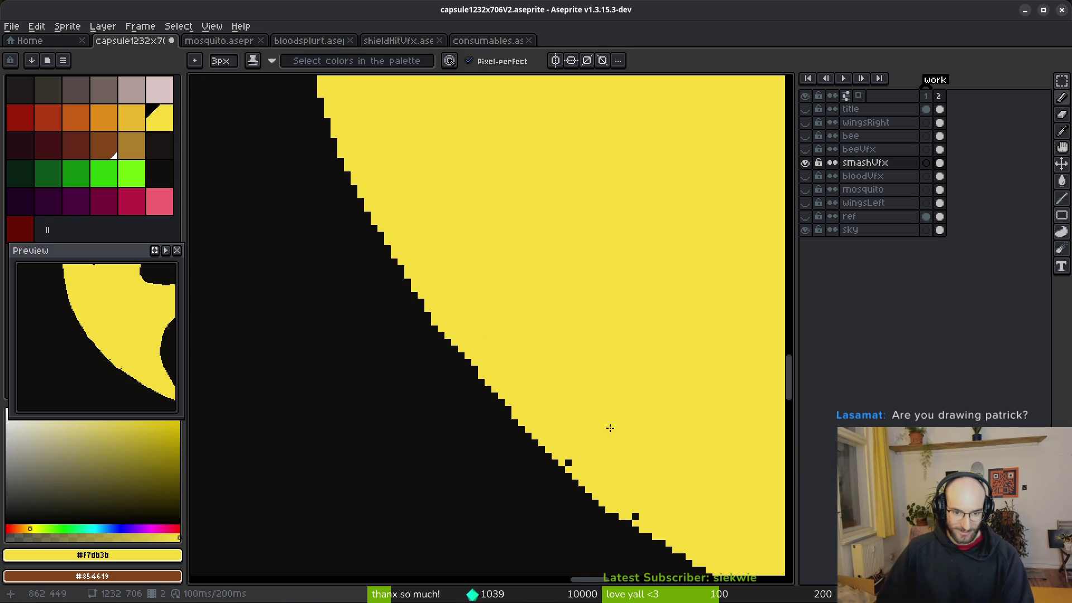
left_click_drag(610, 437, 485, 390)
left_click(506, 417)
scroll(557, 411, "down", 3)
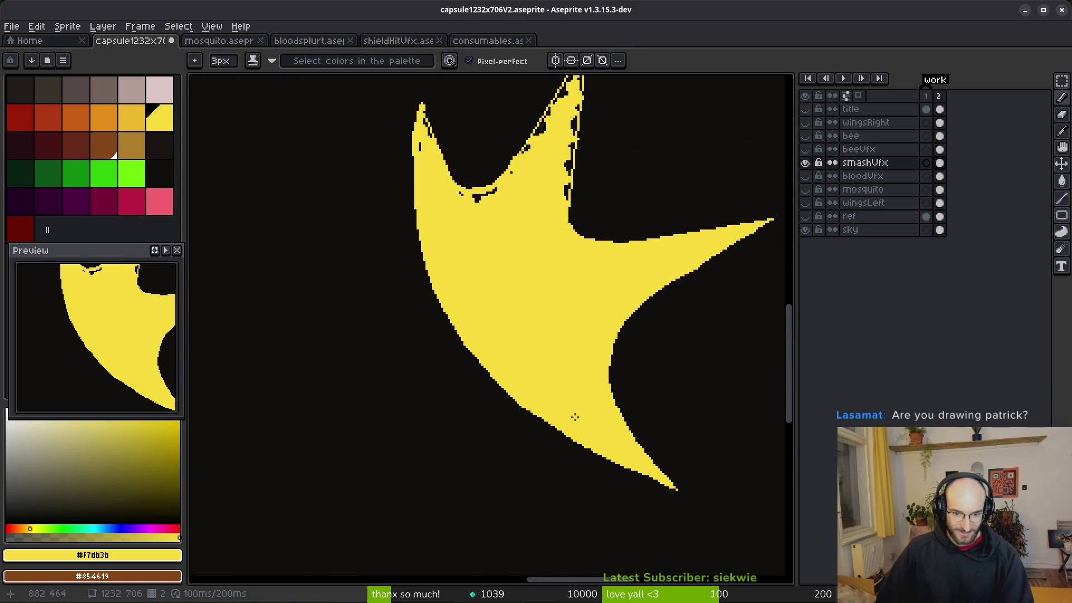
scroll(523, 317, "up", 2)
key("e")
scroll(524, 317, "up", 3)
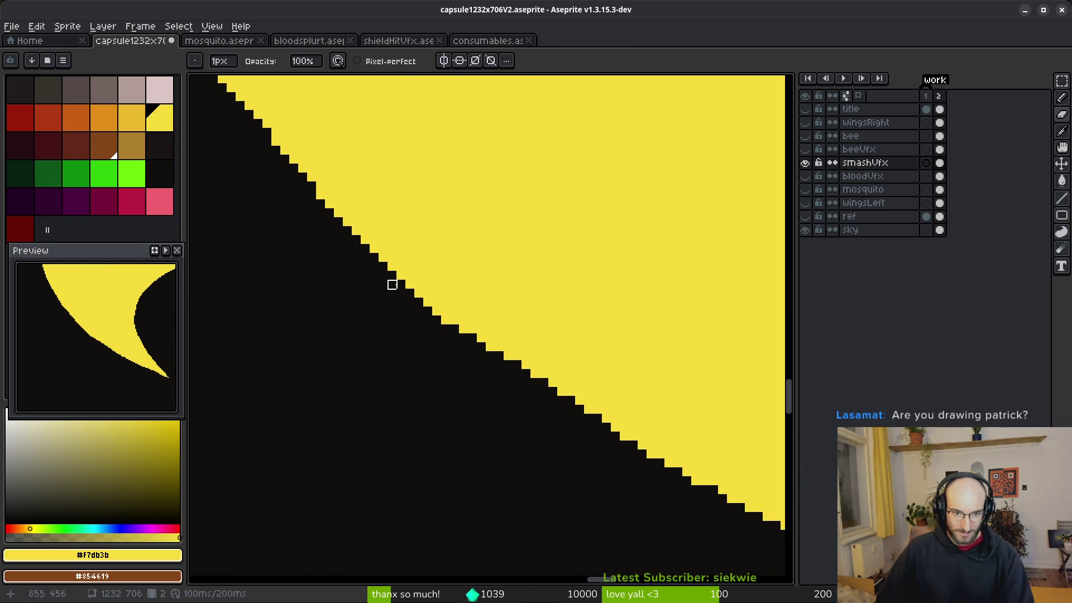
key("b")
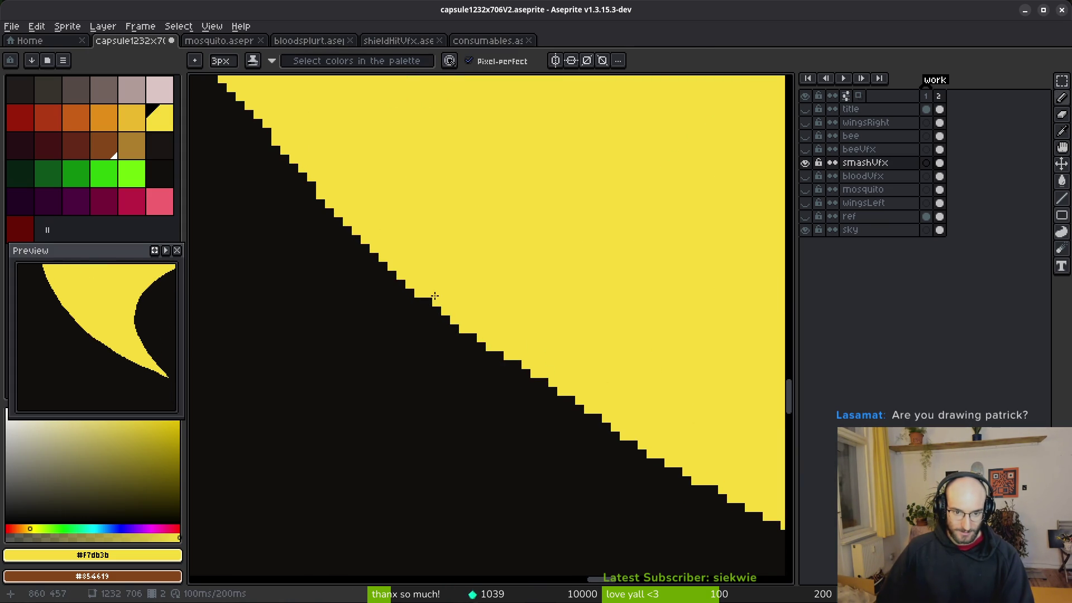
scroll(545, 313, "down", 5)
scroll(588, 342, "up", 2)
Extend the lower spike tip down-right into a thin point, trimming the extra tip pixel.
key("e")
key("b")
key("e")
scroll(569, 349, "down", 3)
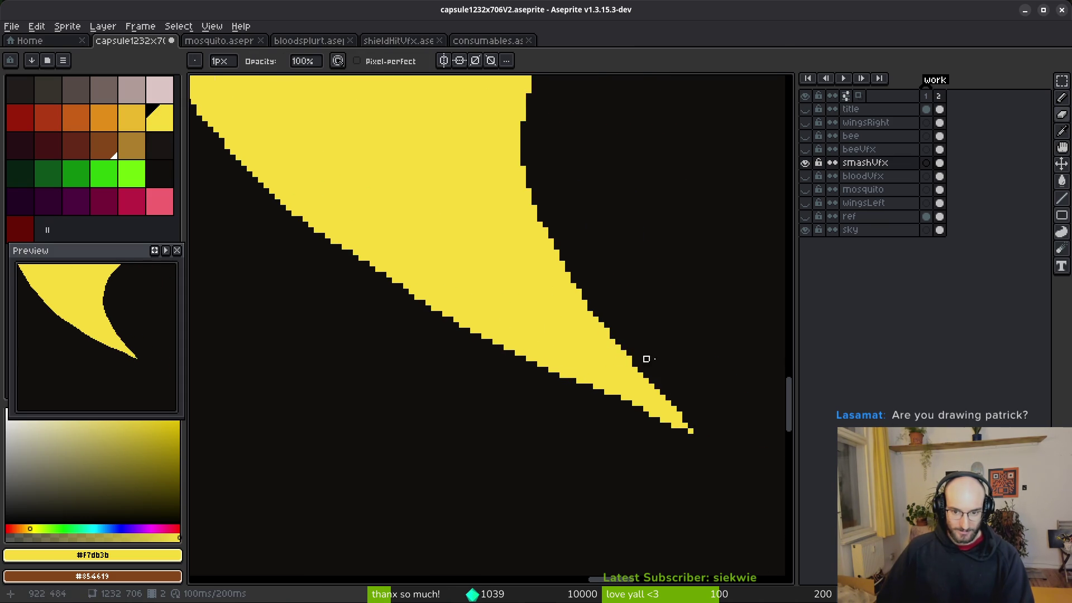
key("b")
scroll(568, 370, "up", 4)
left_click(559, 409)
left_click_drag(572, 426, 602, 451)
scroll(664, 464, "down", 1)
key("e")
left_click(636, 455)
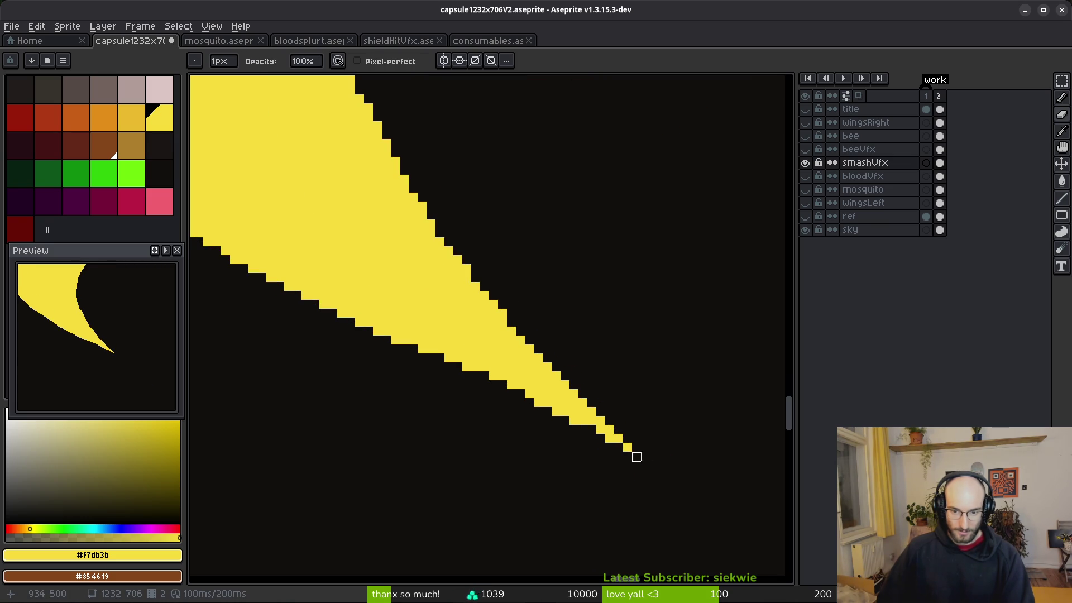
Erase yellow pixels along the right arm's stepped lower edge and fill a black notch pixel.
scroll(637, 453, "up", 2)
key("b")
scroll(598, 451, "down", 3)
scroll(545, 406, "up", 5)
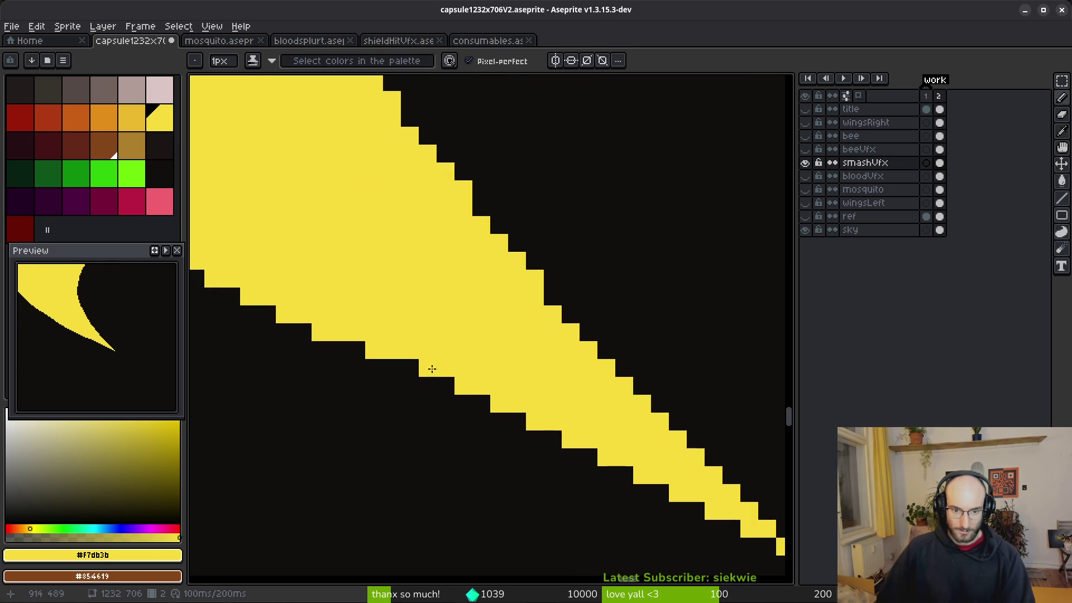
scroll(381, 308, "down", 6)
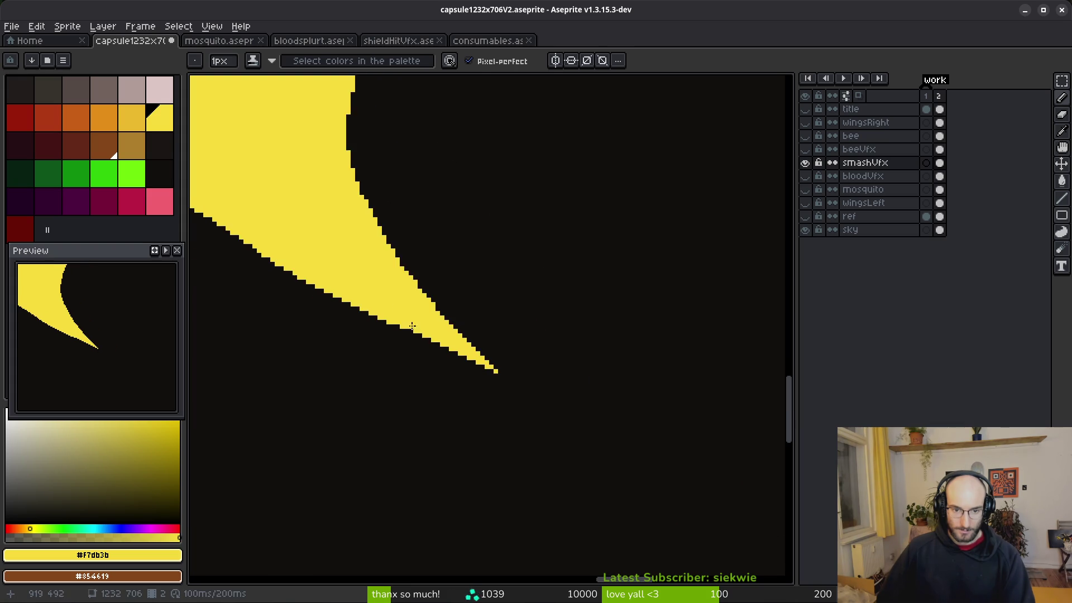
scroll(522, 373, "up", 3)
scroll(523, 372, "up", 4)
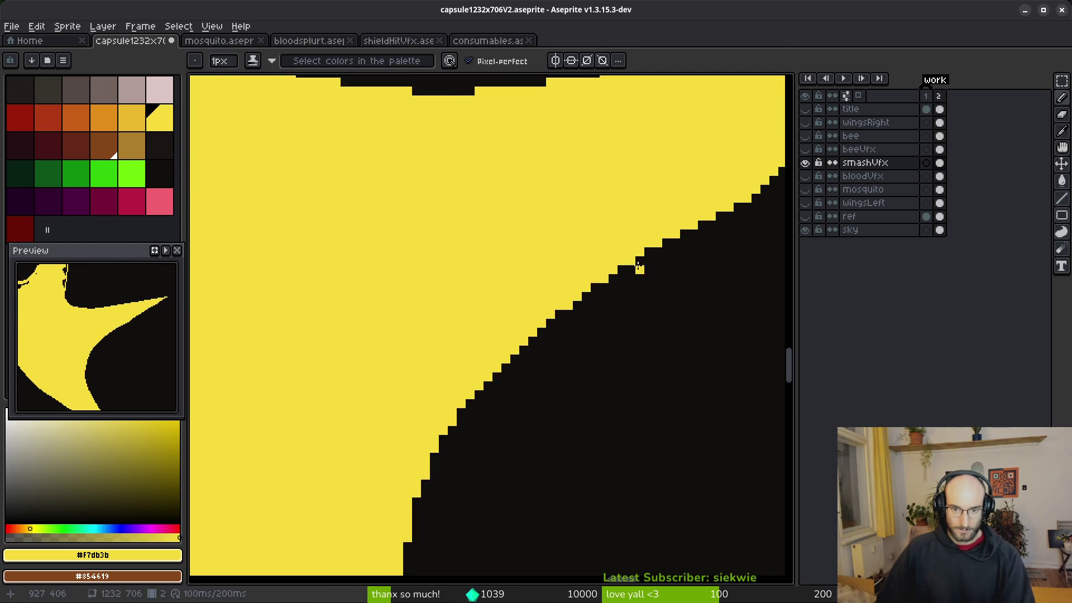
key("e")
scroll(368, 452, "up", 1)
mouse_move(328, 478)
left_mouse_down()
mouse_move(576, 302)
mouse_move(684, 266)
left_mouse_up()
key("b")
left_click(668, 250)
scroll(646, 256, "down", 5)
scroll(670, 377, "up", 2)
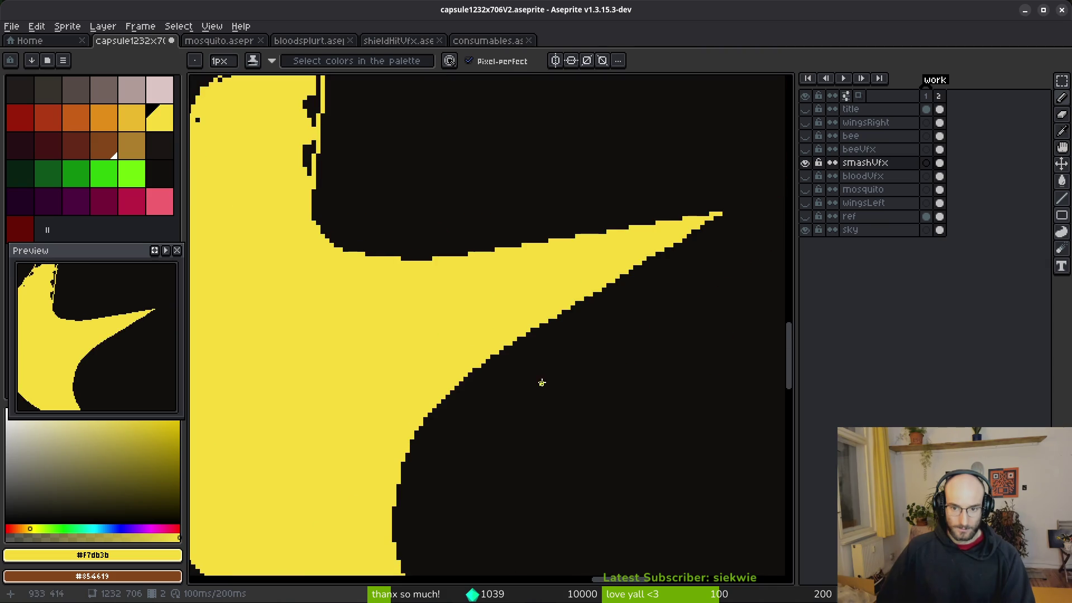
scroll(677, 234, "up", 2)
scroll(591, 302, "up", 2)
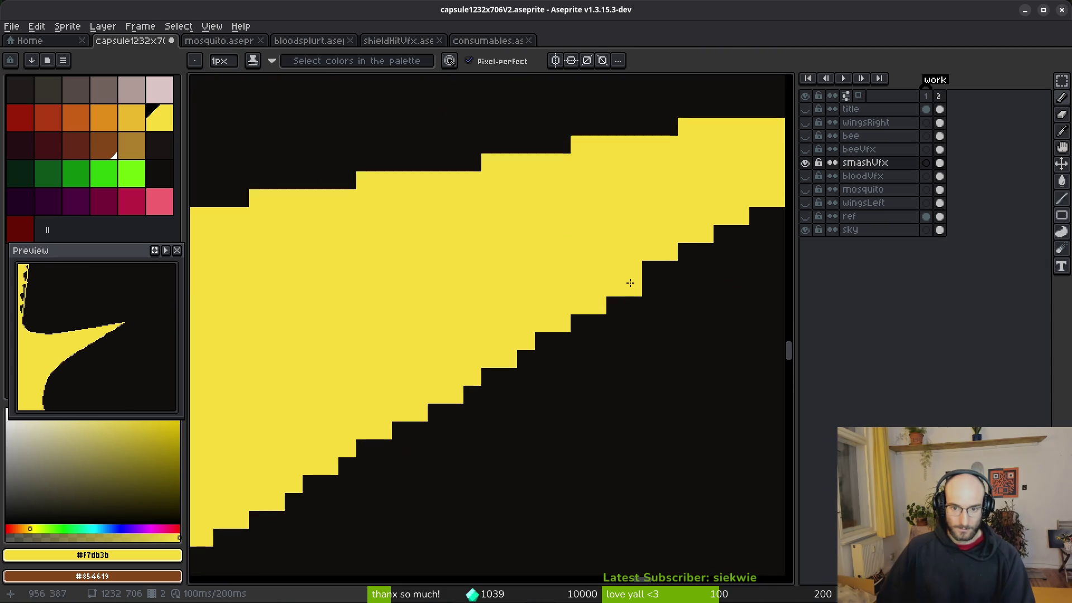
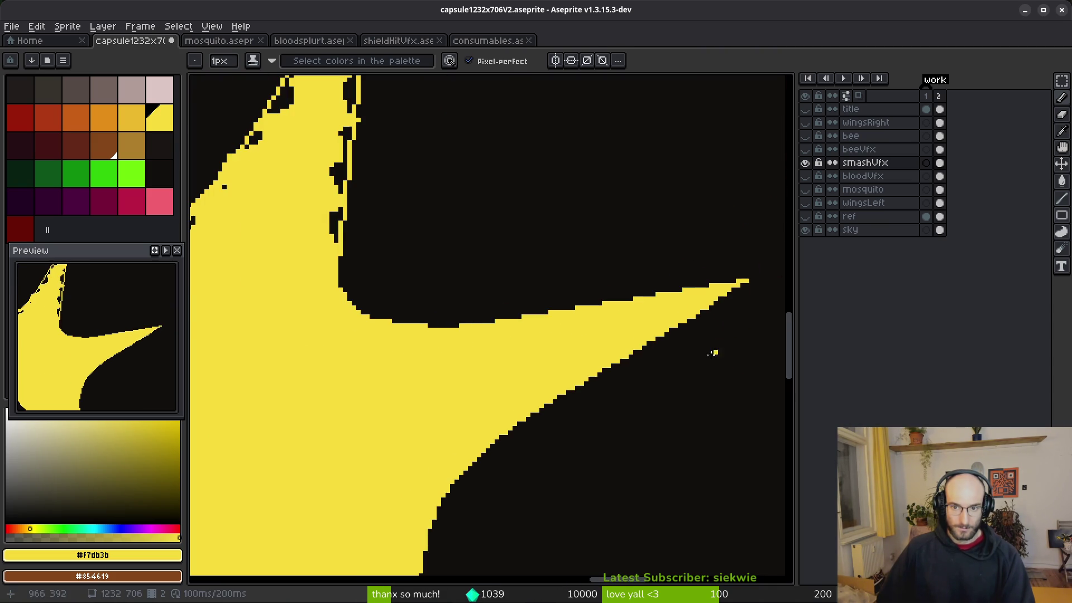
Erase a stray yellow pixel at the edge of the star.
scroll(572, 378, "up", 1)
scroll(485, 309, "up", 1)
key("e")
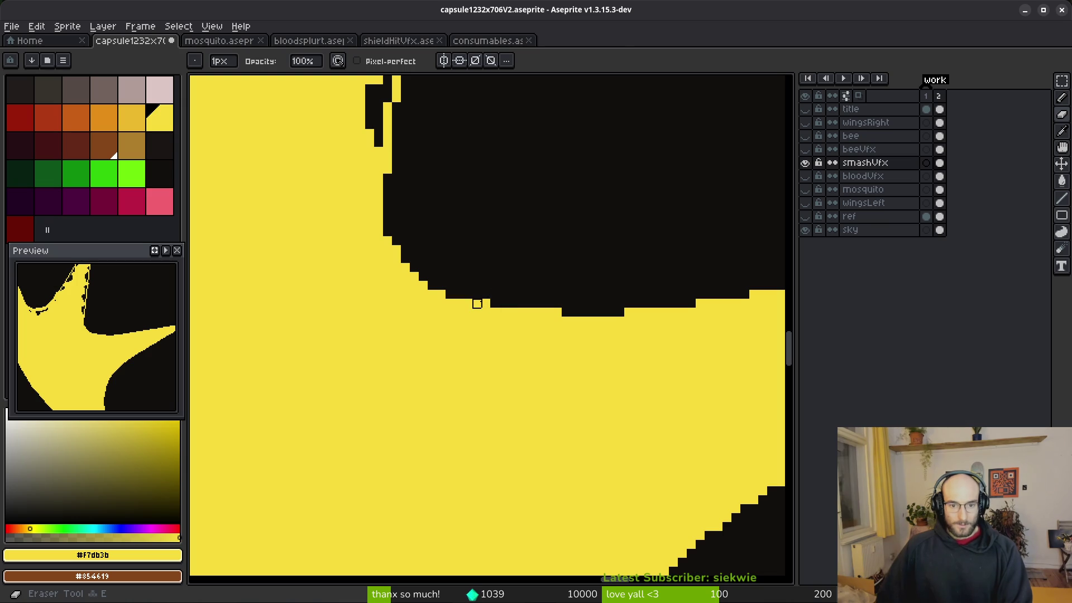
scroll(586, 307, "down", 2)
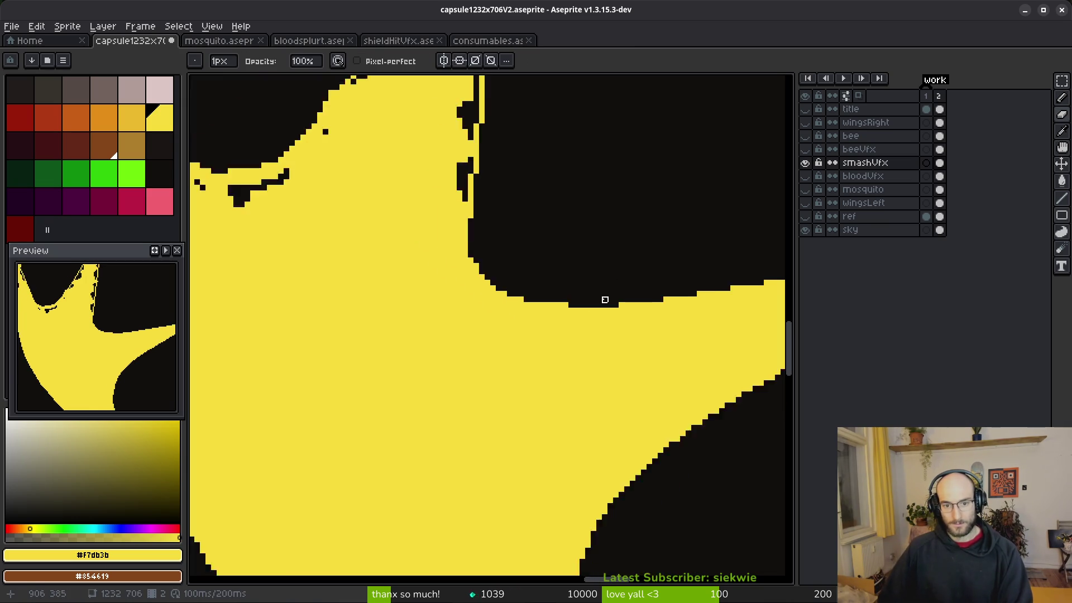
scroll(507, 317, "up", 3)
scroll(564, 368, "down", 2)
scroll(488, 351, "up", 2)
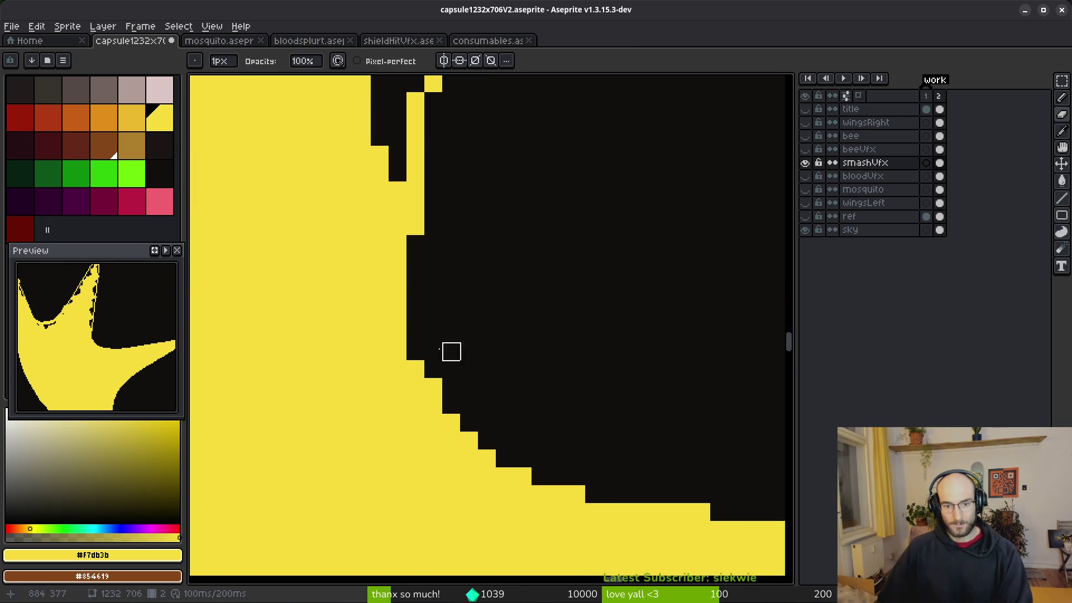
key("f")
scroll(509, 318, "down", 2)
scroll(512, 313, "up", 3)
key("e")
left_click(465, 273)
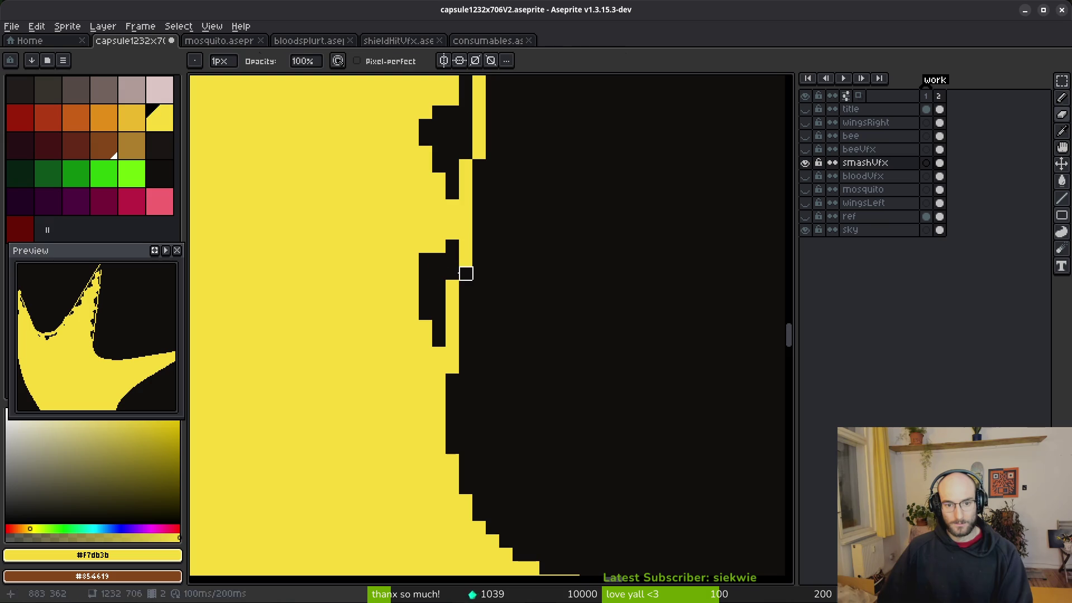
Flood-fill the black gaps and notches in the star's arms with yellow.
key("g")
scroll(452, 271, "down", 2)
scroll(450, 257, "up", 2)
left_click(450, 251)
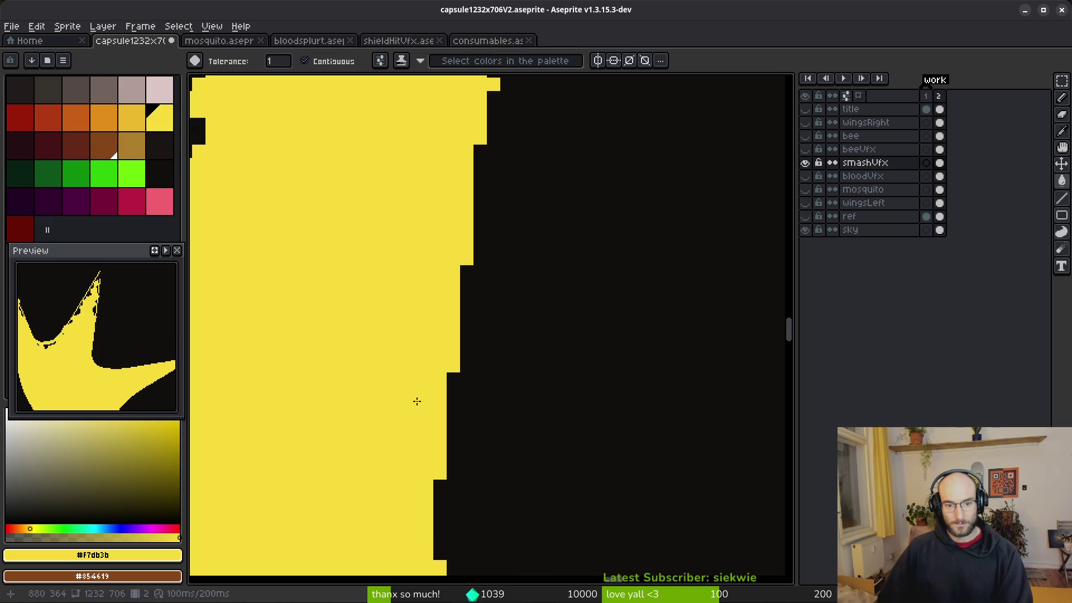
left_click(413, 405)
scroll(425, 390, "down", 3)
scroll(488, 240, "up", 2)
left_click(488, 241)
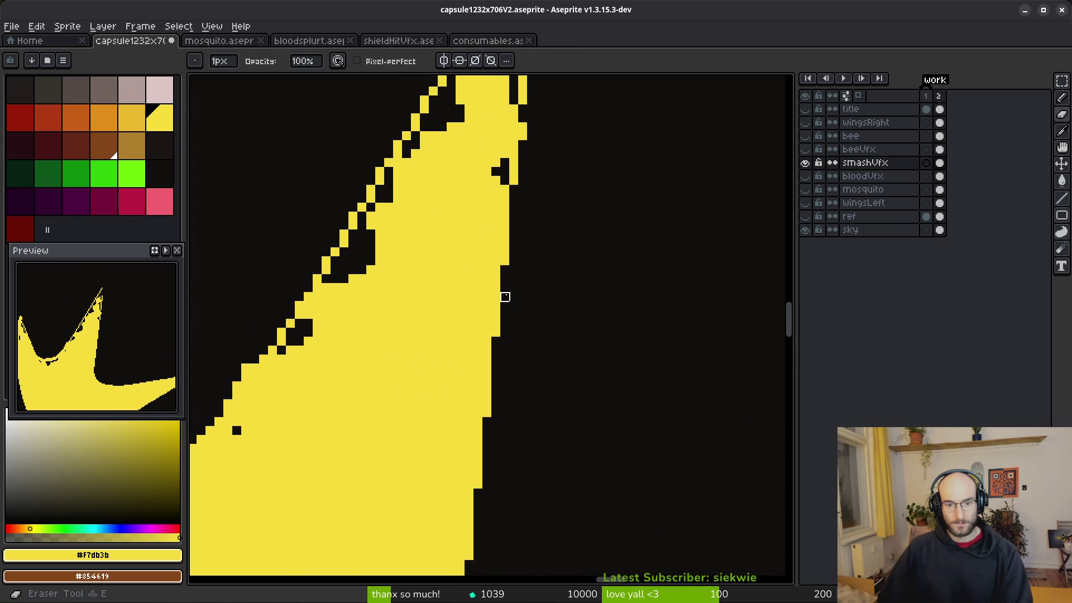
left_click_drag(560, 196, 551, 400)
left_click(496, 369)
Close off the arm tip with a yellow line, fill the enclosed area, and paint remaining notches.
key("b")
left_click_drag(523, 139, 523, 203)
key("g")
left_click(518, 189)
key("b")
left_click(523, 189)
left_click(514, 213)
left_click(504, 260)
key("b")
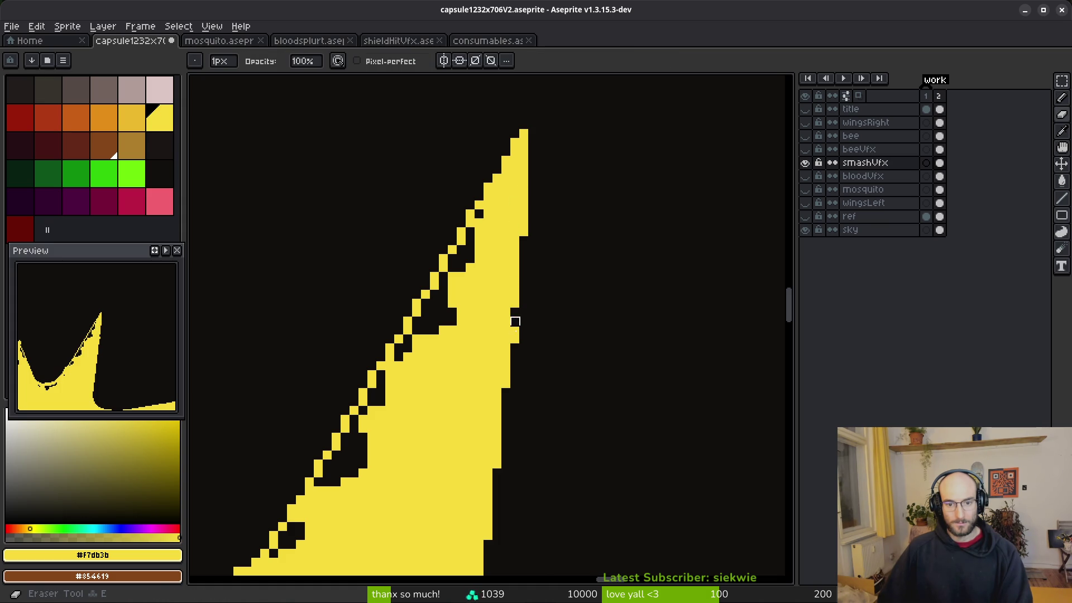
Fill the black pockets along the arm edges with yellow.
scroll(569, 385, "down", 3)
scroll(526, 386, "up", 3)
key("g")
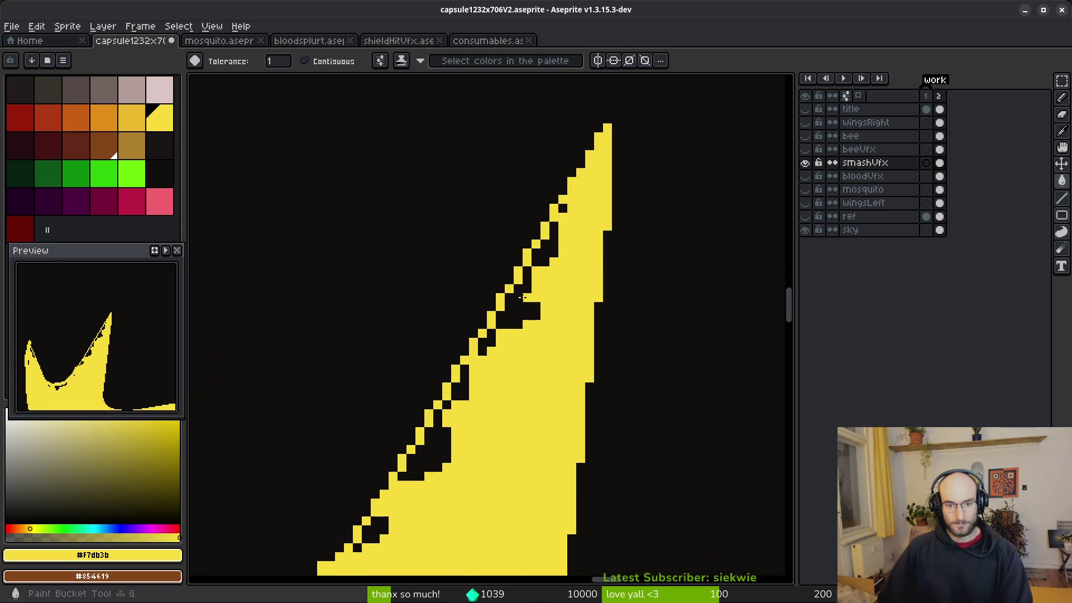
left_click(519, 296)
left_click(543, 244)
left_click(460, 381)
left_click(425, 445)
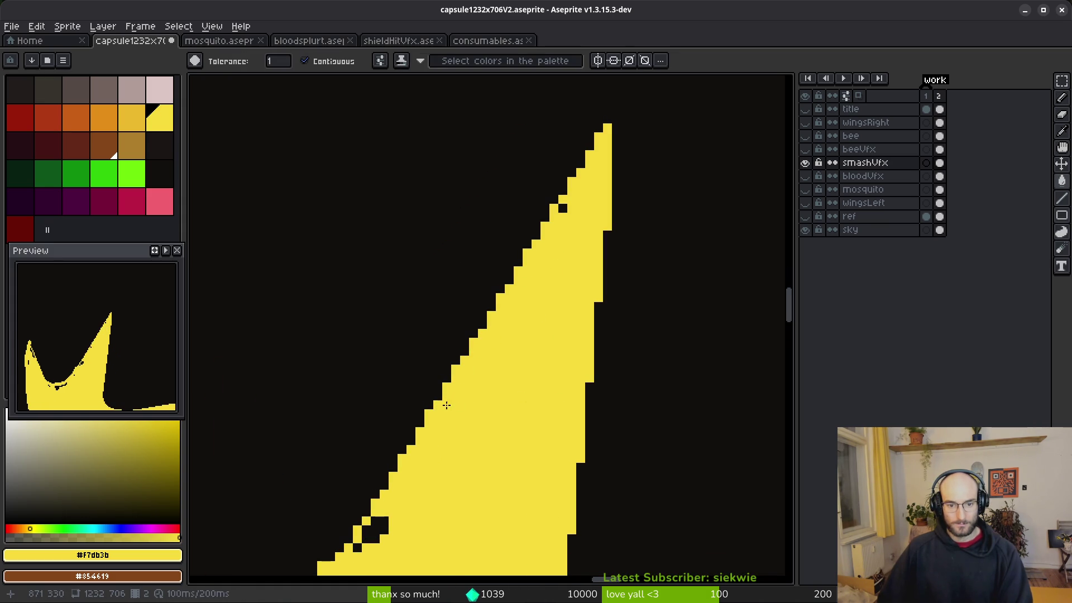
left_click(563, 208)
scroll(564, 212, "down", 3)
scroll(546, 294, "up", 3)
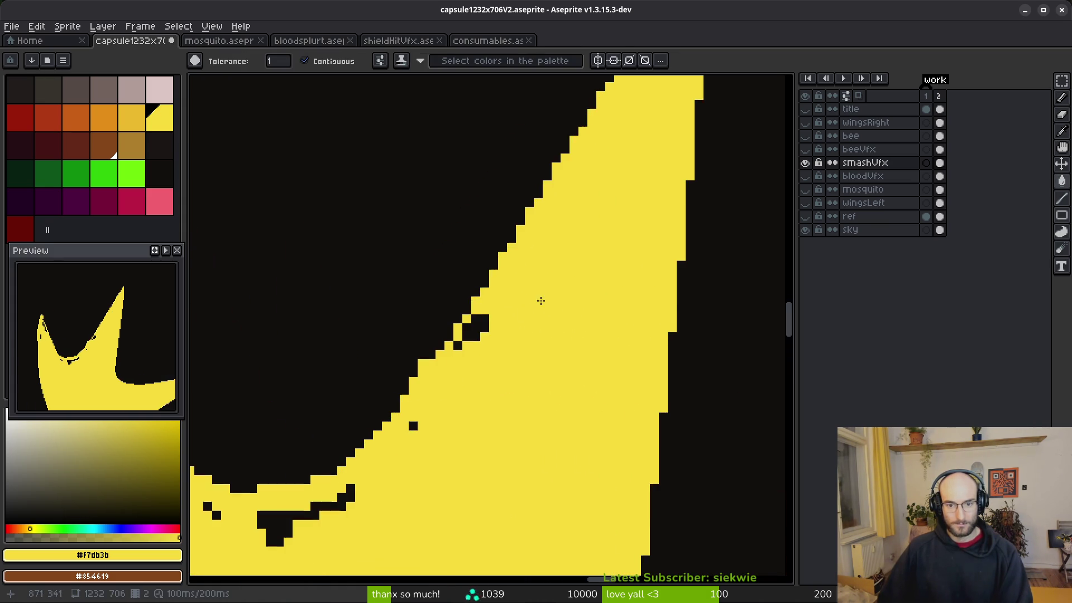
left_click(487, 327)
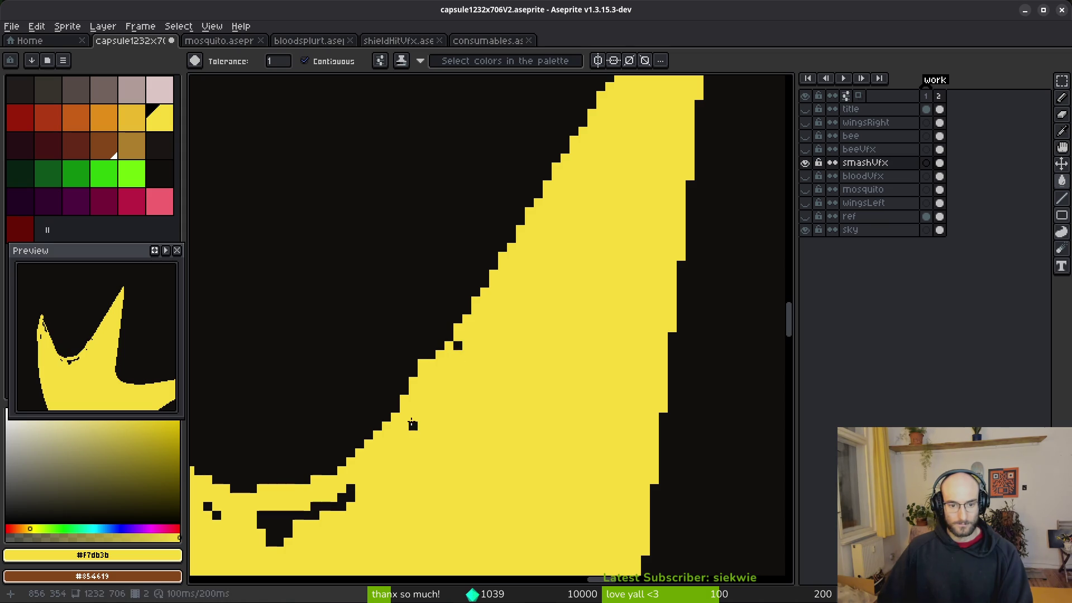
left_click(296, 520)
left_click_drag(322, 491, 483, 412)
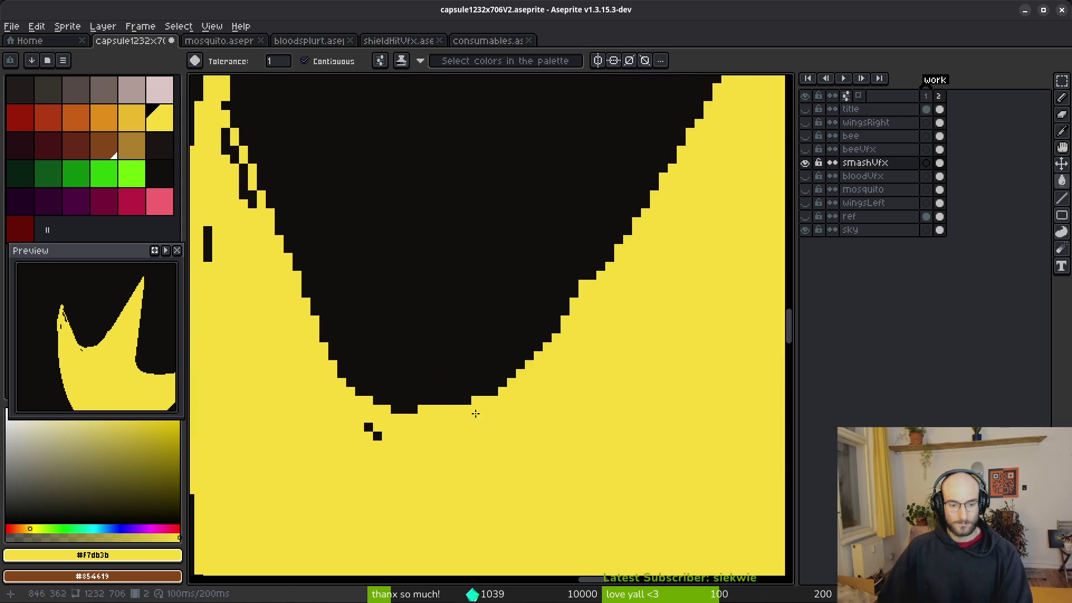
Paint stray black pixels on the left edge and diagonal peak yellow.
key("b")
left_click_drag(369, 428, 489, 525)
left_click_drag(327, 322, 326, 354)
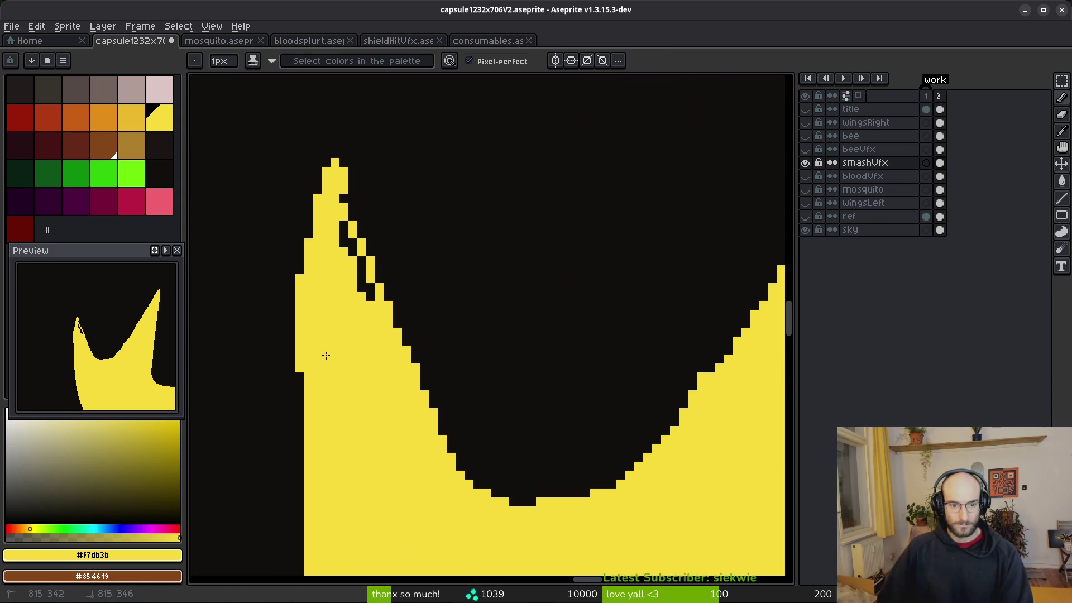
left_click_drag(337, 220, 371, 293)
left_click(343, 242)
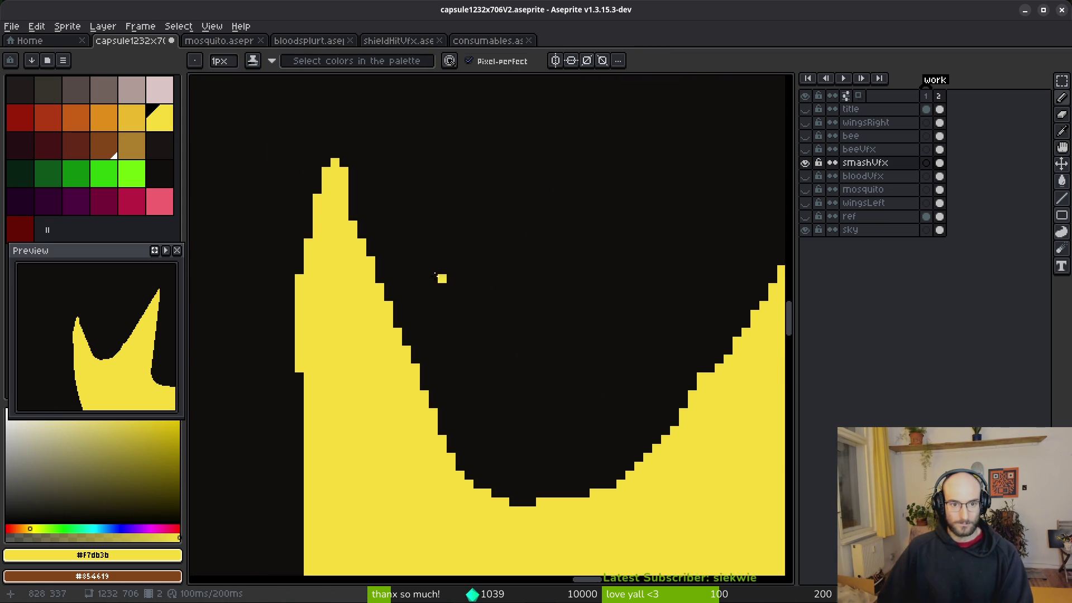
Erase yellow pixels to smooth the star's diagonal staircase edges.
key("e")
scroll(427, 376, "up", 3)
scroll(329, 238, "down", 3)
scroll(300, 227, "up", 3)
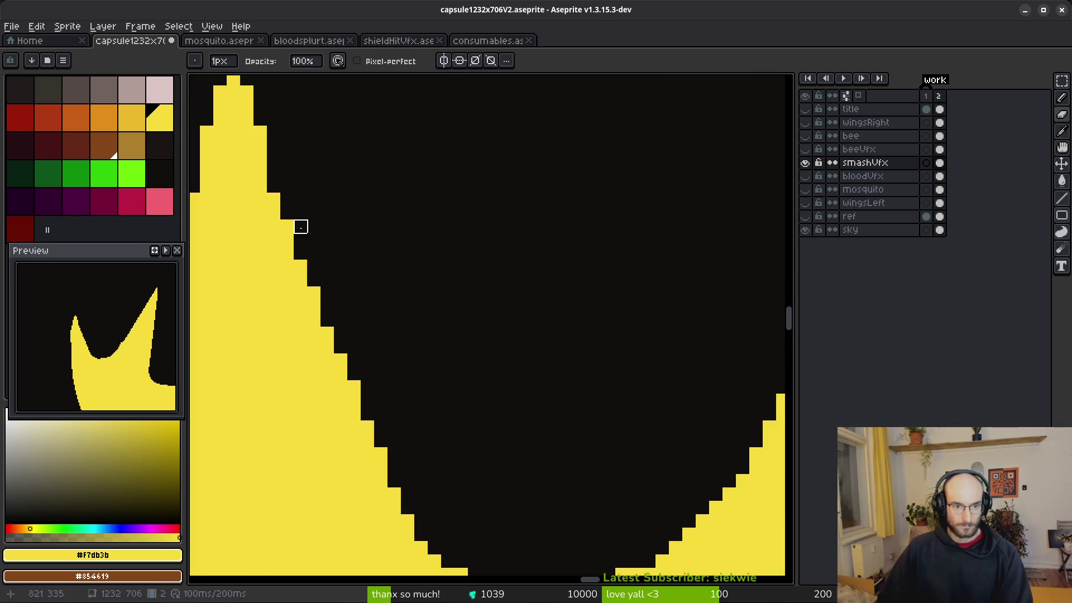
left_click_drag(407, 426, 327, 263)
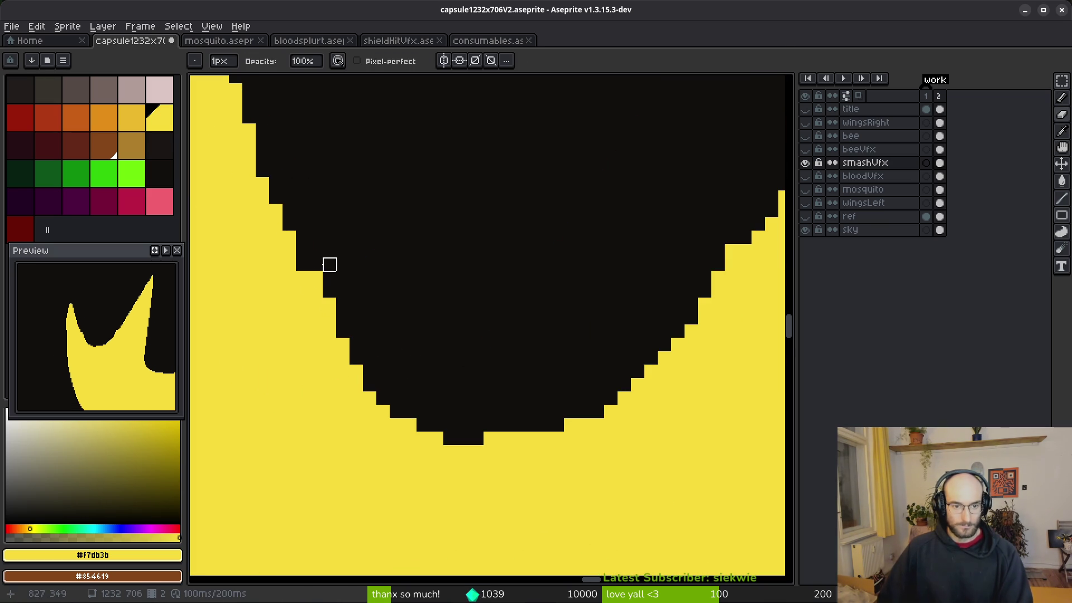
mouse_move(329, 332)
left_mouse_down()
mouse_move(383, 372)
mouse_move(383, 399)
mouse_move(437, 412)
mouse_move(436, 425)
left_mouse_up()
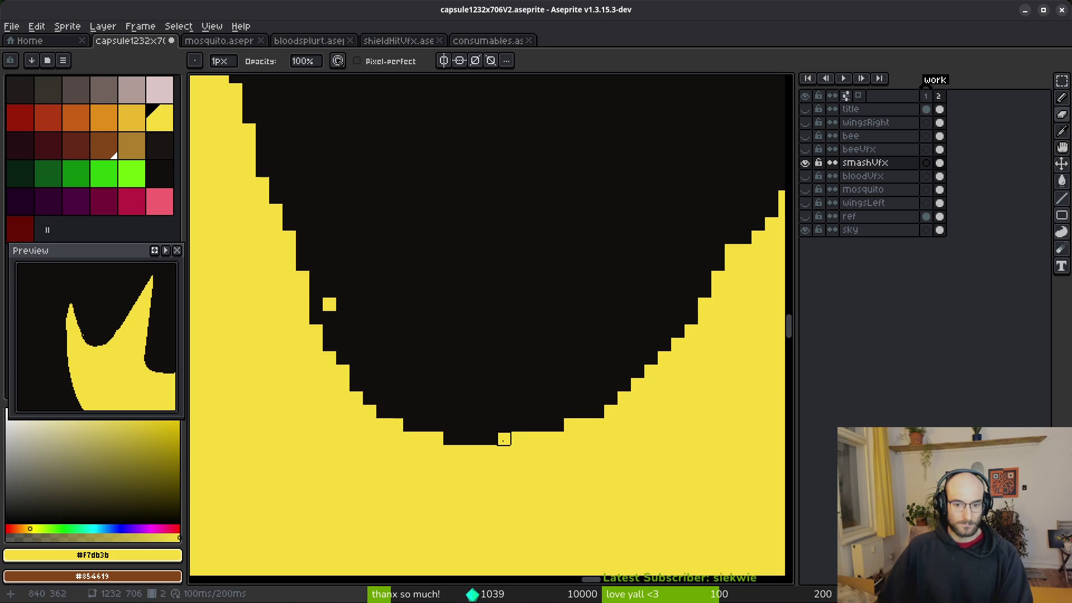
scroll(570, 398, "right", 5)
scroll(552, 372, "up", 2)
left_click(521, 347)
scroll(582, 364, "down", 3)
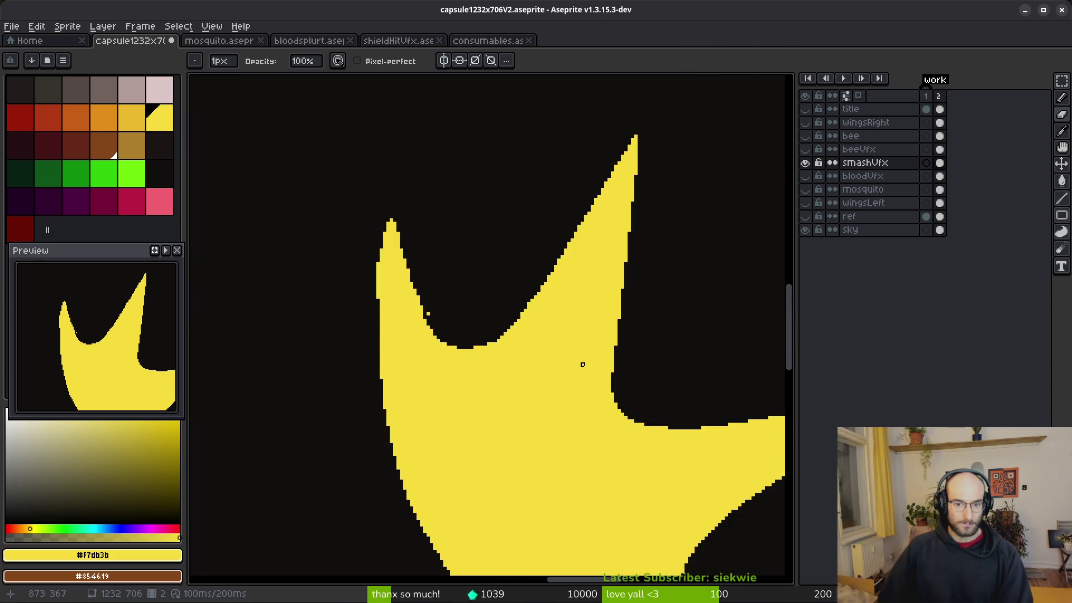
scroll(401, 333, "up", 3)
Paint yellow pixels to join up the spike and fill and extend the left edge.
key("b")
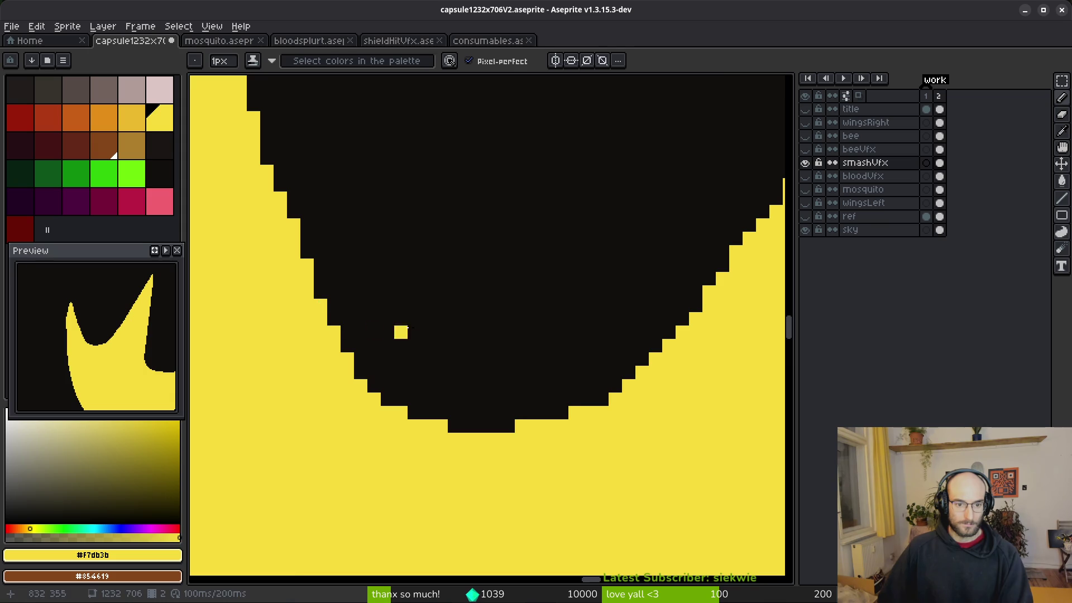
scroll(371, 330, "down", 3)
scroll(430, 338, "up", 2)
key("e")
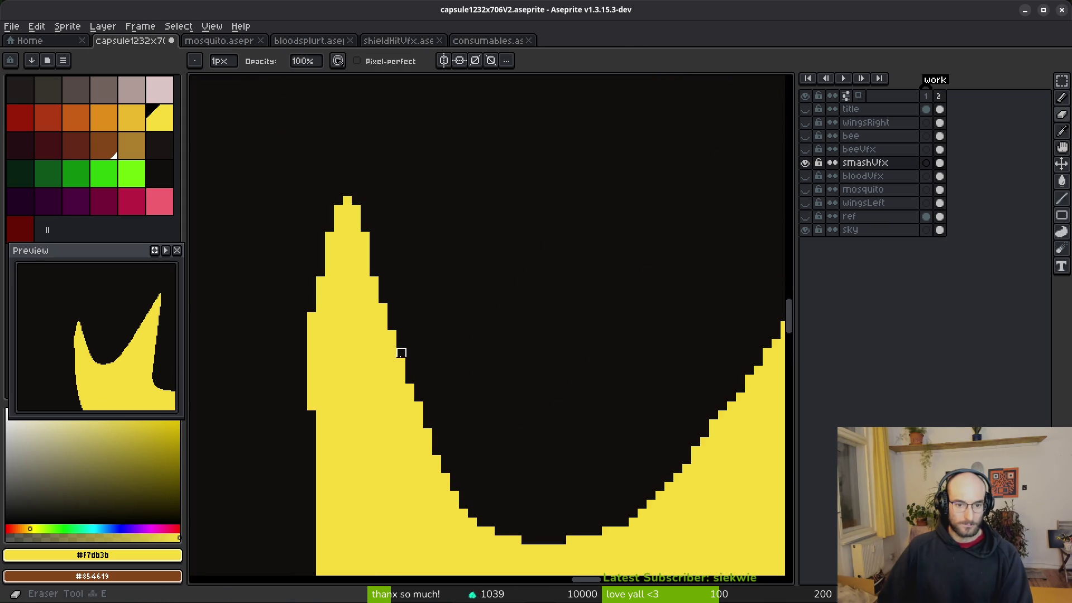
scroll(424, 302, "up", 5)
key("b")
left_click_drag(447, 290, 446, 234)
mouse_move(447, 312)
left_mouse_down()
mouse_move(420, 311)
mouse_move(421, 343)
left_mouse_up()
scroll(418, 302, "down", 3)
scroll(418, 302, "down", 3)
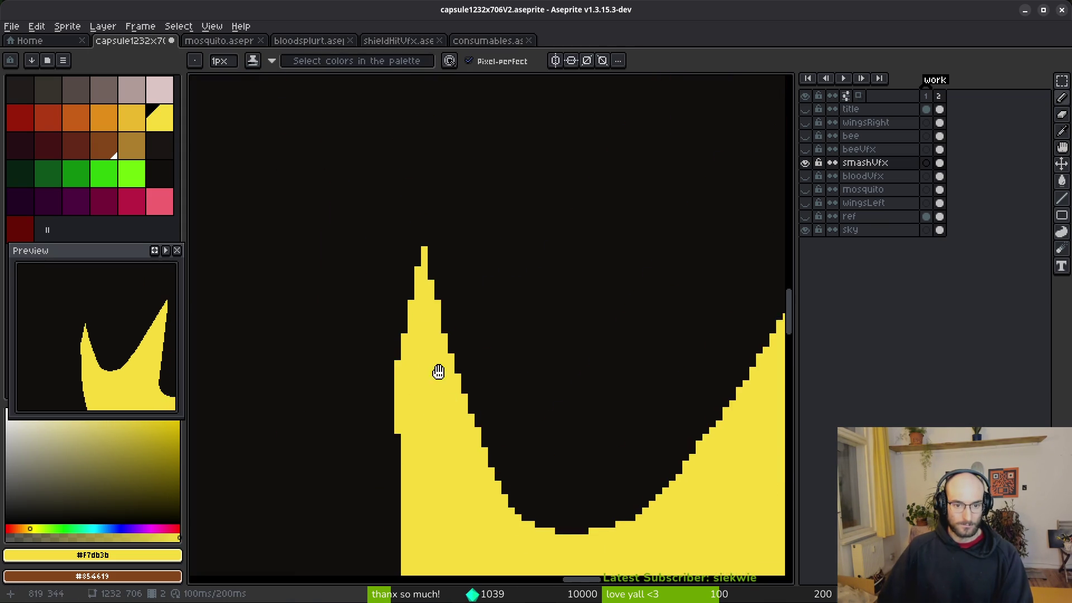
scroll(441, 399, "up", 4)
left_click(369, 330)
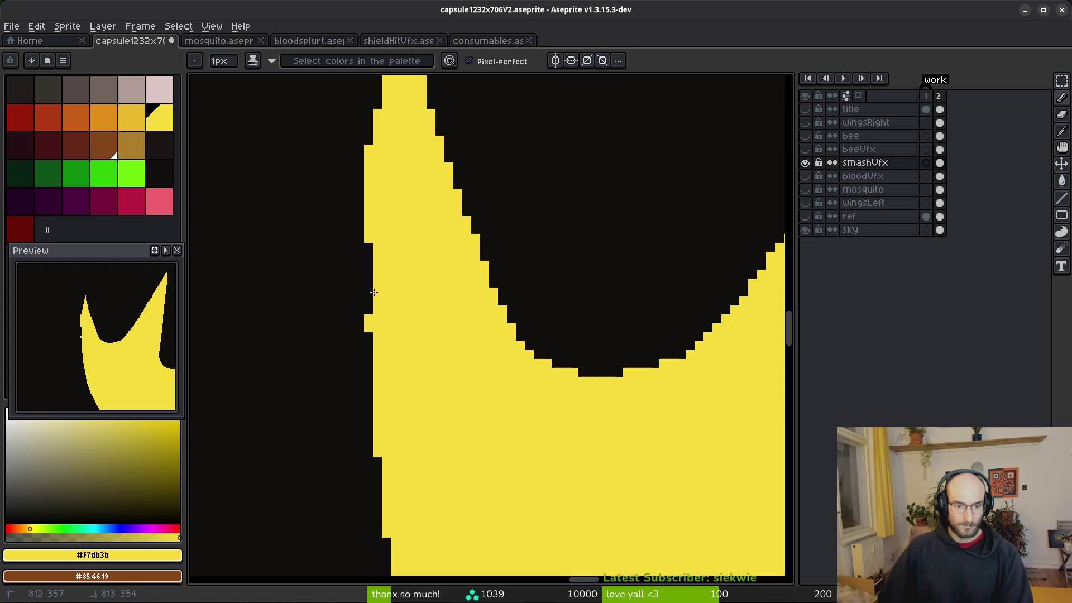
left_click_drag(369, 312, 368, 246)
scroll(390, 235, "down", 5)
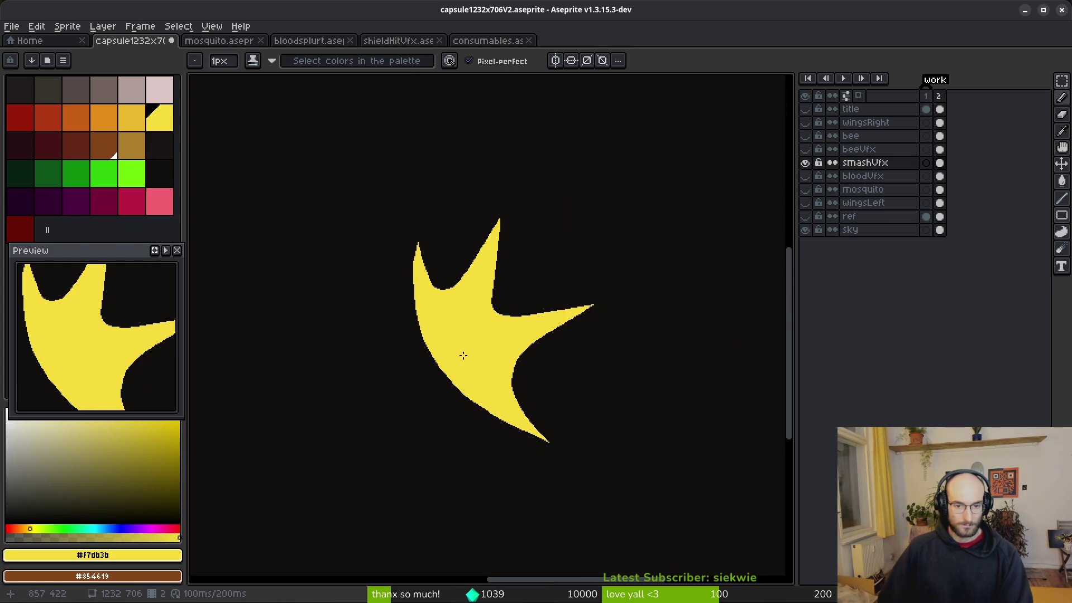
Save the artwork with Ctrl+S.
key("ctrl+s")
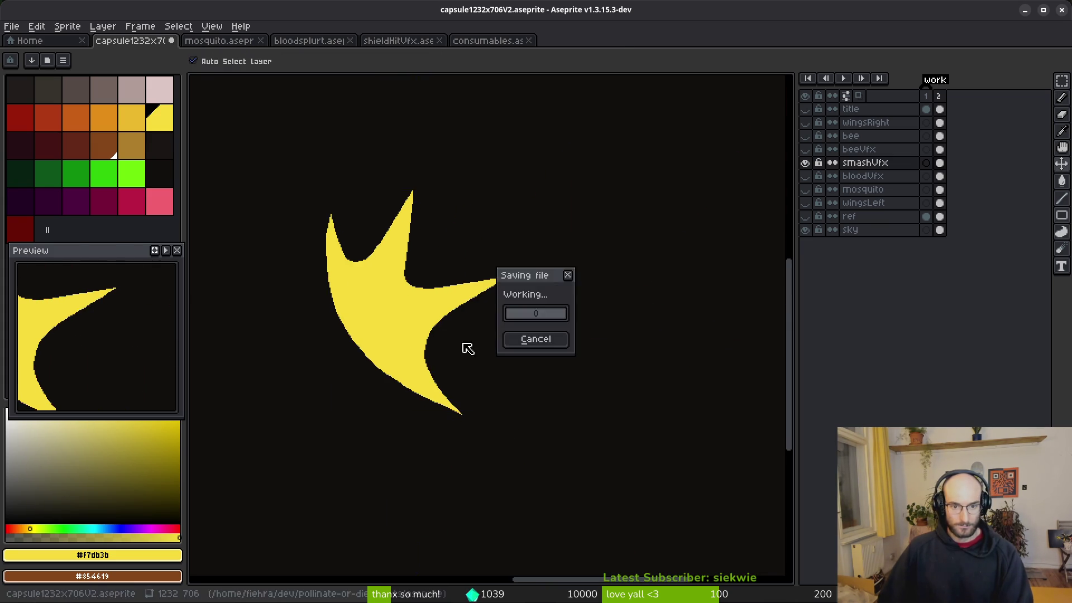
scroll(474, 313, "down", 3)
scroll(486, 260, "up", 8)
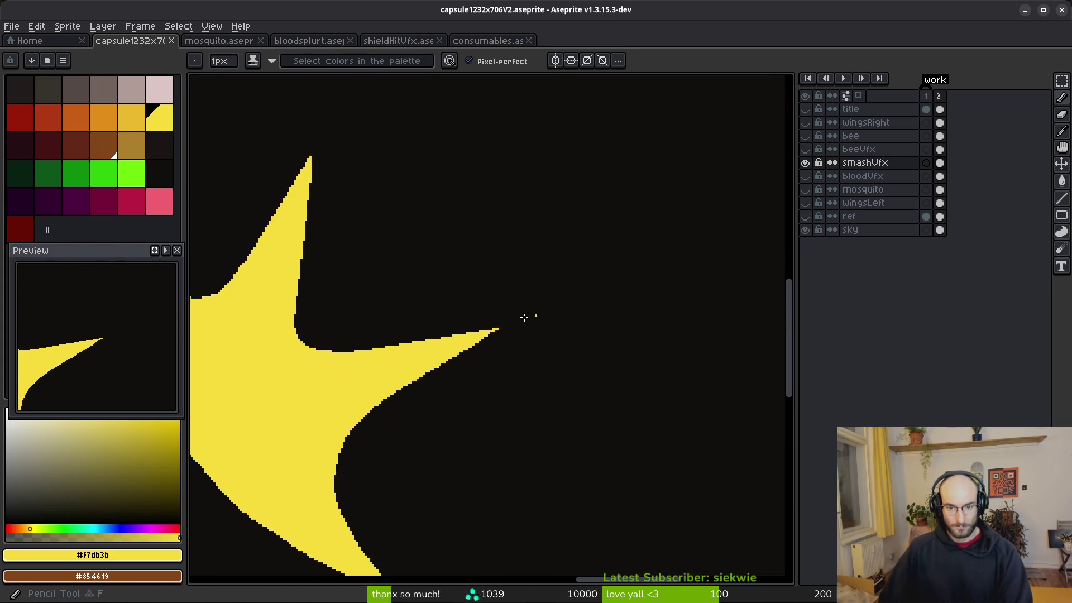
scroll(449, 366, "down", 3)
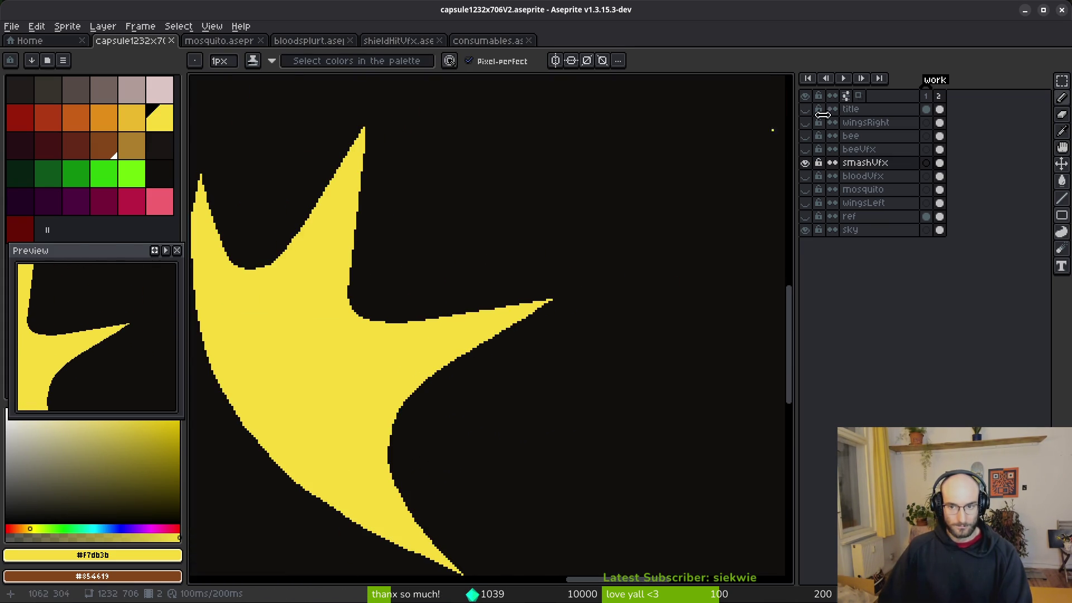
Show the beeVfx, bloodVfx, mosquito, bee and title layers and view the whole sprite.
left_click(804, 149)
left_click(804, 175)
left_click(804, 189)
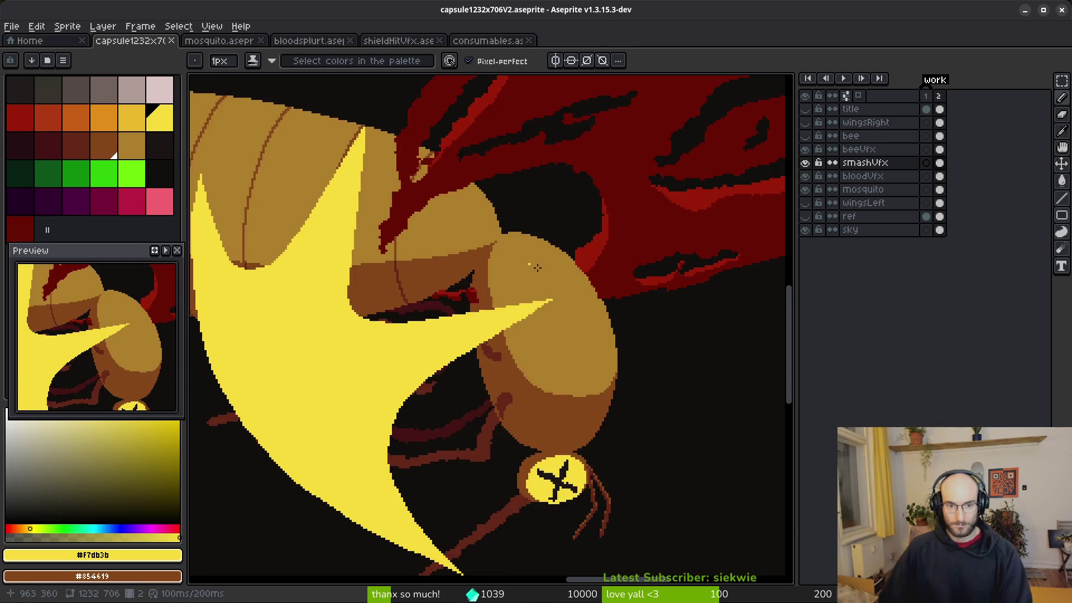
key("minus")
key("minus")
key("minus")
left_click(805, 136)
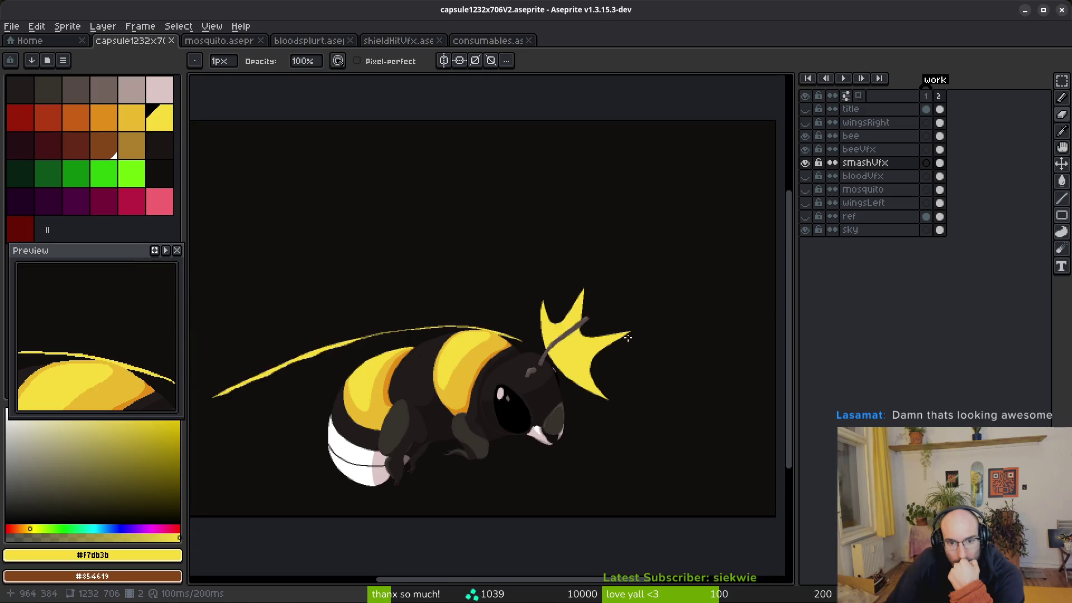
left_click(804, 190)
left_click(805, 176)
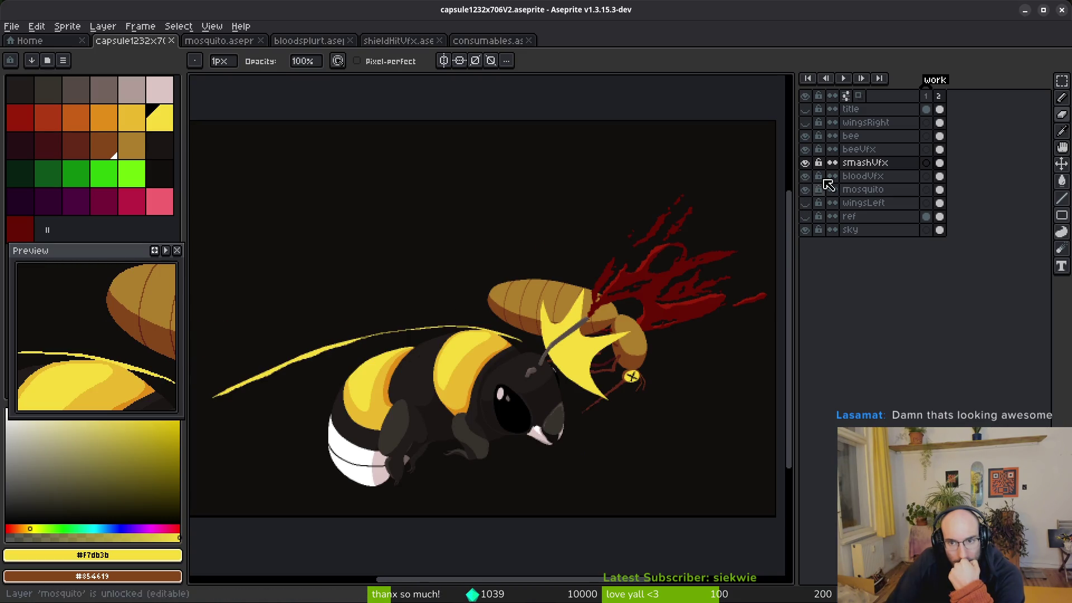
left_click(804, 109)
scroll(585, 318, "down", 2)
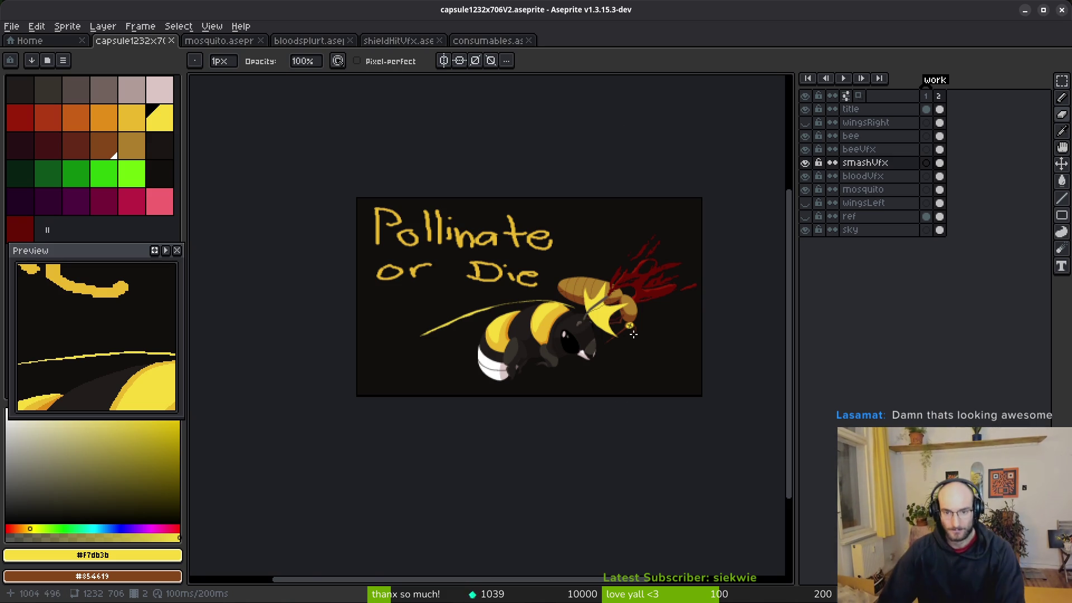
Select the smashVfx frame-2 cel and zoom in on the star's upper point.
scroll(603, 307, "up", 8)
left_click_drag(555, 329, 521, 317)
left_click(939, 162)
left_click_drag(593, 346, 576, 309)
left_click_drag(665, 239, 637, 270)
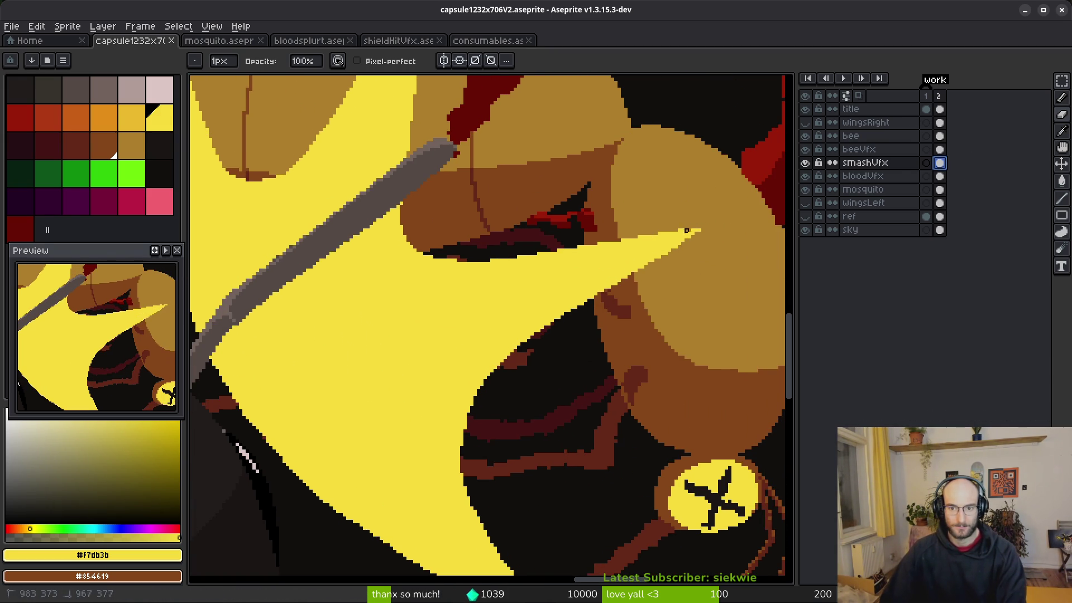
Draw curved guide lines along a star point and select the yellow slivers beside them.
mouse_move(388, 271)
left_mouse_down()
mouse_move(382, 230)
mouse_move(404, 347)
left_mouse_up()
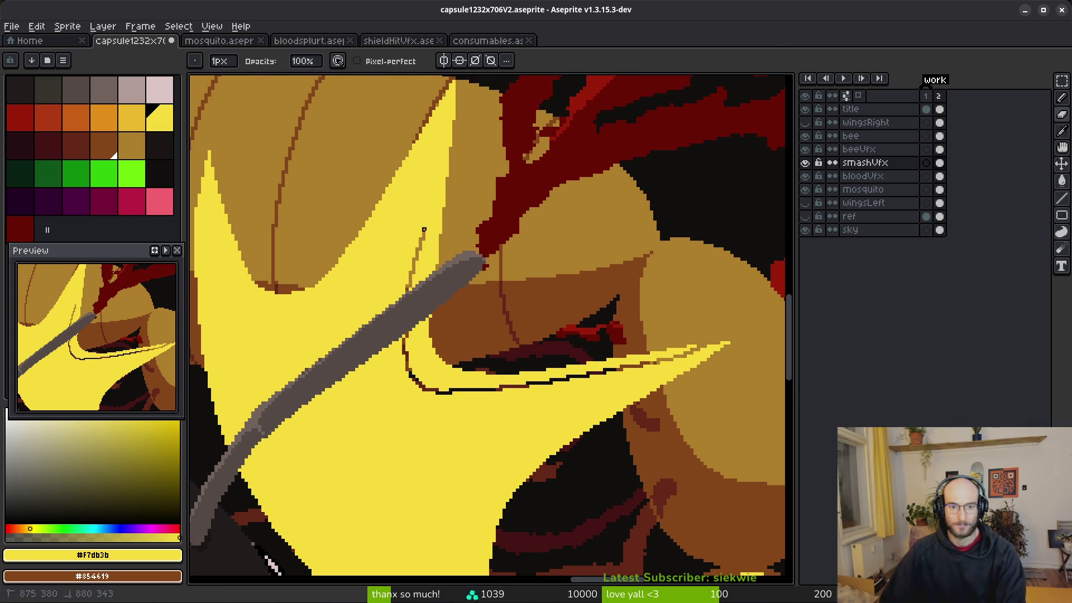
left_click_drag(455, 181, 413, 348)
left_click_drag(394, 439, 387, 376)
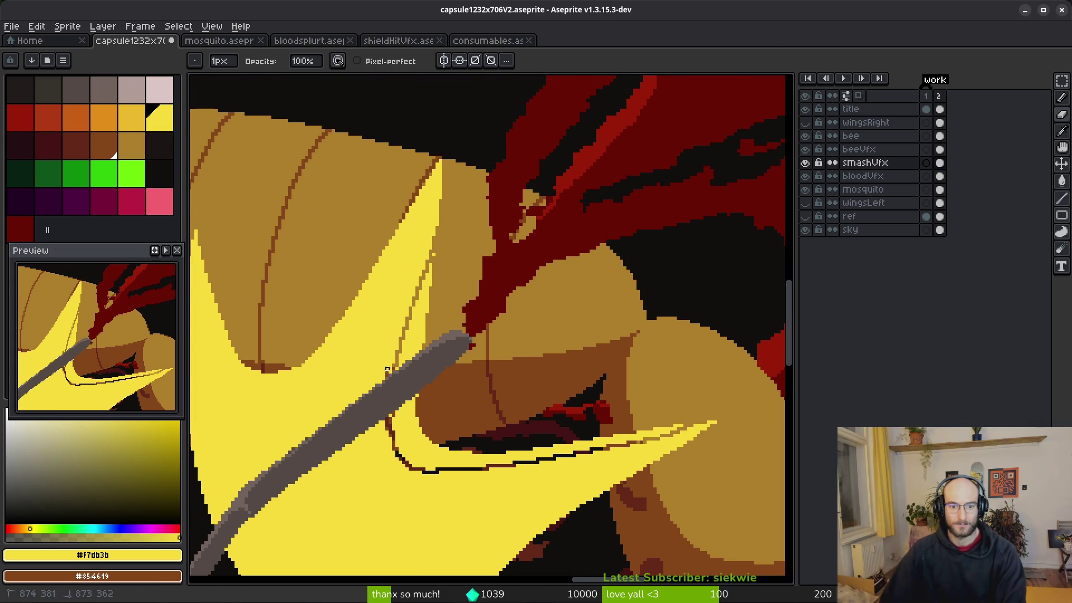
left_click_drag(413, 272, 437, 163)
key("w")
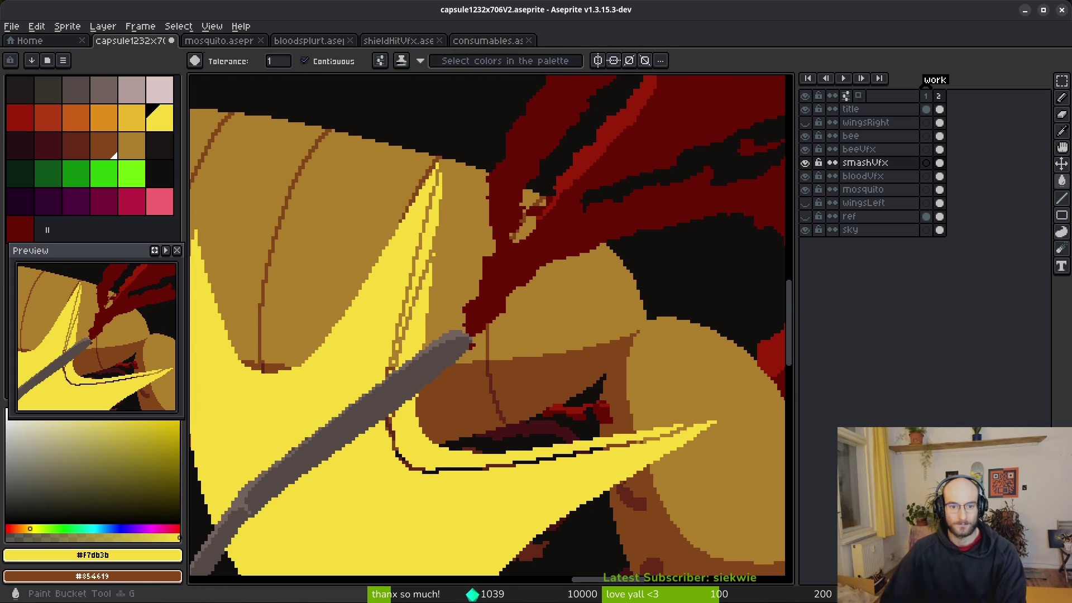
left_click(413, 346)
left_click(436, 255, "shift")
key("ctrl+d")
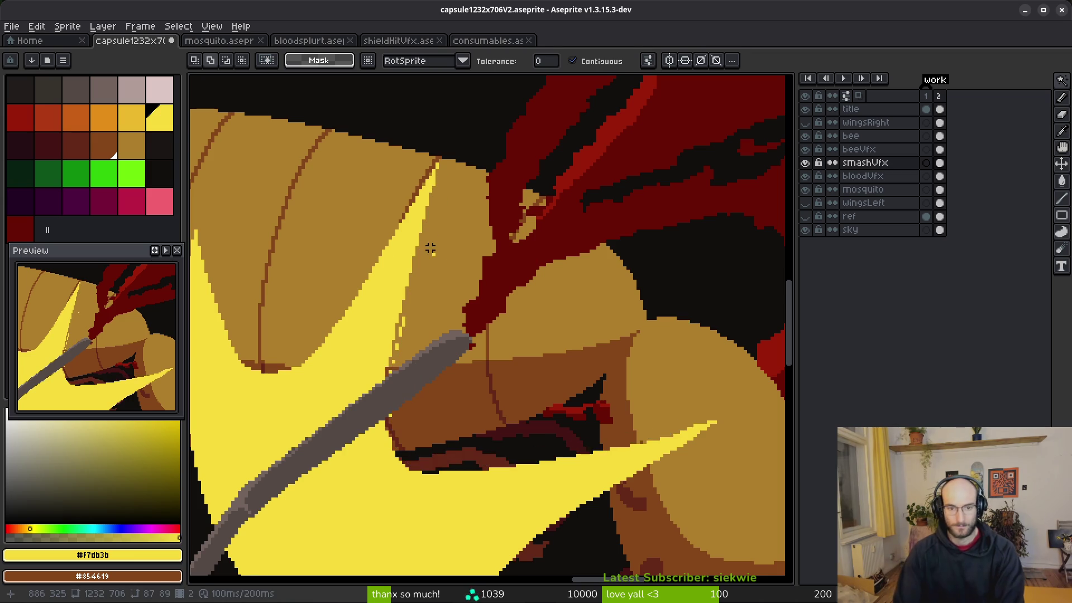
Zoom out to review the scene and undo the last edit.
scroll(441, 398, "down", 5)
left_click_drag(493, 338, 567, 288)
key("ctrl+z")
key("ctrl+z")
key("ctrl+z")
key("ctrl+z")
key("e")
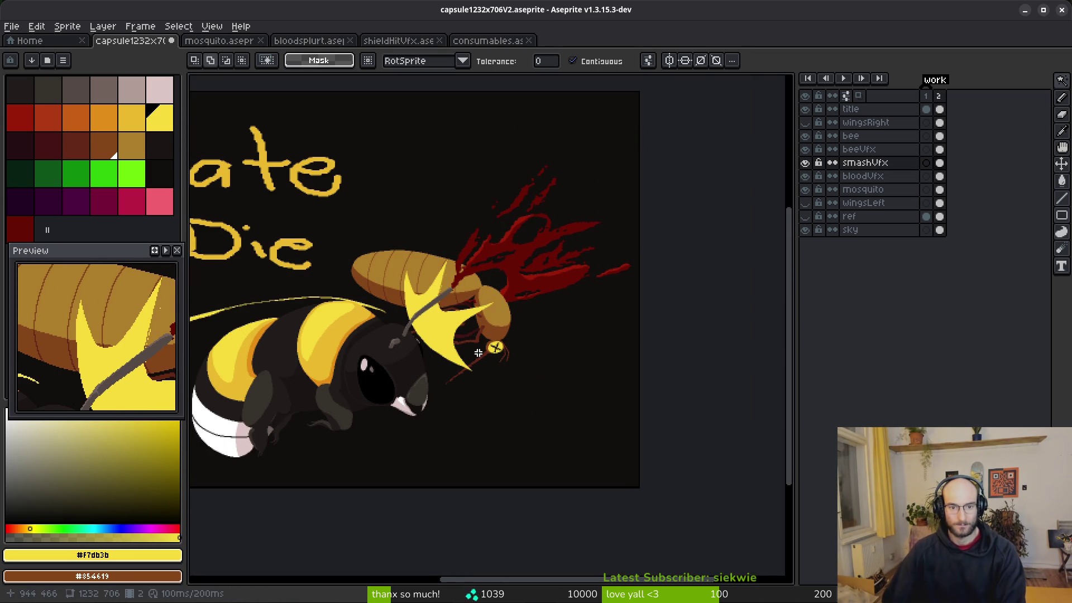
scroll(578, 335, "up", 5)
scroll(575, 270, "up", 2)
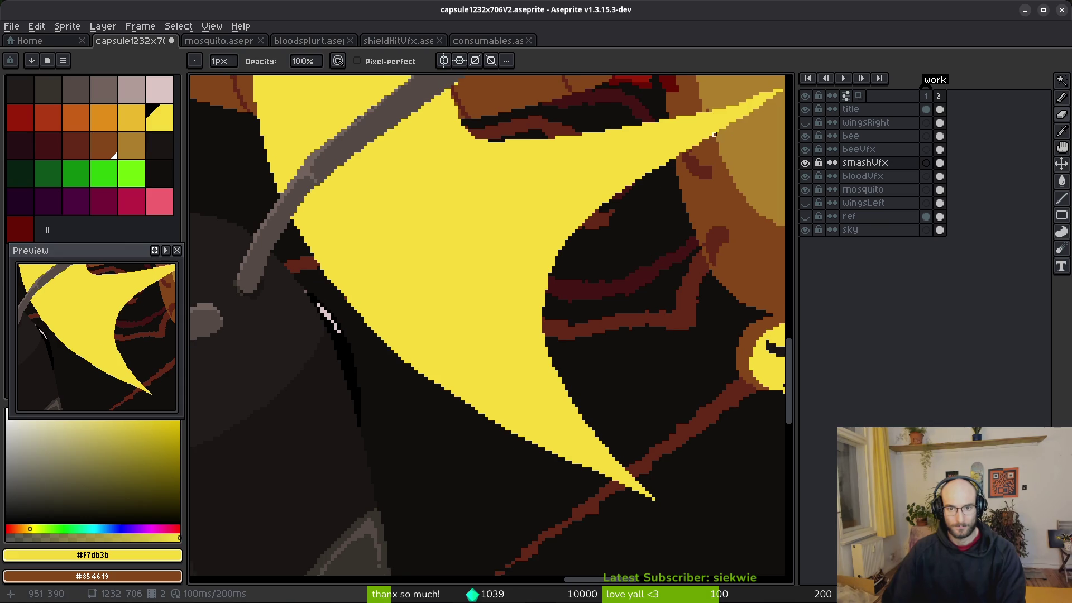
Draw a curved cut across the star's lower point and delete the crescent inside it.
left_click_drag(698, 142, 617, 167)
left_click_drag(517, 354, 648, 491)
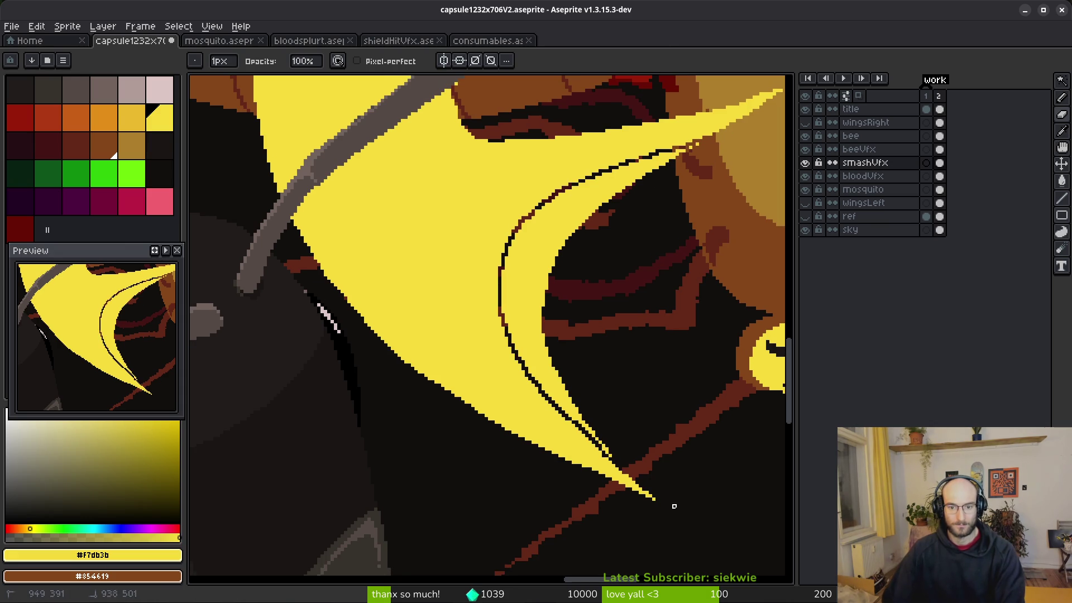
key("w")
left_click(529, 252)
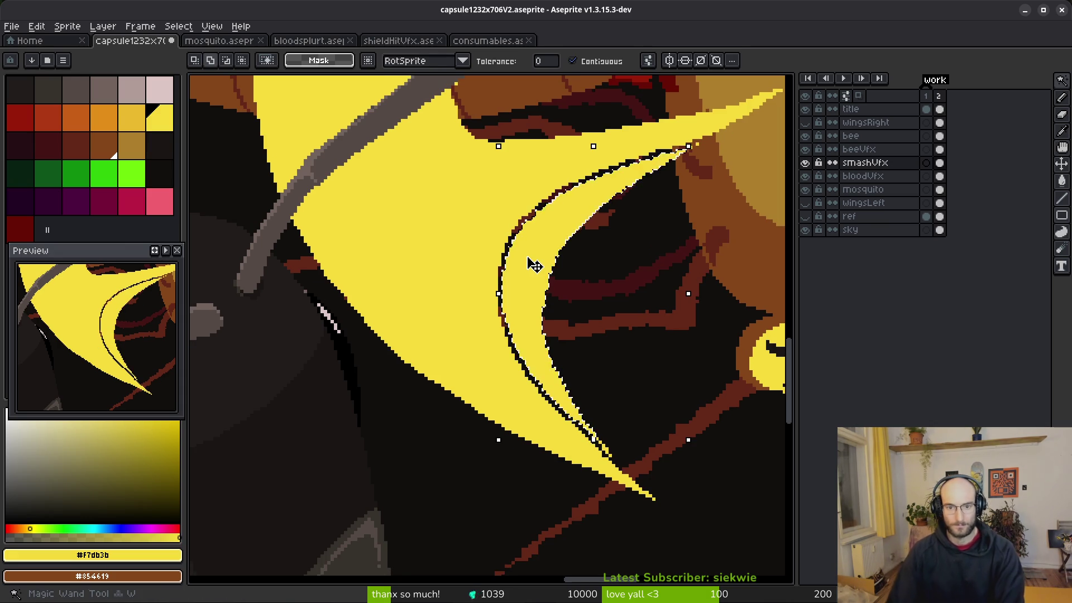
key("Delete")
scroll(556, 271, "down", 3)
scroll(556, 270, "down", 5)
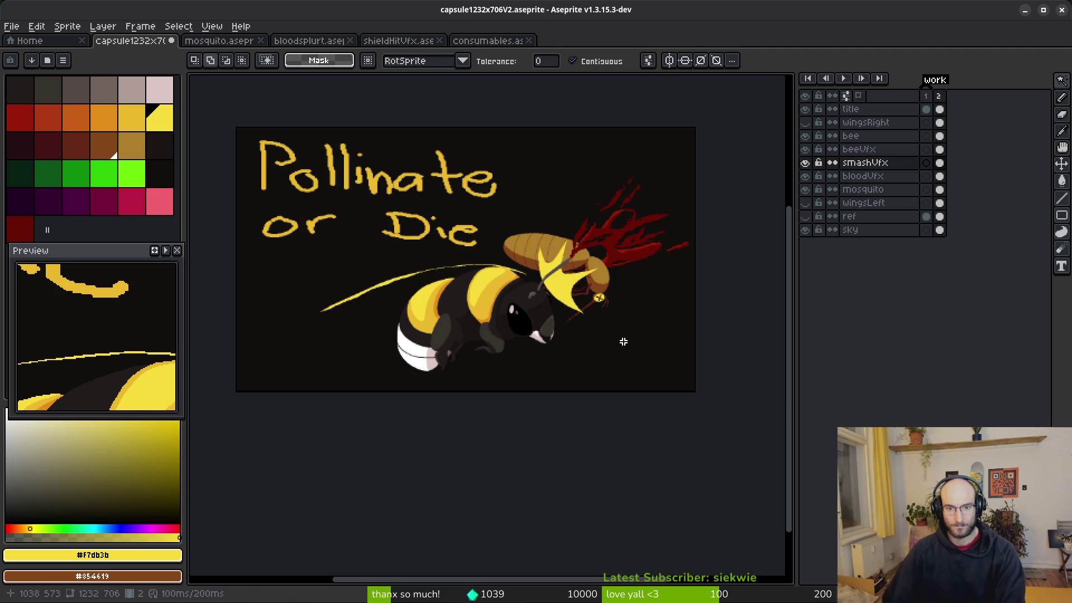
Save the title art file.
key("ctrl+s")
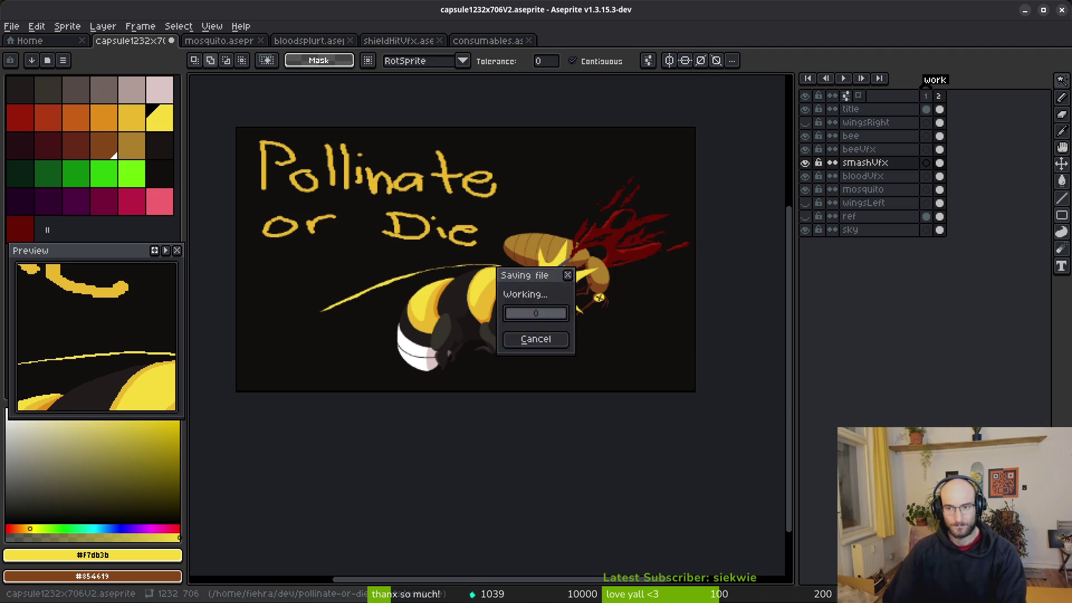
scroll(604, 366, "up", 4)
scroll(548, 292, "down", 3)
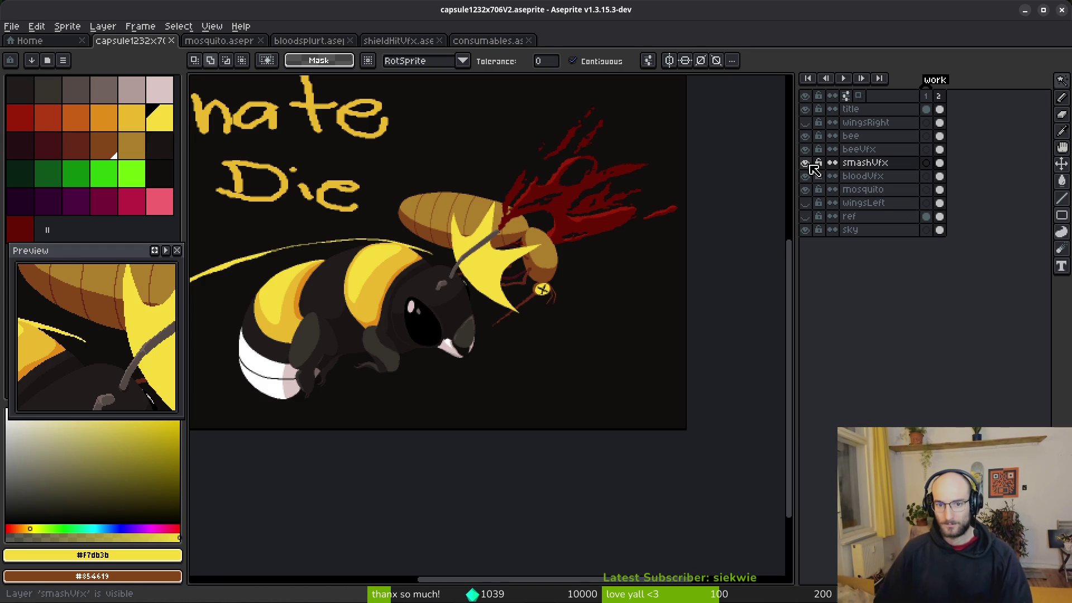
Hide the smashVfx star and beeVfx streak layers.
left_click_drag(538, 270, 566, 338)
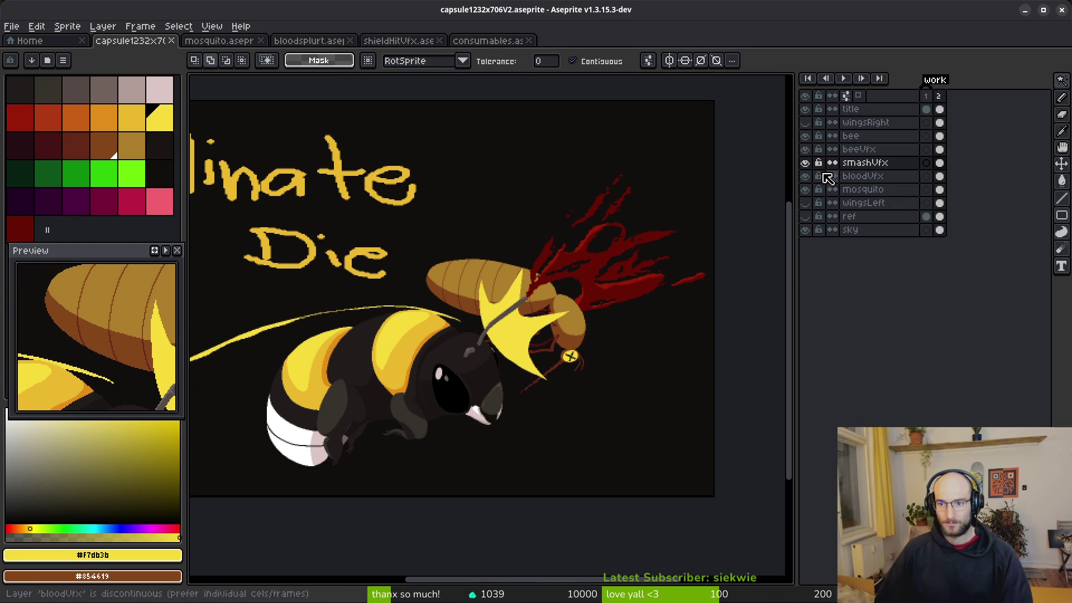
left_click(804, 163)
left_click(804, 149)
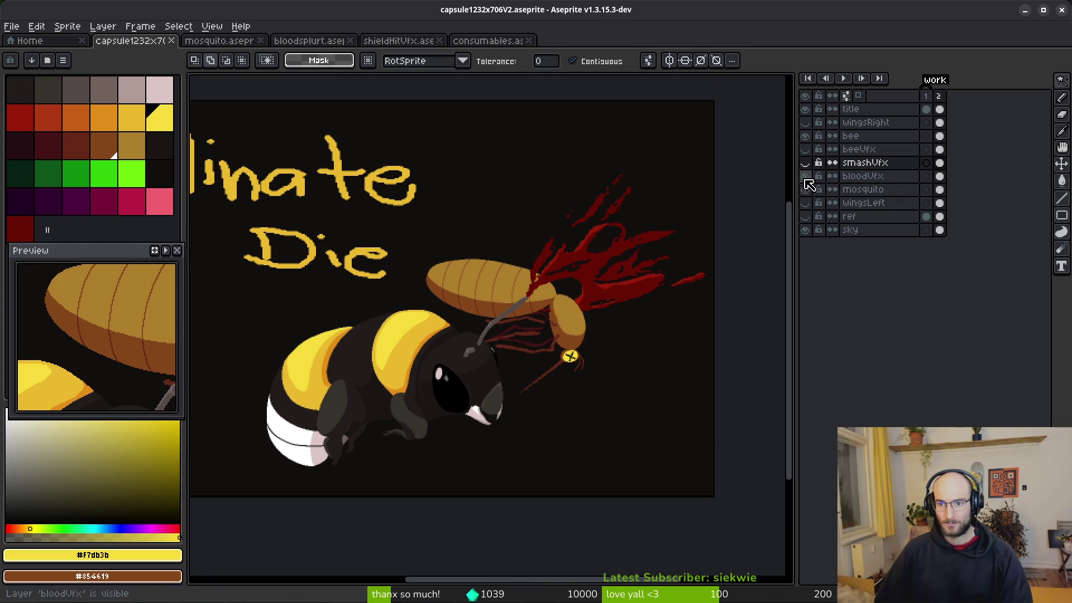
scroll(495, 277, "up", 5)
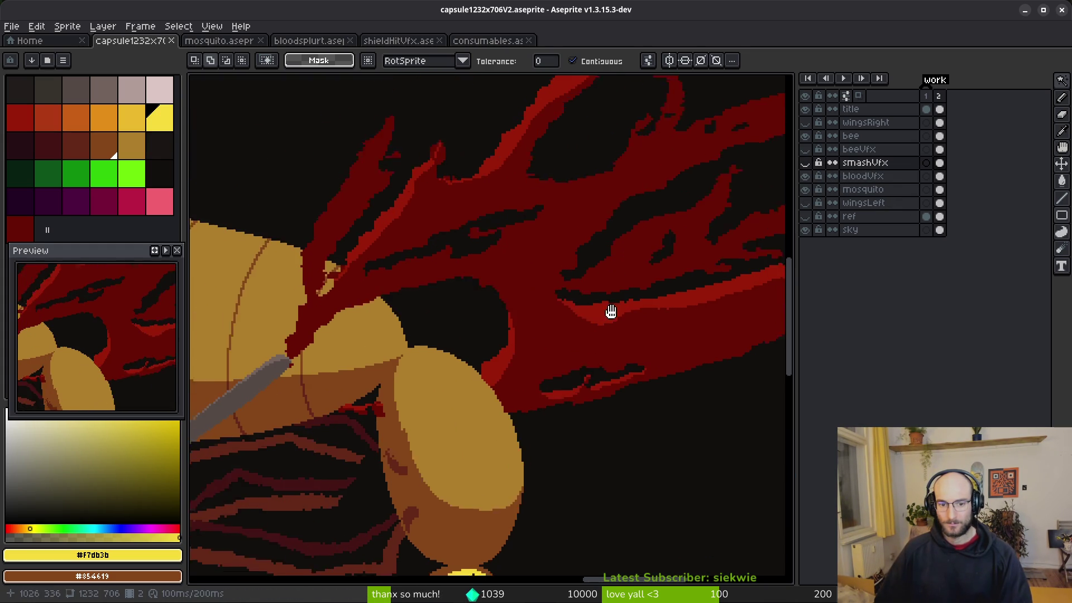
scroll(599, 295, "up", 2)
On the bloodVfx layer, erase stray dark pixels along the wing and blood border.
key("b")
left_click(547, 311, "alt")
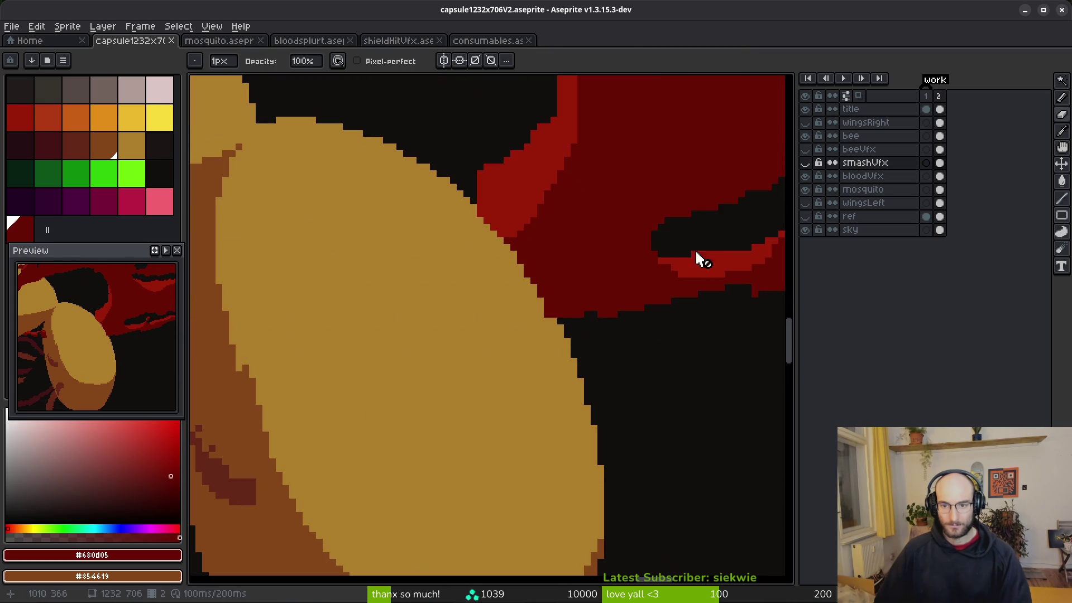
left_click(939, 176)
key("e")
left_click(547, 319)
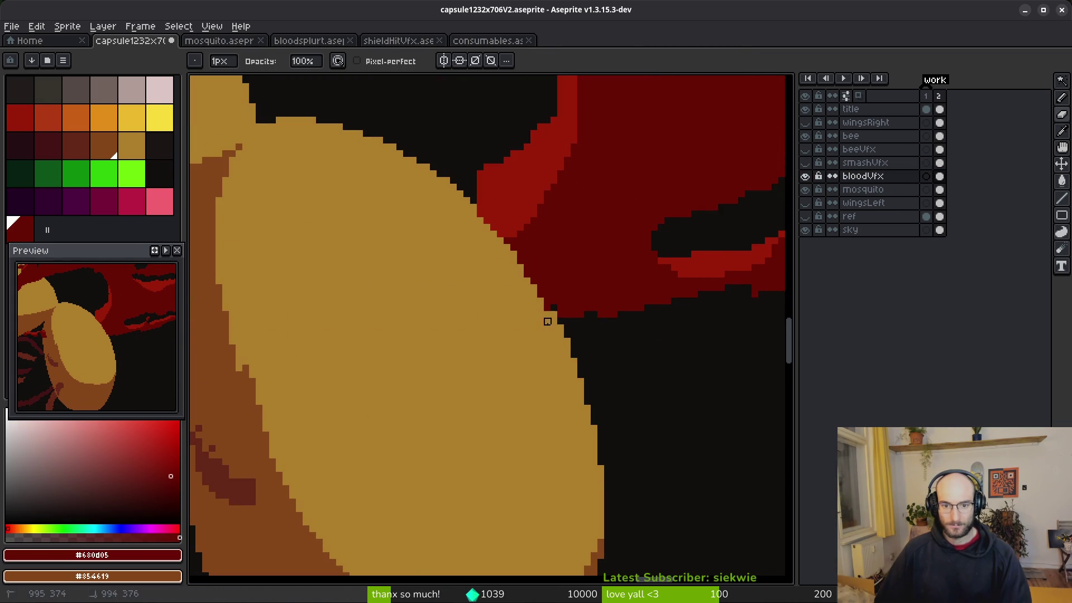
scroll(534, 349, "up", 2)
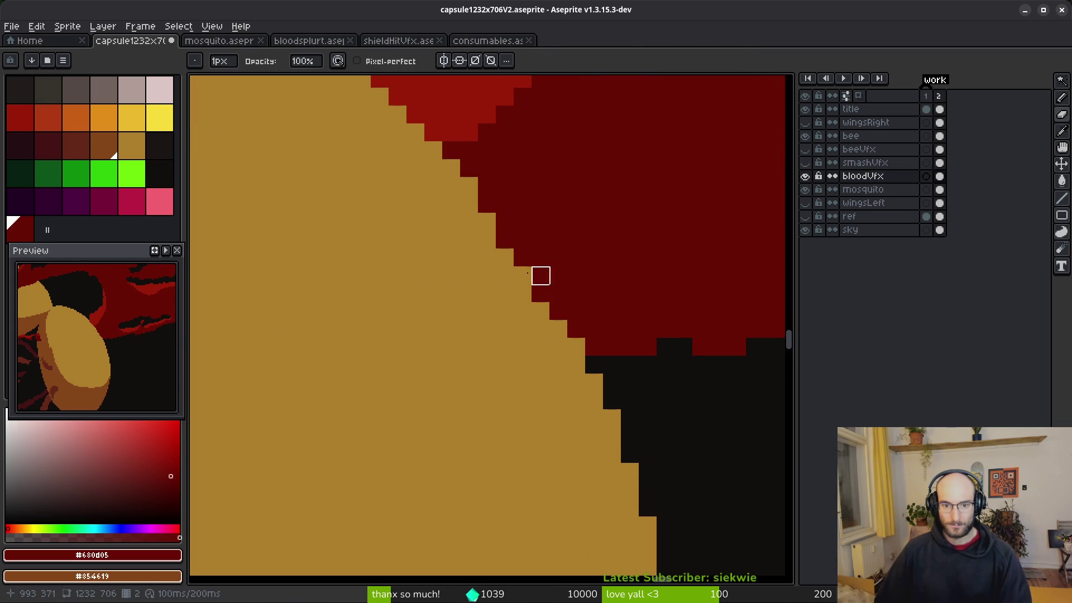
left_click_drag(398, 132, 558, 347)
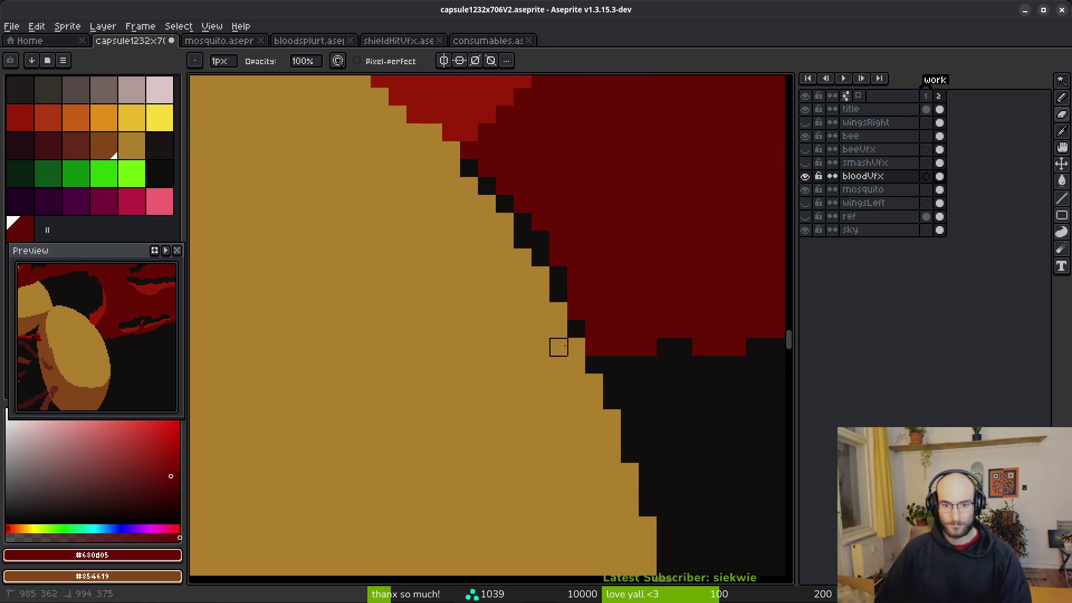
On the other frame, recolor stray edge pixels and fill two black gaps with dark red.
key("Right")
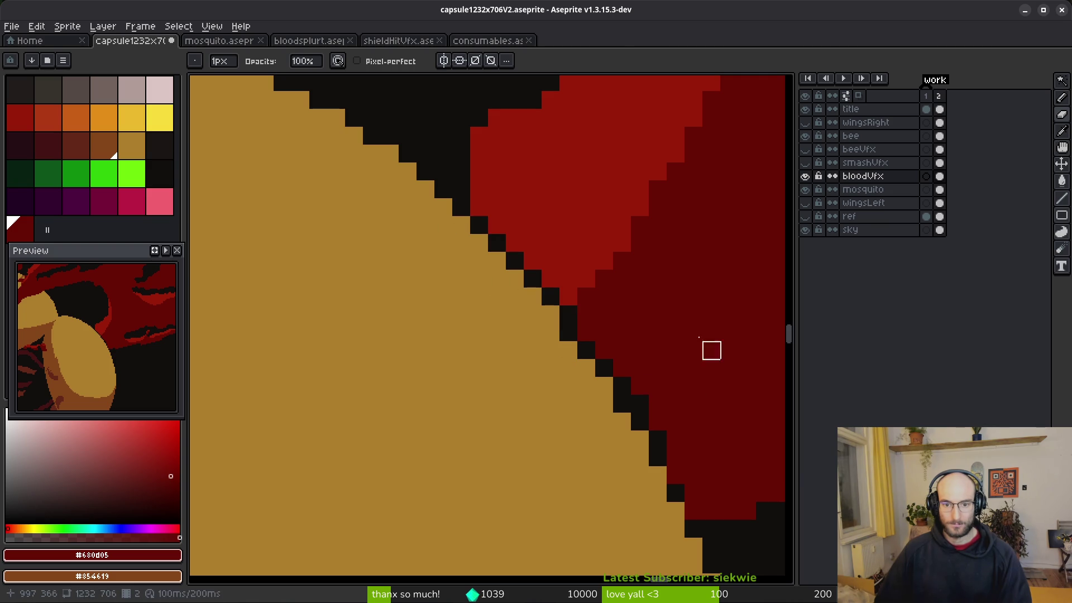
left_click(514, 187, "alt")
key("f")
left_click(478, 218)
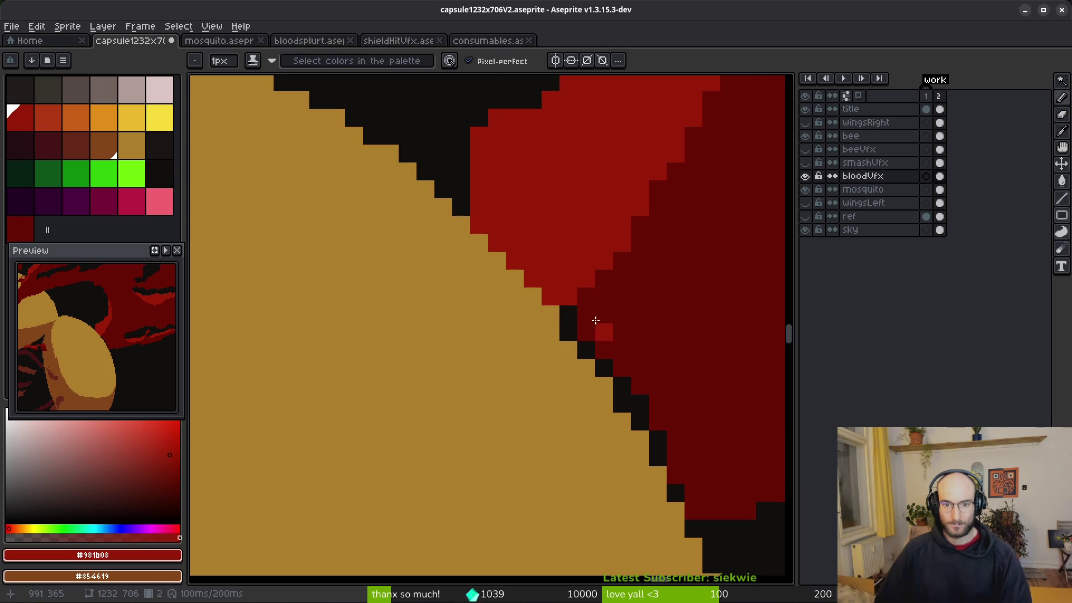
left_click_drag(575, 315, 530, 233)
left_click(529, 218, "alt")
left_click(529, 234)
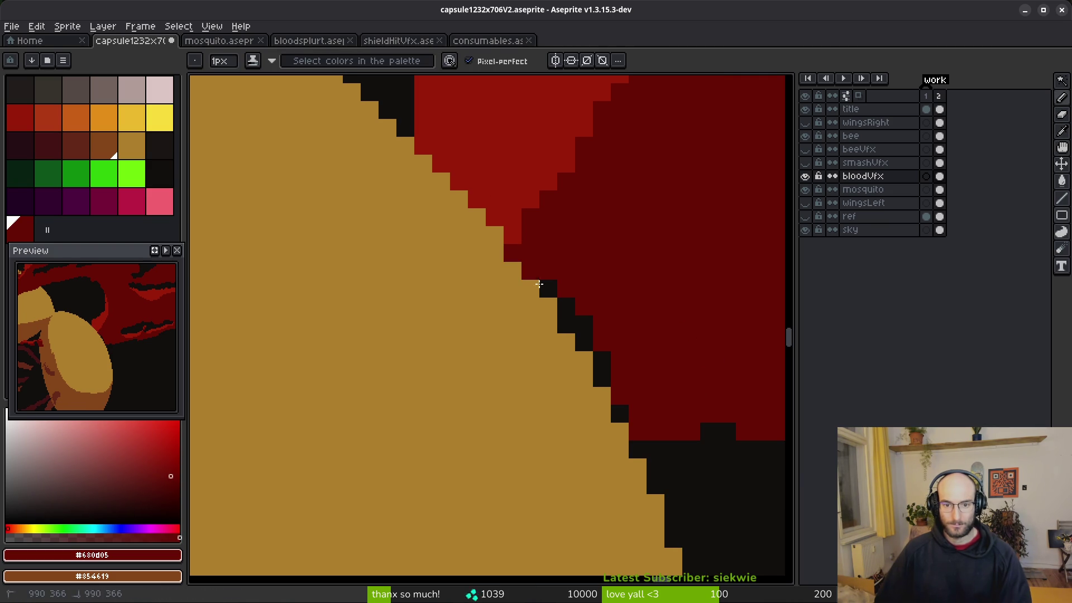
left_click_drag(597, 357, 621, 413)
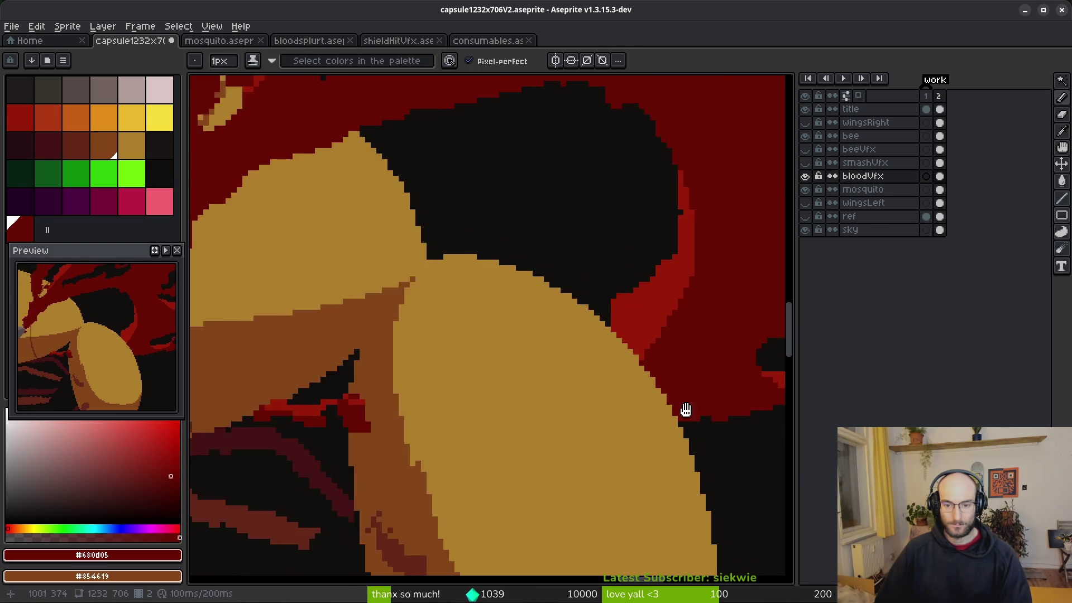
scroll(621, 413, "down", 3)
scroll(612, 390, "up", 3)
Play the animation to review the blood splatter.
key("b")
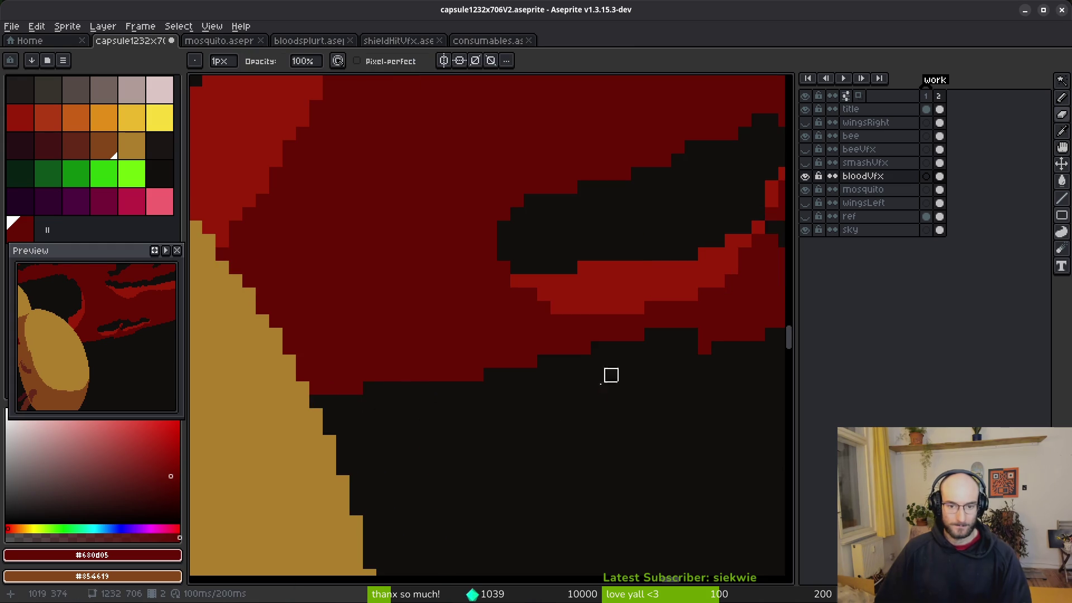
scroll(636, 373, "down", 2)
scroll(530, 392, "up", 3)
scroll(531, 292, "down", 3)
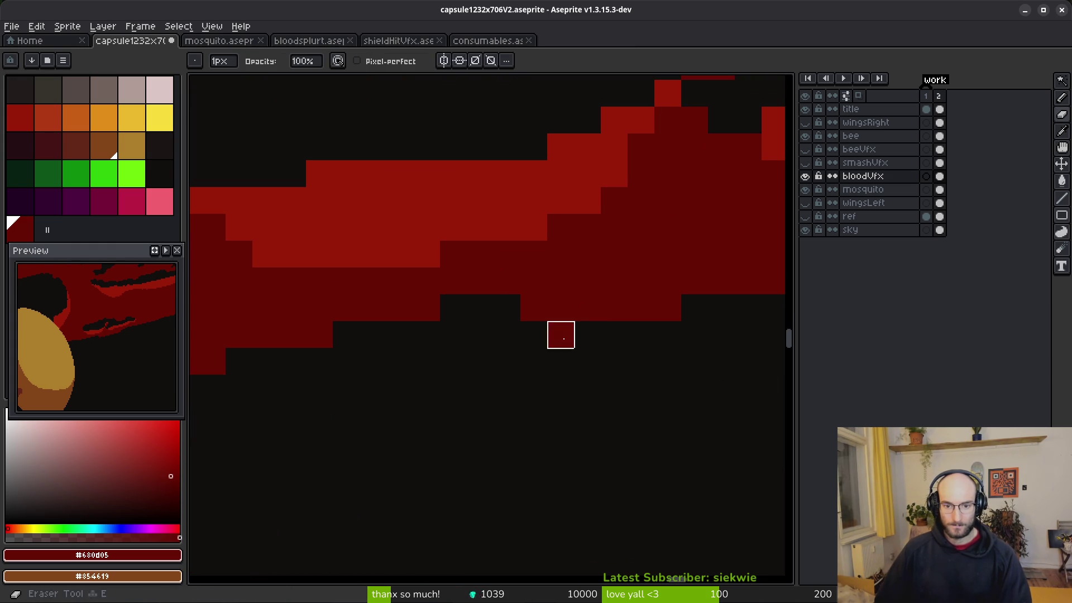
key("Return")
scroll(481, 384, "up", 2)
Re-shade the pixels along the splatter streak with shading ink.
key("b")
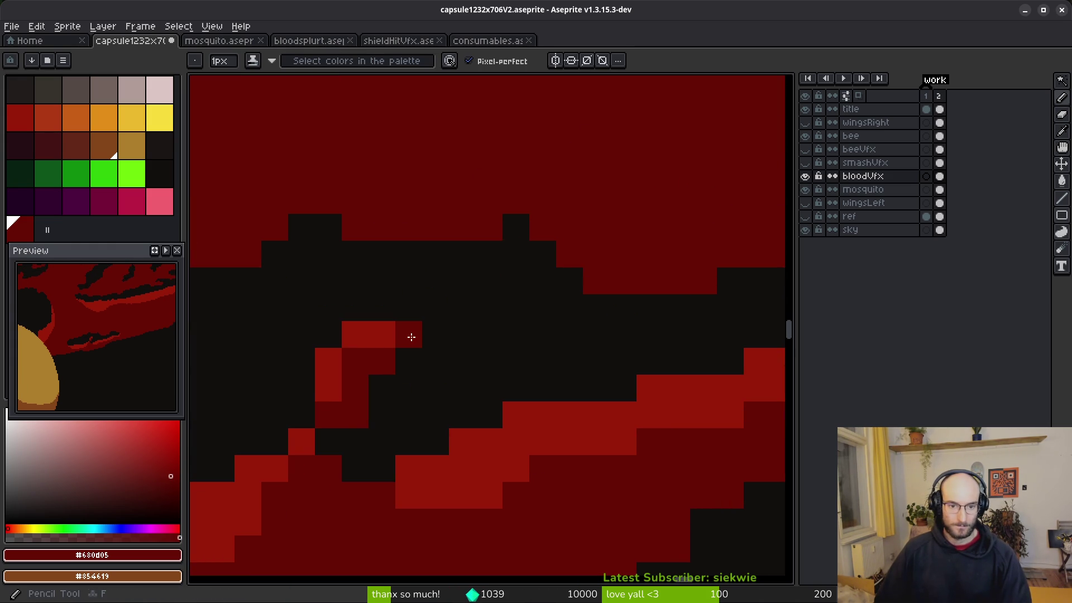
mouse_move(353, 414)
left_mouse_down()
mouse_move(385, 416)
mouse_move(335, 434)
mouse_move(408, 416)
left_mouse_up()
scroll(452, 432, "down", 2)
scroll(418, 438, "up", 2)
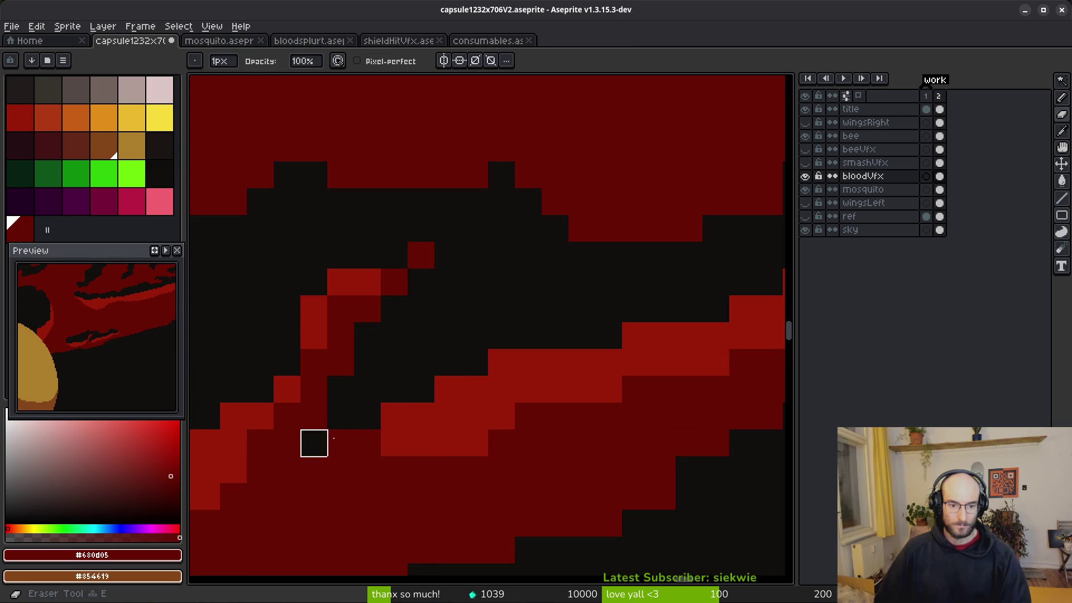
scroll(311, 443, "down", 2)
scroll(379, 430, "up", 2)
scroll(379, 430, "down", 2)
Add bright red highlight pixels along the blood edges.
left_click(495, 358, "alt")
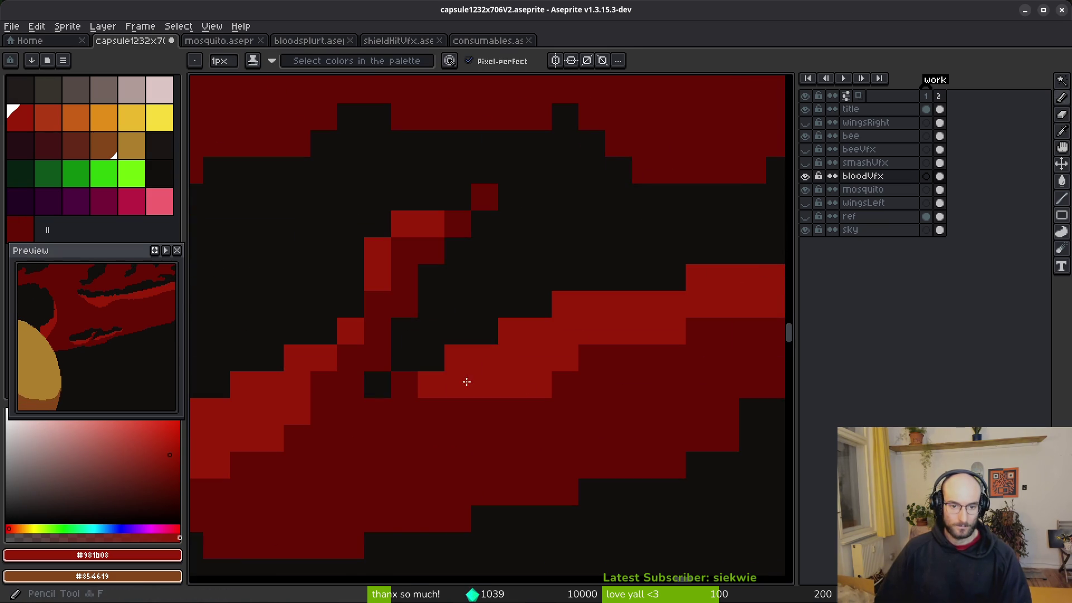
scroll(452, 366, "up", 3)
left_click(596, 287)
left_click(698, 215)
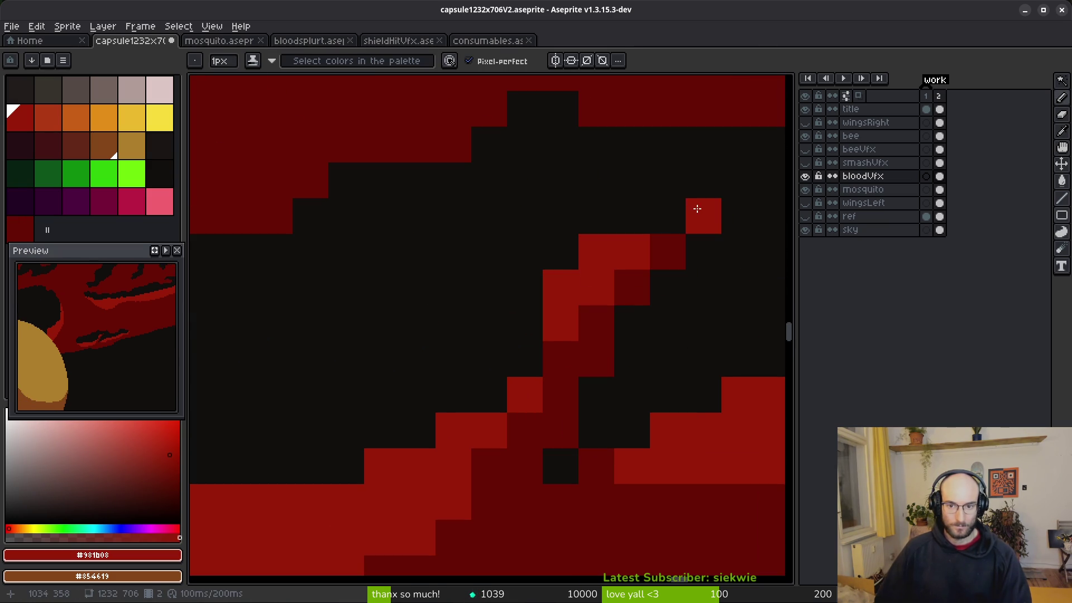
scroll(646, 375, "down", 3)
left_click(572, 355)
scroll(563, 337, "up", 2)
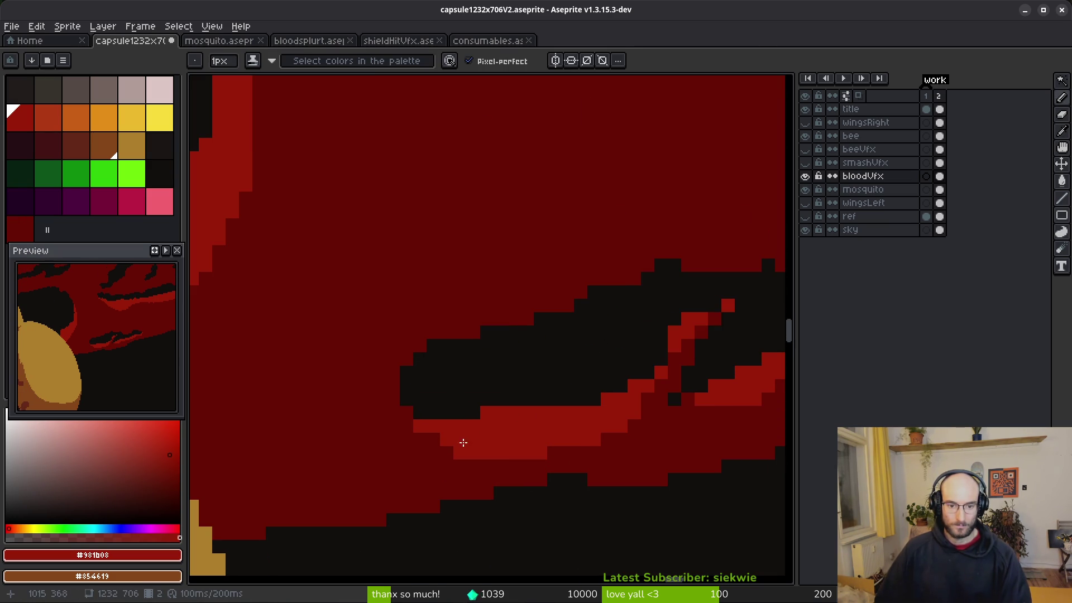
Darken the red band's lower edge in dark red, undoing a stray red pixel.
mouse_move(431, 427)
left_mouse_down()
mouse_move(478, 458)
mouse_move(451, 456)
left_mouse_up()
right_click(478, 458, "alt")
scroll(480, 388, "down", 2)
left_click(496, 378)
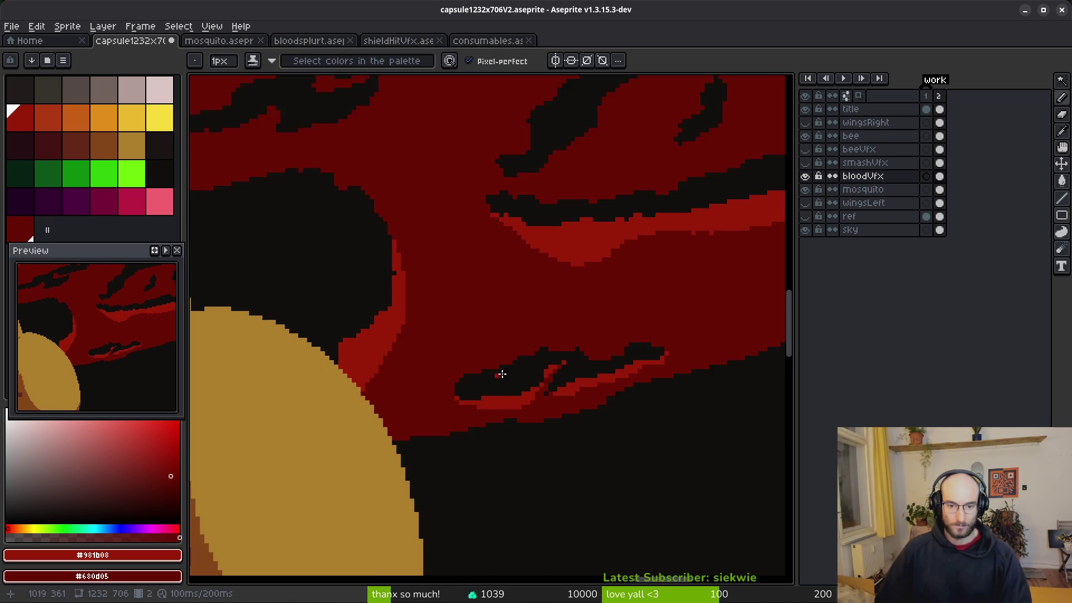
scroll(491, 383, "up", 2)
key("ctrl+z")
scroll(454, 350, "down", 2)
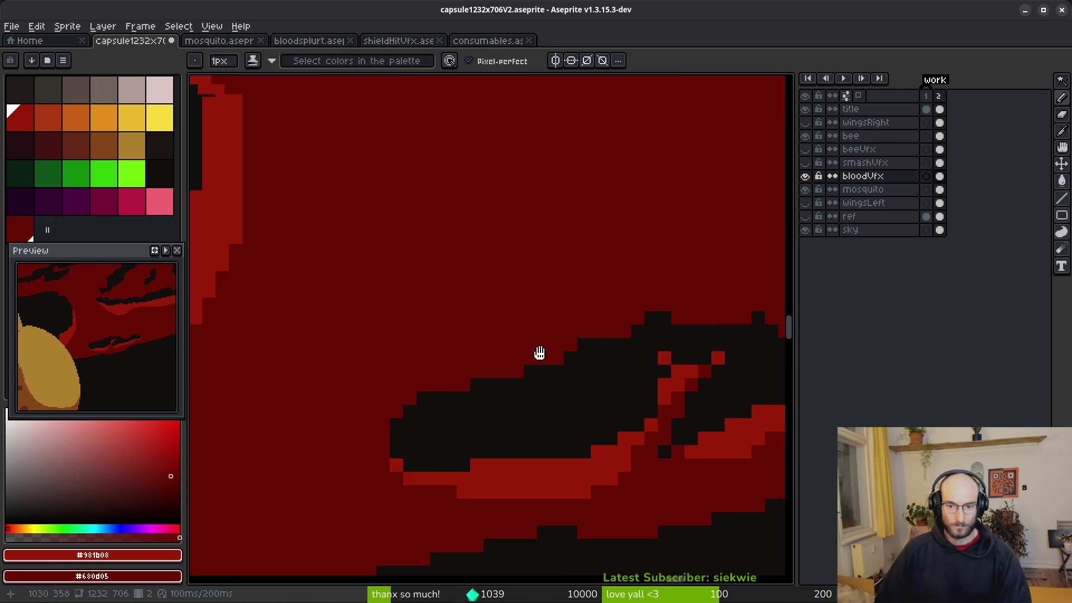
scroll(651, 357, "up", 2)
Erase a stray pixel and clean up the black edge above the streak.
key("e")
left_click(567, 305)
scroll(621, 319, "down", 2)
scroll(567, 366, "up", 2)
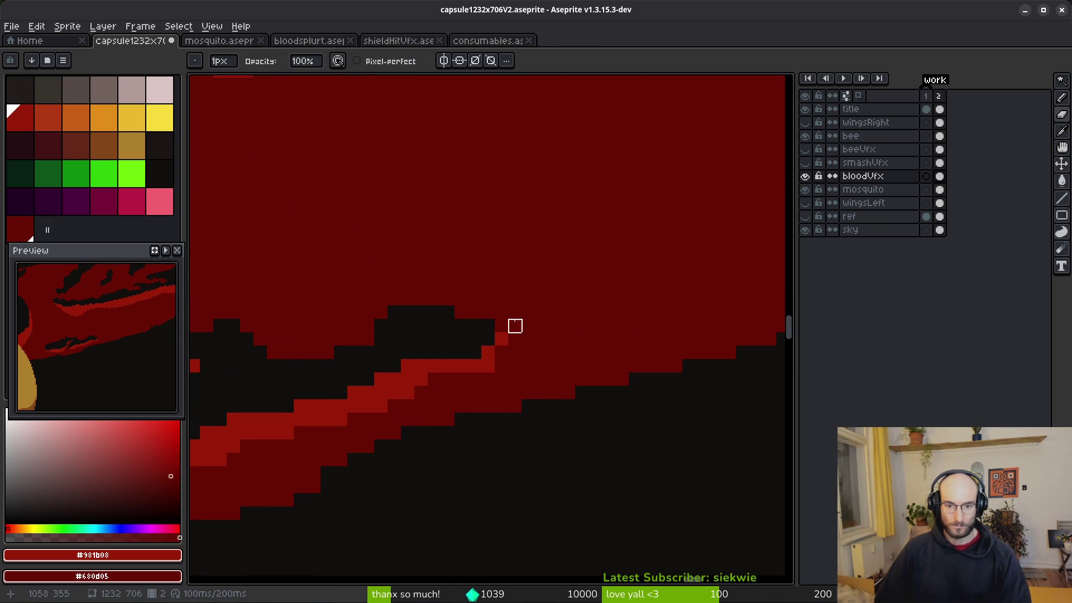
left_click_drag(461, 325, 488, 324)
key("f")
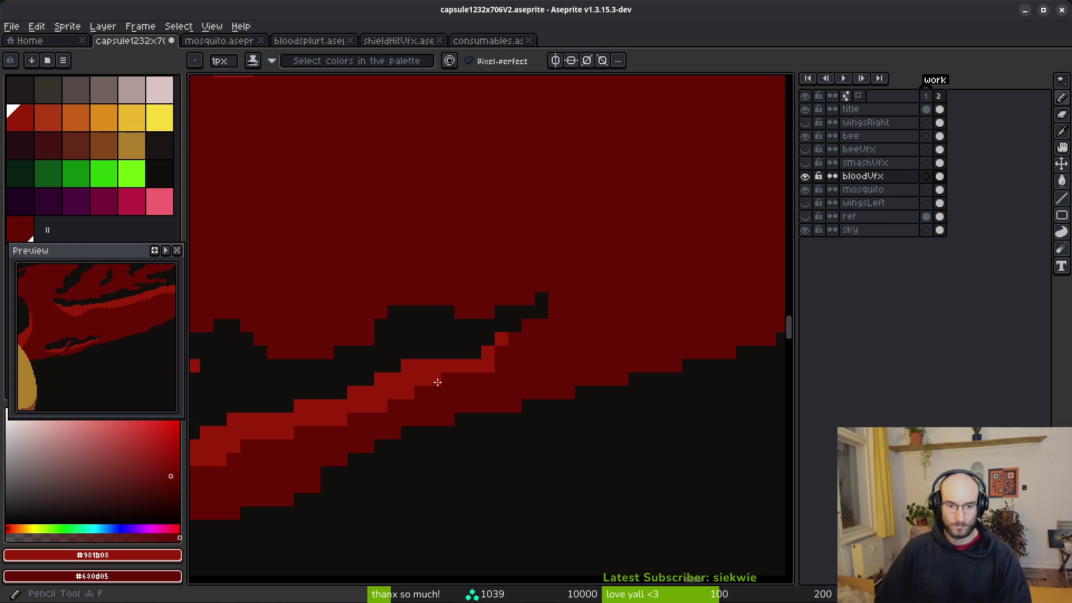
scroll(520, 389, "down", 2)
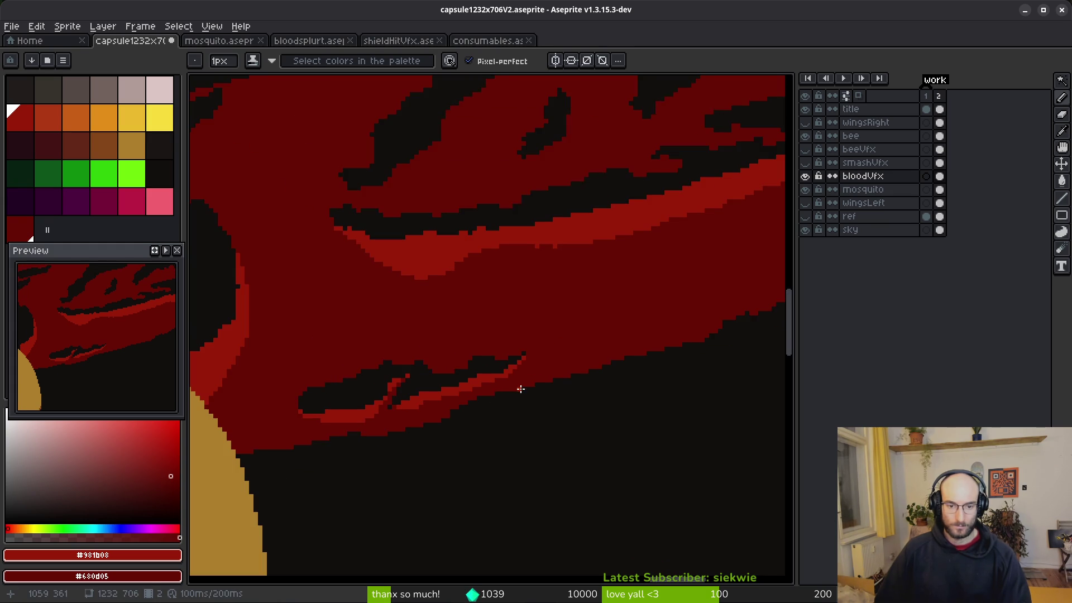
scroll(481, 380, "up", 2)
key("e")
scroll(464, 347, "down", 2)
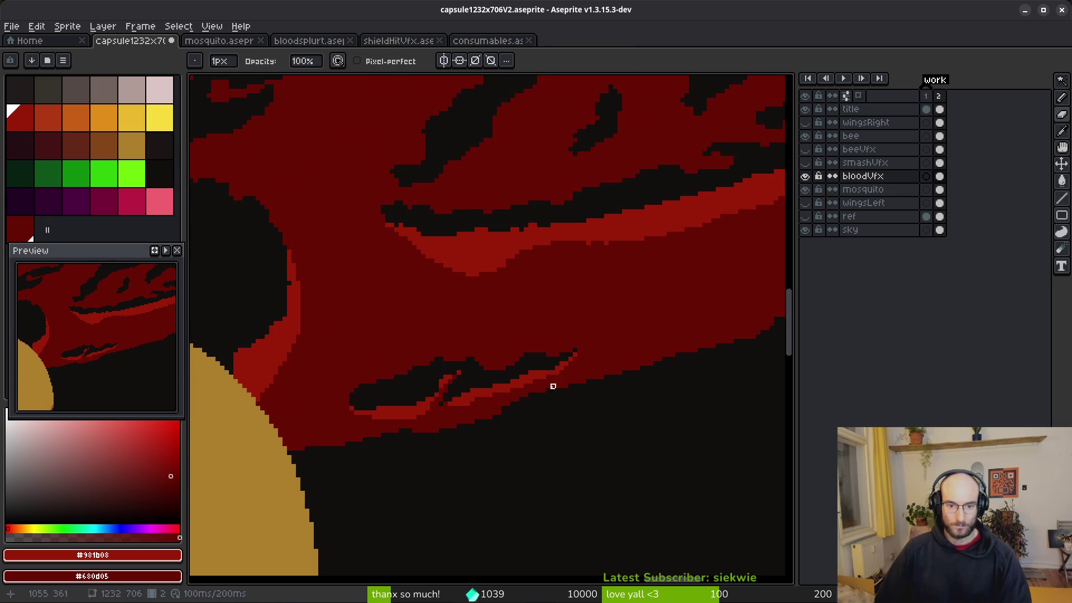
scroll(530, 369, "up", 3)
Shade the red blood beside the bee's body darker red, extending up and right.
key("b")
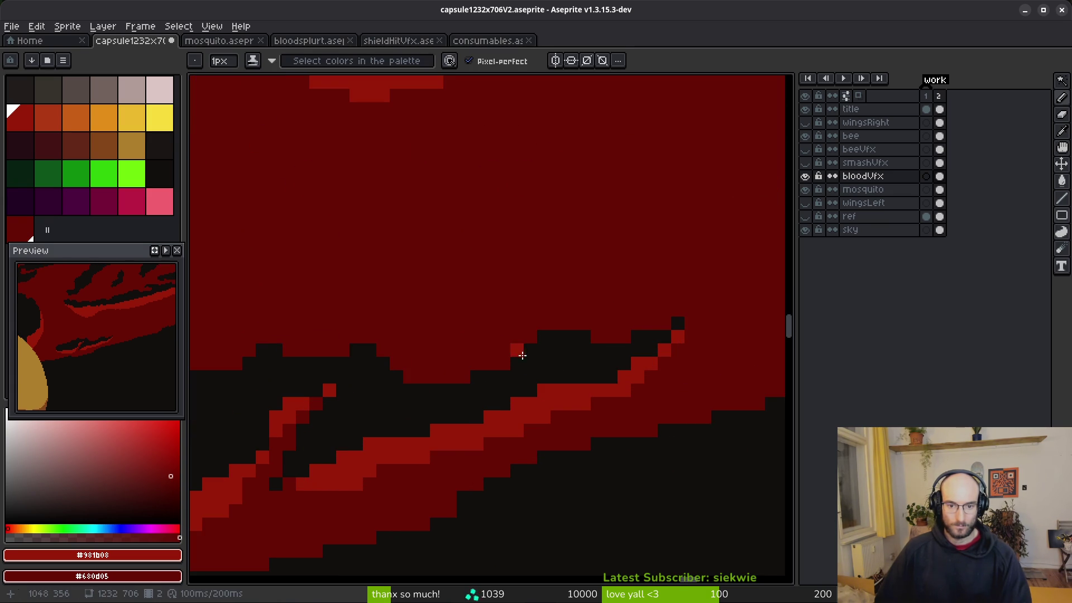
scroll(547, 338, "down", 2)
scroll(612, 348, "up", 3)
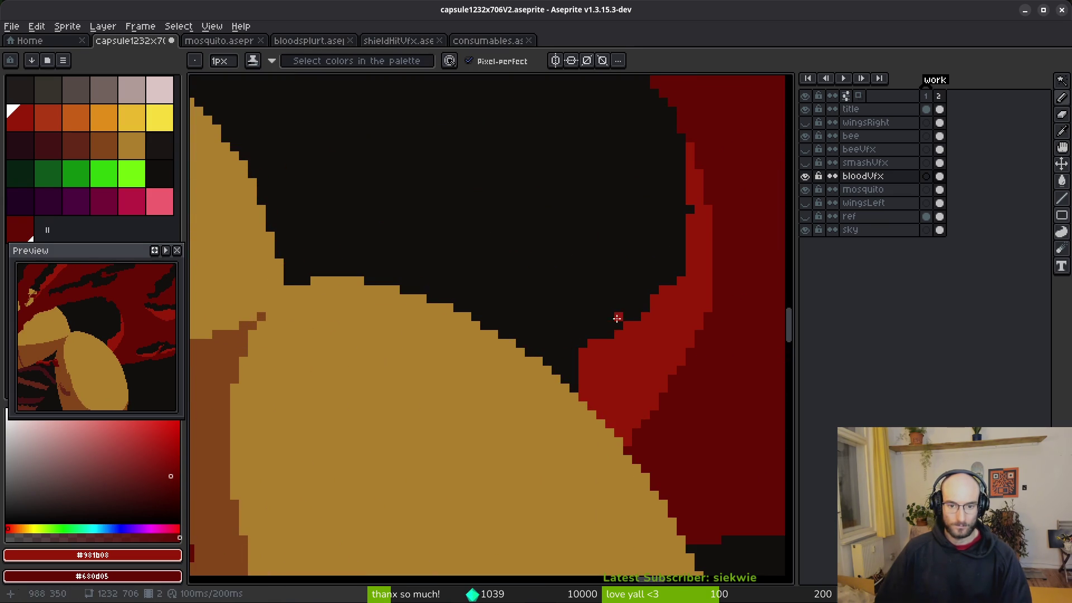
key("e")
scroll(610, 335, "up", 3)
key("b")
left_click_drag(620, 340, 548, 446)
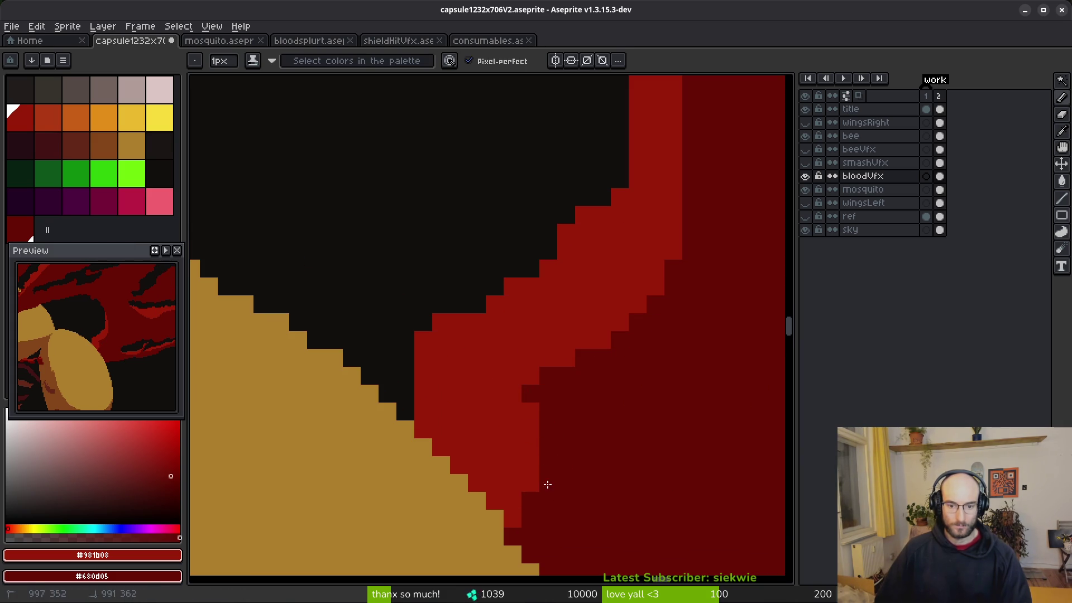
left_click_drag(547, 484, 630, 336)
left_click_drag(514, 375, 607, 326)
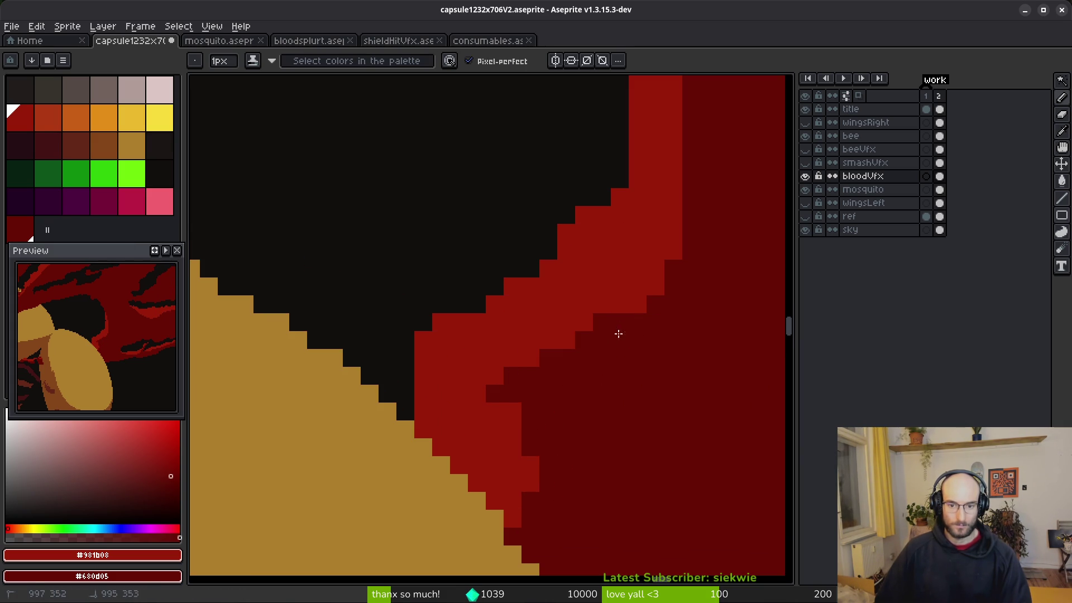
left_click(529, 441)
scroll(126, 397, "down", 3)
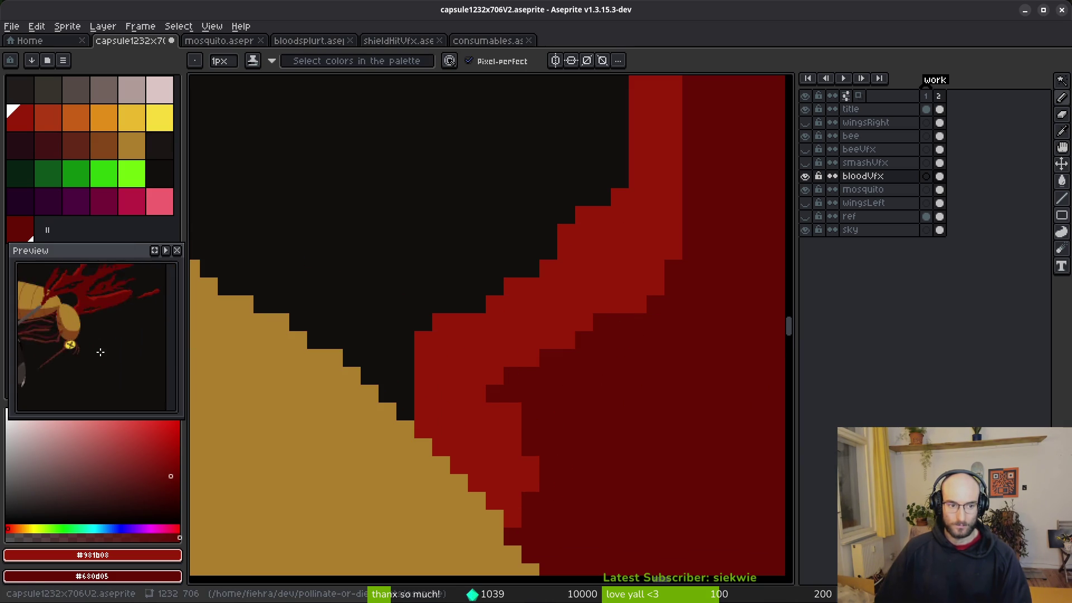
Add a brighter red pixel to the streak edge after undoing a checkered diagonal stroke.
scroll(126, 396, "up", 1)
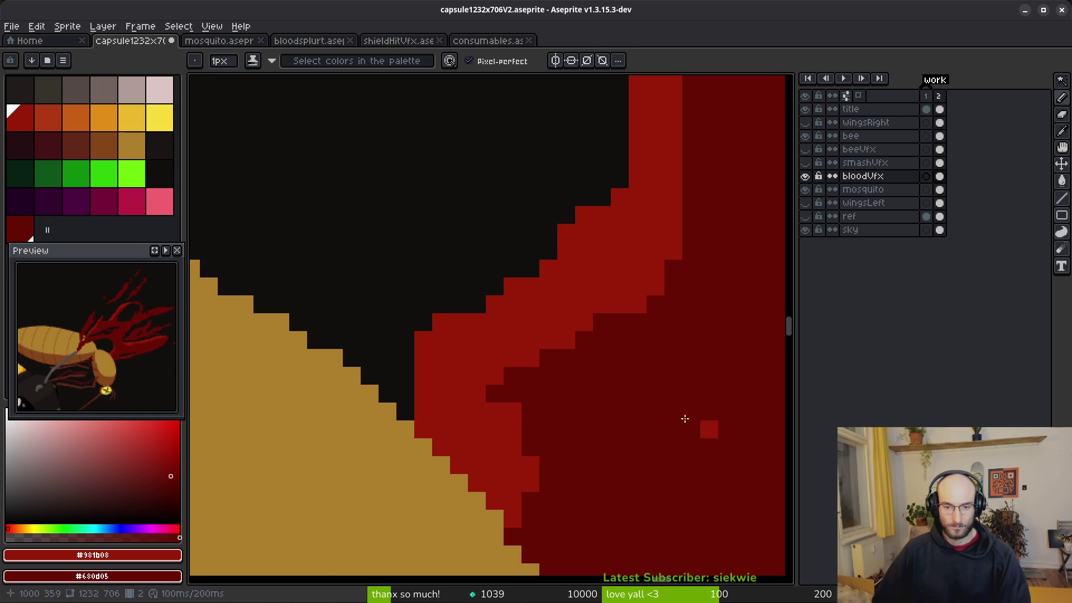
scroll(609, 414, "down", 3)
scroll(622, 382, "right", 10)
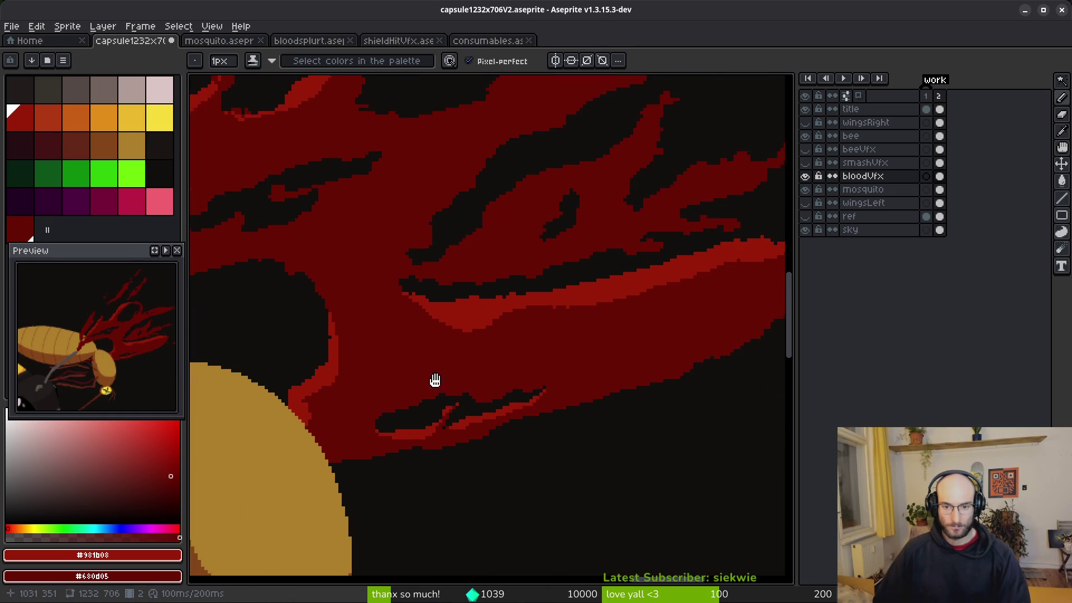
scroll(593, 359, "down", 2)
scroll(639, 354, "up", 4)
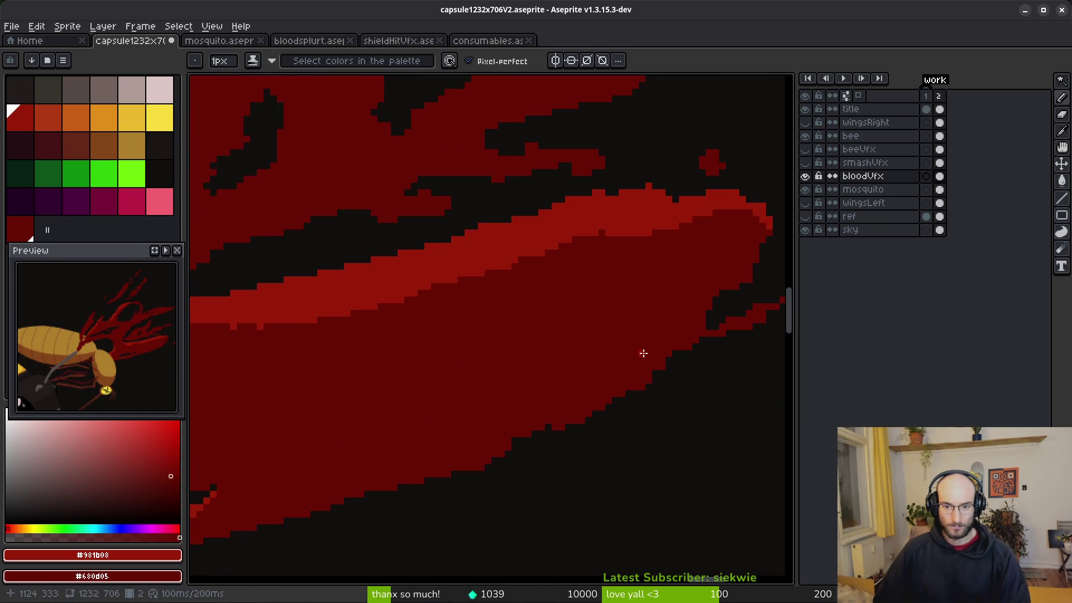
scroll(489, 369, "up", 3)
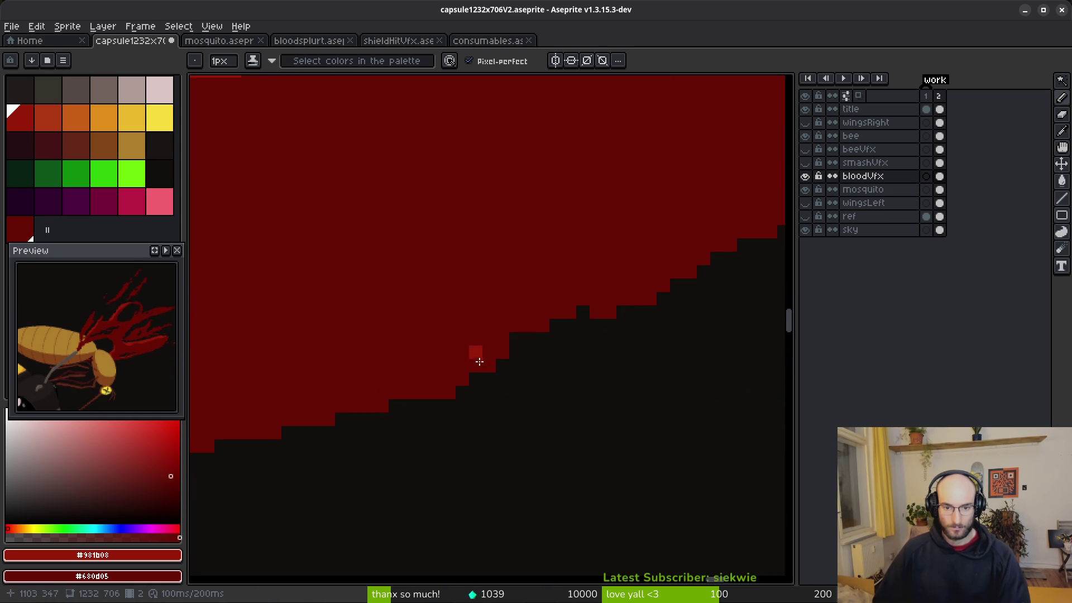
scroll(679, 260, "down", 3)
scroll(550, 244, "up", 5)
mouse_move(597, 248)
left_mouse_down()
mouse_move(646, 228)
mouse_move(583, 287)
left_mouse_up()
key("ctrl+z")
left_click(596, 286)
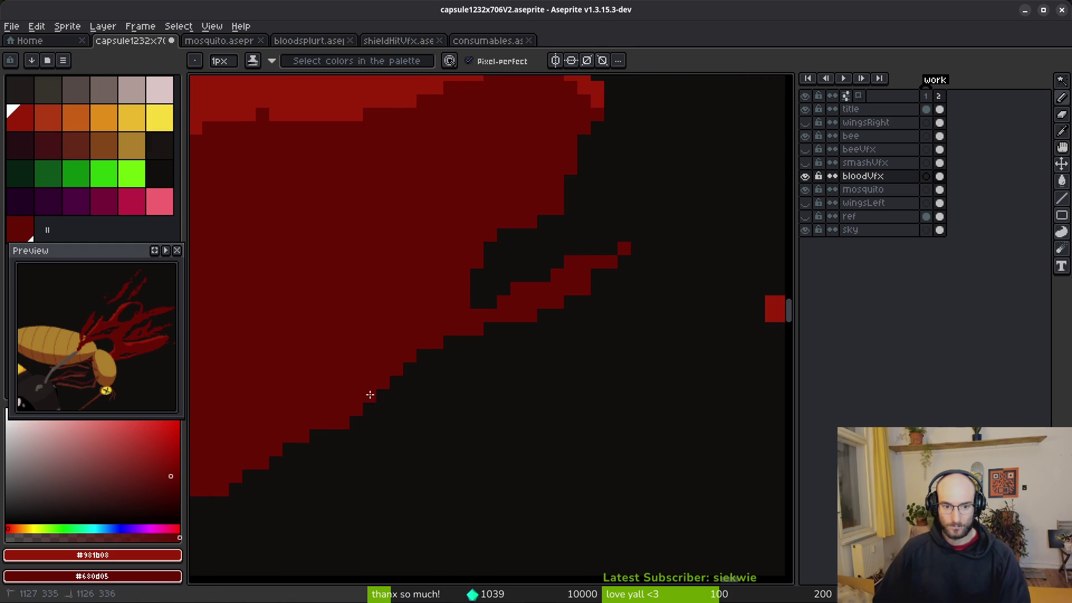
scroll(434, 354, "up", 2)
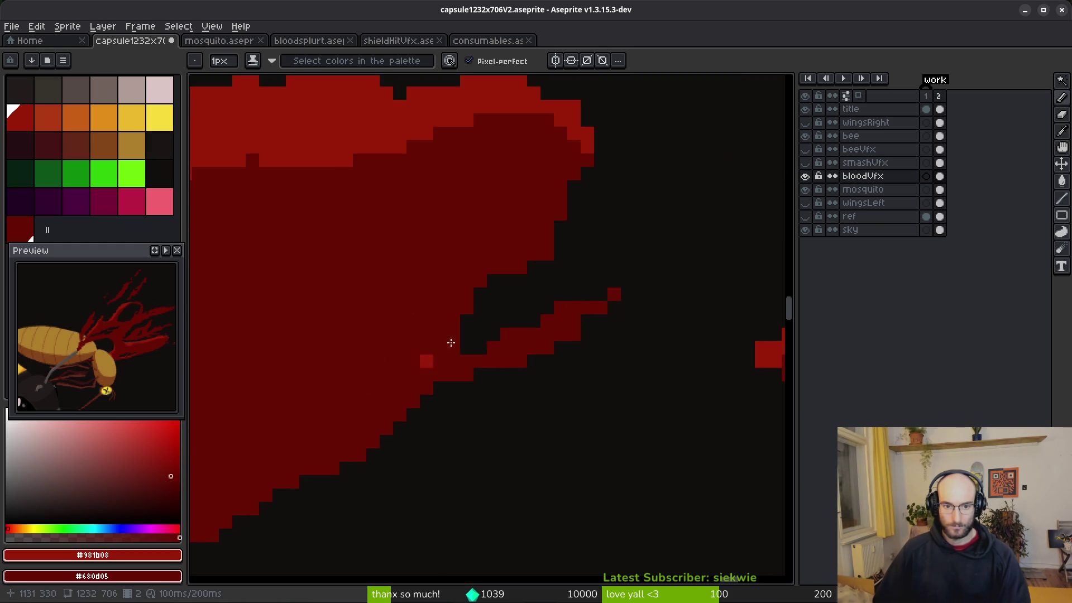
Paint a row of bright red pixels, then erase the unwanted diagonal red edge.
key("b")
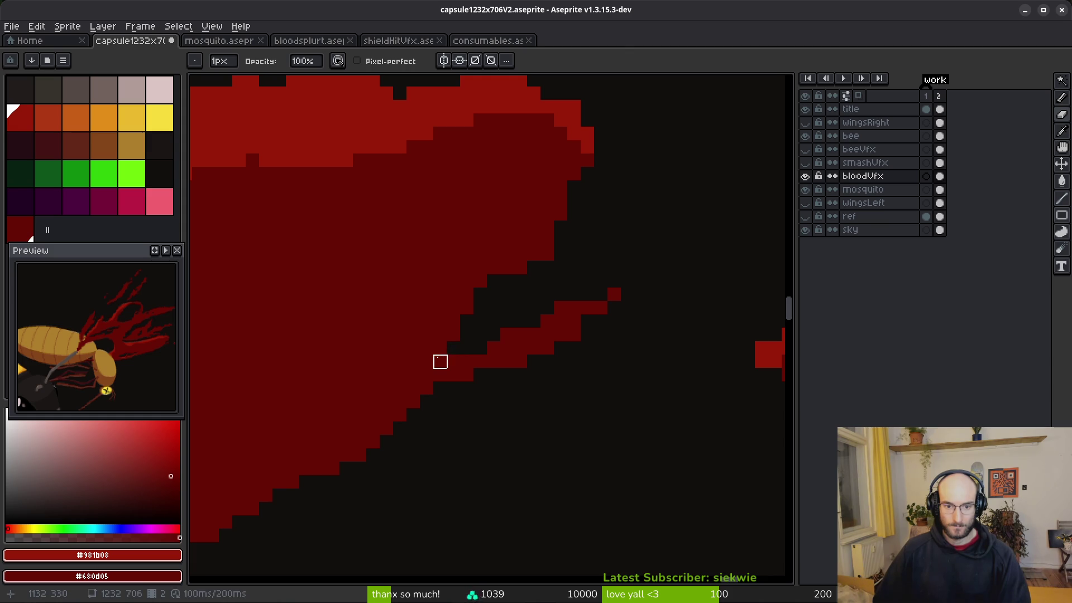
scroll(517, 318, "up", 5)
key("b")
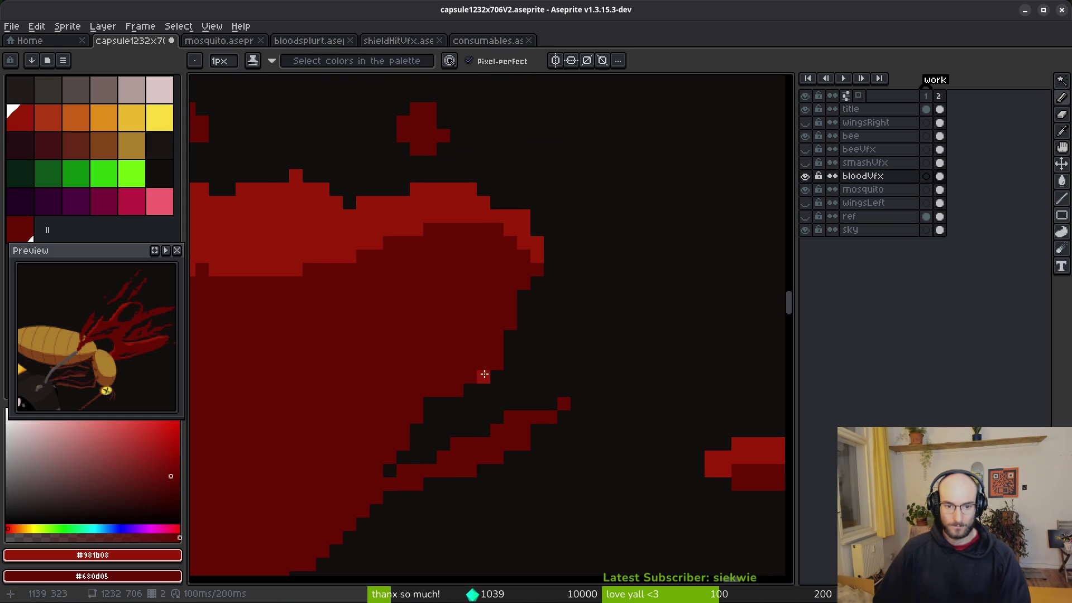
scroll(512, 321, "up", 3)
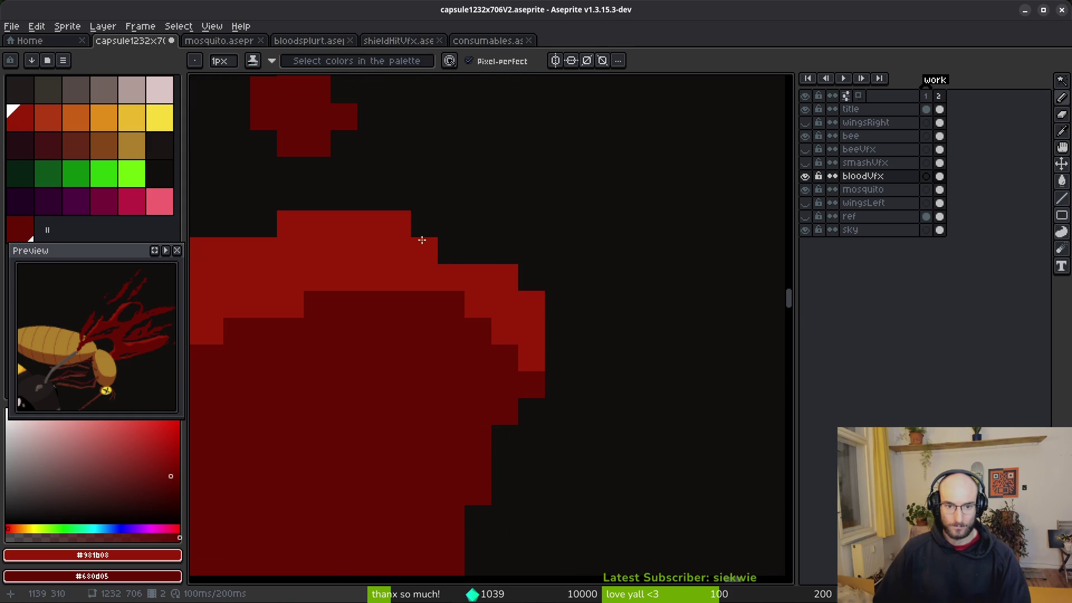
scroll(441, 296, "down", 2)
scroll(479, 311, "up", 2)
left_click_drag(647, 148, 539, 148)
left_click(511, 182)
key("e")
mouse_move(601, 119)
left_mouse_down()
mouse_move(306, 201)
mouse_move(282, 229)
left_mouse_up()
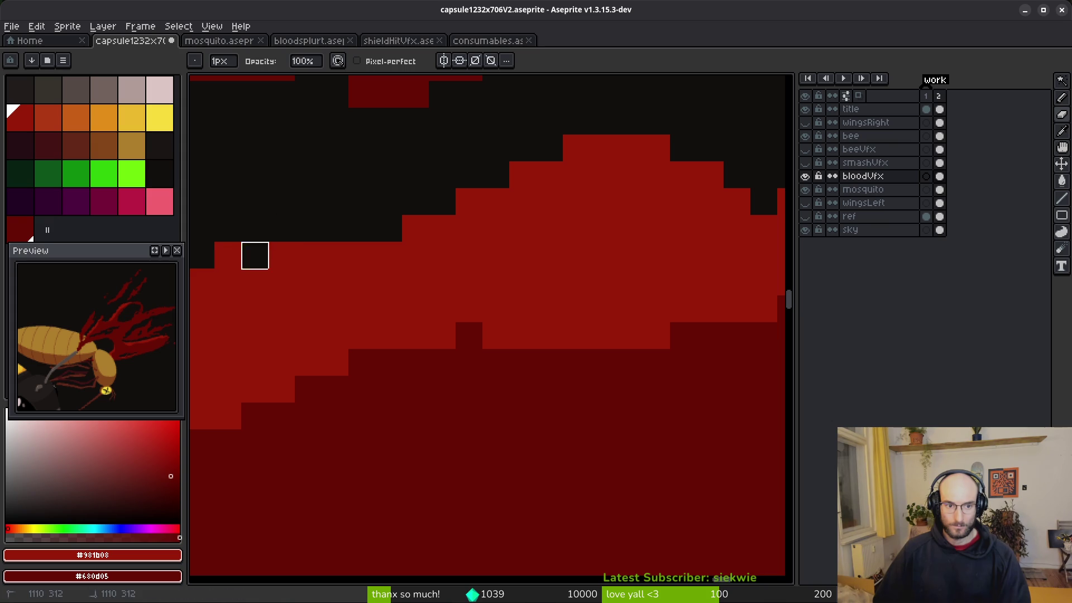
scroll(469, 262, "down", 2)
scroll(572, 268, "up", 1)
Paint bright red staircase and diagonal runs along the streak and small blood blob.
key("b")
left_click_drag(533, 293, 416, 363)
mouse_move(556, 263)
left_mouse_down()
mouse_move(485, 266)
mouse_move(498, 327)
left_mouse_up()
scroll(607, 347, "down", 2)
scroll(519, 329, "up", 3)
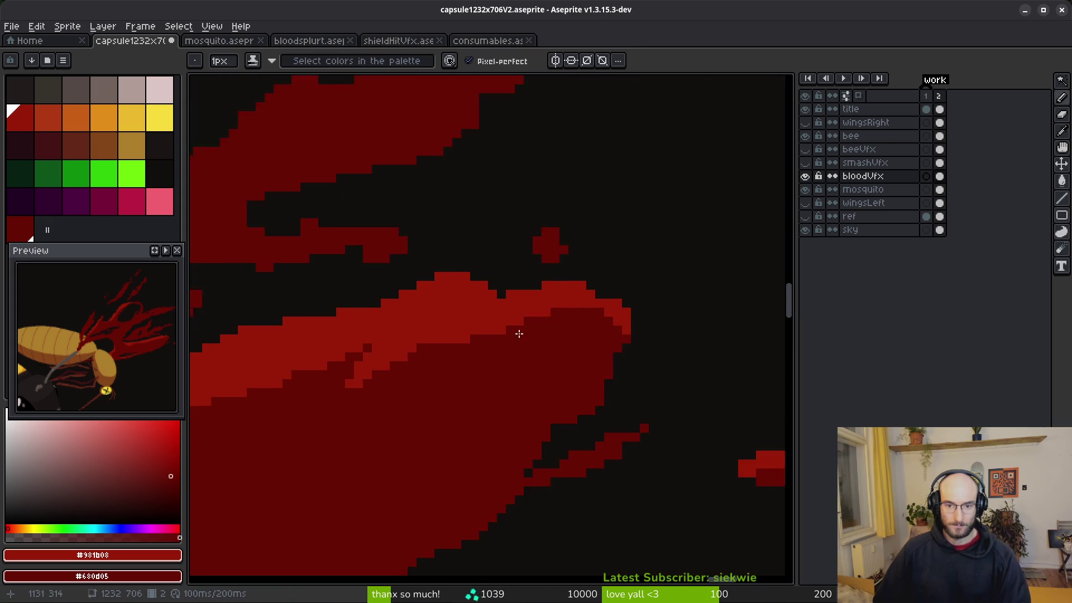
scroll(491, 251, "down", 2)
scroll(445, 304, "up", 4)
left_click_drag(444, 304, 395, 400)
mouse_move(549, 360)
left_mouse_down()
mouse_move(543, 334)
mouse_move(617, 212)
left_mouse_up()
mouse_move(616, 261)
left_mouse_down()
mouse_move(605, 407)
mouse_move(634, 399)
left_mouse_up()
Paint horizontal runs of bright red pixels along the lower streak, extending leftward.
scroll(634, 400, "down", 1)
scroll(553, 342, "down", 2)
scroll(522, 354, "up", 1)
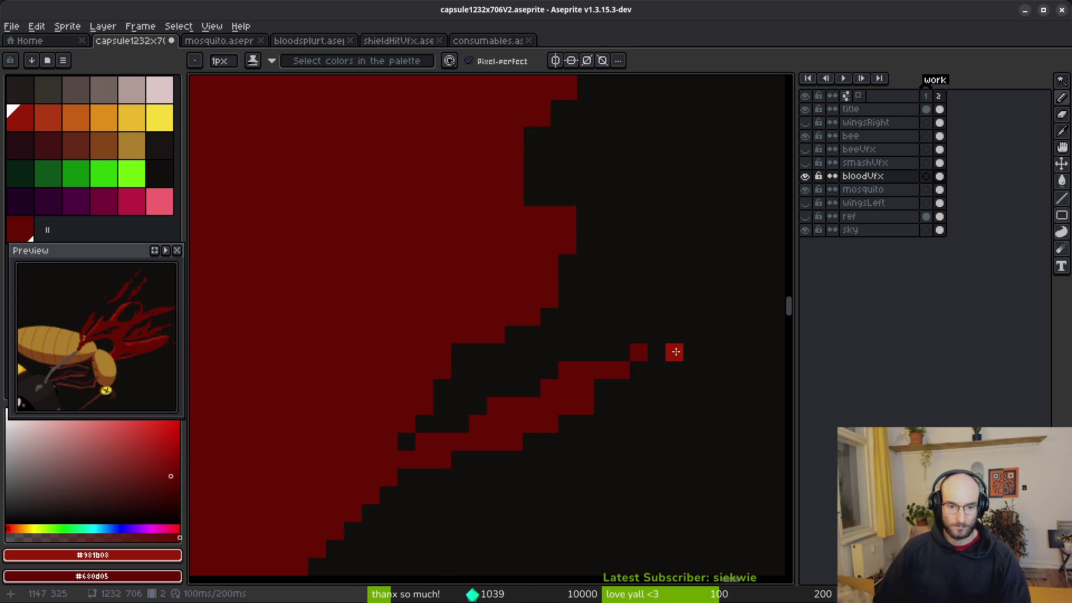
scroll(557, 359, "up", 1)
left_click_drag(450, 412, 368, 411)
left_click(507, 435)
left_click_drag(507, 434, 383, 481)
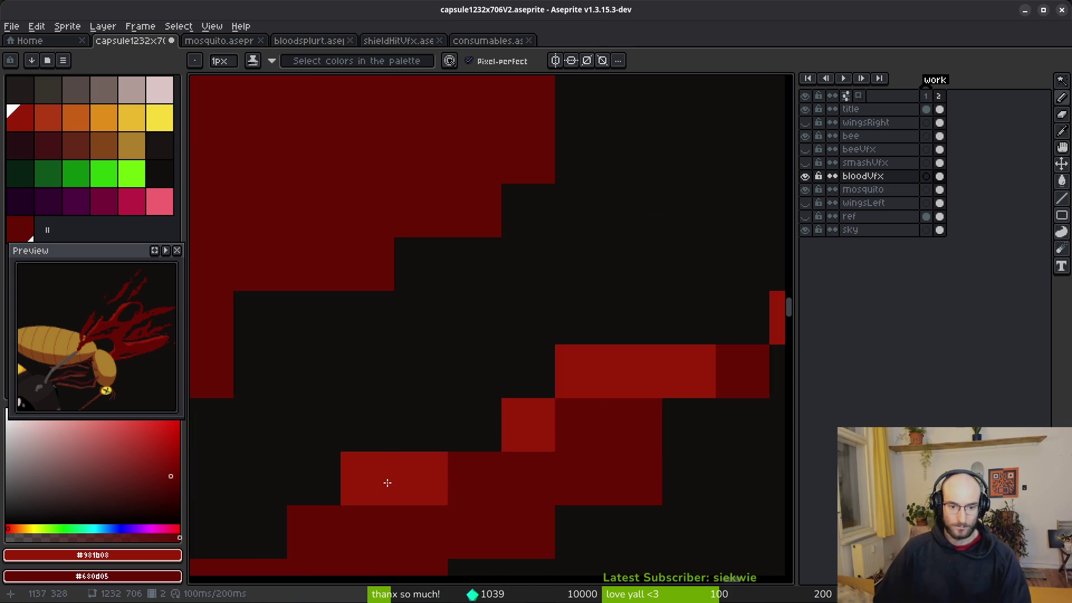
scroll(629, 425, "down", 2)
scroll(653, 358, "up", 1)
Brighten individual pixels on the streak's edge and underside.
left_click(554, 396)
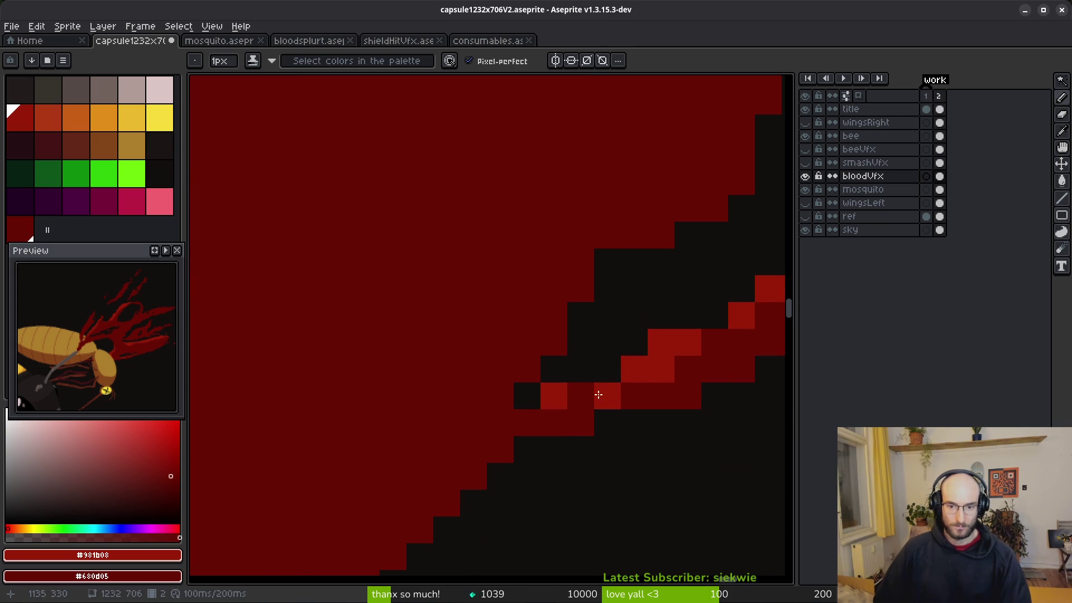
scroll(658, 421, "down", 2)
scroll(545, 366, "up", 2)
left_click(536, 368)
scroll(663, 393, "down", 1)
scroll(614, 399, "down", 2)
scroll(531, 378, "up", 2)
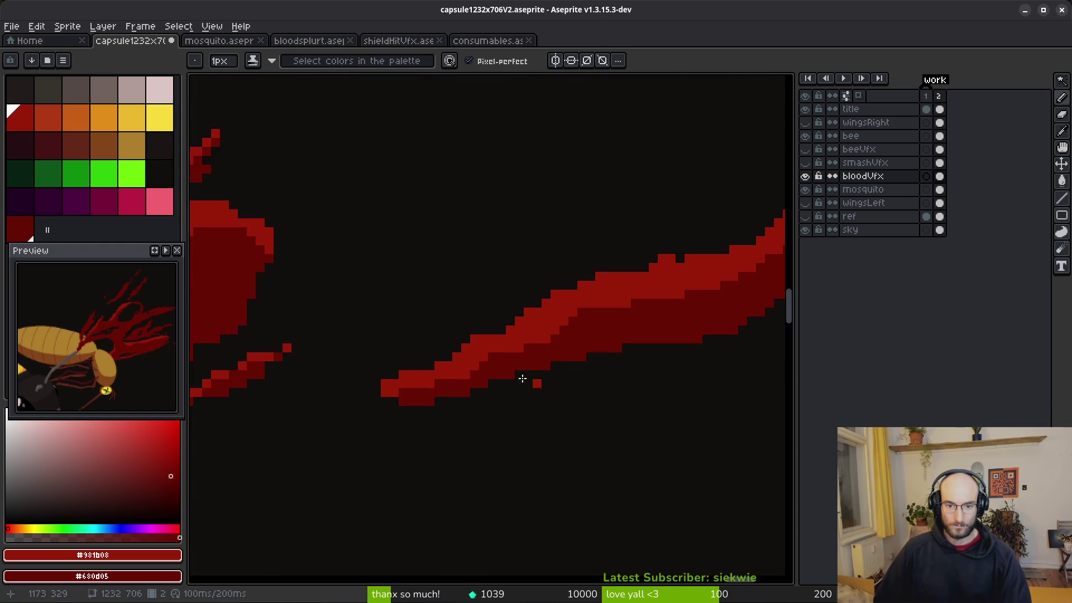
scroll(378, 424, "up", 2)
left_click(282, 428)
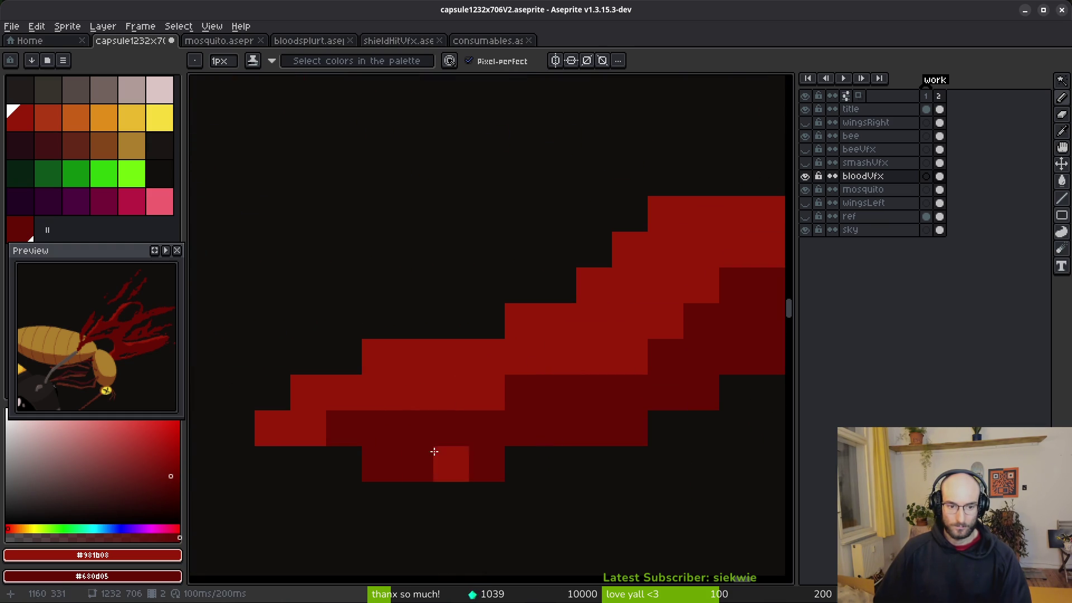
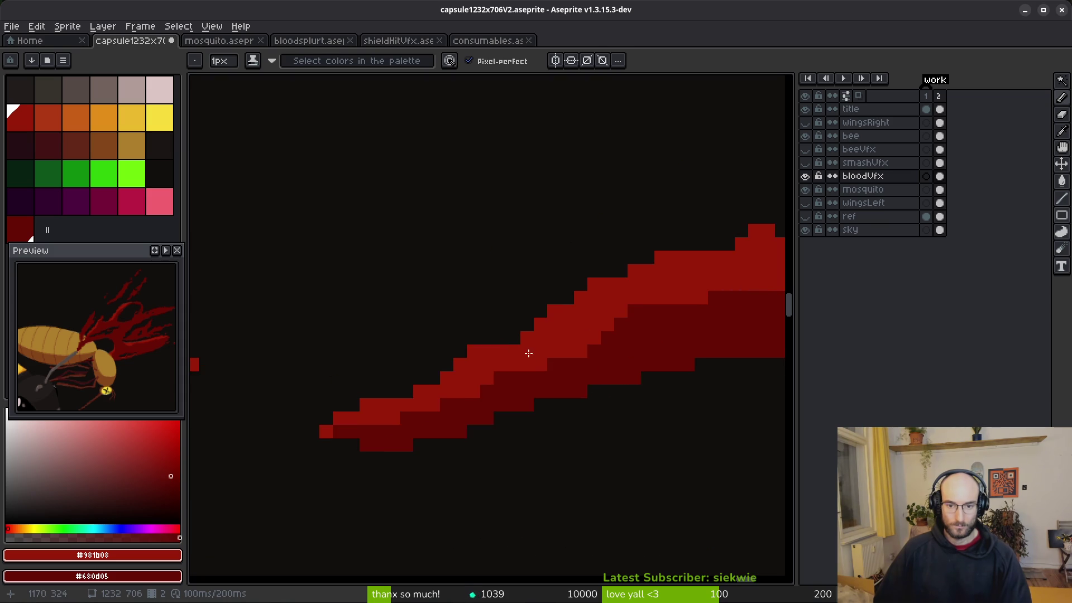
Paint a lighter red highlight along the thin streak's upper edge, with dark-red shading above it.
scroll(618, 376, "up", 2)
mouse_move(408, 292)
left_mouse_down()
mouse_move(610, 168)
mouse_move(535, 255)
left_mouse_up()
mouse_move(567, 215)
left_mouse_down()
mouse_move(509, 234)
mouse_move(435, 296)
left_mouse_up()
scroll(608, 377, "down", 3)
scroll(608, 376, "up", 3)
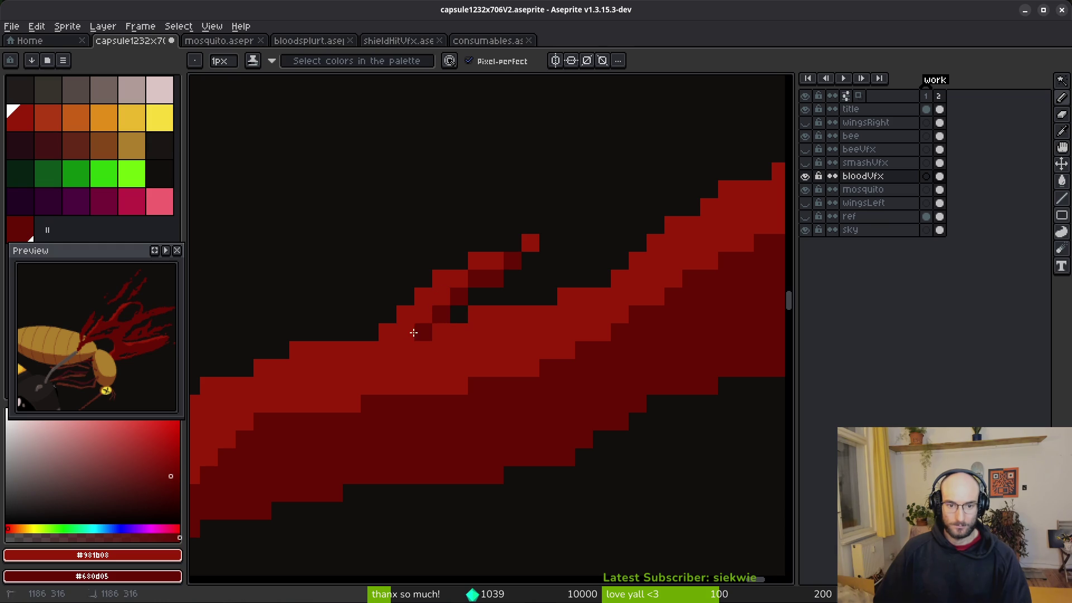
Lighten two dark edge pixels, then turn a stray bright pixel at the streak's right end back to dark red.
left_click_drag(422, 329, 455, 298)
left_click_drag(638, 365, 558, 383)
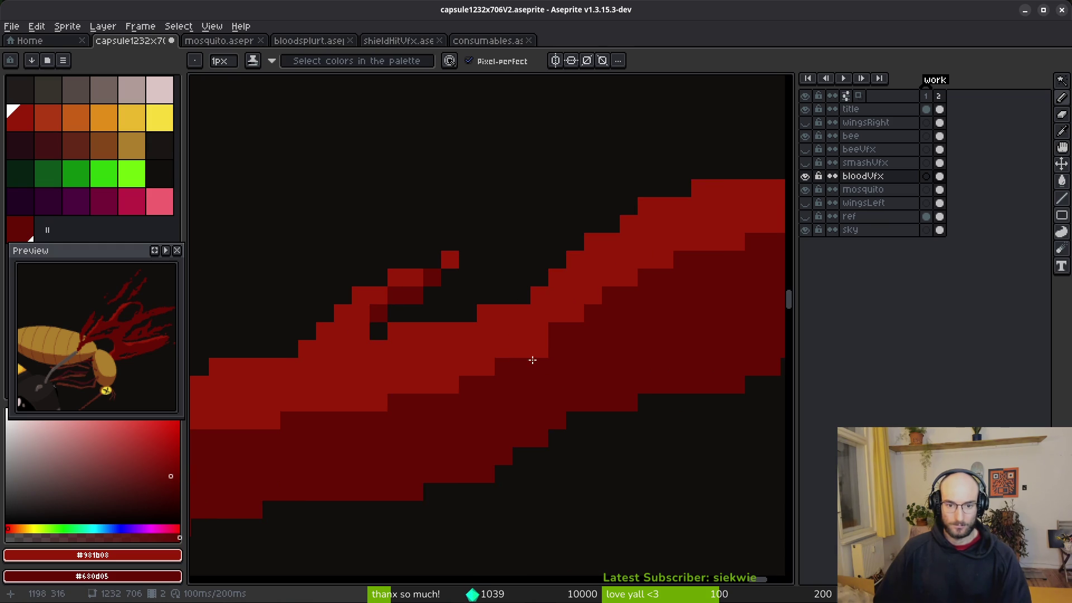
left_click_drag(488, 380, 273, 429)
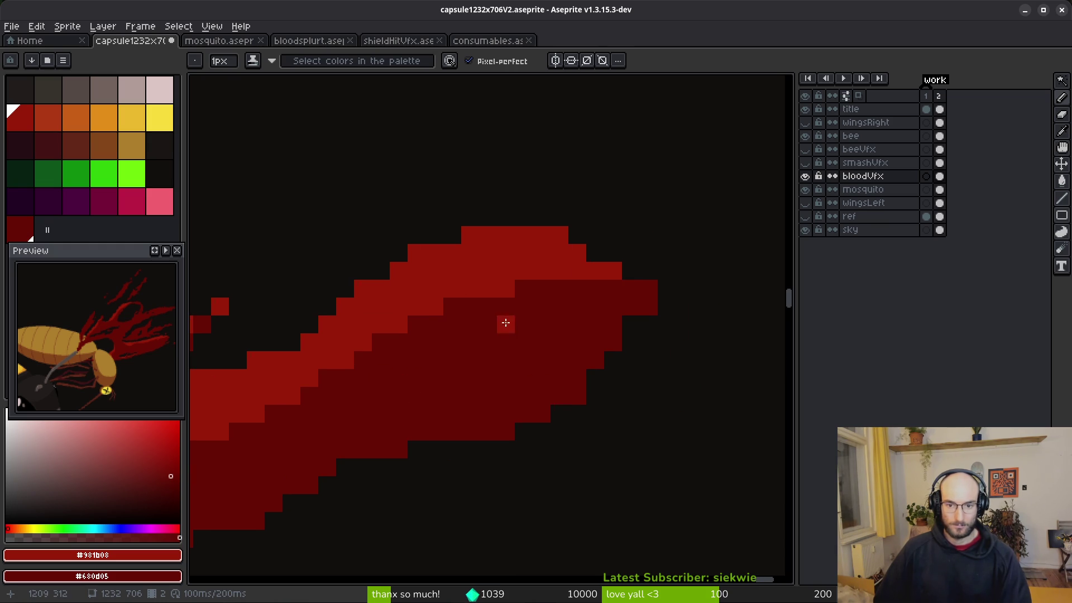
right_click(648, 306)
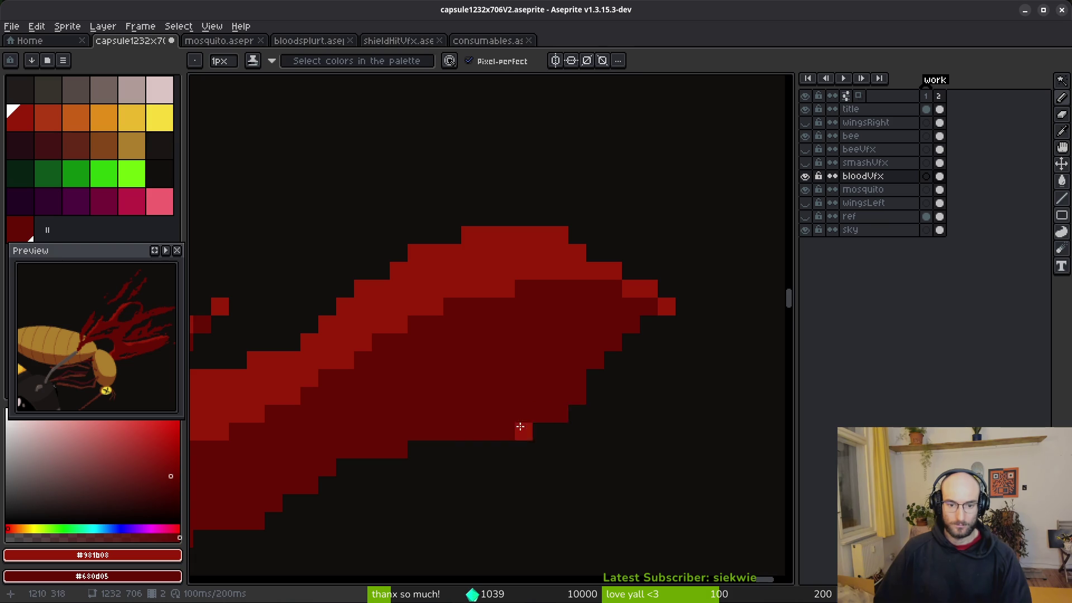
scroll(535, 400, "down", 1)
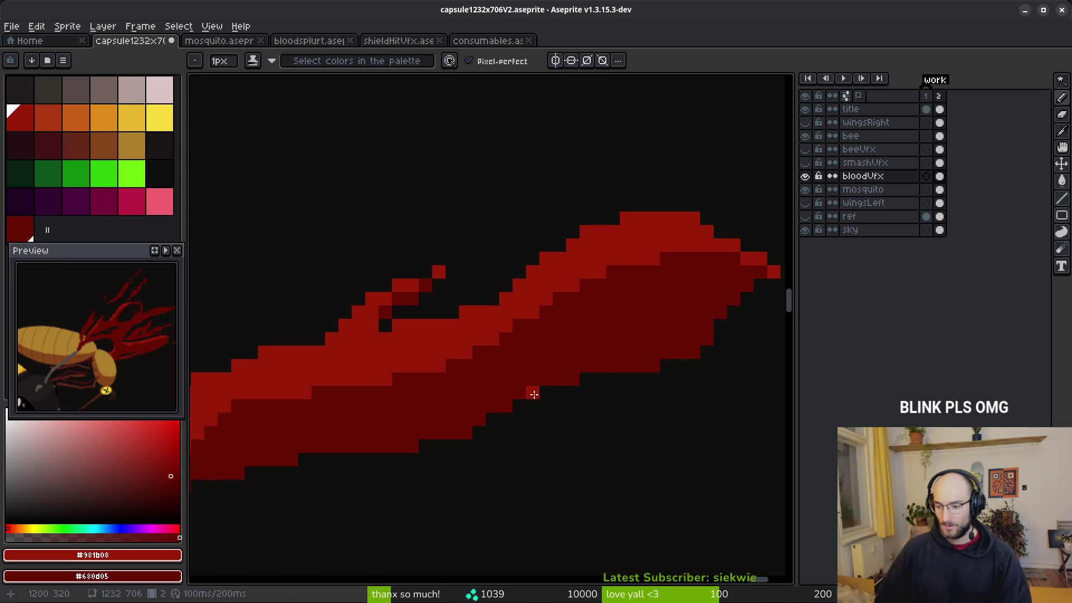
scroll(605, 318, "down", 4)
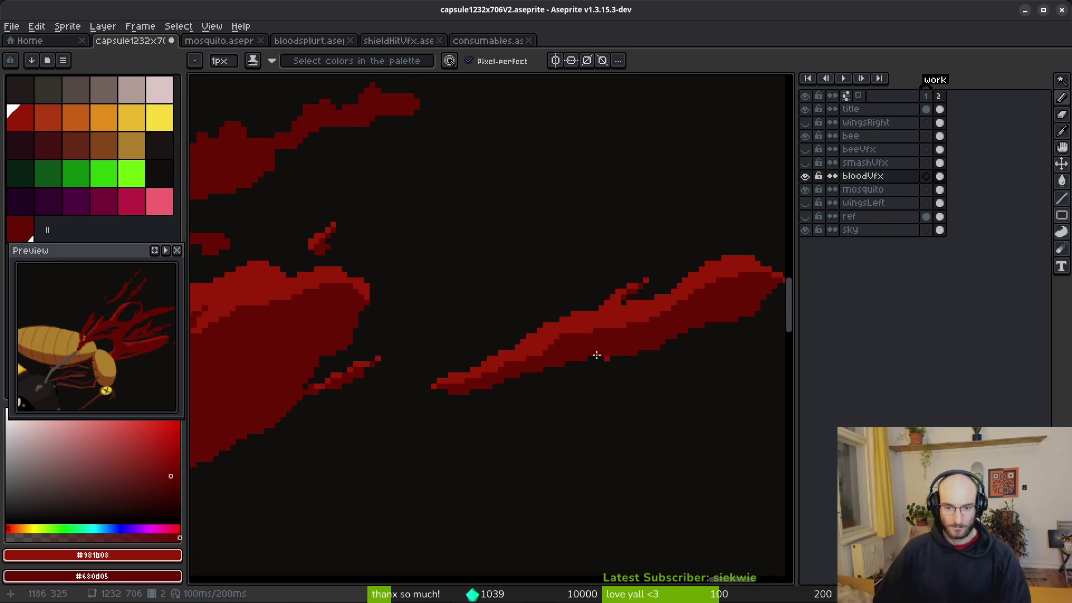
scroll(597, 355, "up", 5)
scroll(572, 331, "down", 4)
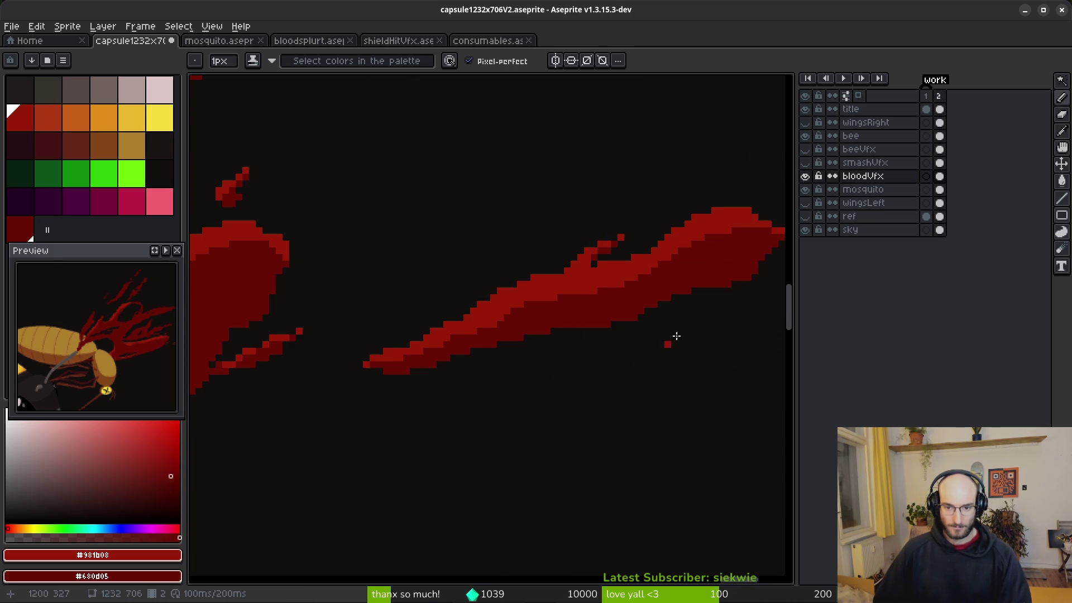
scroll(685, 355, "up", 1)
scroll(695, 352, "down", 4)
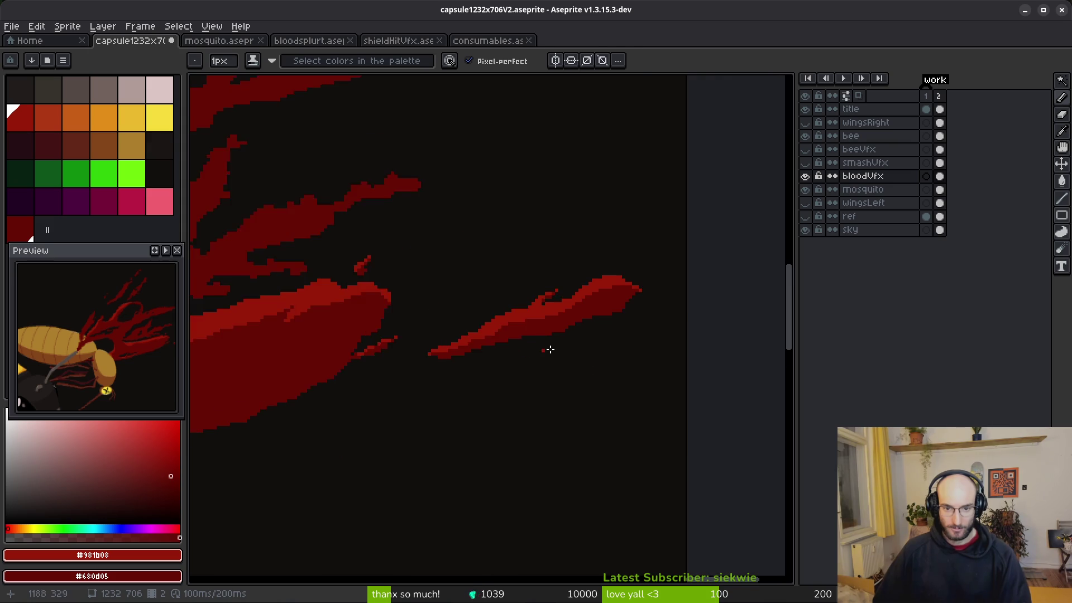
scroll(533, 363, "down", 2)
scroll(581, 334, "up", 5)
Paint a lighter red highlight down the diagonal edge of the large blood splash.
left_click_drag(626, 330, 426, 300)
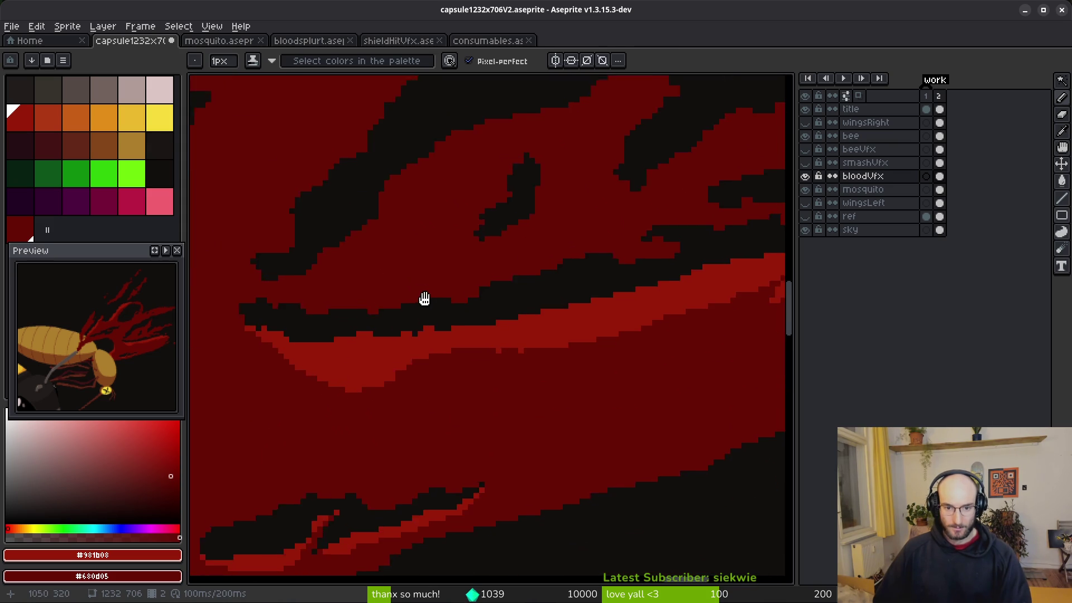
scroll(404, 385, "up", 2)
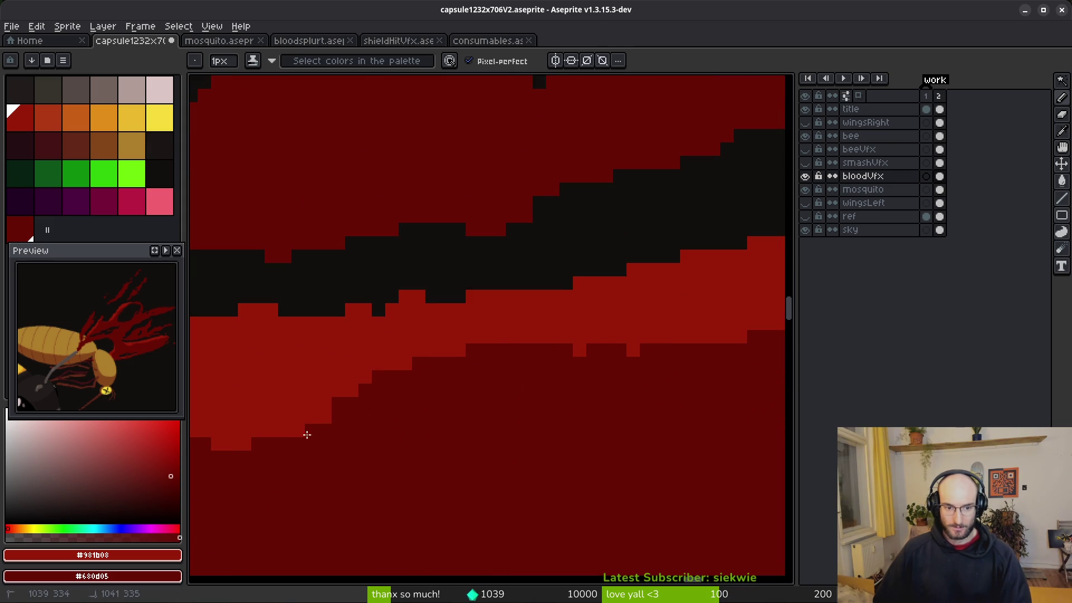
scroll(630, 355, "down", 1)
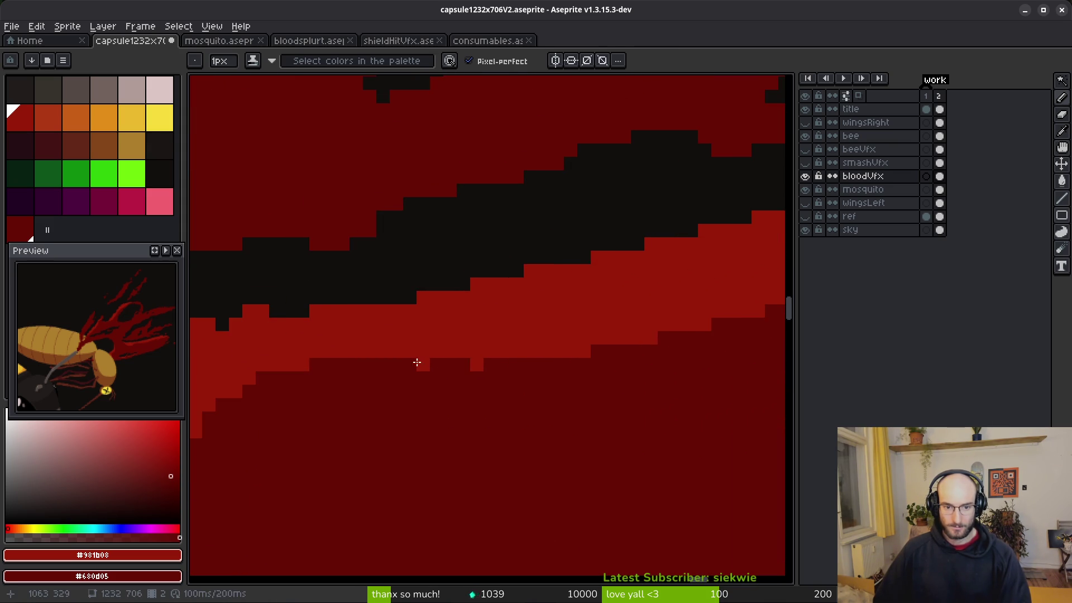
scroll(467, 373, "down", 2)
scroll(597, 345, "up", 4)
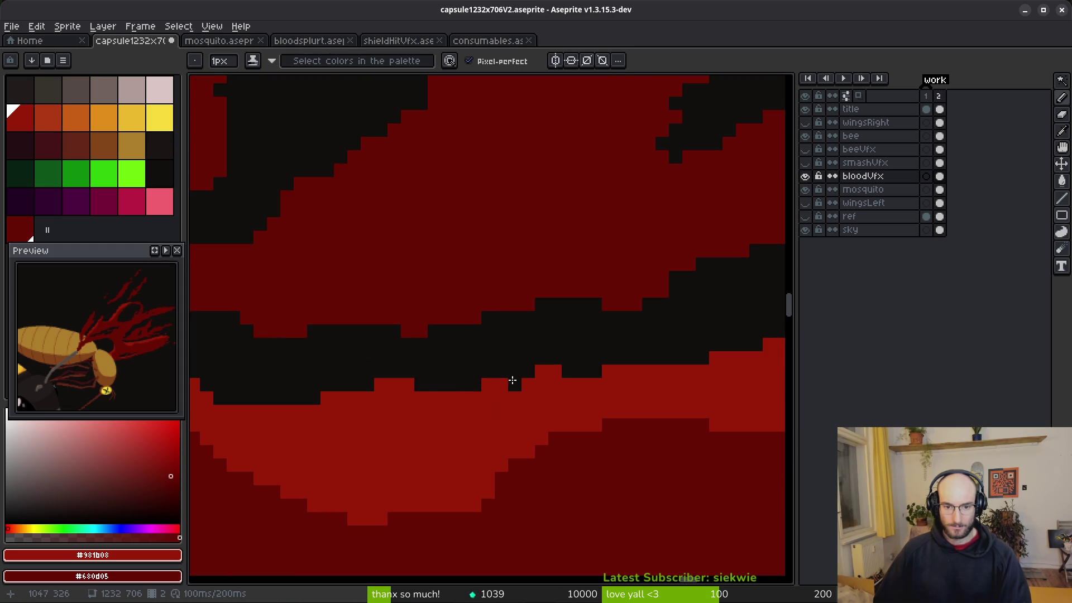
scroll(514, 424, "down", 3)
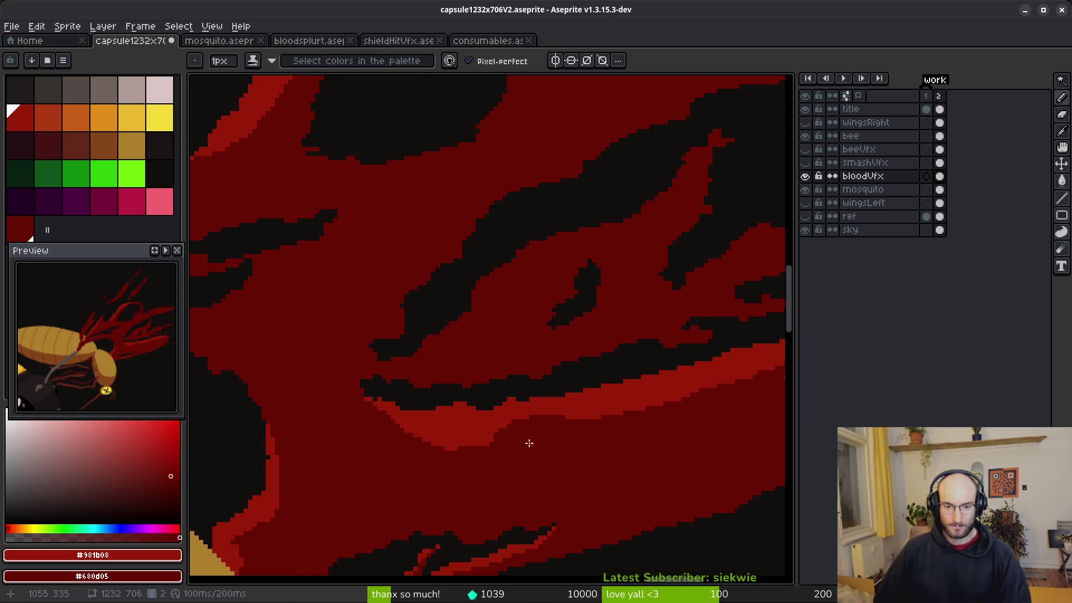
scroll(420, 399, "up", 2)
scroll(407, 393, "down", 2)
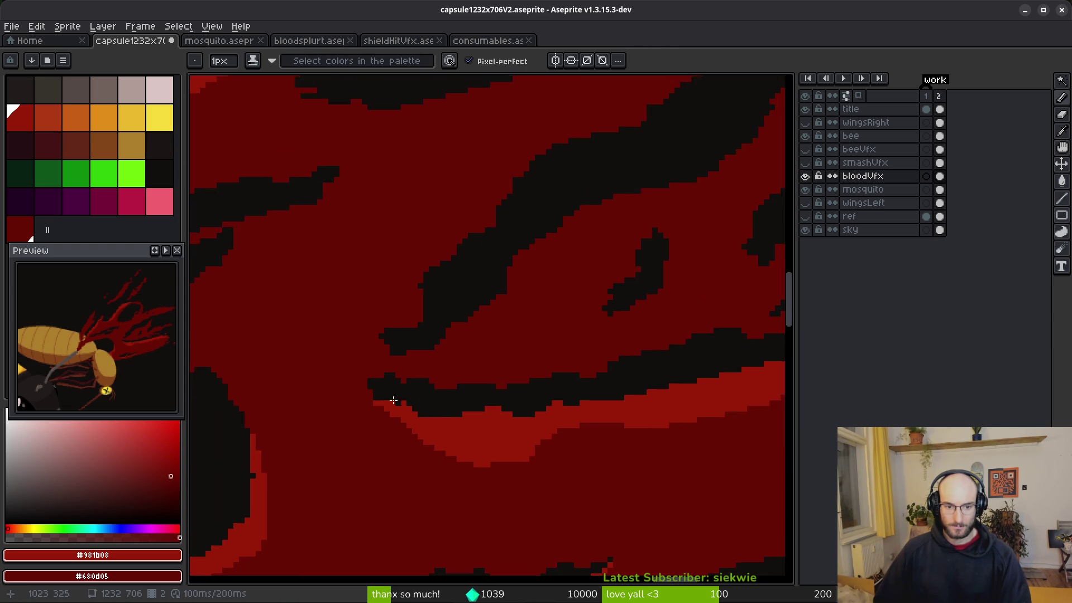
scroll(412, 385, "up", 2)
mouse_move(367, 340)
left_mouse_down()
mouse_move(360, 360)
mouse_move(388, 411)
left_mouse_up()
Draw a lighter red highlight along the red streak and add a single lighter pixel at its edge.
scroll(523, 433, "down", 2)
scroll(496, 459, "down", 1)
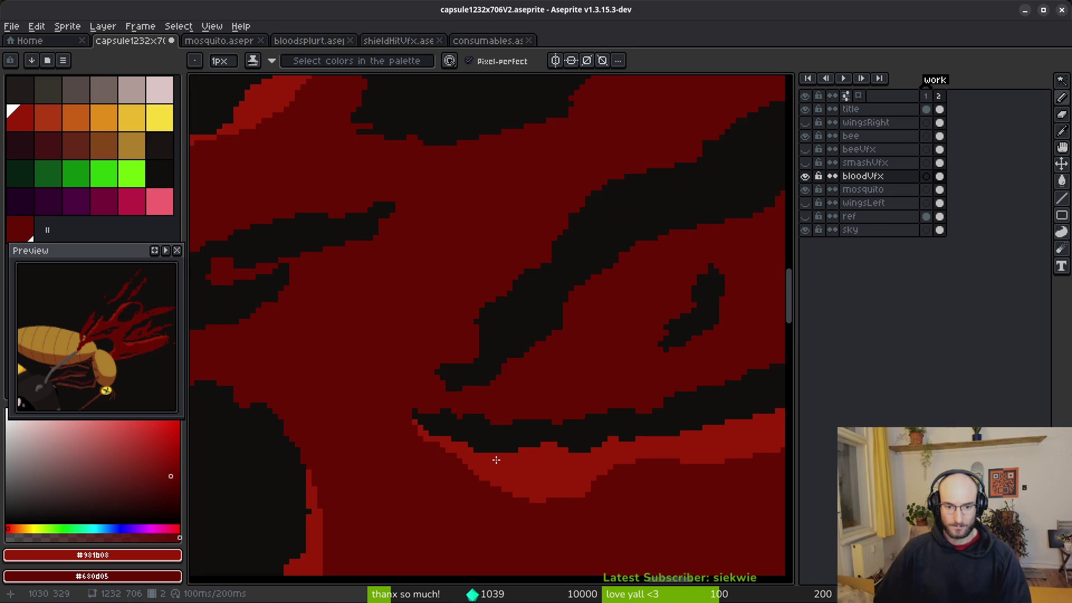
scroll(575, 329, "up", 3)
mouse_move(684, 103)
left_mouse_down()
mouse_move(491, 263)
mouse_move(424, 399)
mouse_move(300, 432)
left_mouse_up()
left_click_drag(224, 444, 480, 447)
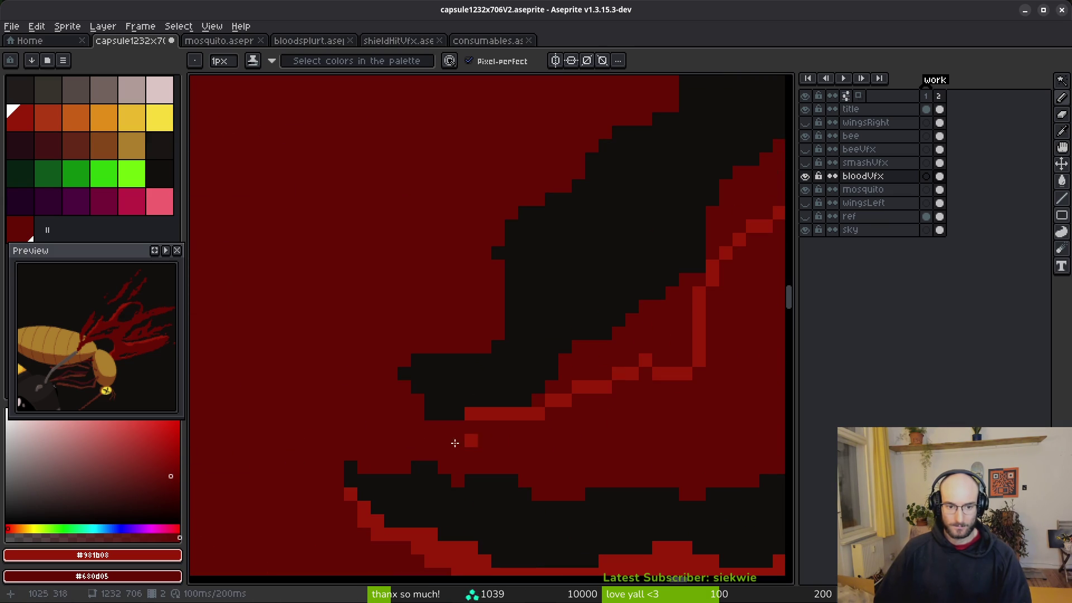
left_click(427, 410)
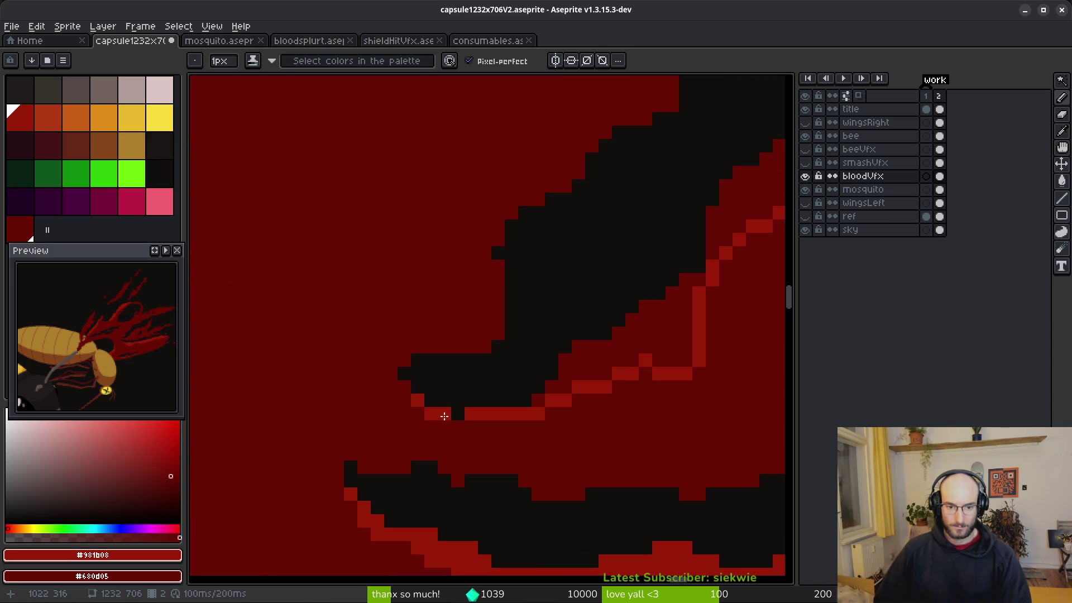
Fill a dark-red patch with lighter red, then darken a few lighter pixels back to dark red.
key("g")
left_click(662, 338)
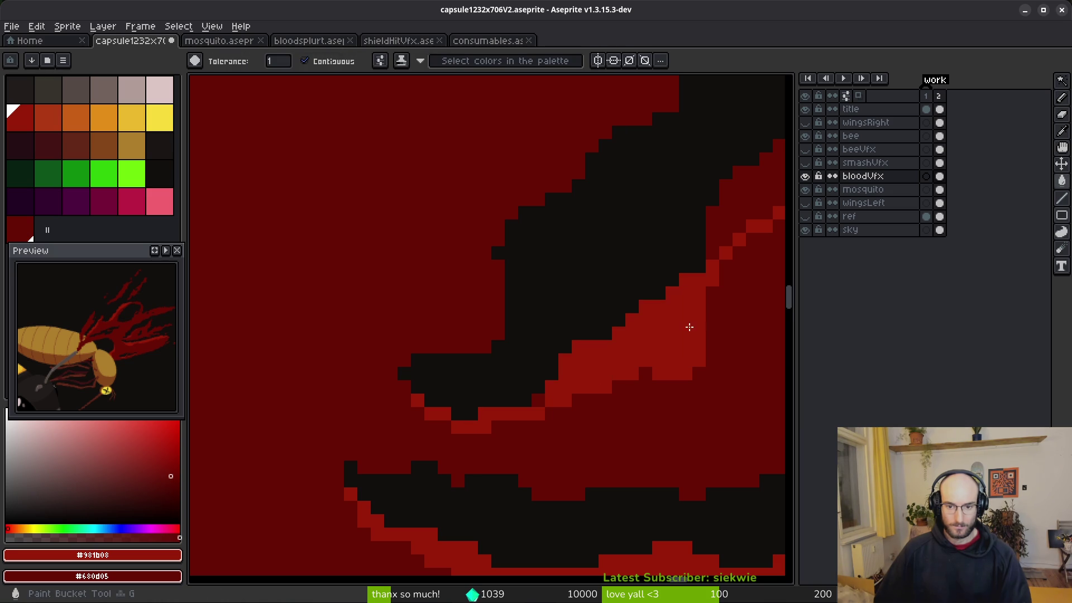
scroll(475, 441, "down", 1)
key("b")
scroll(475, 441, "up", 2)
mouse_move(584, 325)
left_mouse_down()
mouse_move(427, 428)
mouse_move(428, 400)
mouse_move(476, 406)
mouse_move(350, 454)
mouse_move(413, 390)
mouse_move(342, 419)
mouse_move(335, 432)
left_mouse_up()
Erase stray pixels around the blood streak's edges.
scroll(642, 435, "down", 2)
scroll(656, 441, "down", 2)
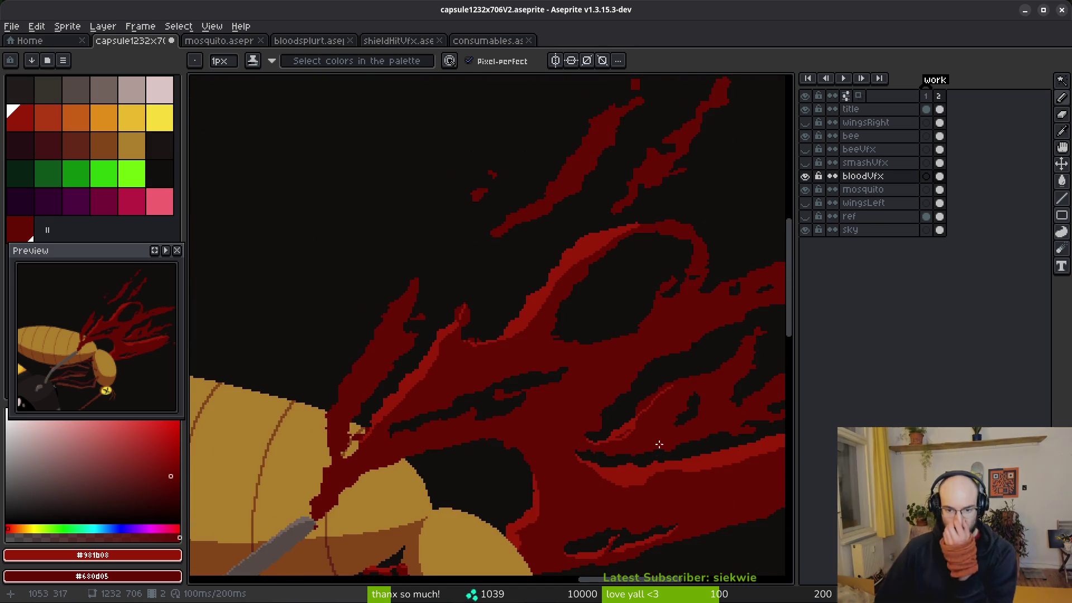
scroll(586, 419, "down", 1)
scroll(627, 421, "up", 3)
scroll(627, 422, "down", 2)
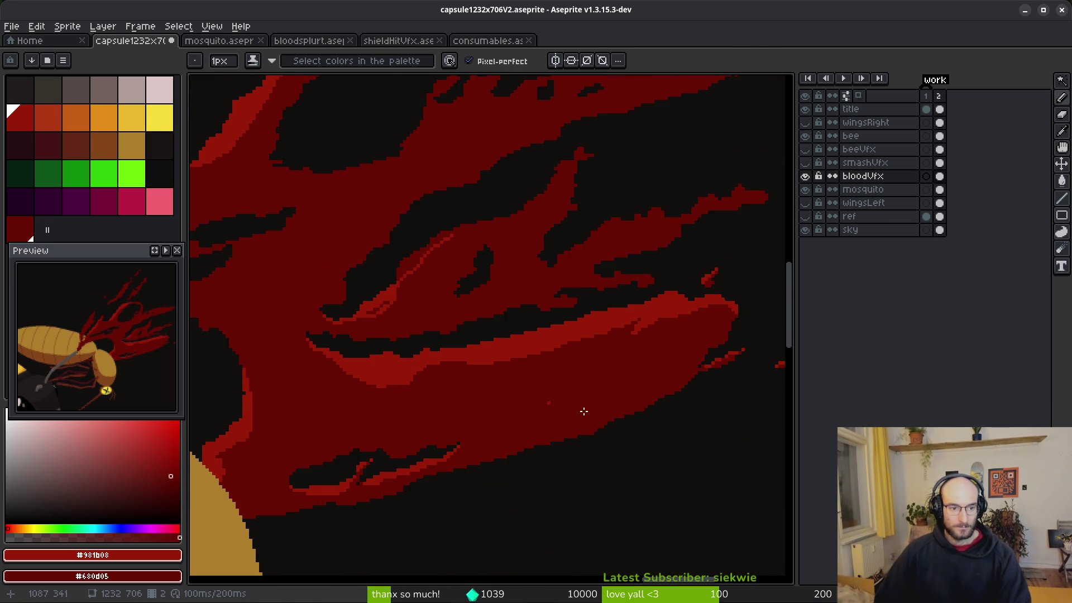
scroll(307, 410, "up", 2)
key("e")
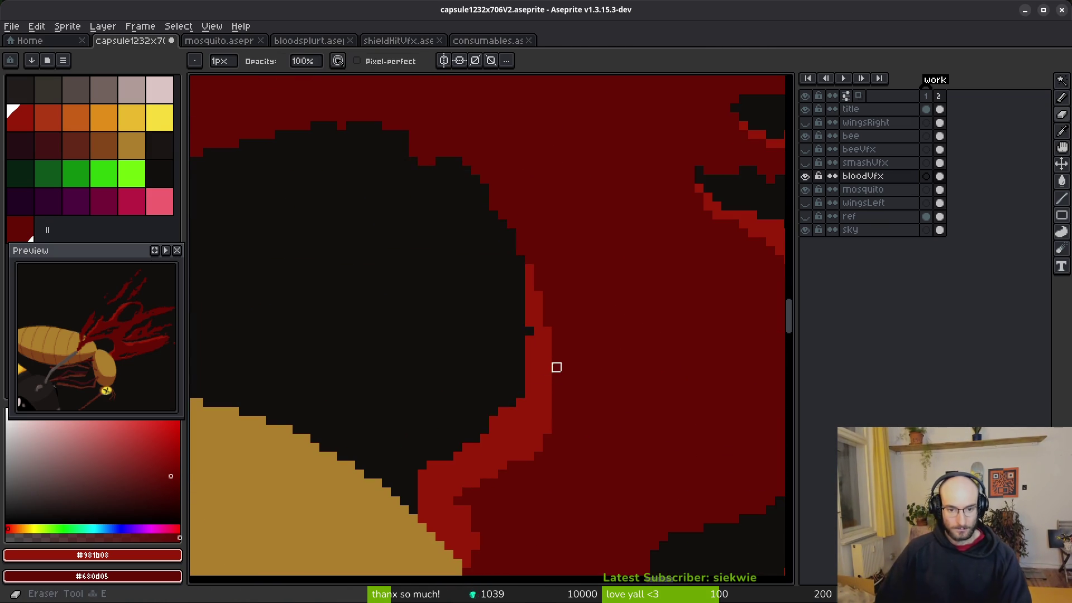
scroll(494, 305, "up", 1)
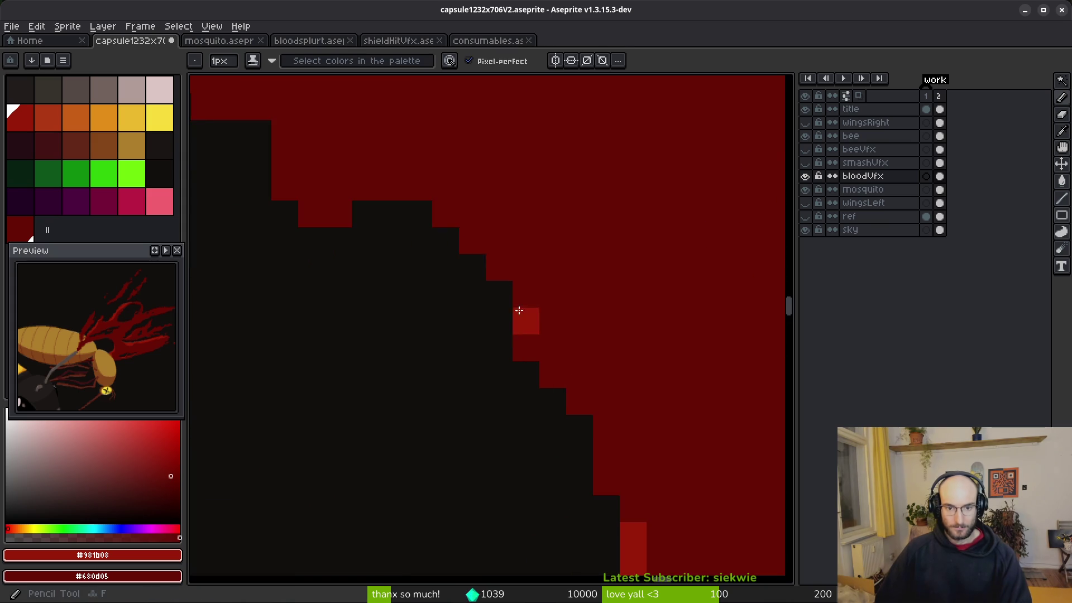
scroll(488, 287, "down", 1)
scroll(545, 354, "up", 1)
scroll(557, 330, "down", 3)
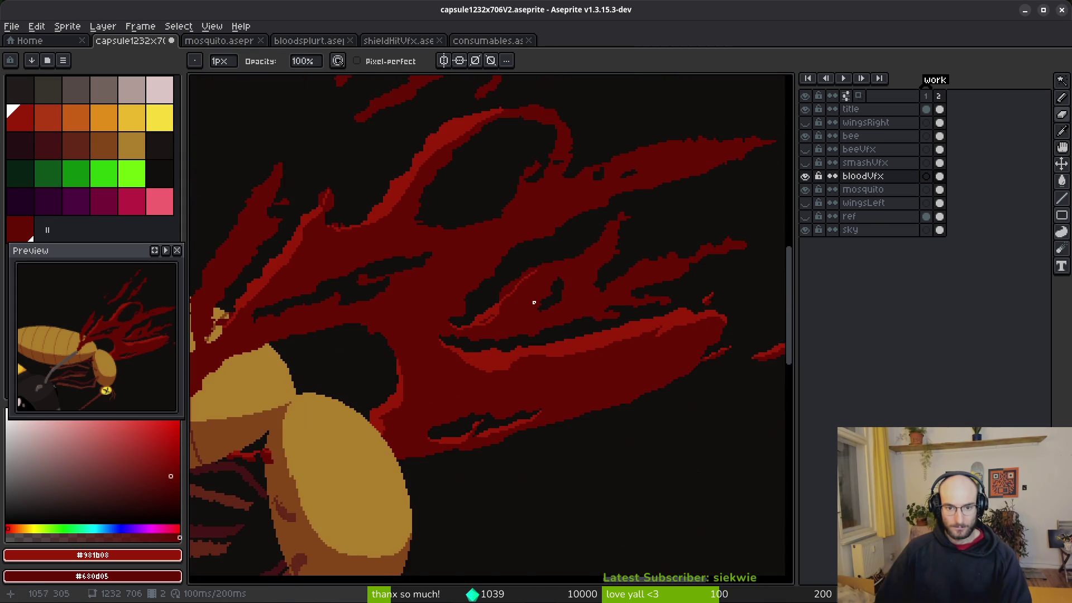
scroll(536, 302, "up", 3)
key("b")
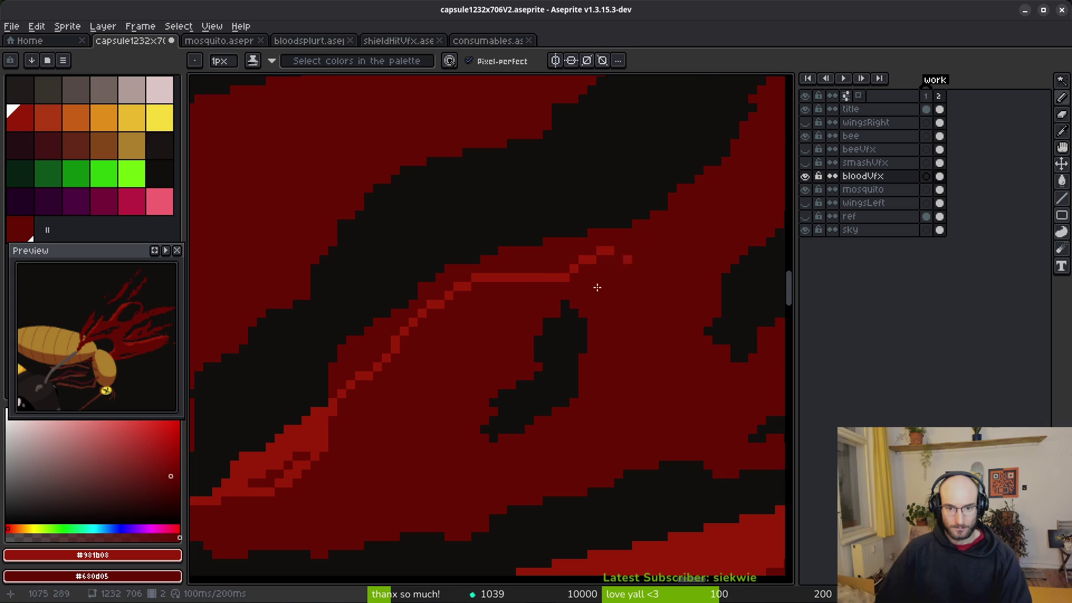
Draw a lighter red highlight line along the streak and extend it toward the upper end.
scroll(443, 359, "down", 1)
scroll(452, 363, "up", 4)
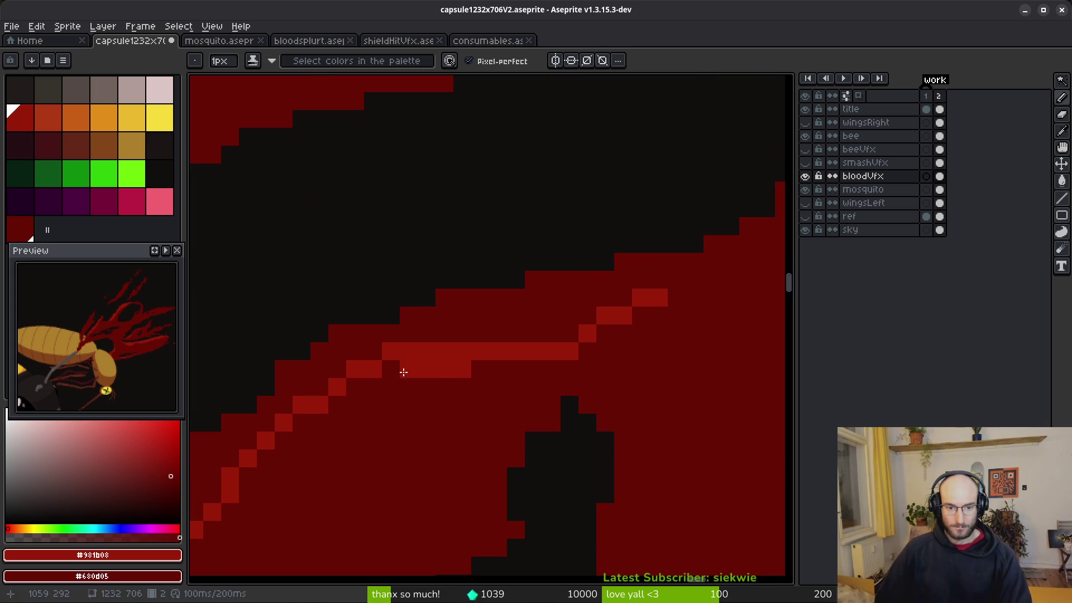
scroll(571, 378, "down", 2)
left_click_drag(480, 379, 658, 258)
scroll(580, 416, "up", 2)
left_click_drag(581, 415, 690, 270)
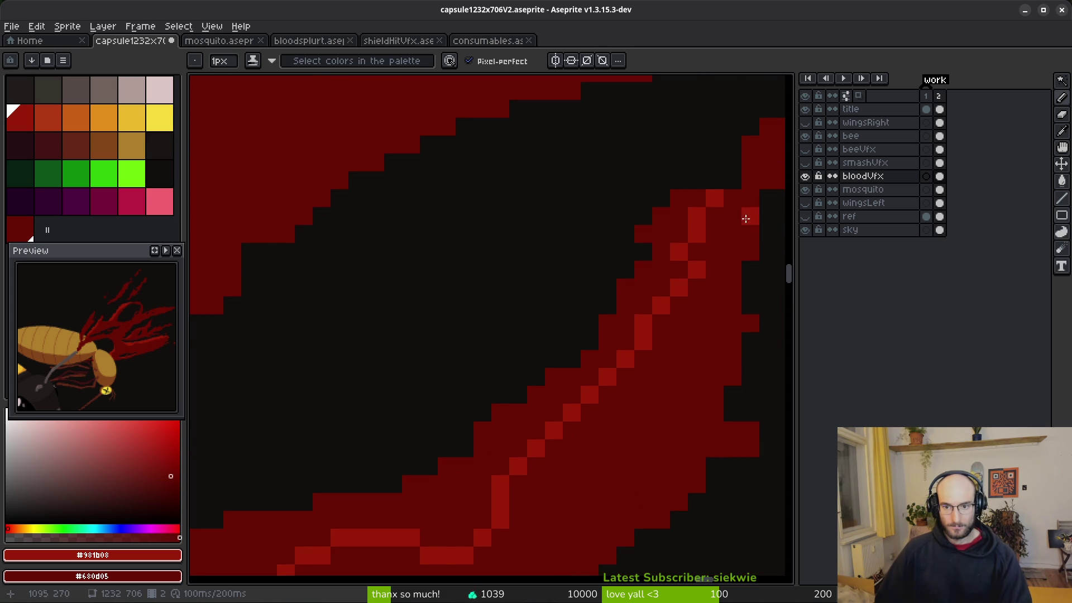
left_click_drag(730, 211, 650, 266)
left_click_drag(722, 246, 577, 290)
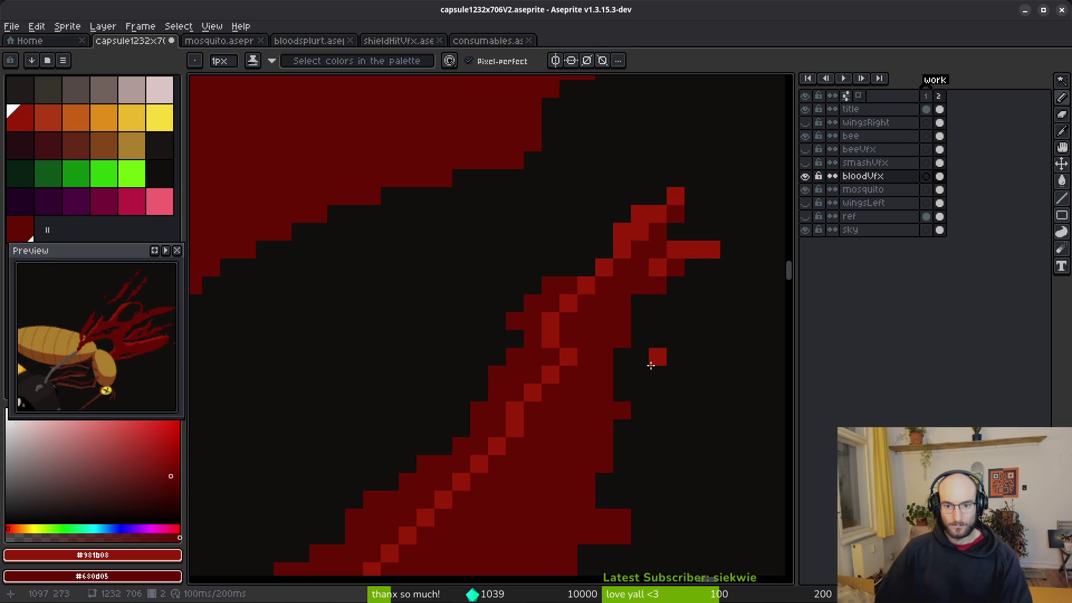
Fill part of the thin red stroke with lighter red.
key("g")
left_click(529, 367)
scroll(634, 311, "down", 3)
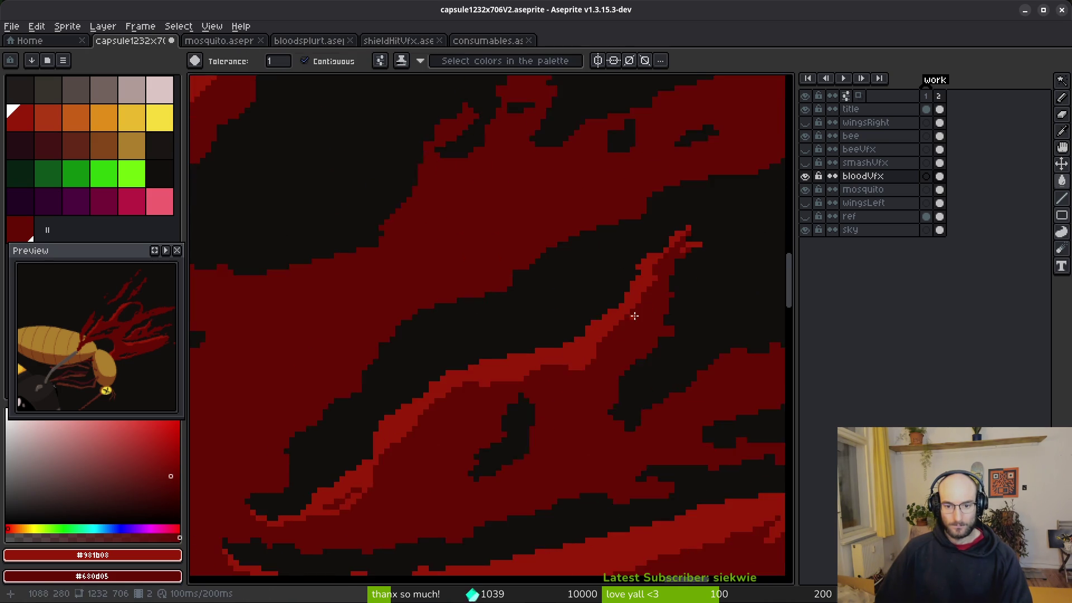
scroll(653, 175, "up", 3)
key("e")
scroll(650, 275, "down", 3)
key("b")
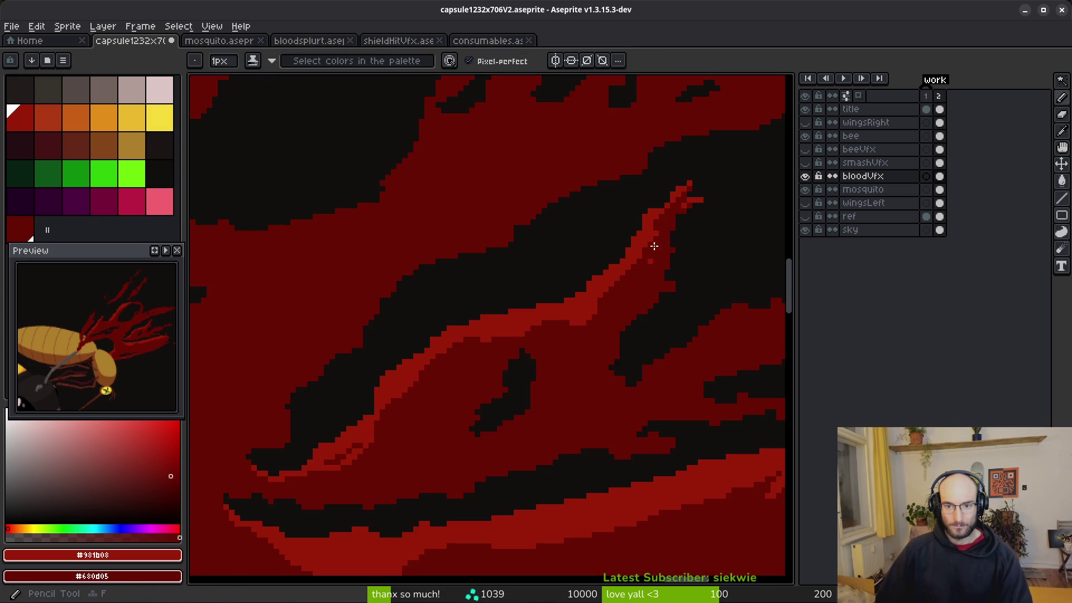
scroll(644, 266, "up", 2)
scroll(650, 268, "down", 2)
scroll(649, 268, "down", 1)
scroll(637, 335, "up", 3)
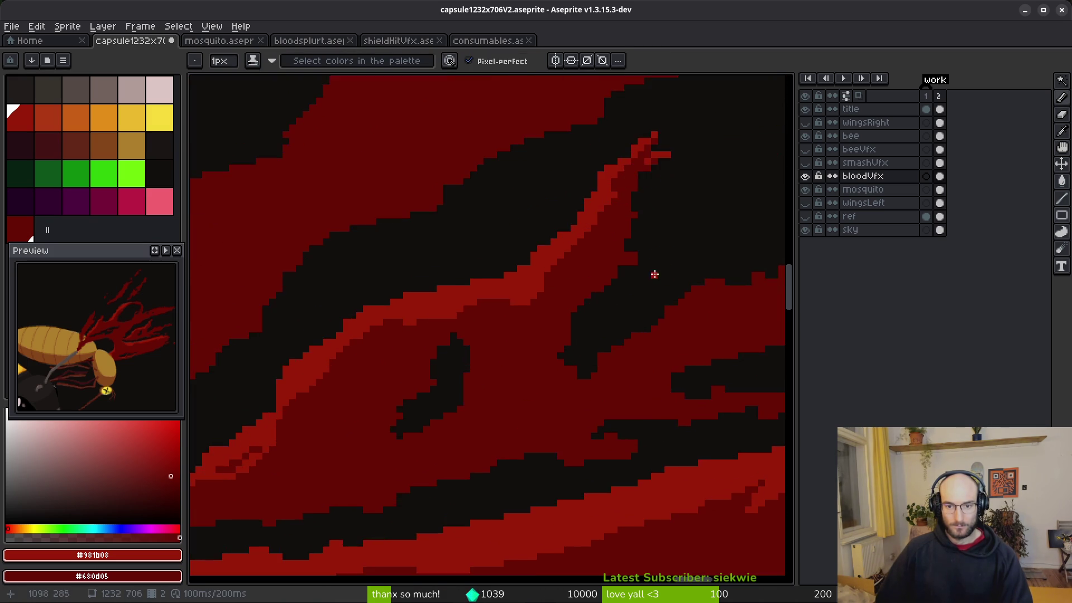
Remove a stray bright pixel off the streak and add a dark-red pixel to its edge.
right_click(633, 237)
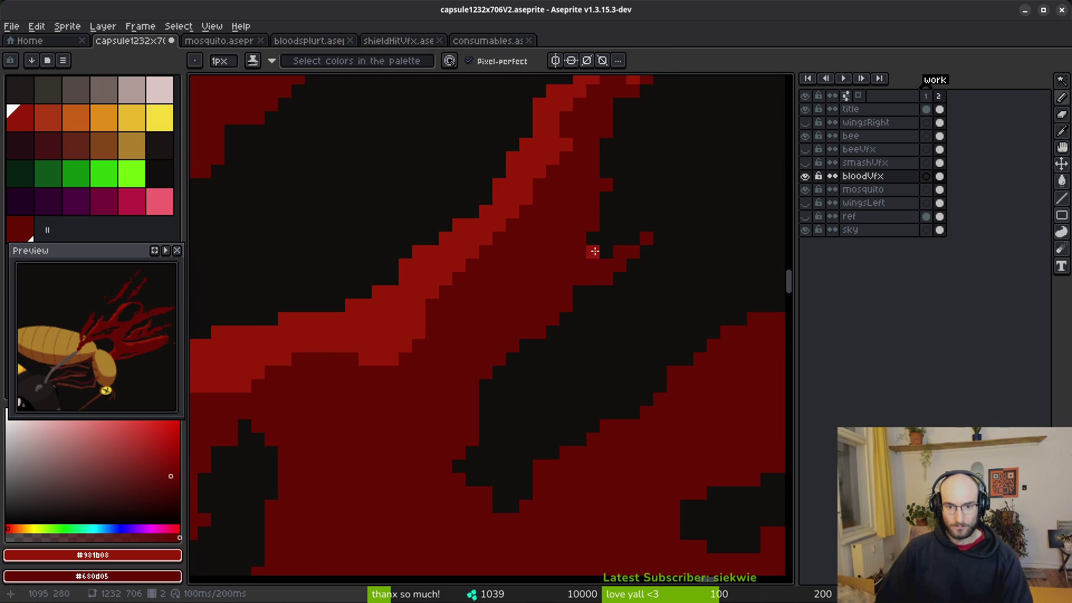
left_click_drag(611, 190, 626, 169)
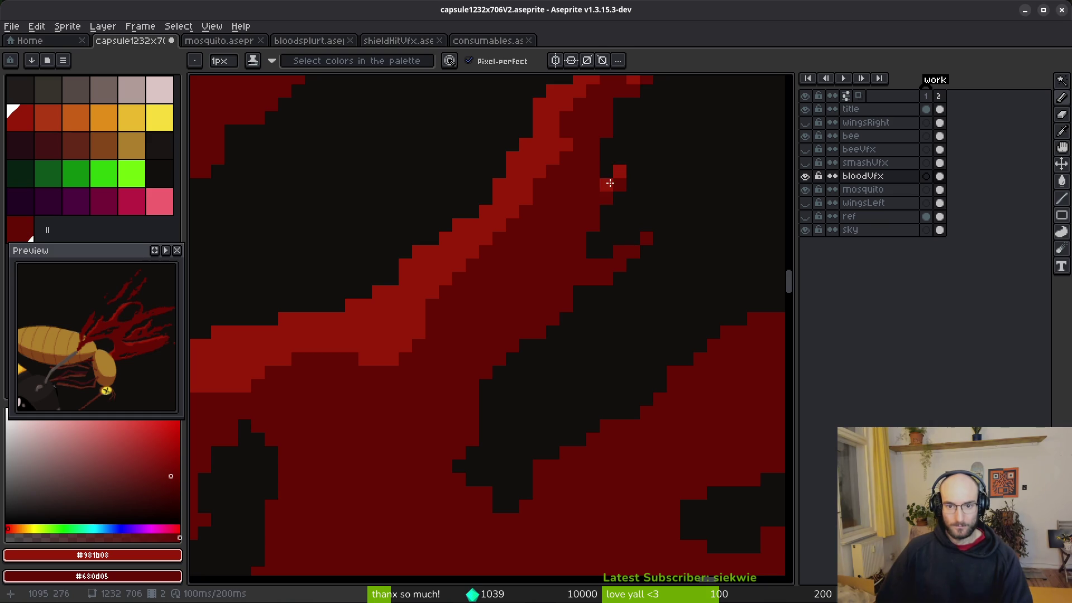
scroll(614, 268, "down", 3)
scroll(617, 330, "up", 2)
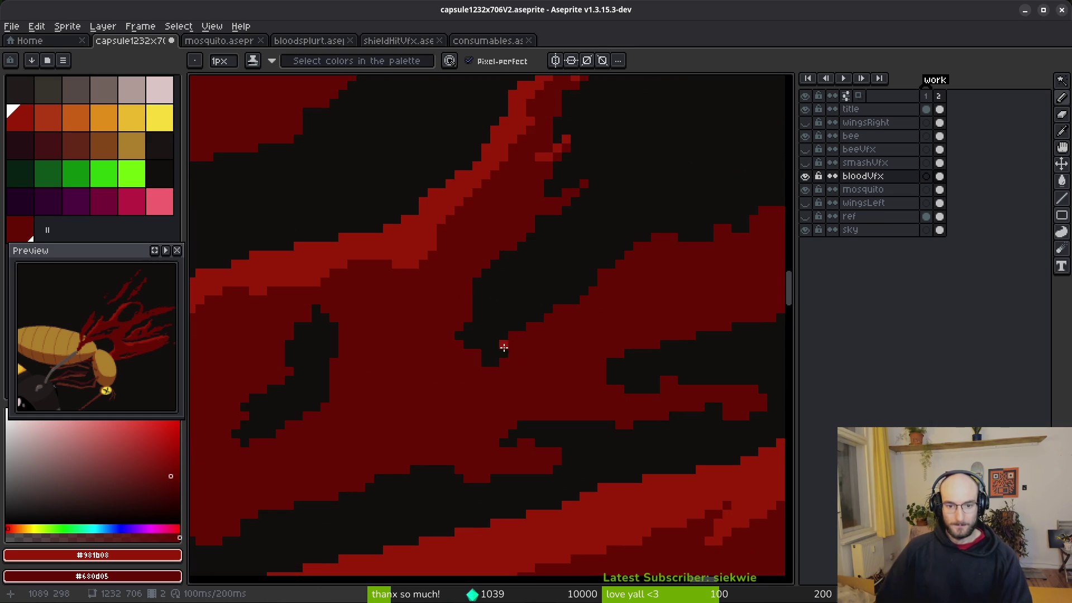
scroll(457, 278, "up", 1)
scroll(483, 282, "down", 2)
scroll(349, 273, "up", 3)
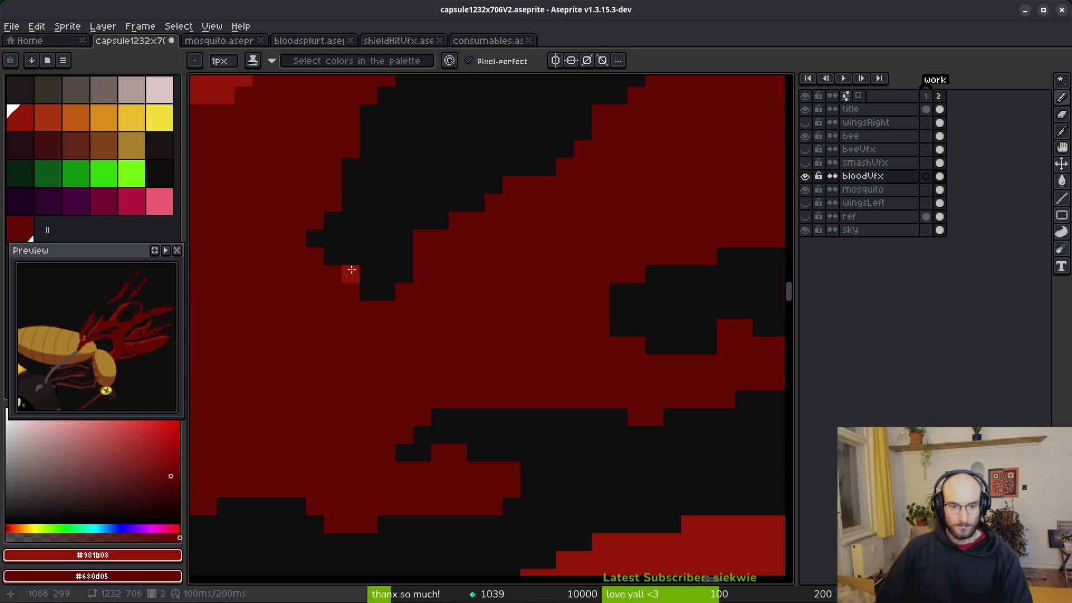
Erase a few more stray pixels around the streak's edges.
key("e")
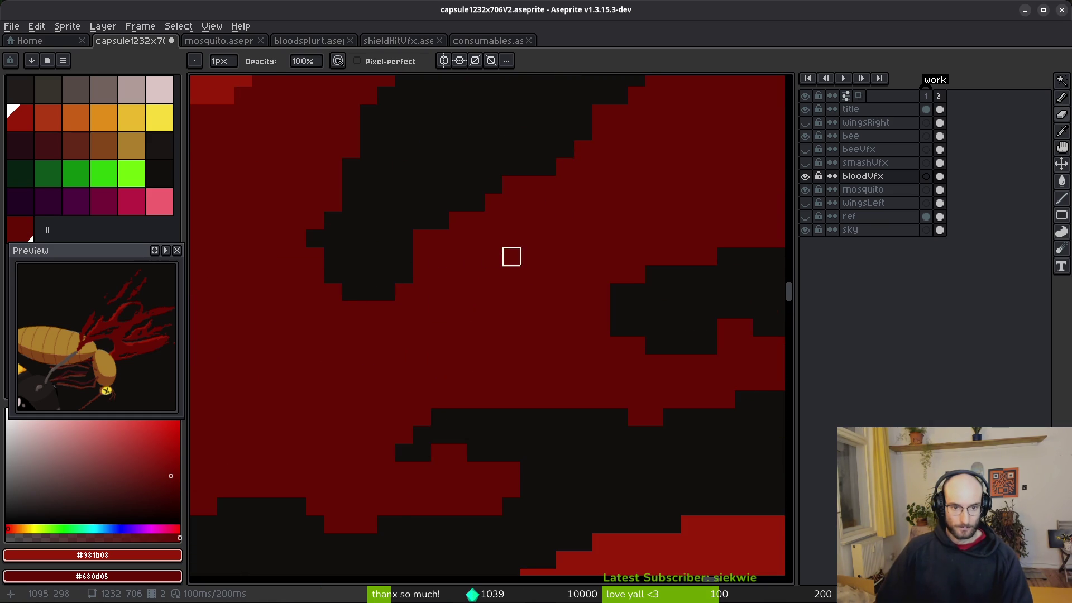
key("b")
scroll(494, 239, "up", 1)
scroll(608, 286, "up", 1)
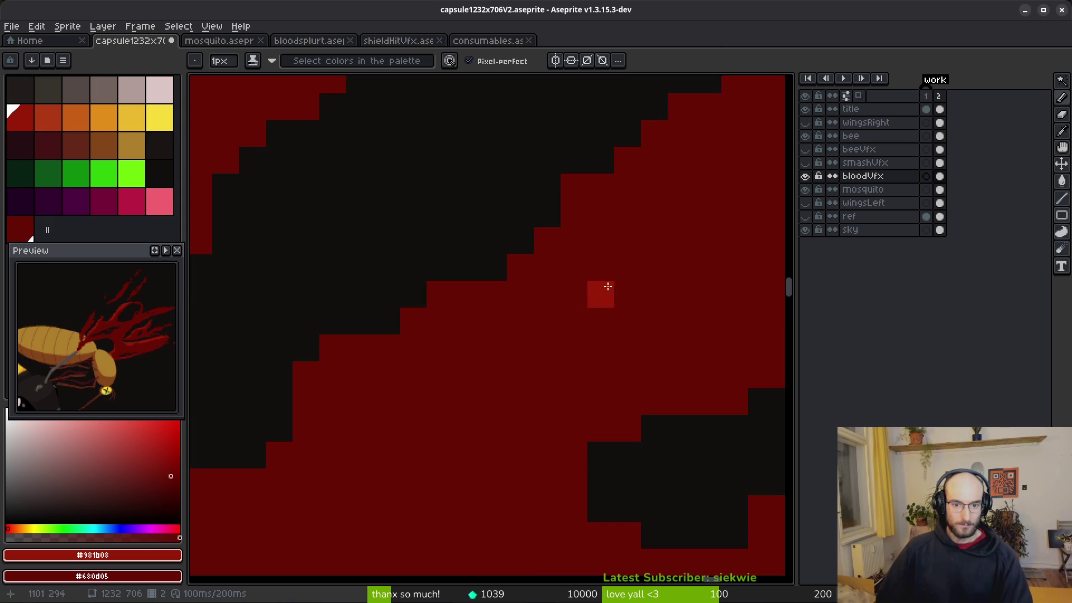
scroll(580, 307, "down", 3)
scroll(553, 328, "up", 2)
key("e")
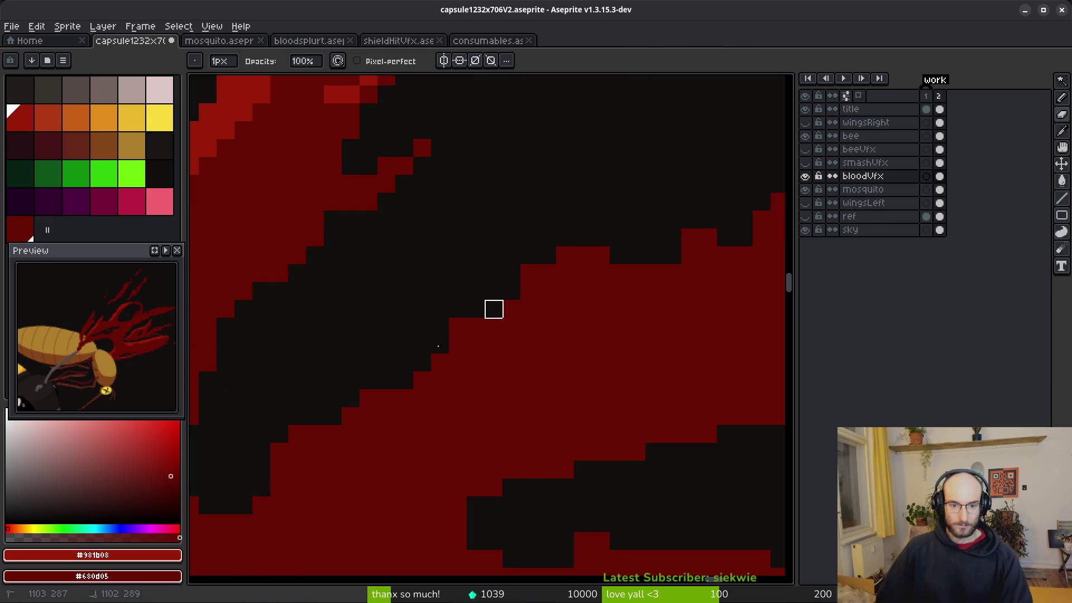
key("b")
scroll(376, 334, "right", 5)
scroll(502, 335, "down", 1)
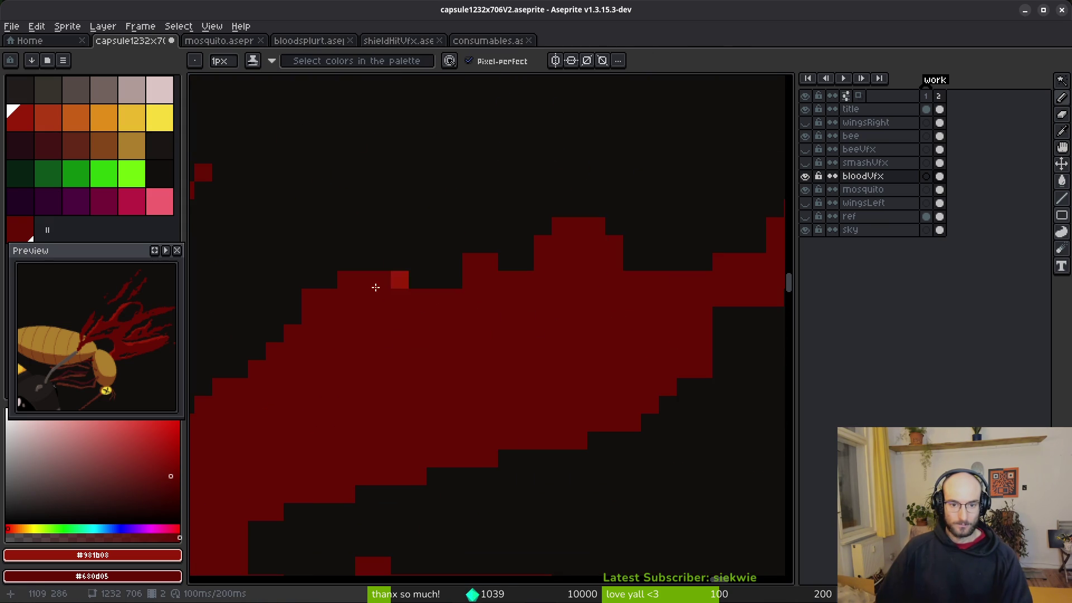
Fill gaps along the blood splatter's edge with dark-red pixels.
left_click_drag(452, 279, 433, 280)
left_click_drag(524, 263, 488, 270)
scroll(447, 302, "right", 5)
key("e")
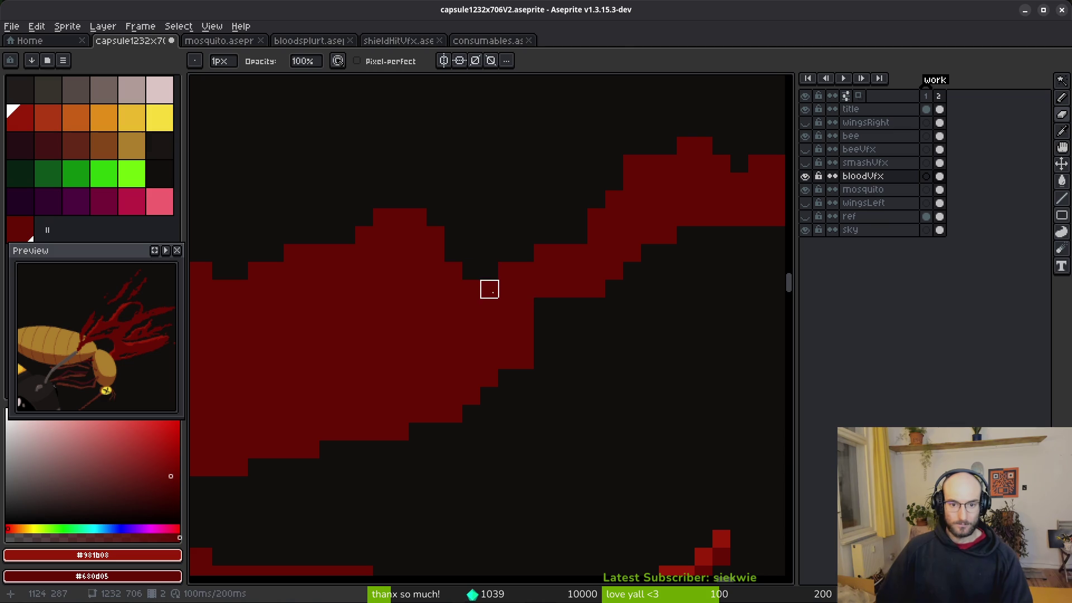
key("b")
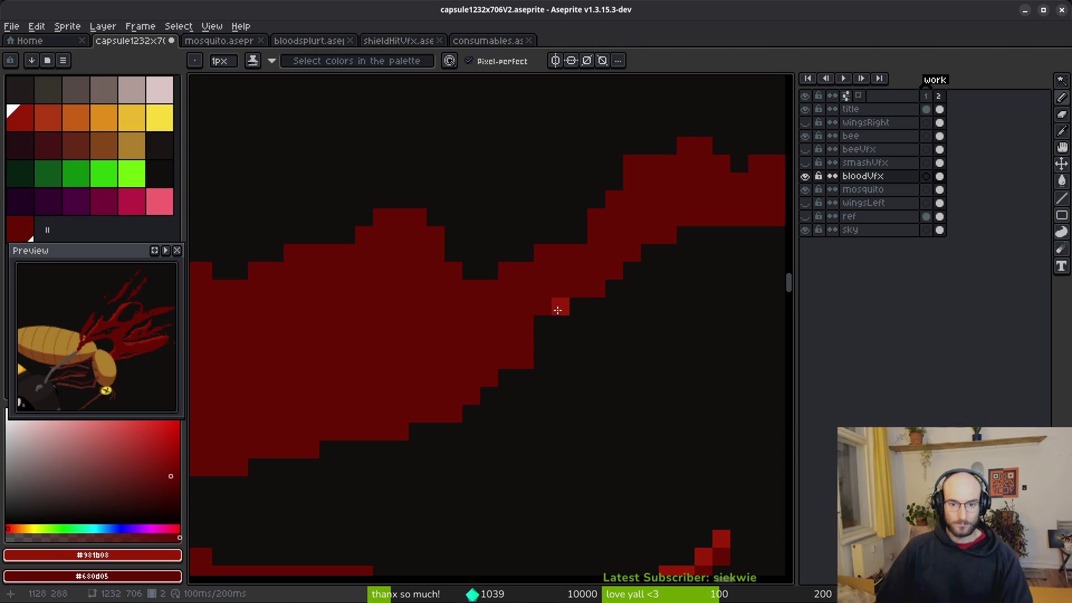
On frame 2, erase and touch up edge pixels and extend the shape's bottom edge.
key("Left")
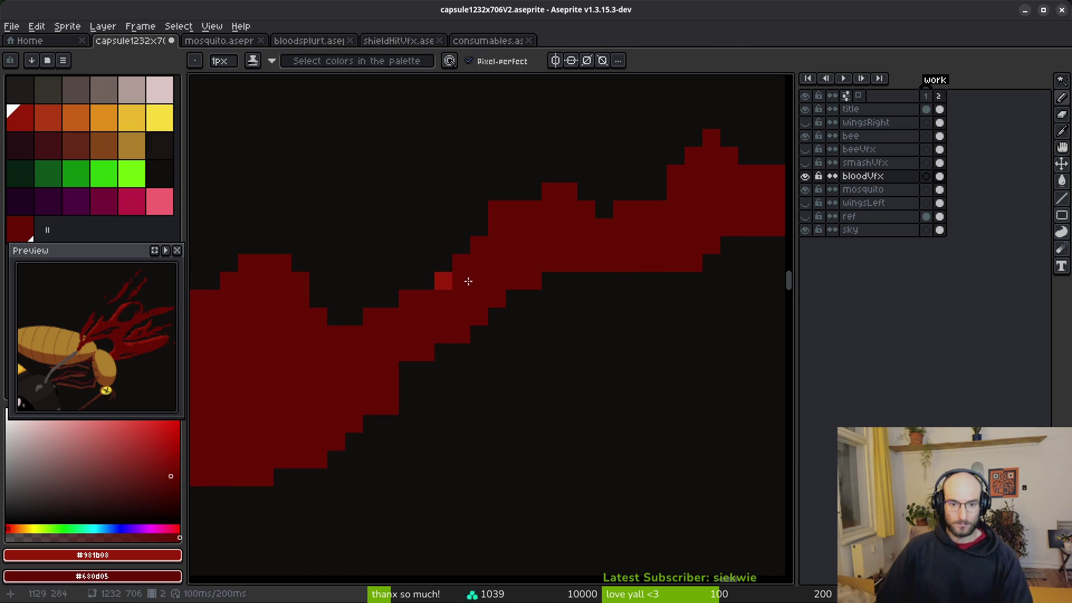
key("Right")
key("e")
left_click(418, 229)
key("b")
left_click(463, 211)
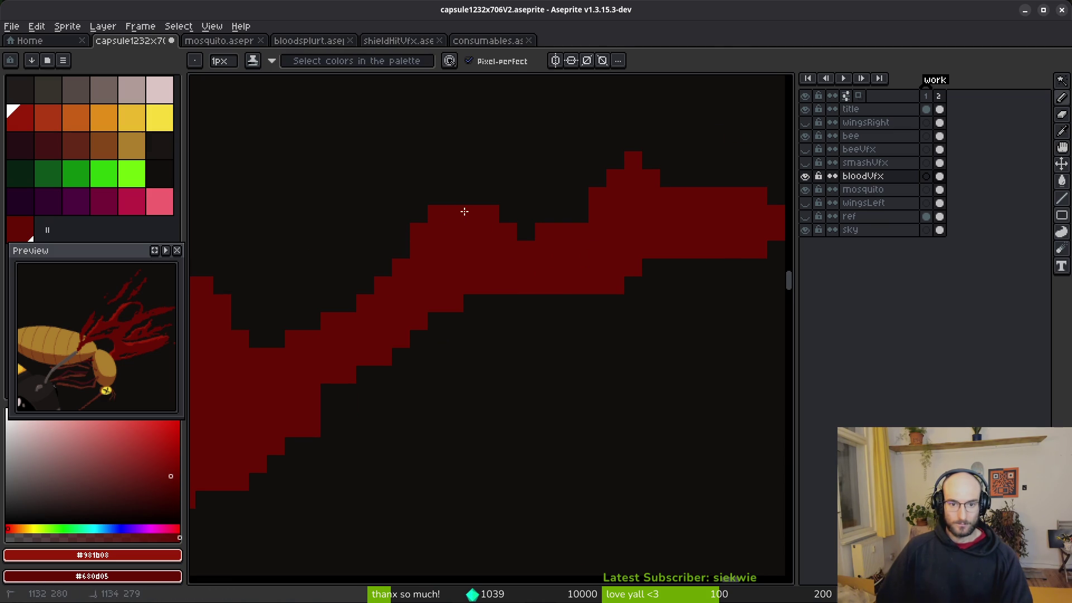
left_click_drag(490, 303, 472, 303)
Draw a tapering diagonal tip at the right, undo stray pixels, and highlight the top edge lighter red.
scroll(583, 288, "right", 5)
mouse_move(758, 182)
left_mouse_down()
mouse_move(662, 256)
mouse_move(663, 235)
mouse_move(687, 252)
left_mouse_up()
left_click(704, 217)
left_click(723, 199)
key("e")
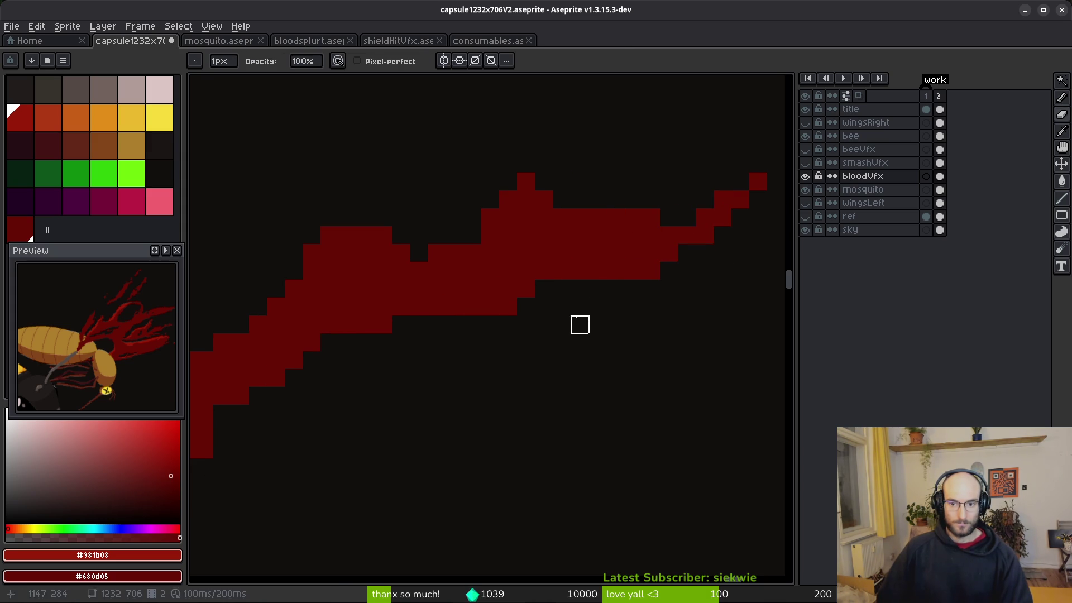
key("b")
left_click_drag(597, 289, 687, 307)
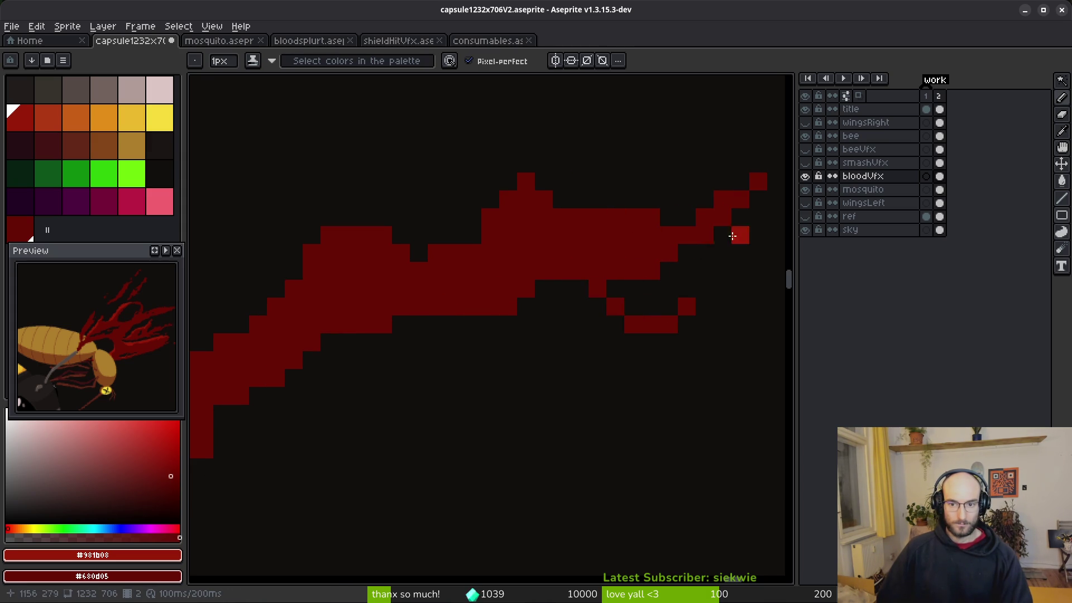
key("ctrl+z")
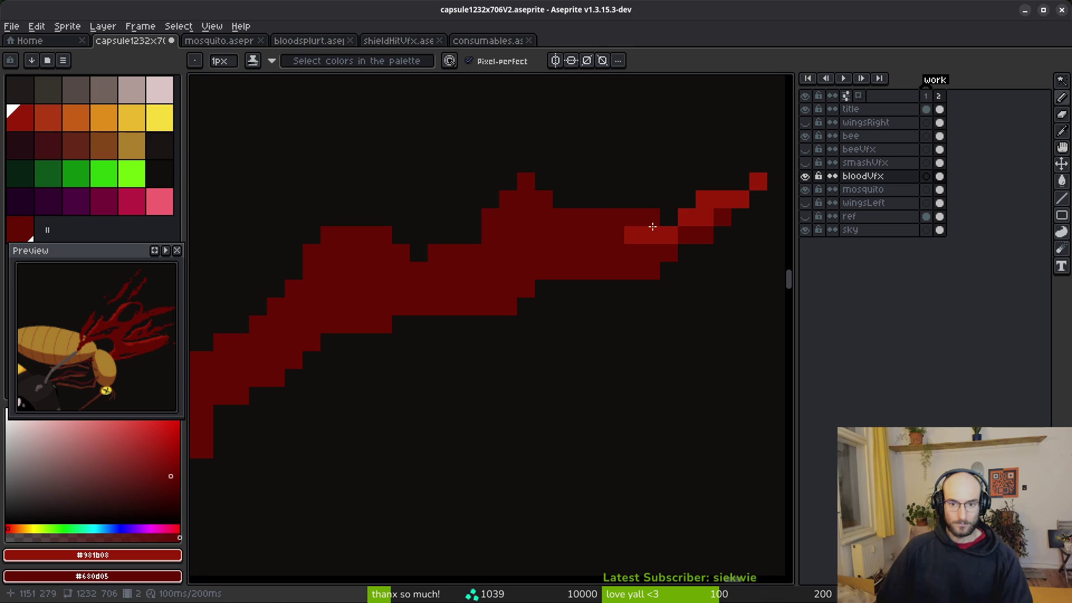
key("ctrl+z")
mouse_move(708, 215)
left_mouse_down()
mouse_move(668, 234)
mouse_move(571, 218)
left_mouse_up()
left_click_drag(511, 198, 444, 273)
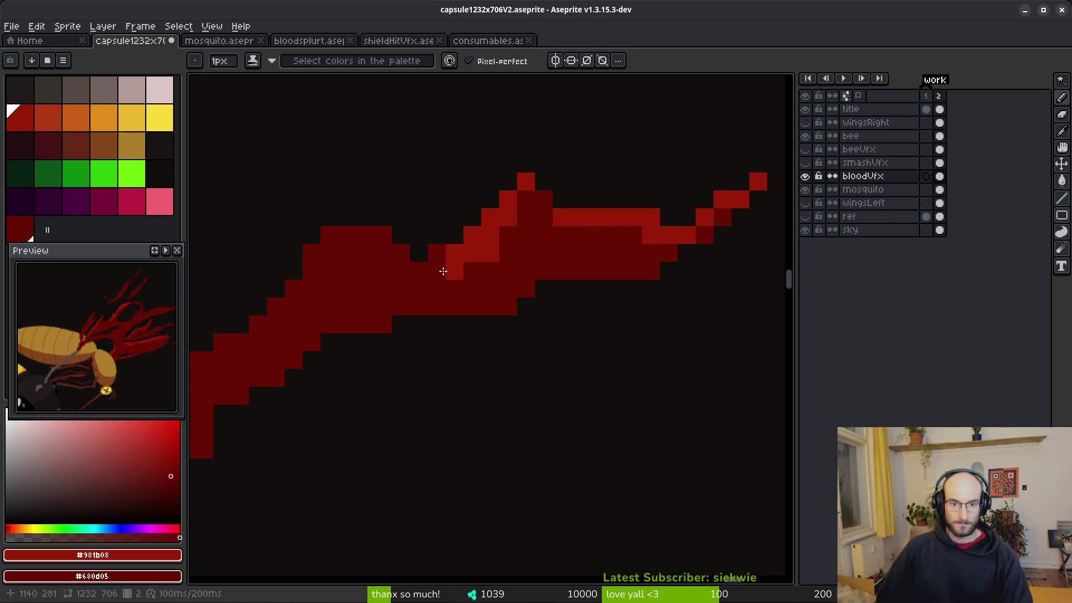
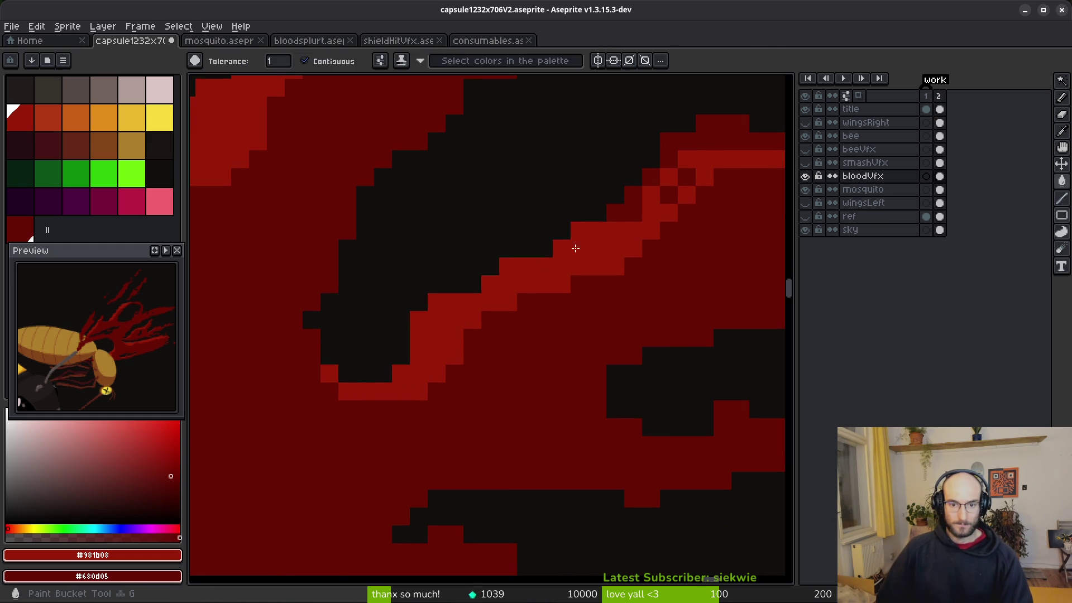
Bucket-fill the small dark-red gaps across the splatter with bright red.
left_click(710, 149)
left_click(633, 198)
left_click(624, 211)
left_click(687, 177)
left_click(652, 178)
left_click(668, 196)
mouse_move(668, 195)
left_mouse_down()
mouse_move(591, 232)
mouse_move(693, 136)
mouse_move(467, 294)
left_mouse_up()
left_click(694, 136)
Return one bright cell to dark red and draw a bright-red highlight up the diagonal edge.
key("e")
key("b")
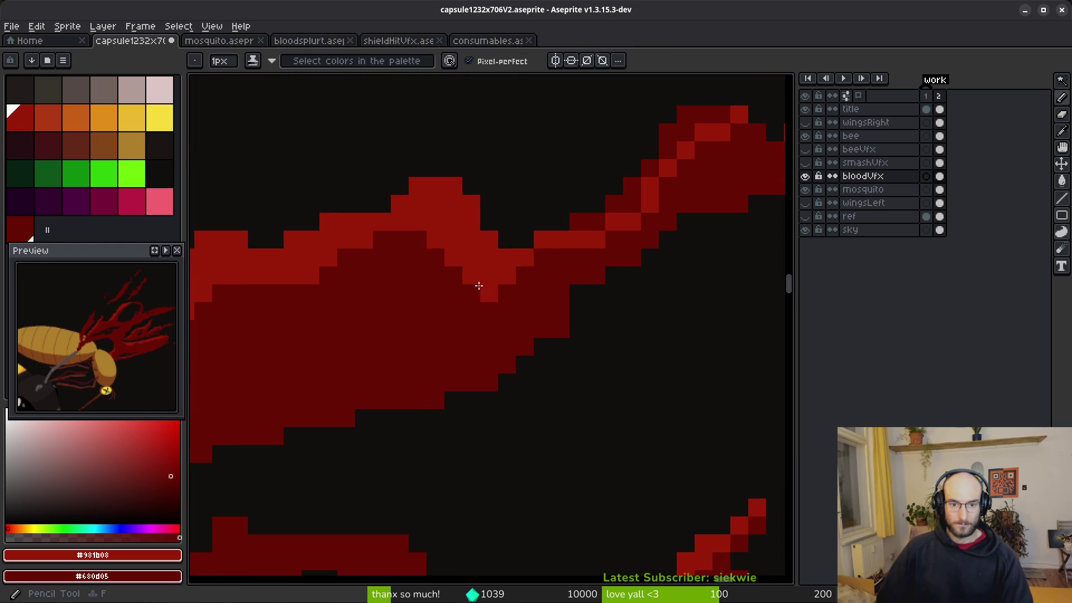
right_click(308, 276)
mouse_move(579, 222)
left_mouse_down()
mouse_move(626, 192)
mouse_move(698, 112)
left_mouse_up()
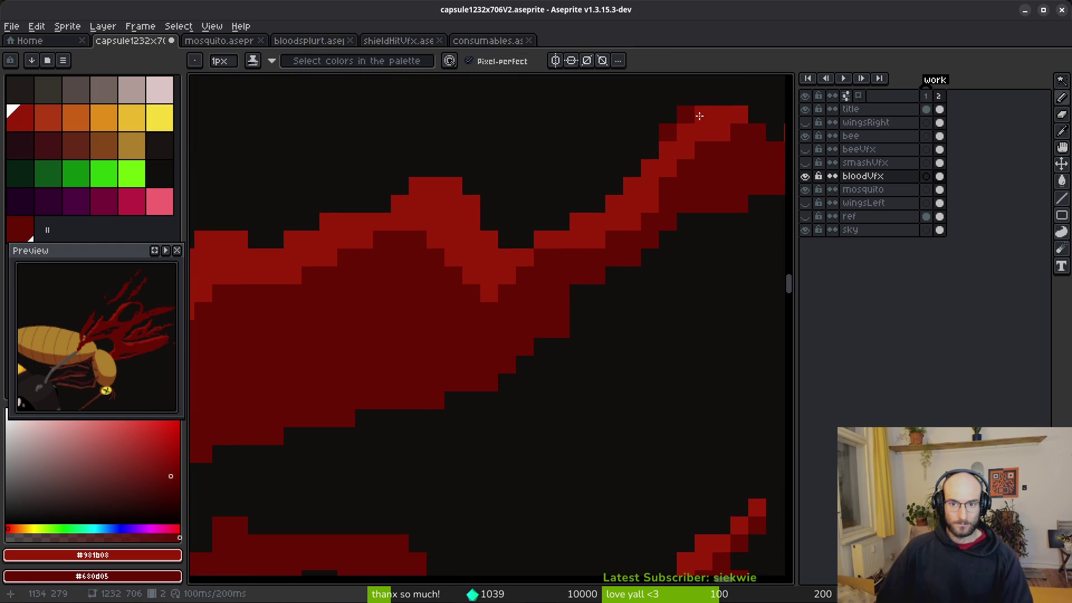
scroll(703, 117, "down", 2)
scroll(724, 121, "up", 2)
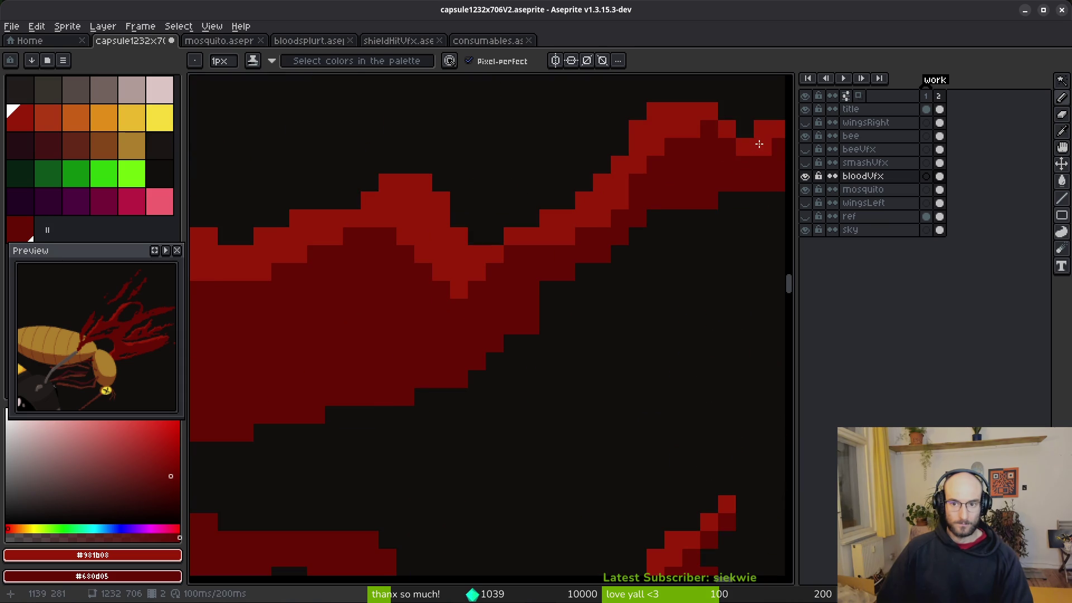
scroll(690, 260, "down", 3)
scroll(656, 280, "up", 6)
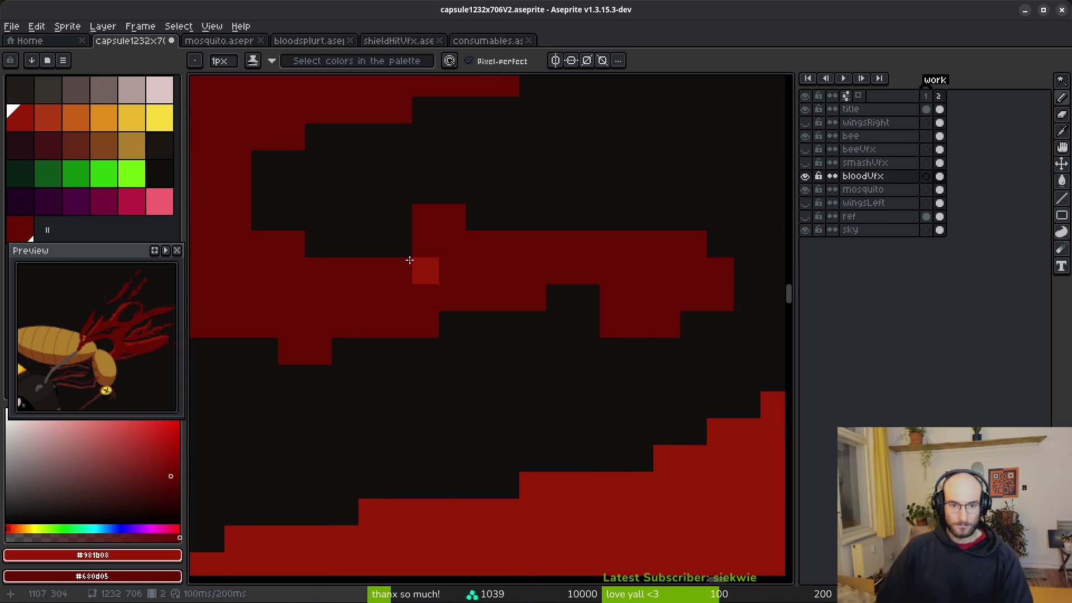
Paint dark-red pixels on a strand, then run a bright-red highlight along its row.
left_click(398, 244)
left_click(479, 191)
mouse_move(506, 163)
left_mouse_down()
mouse_move(559, 163)
mouse_move(440, 213)
mouse_move(370, 263)
mouse_move(268, 217)
left_mouse_up()
left_click(389, 266)
left_click_drag(425, 244, 532, 244)
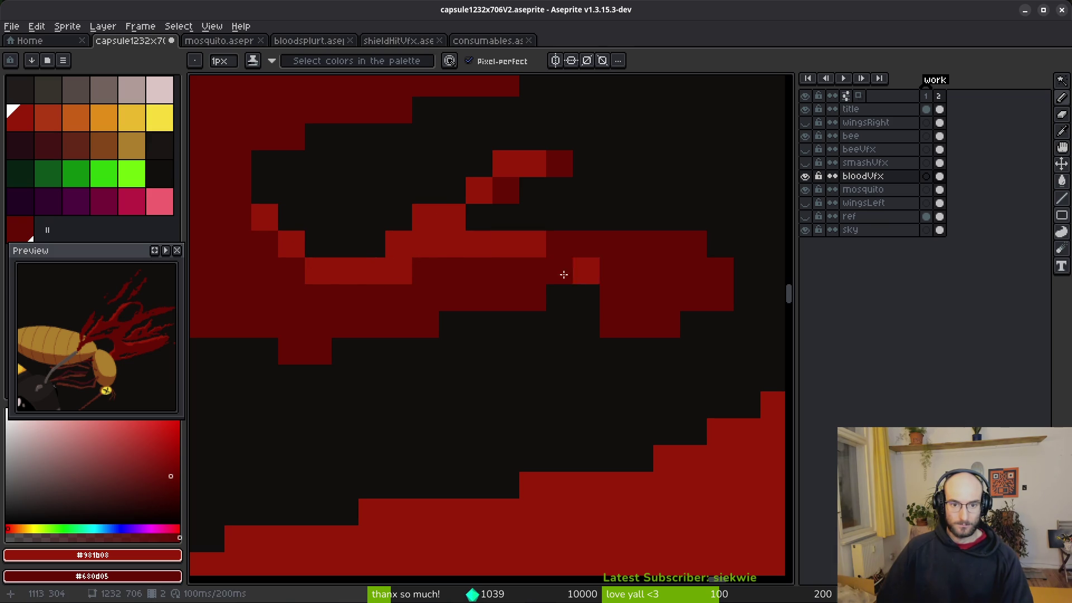
right_click(452, 236)
left_click(423, 238)
Extend the bright highlight to the strand's tip and erase a stray dark-red pixel.
scroll(437, 292, "right", 2)
mouse_move(463, 244)
left_mouse_down()
mouse_move(579, 241)
mouse_move(656, 296)
mouse_move(672, 282)
left_mouse_up()
key("e")
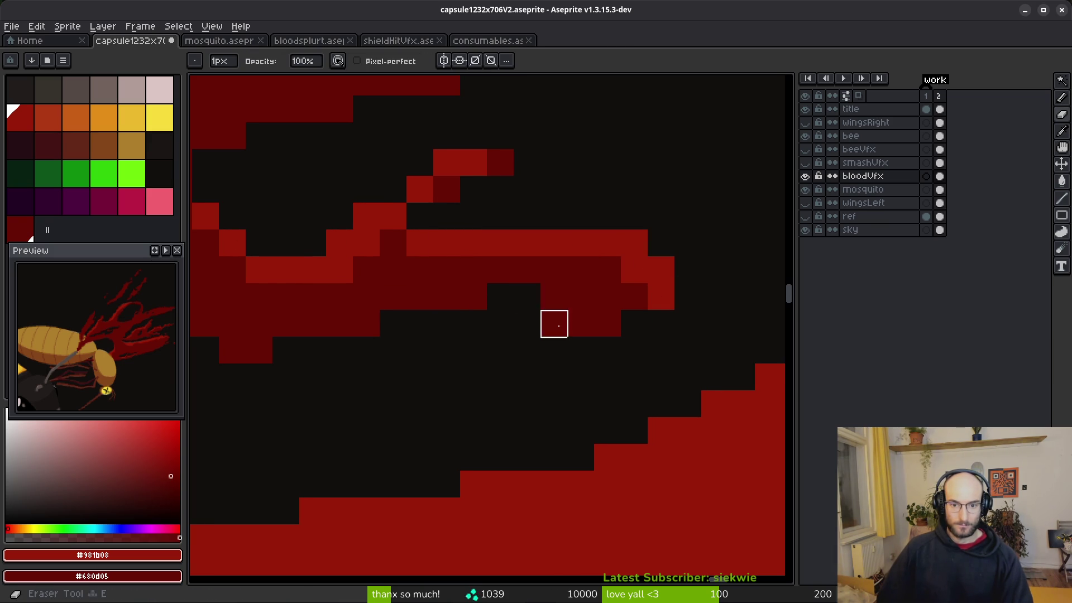
left_click(553, 323)
key("b")
scroll(474, 377, "down", 1)
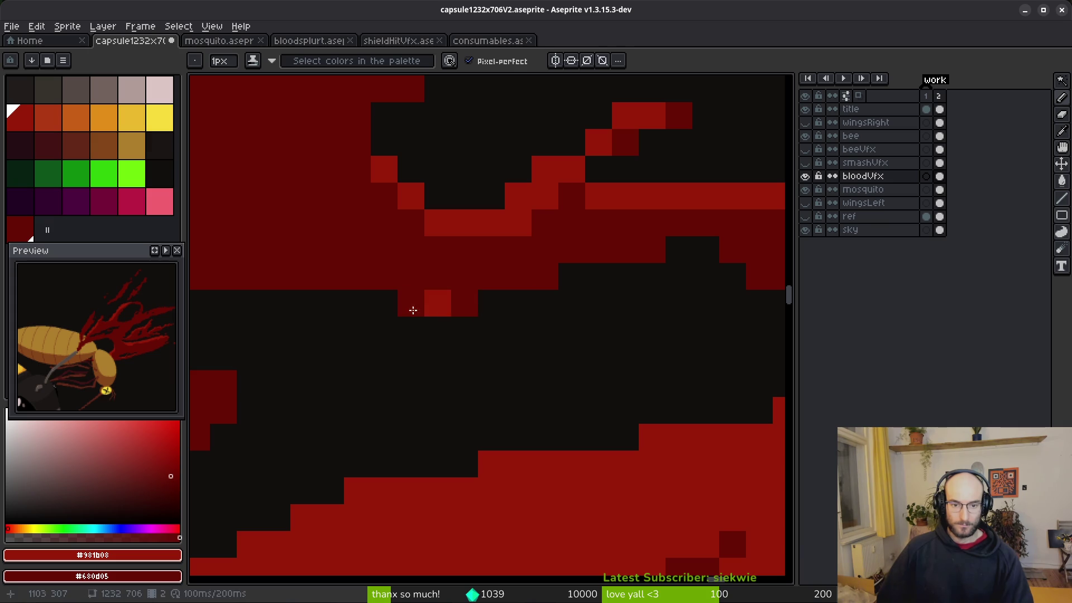
scroll(693, 347, "down", 3)
scroll(694, 347, "up", 5)
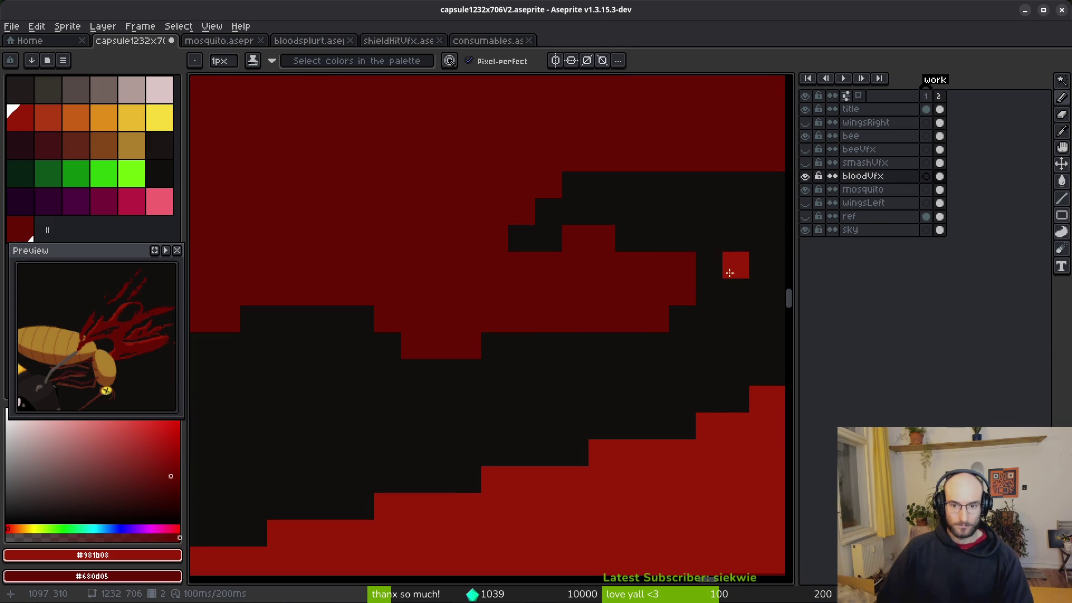
Add brighter red pixels along the strand edge and beside the highlight.
left_click_drag(727, 246, 645, 266)
left_click(708, 242)
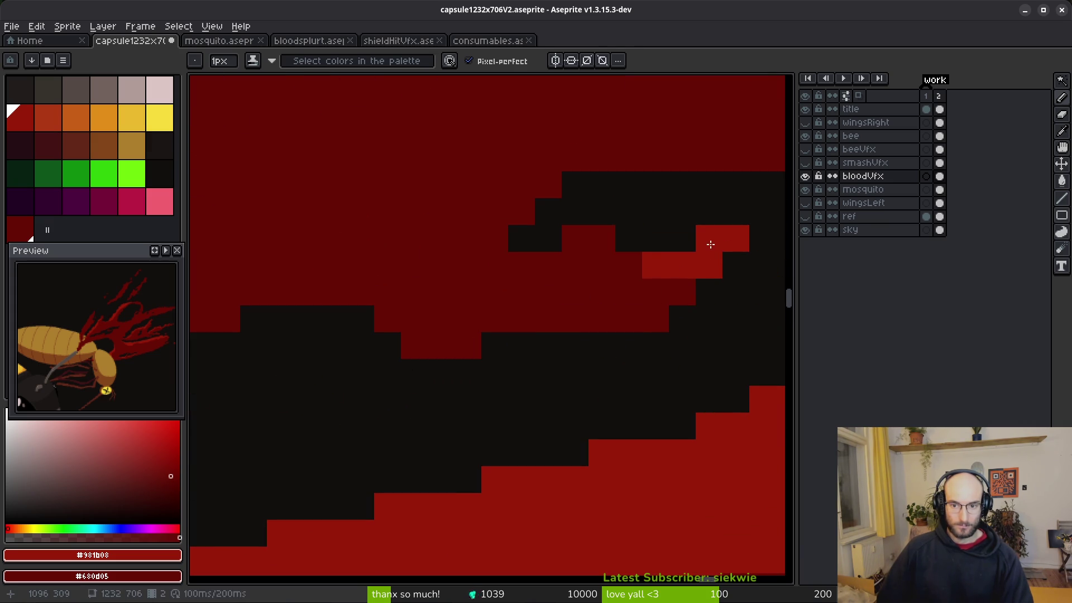
left_click_drag(586, 231, 602, 239)
left_click(548, 263)
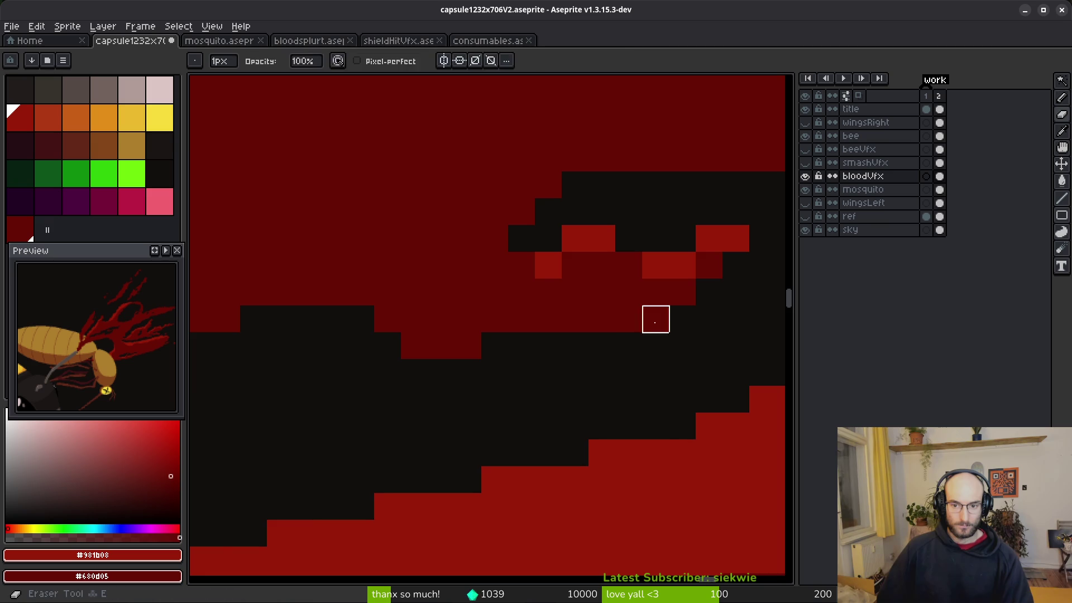
scroll(618, 371, "down", 3)
scroll(489, 364, "up", 2)
scroll(756, 329, "down", 1)
scroll(572, 244, "up", 1)
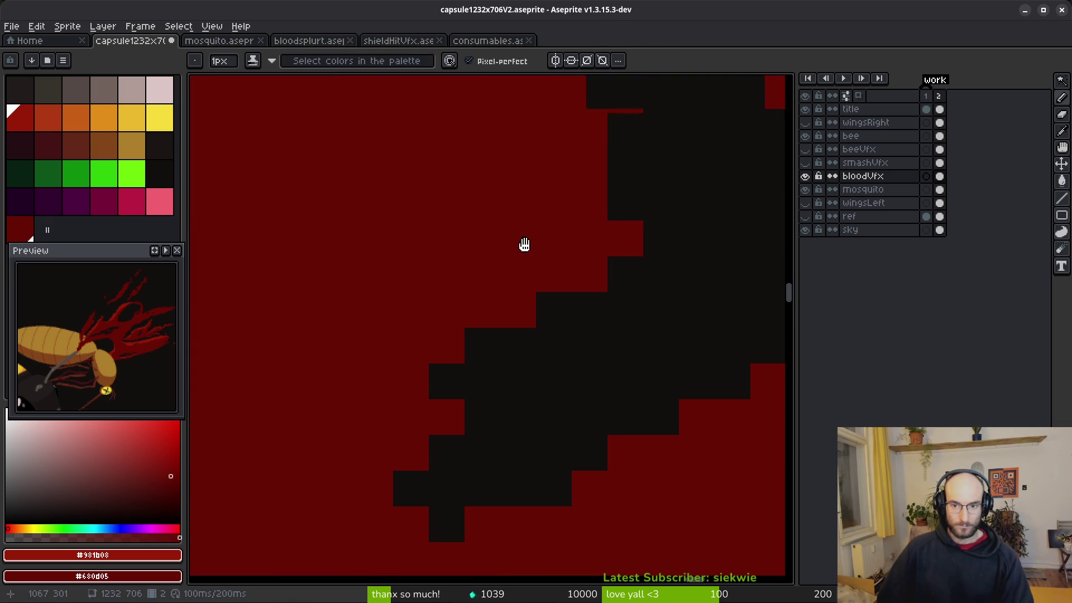
Draw a bright-red line along the curved strand edge and fill the dark-red pockets beside it.
mouse_move(622, 138)
left_mouse_down()
mouse_move(619, 263)
mouse_move(533, 355)
mouse_move(435, 373)
mouse_move(448, 365)
left_mouse_up()
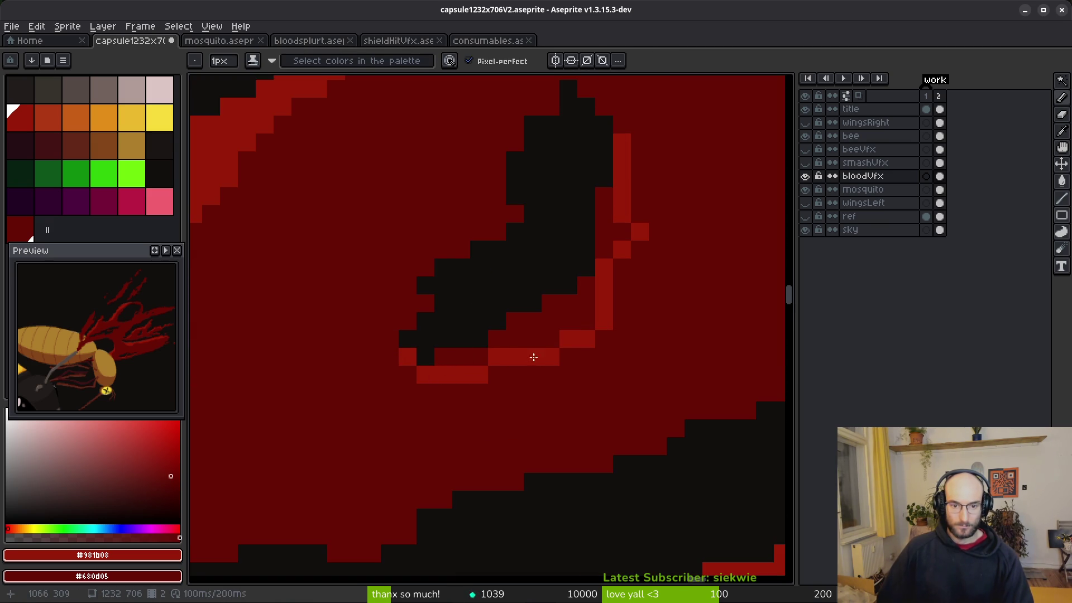
key("g")
left_click(558, 304)
left_click(604, 207)
left_click(477, 357)
scroll(616, 365, "down", 3)
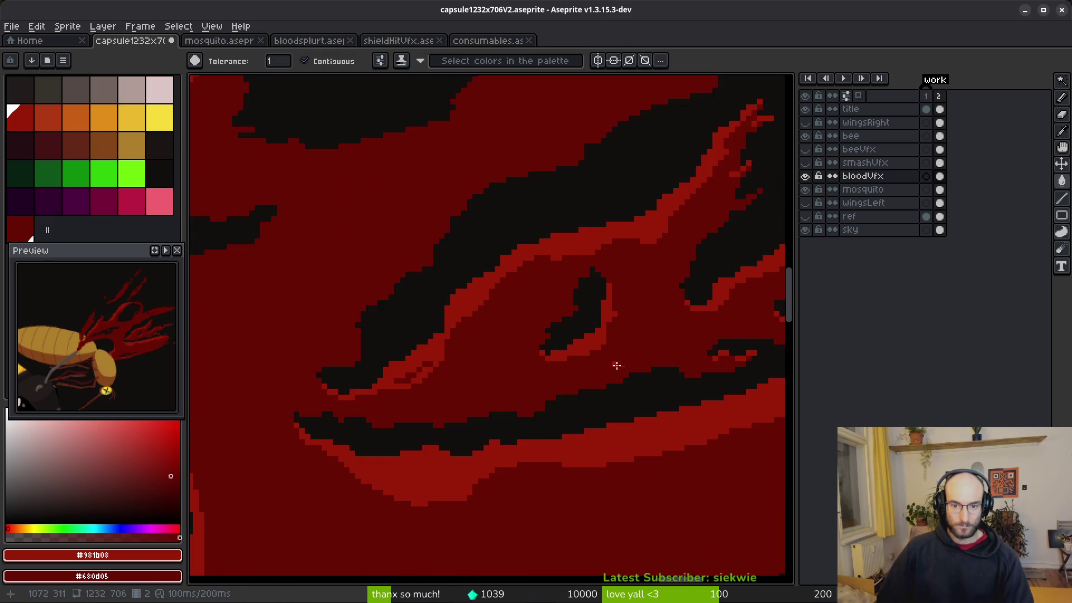
scroll(529, 314, "up", 2)
Erase an elongated dark gap into the red blood.
key("b")
scroll(490, 318, "down", 5)
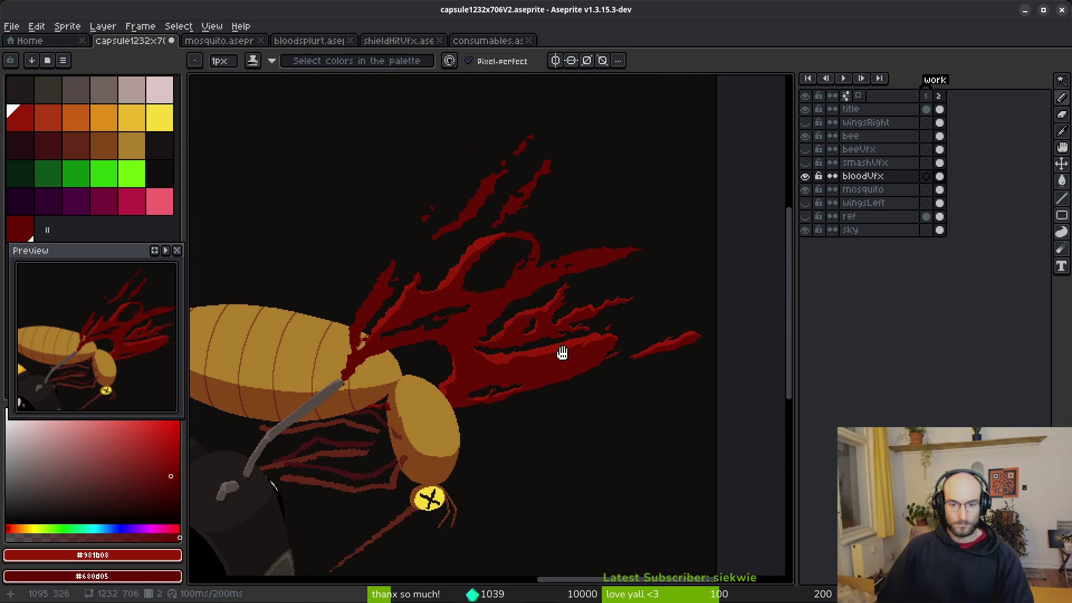
scroll(575, 370, "down", 4)
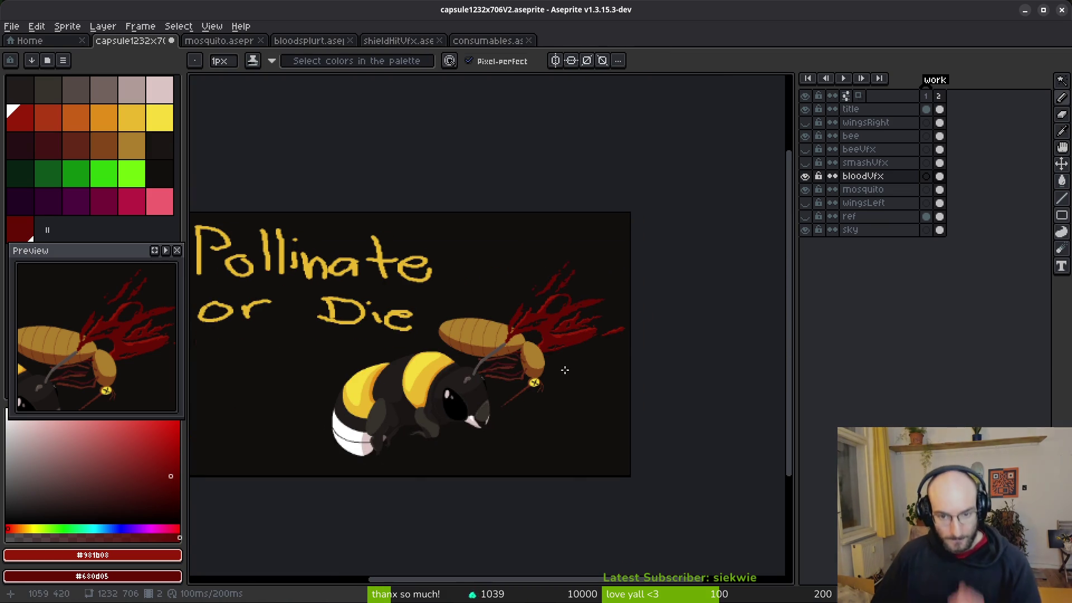
scroll(572, 367, "up", 4)
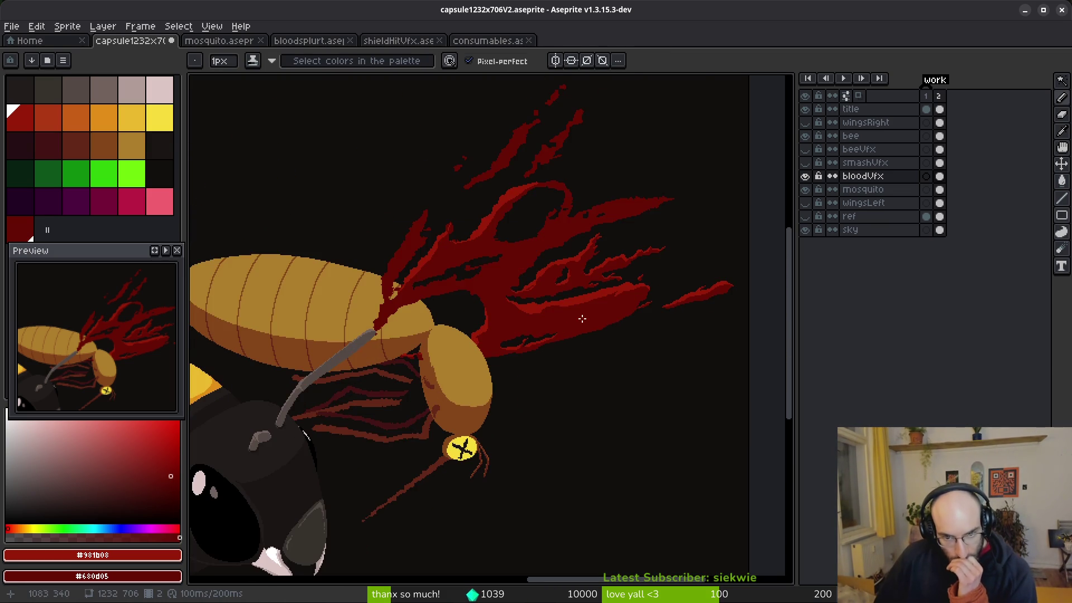
scroll(582, 318, "up", 5)
key("e")
mouse_move(483, 322)
left_mouse_down()
mouse_move(531, 313)
mouse_move(461, 344)
left_mouse_up()
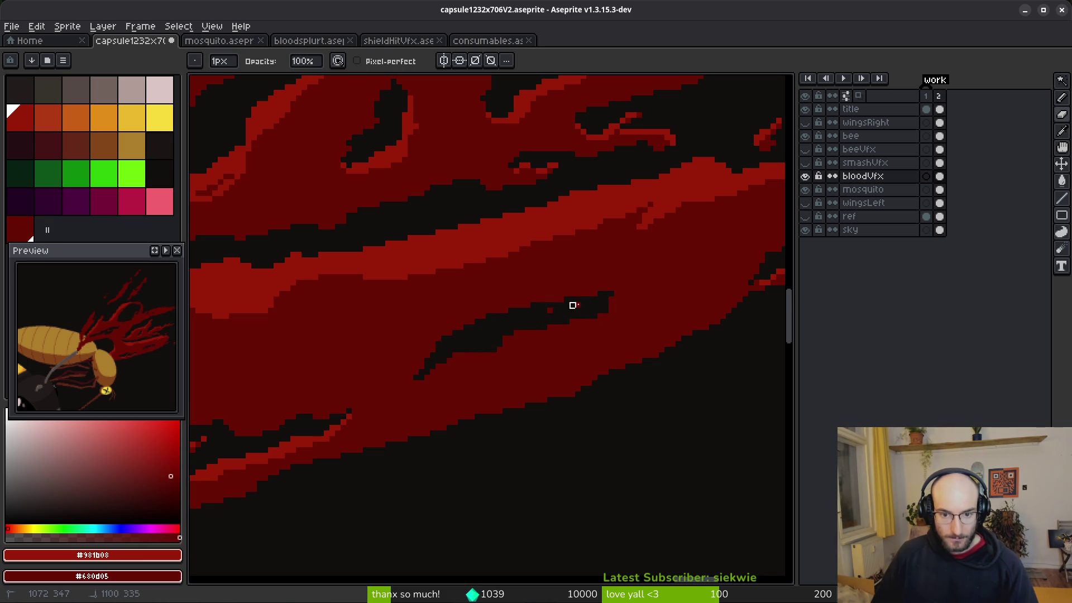
Draw bright-red highlights curving down-left and along the strand, filling the gap beside them.
scroll(567, 313, "up", 2)
key("b")
mouse_move(580, 276)
left_mouse_down()
mouse_move(402, 383)
mouse_move(595, 349)
left_mouse_up()
mouse_move(605, 311)
left_mouse_down()
mouse_move(431, 329)
mouse_move(331, 382)
left_mouse_up()
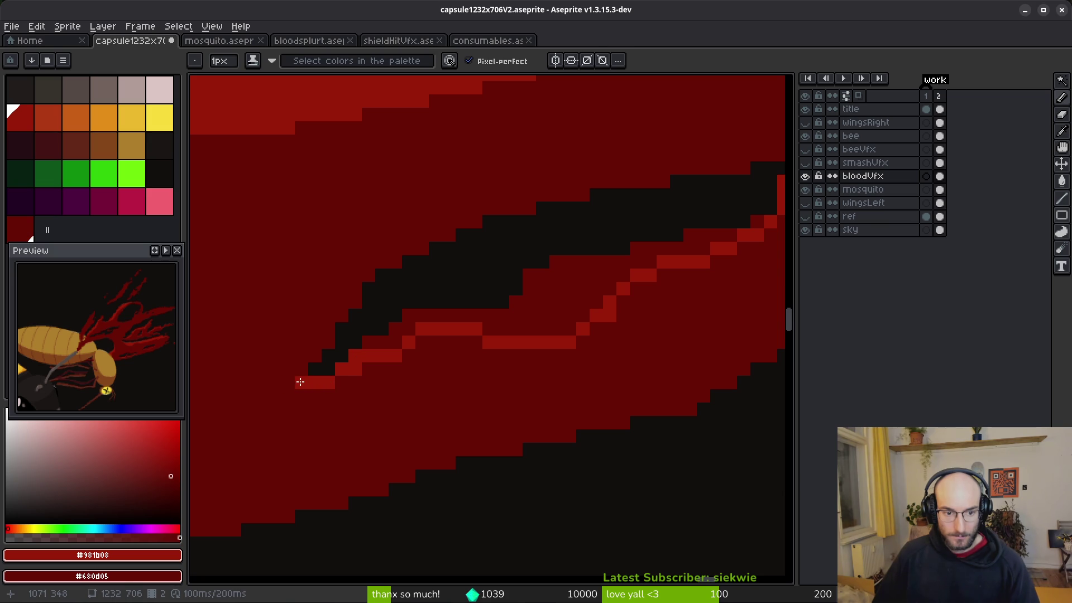
key("g")
left_click(540, 311)
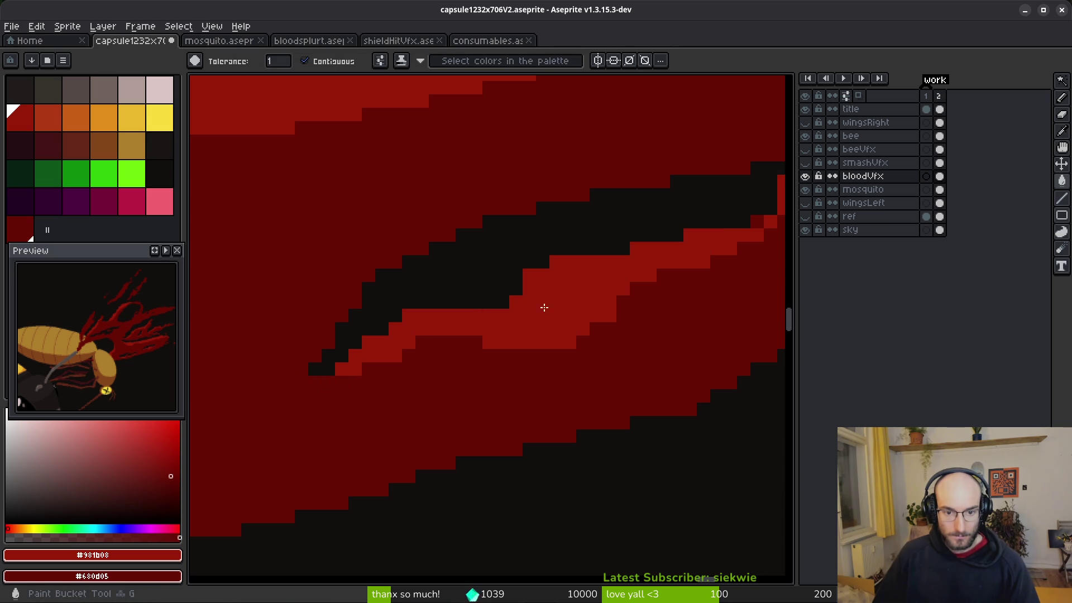
Add two bright-red pixels beside the red column.
scroll(650, 311, "down", 2)
scroll(627, 256, "up", 3)
key("b")
left_click(682, 170)
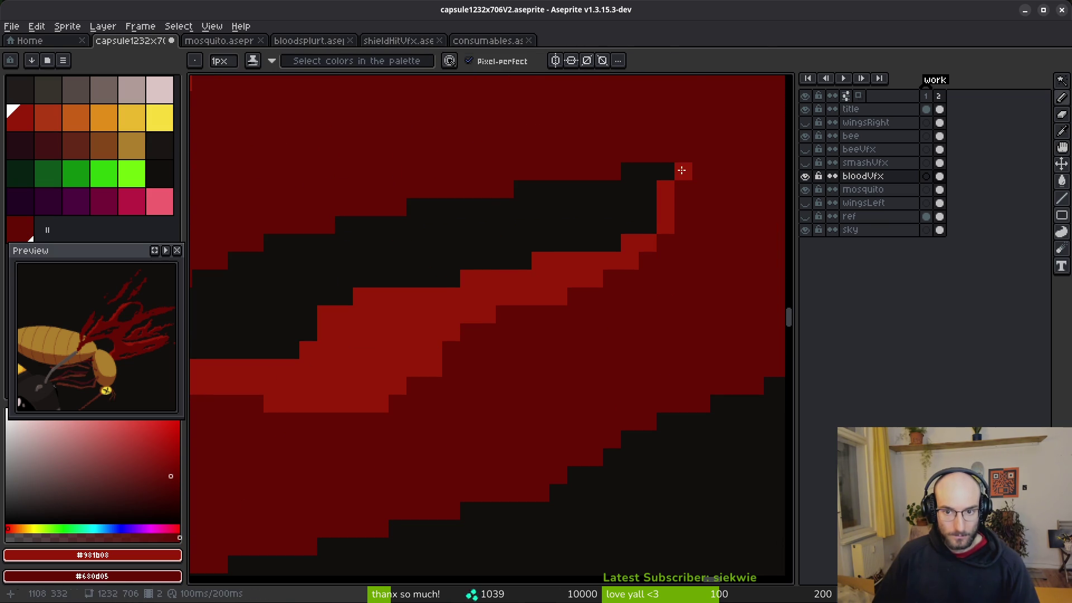
left_click(683, 279)
scroll(627, 306, "down", 6)
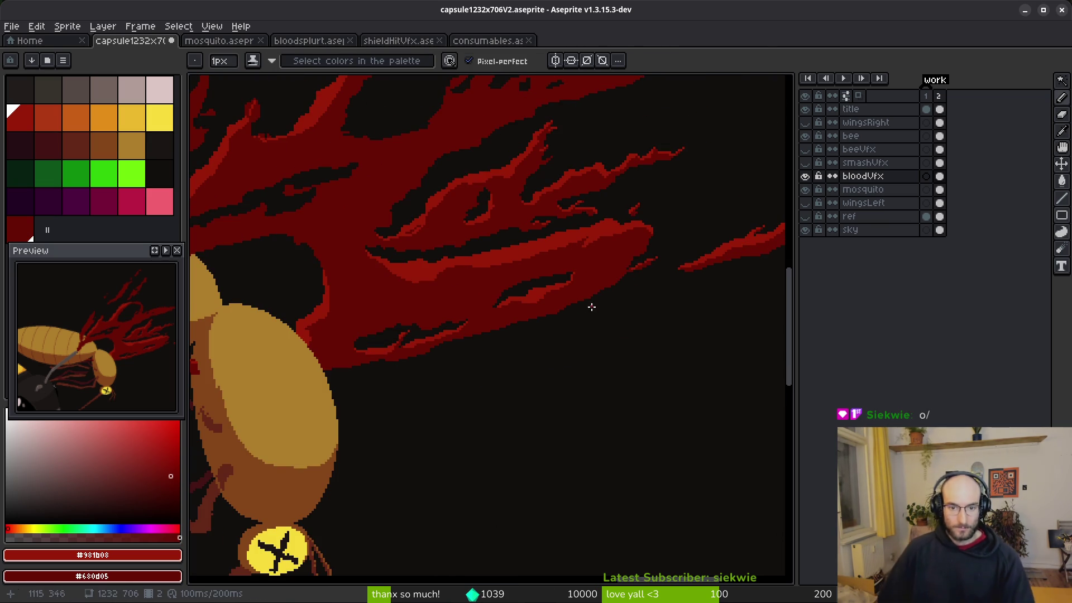
scroll(478, 330, "up", 2)
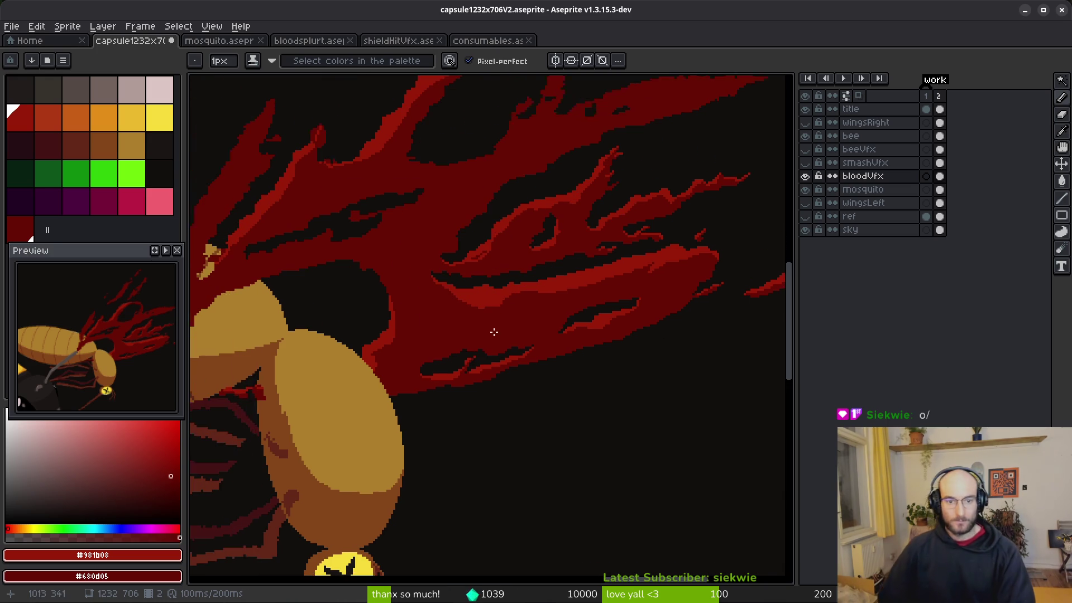
scroll(475, 291, "up", 2)
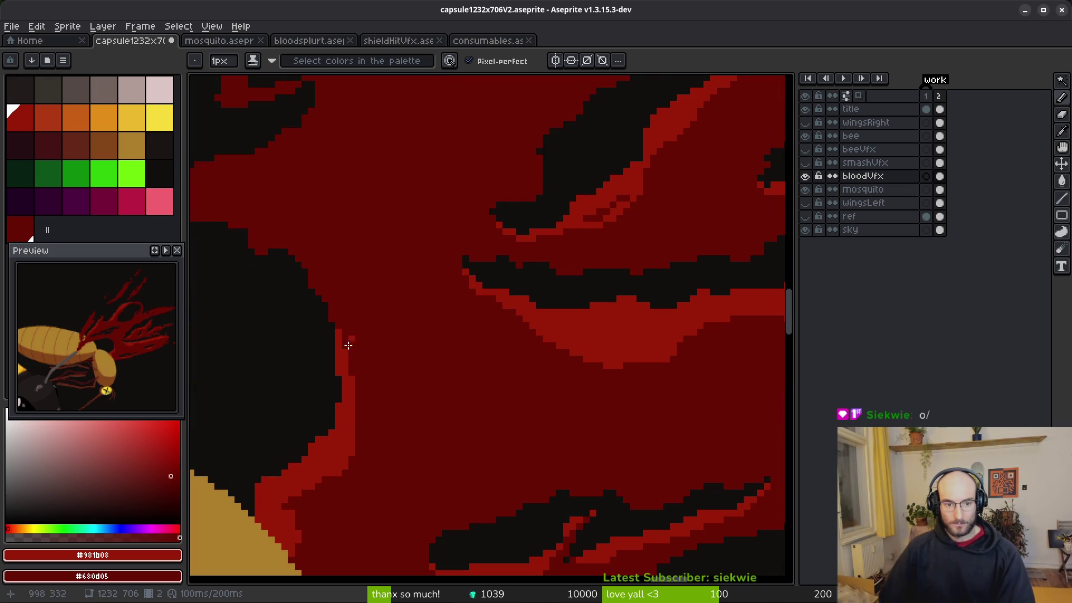
Tidy the black-red edge pixels, save the file, and darken a lone bright pixel.
left_click_drag(349, 341, 453, 299)
scroll(513, 265, "up", 2)
mouse_move(510, 251)
left_mouse_down()
mouse_move(627, 342)
mouse_move(561, 299)
mouse_move(627, 318)
mouse_move(730, 399)
mouse_move(560, 299)
mouse_move(441, 263)
mouse_move(407, 239)
mouse_move(445, 279)
mouse_move(486, 290)
mouse_move(530, 378)
mouse_move(555, 395)
left_mouse_up()
scroll(555, 395, "down", 2)
key("ctrl+s")
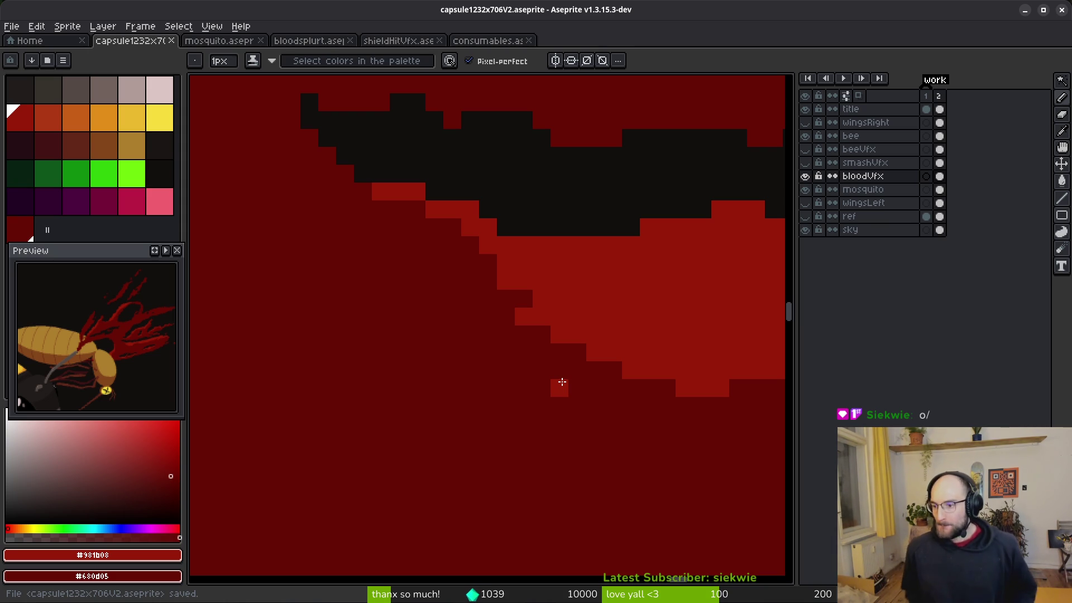
right_click(562, 382)
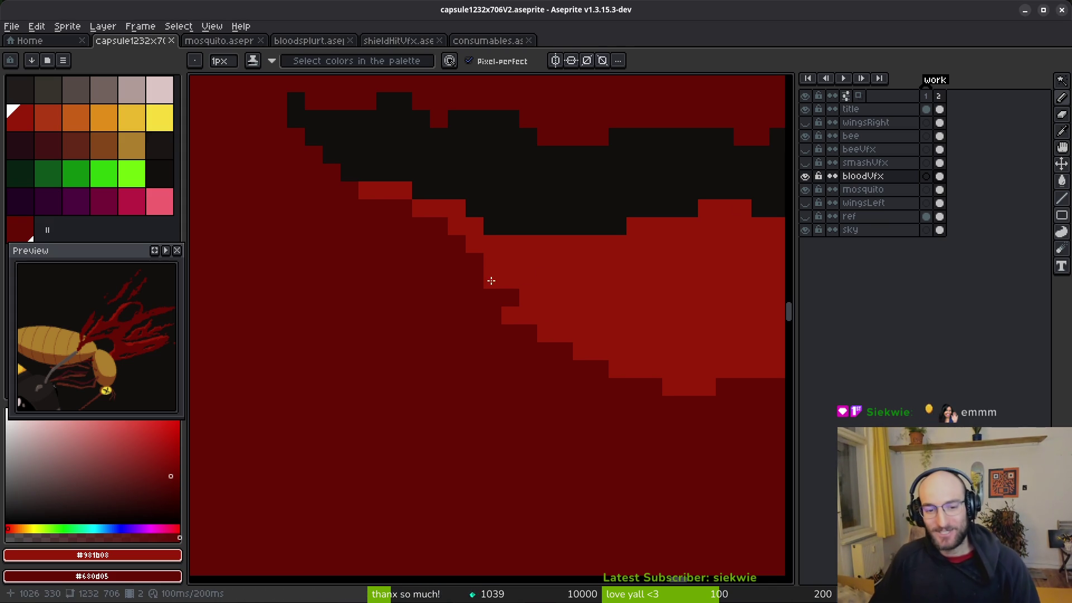
Paint two dark-red pixels into the bright band beneath the shadow strand.
left_click_drag(528, 282, 551, 285)
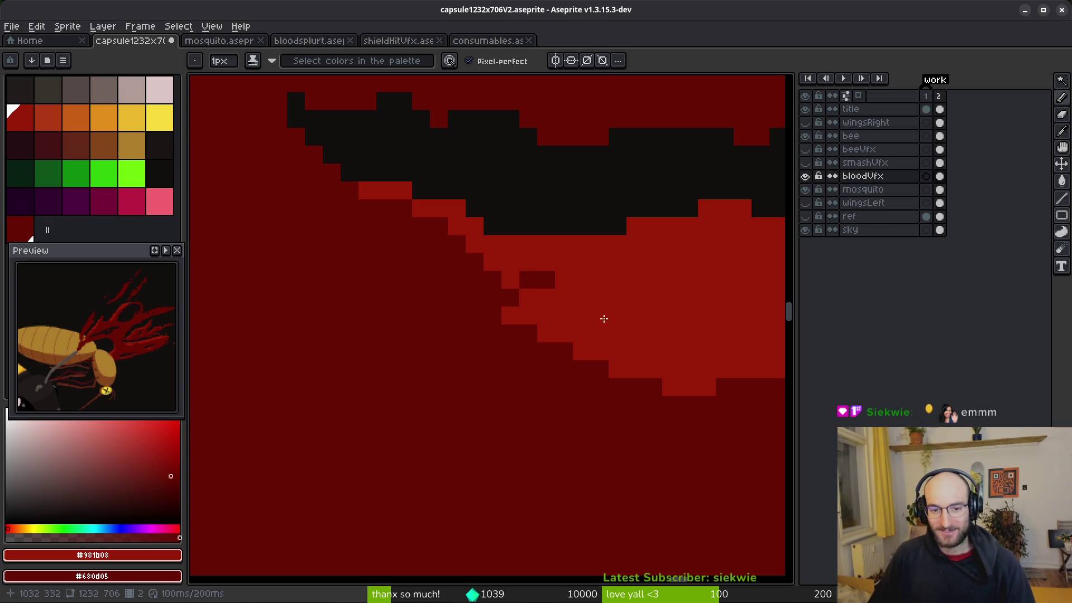
Add a red pixel near the blood strand's tip.
scroll(603, 316, "down", 1)
scroll(624, 324, "down", 5)
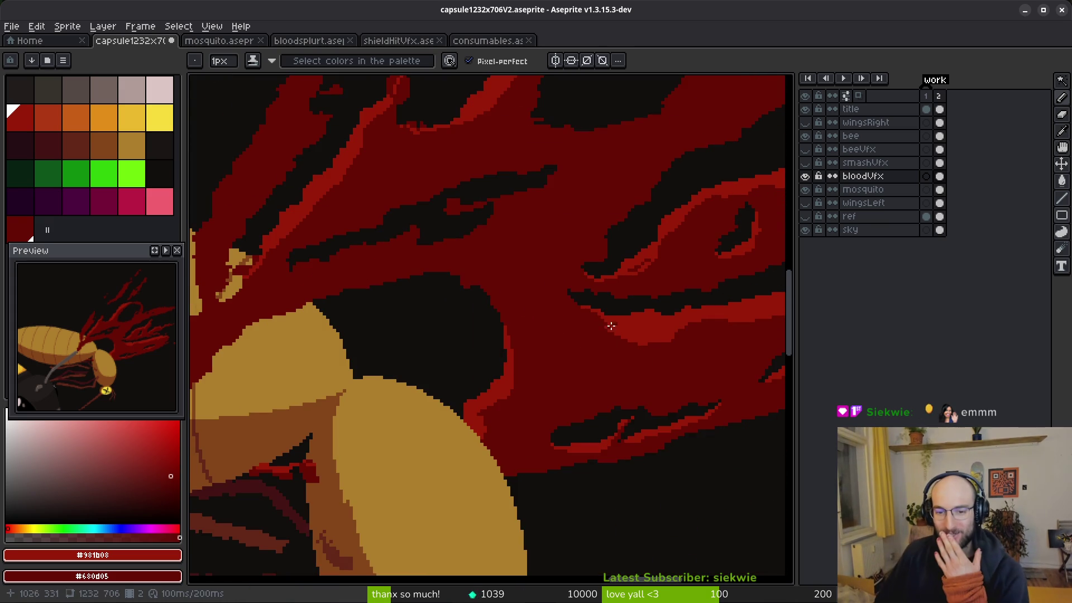
scroll(598, 311, "up", 2)
scroll(605, 330, "down", 1)
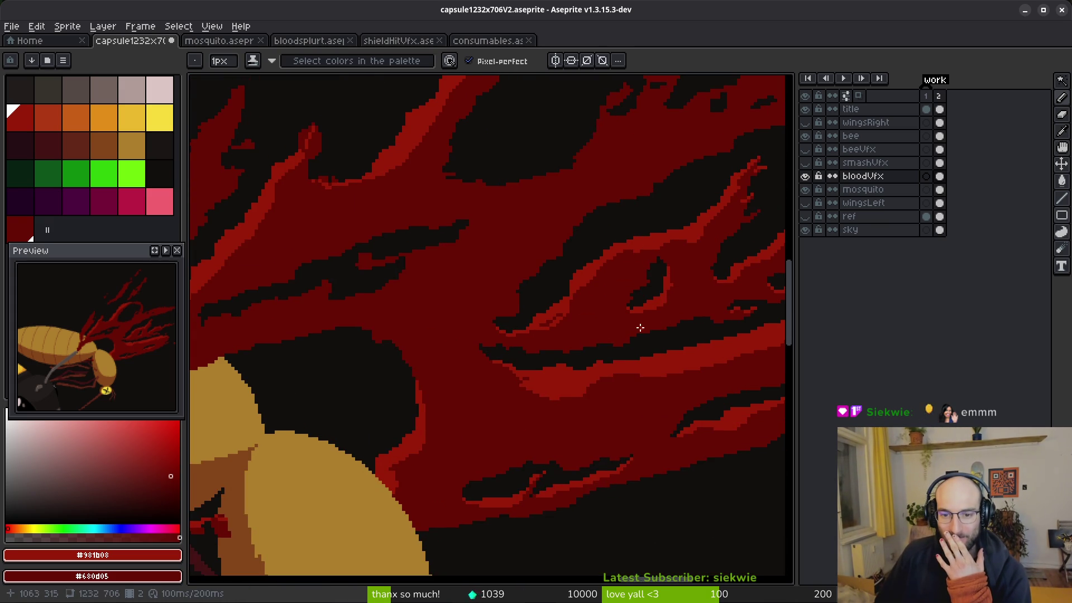
scroll(676, 283, "down", 1)
scroll(665, 251, "up", 3)
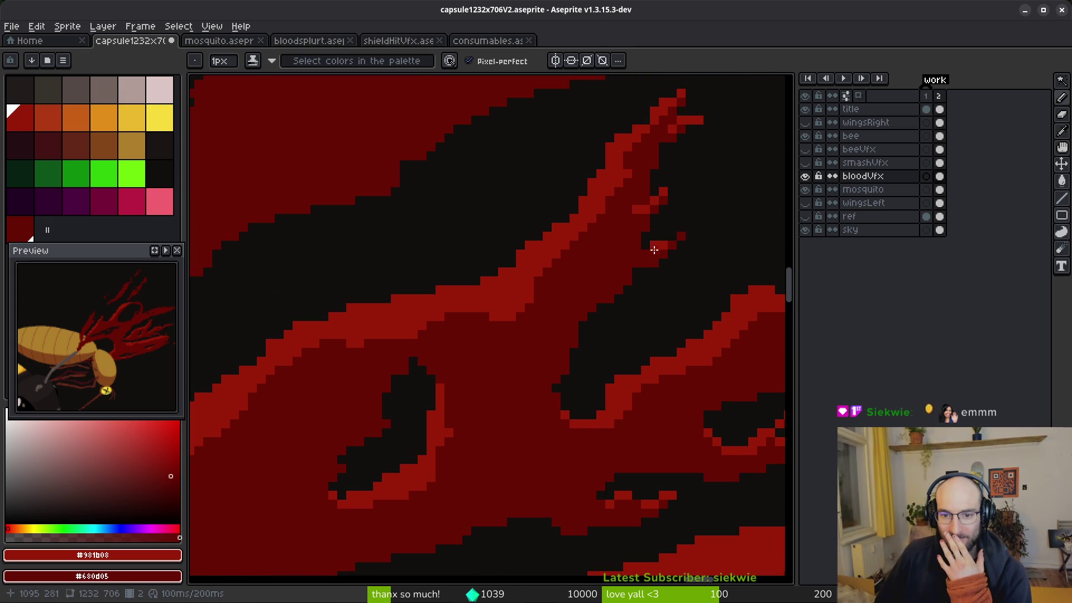
left_click(680, 235)
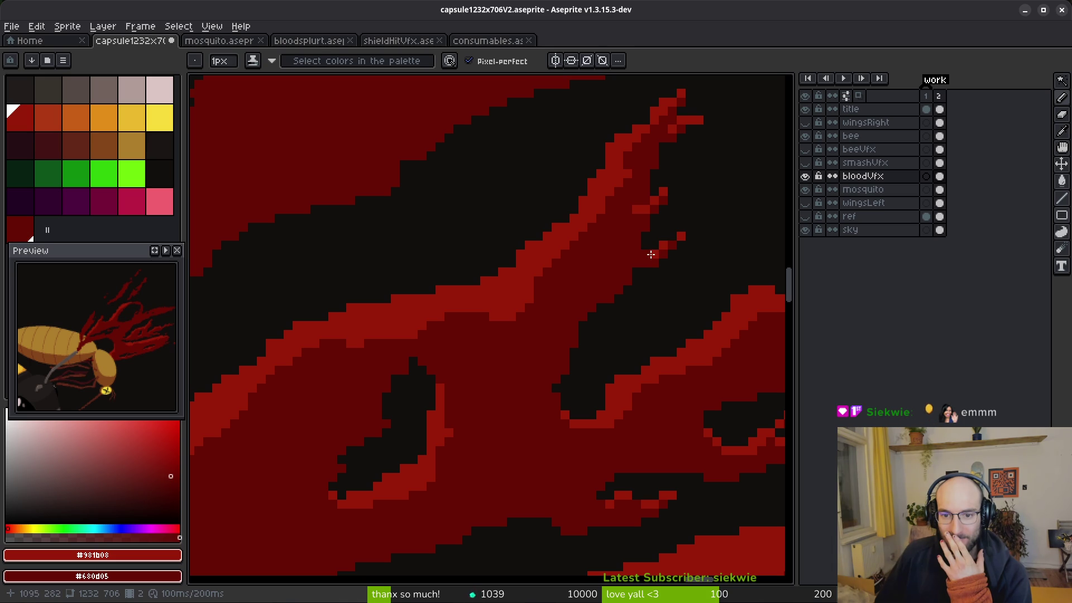
scroll(675, 282, "down", 3)
scroll(667, 331, "down", 1)
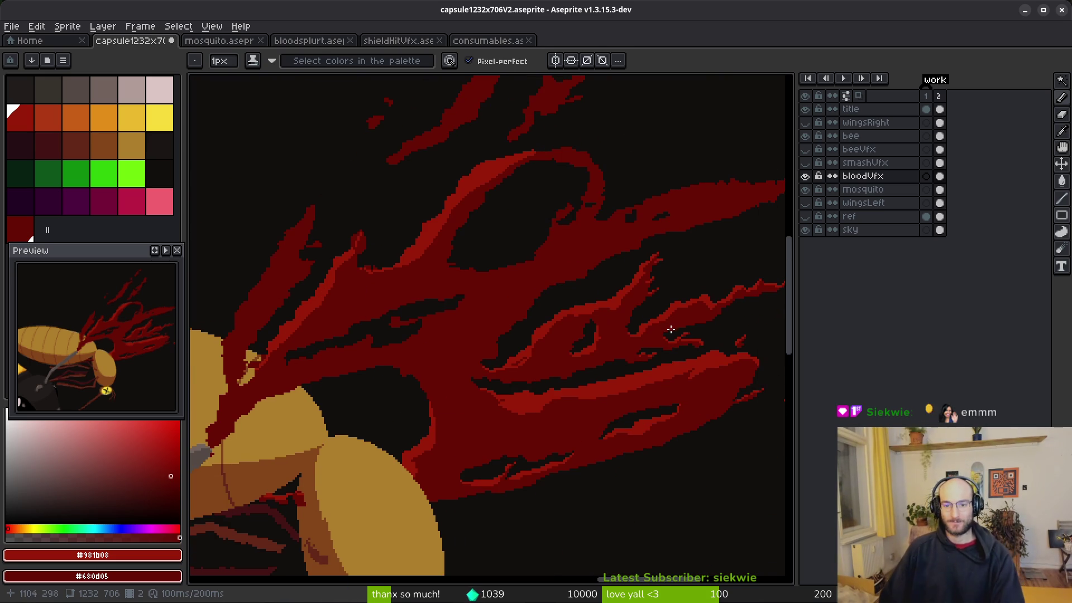
scroll(475, 374, "up", 4)
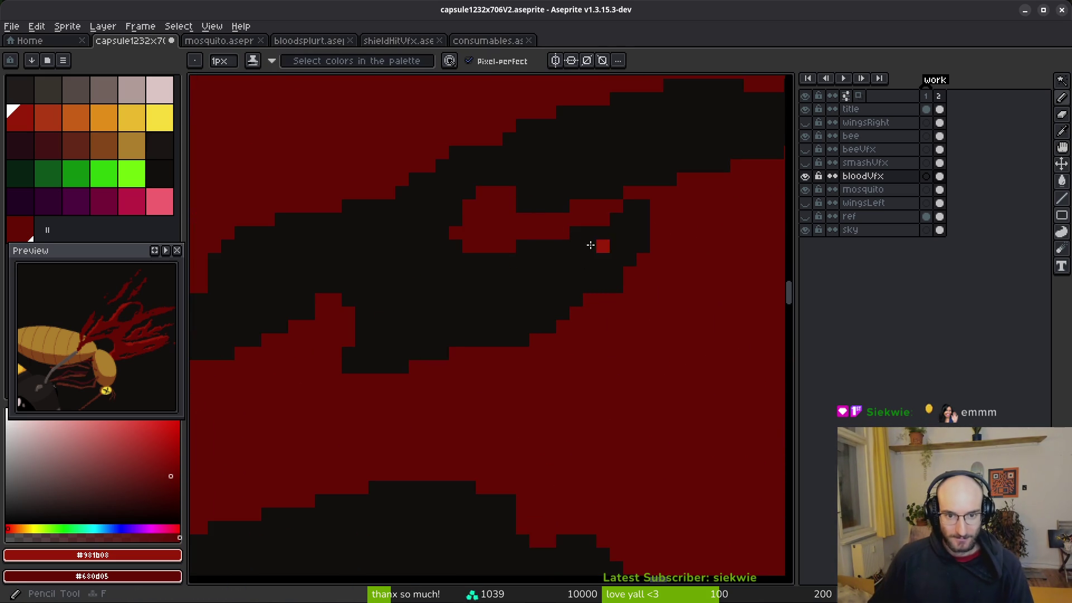
Pencil lighter red highlights down from the strand tip and along its lower edge.
left_click_drag(712, 218, 577, 273)
scroll(666, 212, "down", 3)
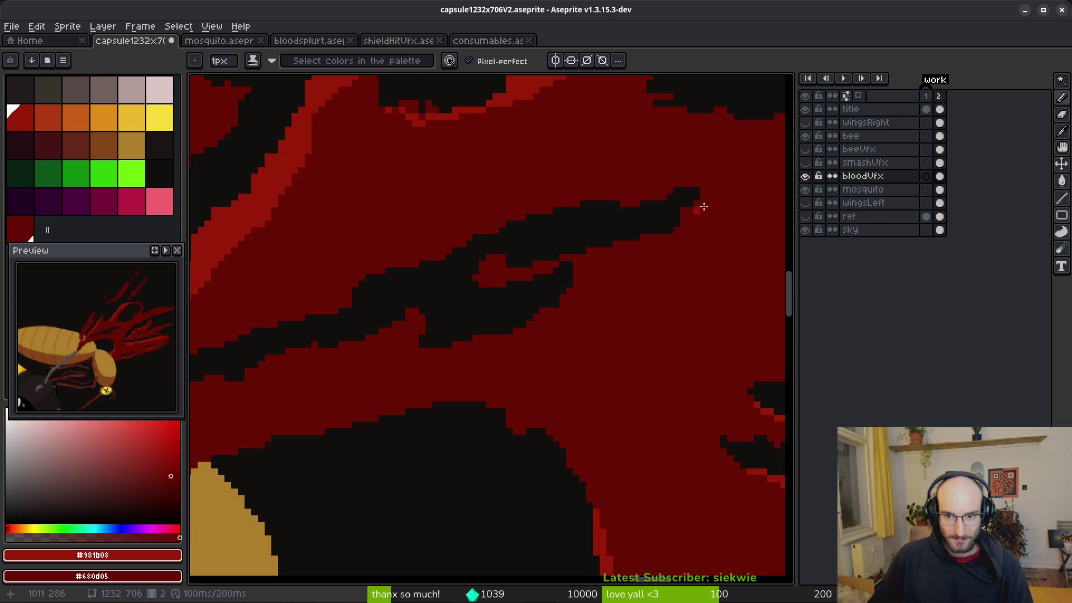
scroll(706, 189, "up", 3)
left_click_drag(722, 158, 706, 202)
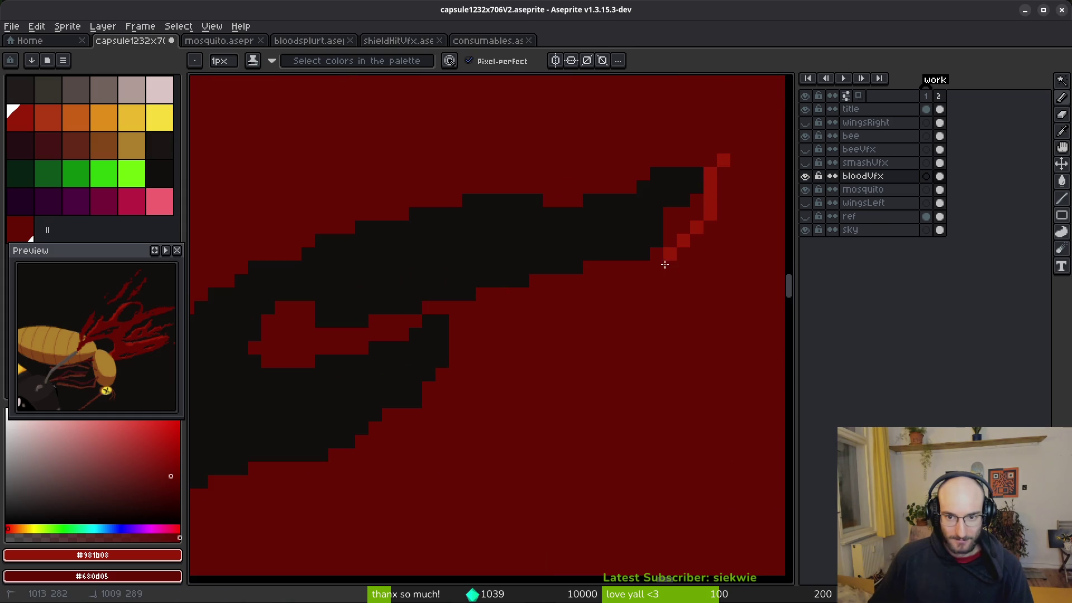
mouse_move(617, 319)
left_mouse_down()
mouse_move(490, 310)
mouse_move(452, 333)
mouse_move(441, 426)
mouse_move(567, 335)
mouse_move(557, 373)
mouse_move(447, 390)
mouse_move(581, 342)
mouse_move(480, 364)
mouse_move(428, 361)
mouse_move(580, 327)
left_mouse_up()
left_click(524, 277)
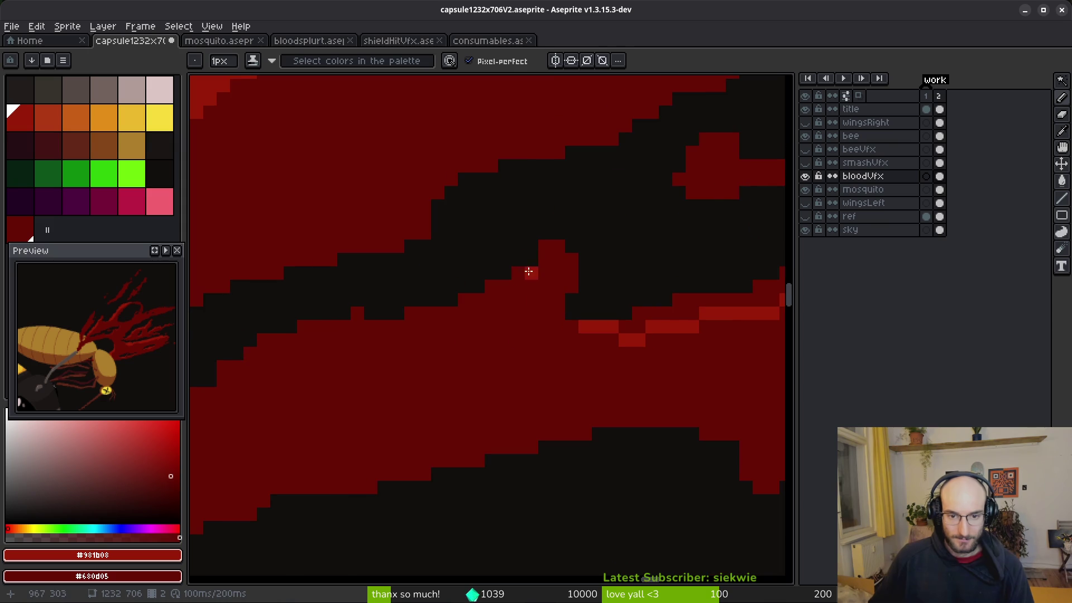
left_click_drag(567, 264, 552, 246)
mouse_move(523, 294)
left_mouse_down()
mouse_move(454, 342)
mouse_move(658, 311)
mouse_move(538, 313)
mouse_move(412, 352)
left_mouse_up()
left_click_drag(337, 365, 329, 379)
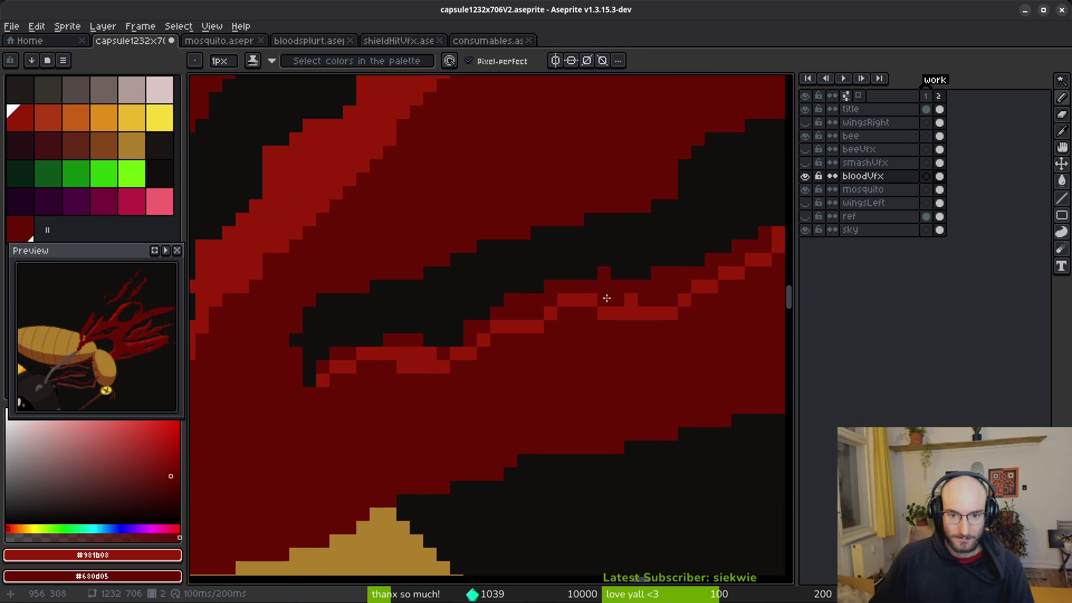
Bucket-fill the small gaps and line segments of the highlight with lighter red.
scroll(606, 298, "down", 5)
scroll(502, 357, "up", 4)
scroll(461, 383, "down", 2)
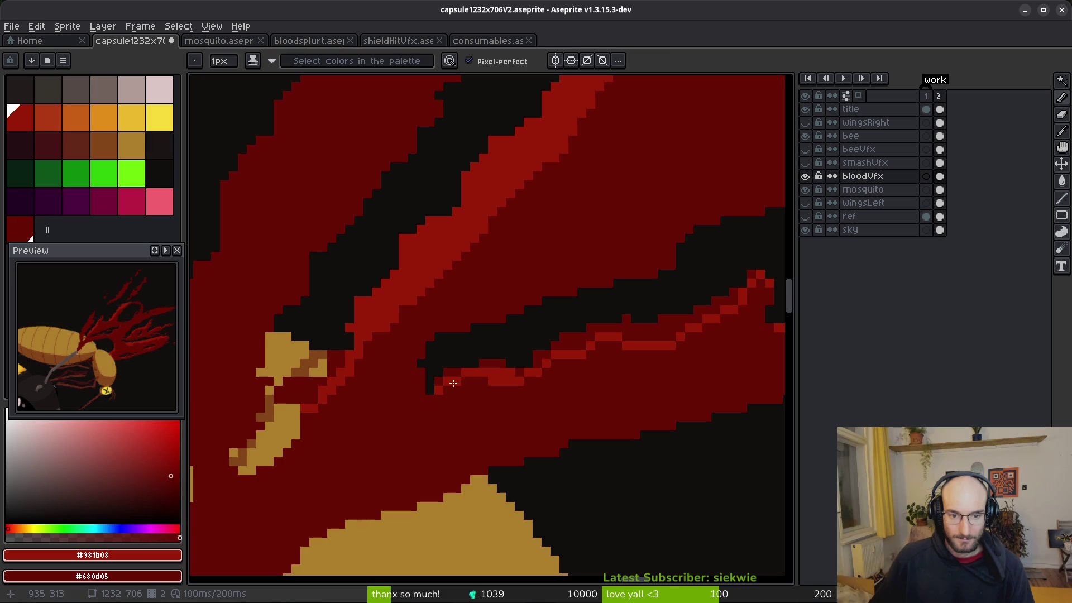
key("g")
left_click(452, 374)
left_click(492, 366)
left_click(591, 339)
scroll(551, 322, "right", 5)
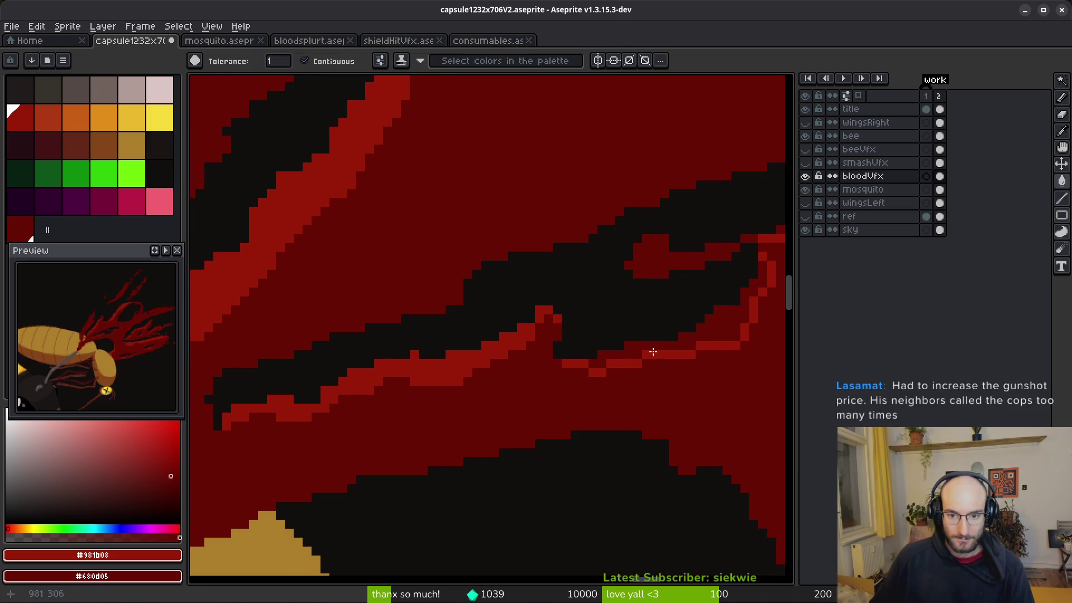
scroll(670, 330, "down", 2)
left_click(692, 335)
scroll(597, 311, "up", 5)
Redraw the lighter red highlight along the strand edge with a step up.
key("f")
mouse_move(614, 272)
left_mouse_down()
mouse_move(460, 323)
mouse_move(329, 322)
left_mouse_up()
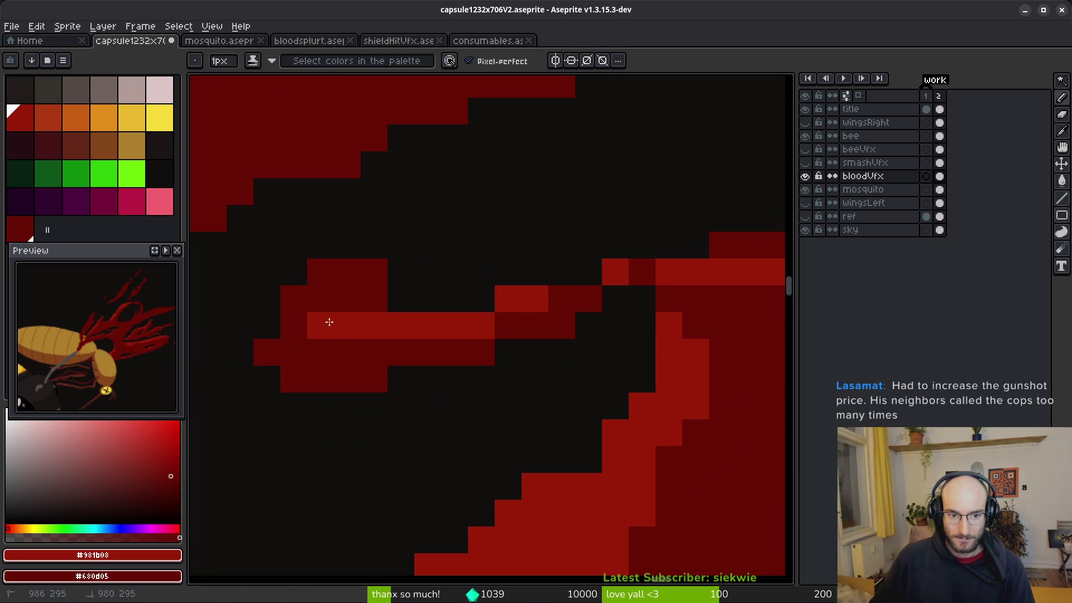
key("ctrl+z")
mouse_move(485, 323)
left_mouse_down()
mouse_move(359, 308)
mouse_move(287, 330)
left_mouse_up()
Fill two dark-red pockets in the strand with lighter red.
key("g")
left_click(330, 275)
scroll(525, 313, "down", 1)
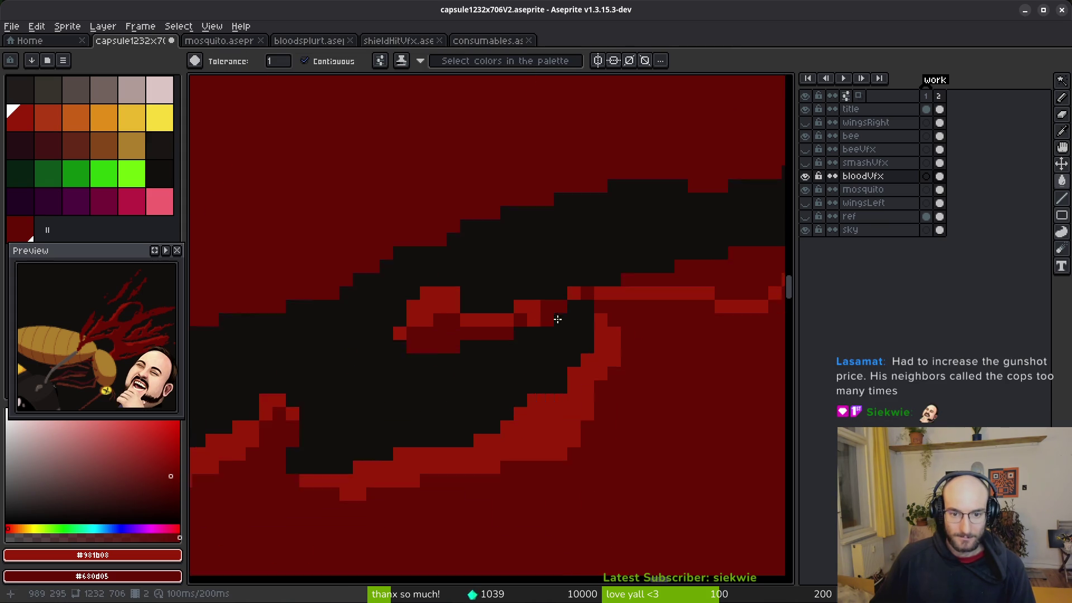
scroll(551, 318, "up", 2)
scroll(581, 319, "down", 3)
scroll(581, 318, "up", 3)
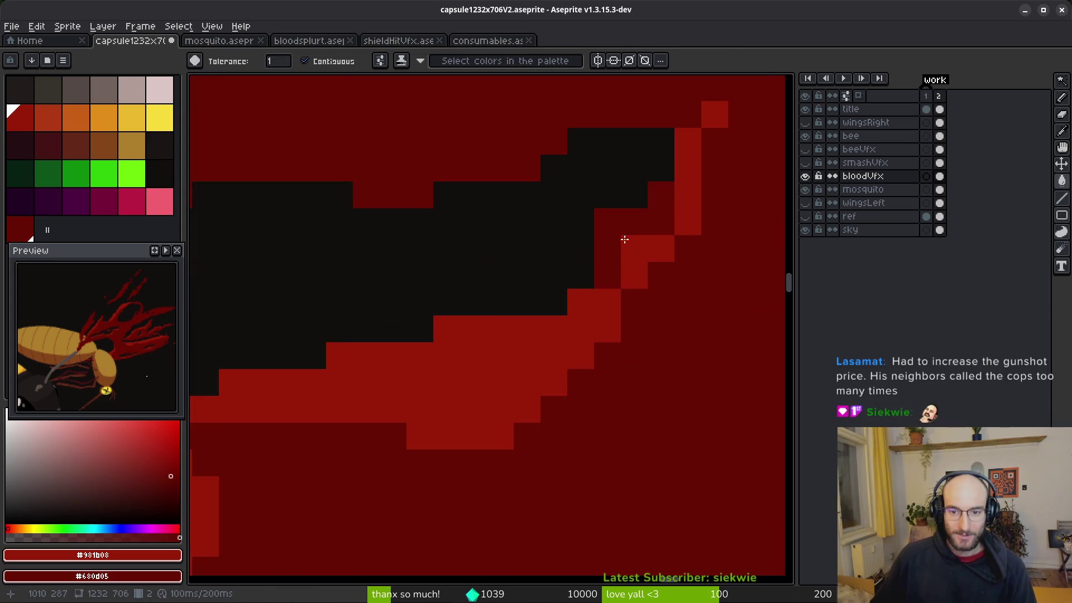
left_click(613, 229)
scroll(636, 251, "down", 2)
scroll(634, 279, "up", 2)
Touch up edge pixels, turning the black block lighter red and stray bright pixels dark red.
key("b")
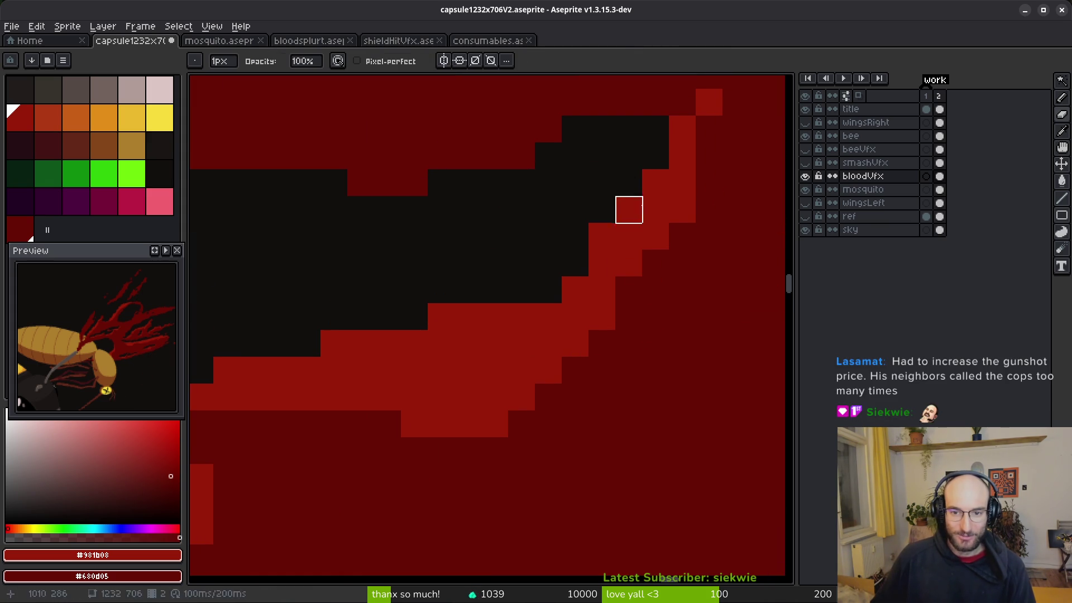
left_click(602, 209)
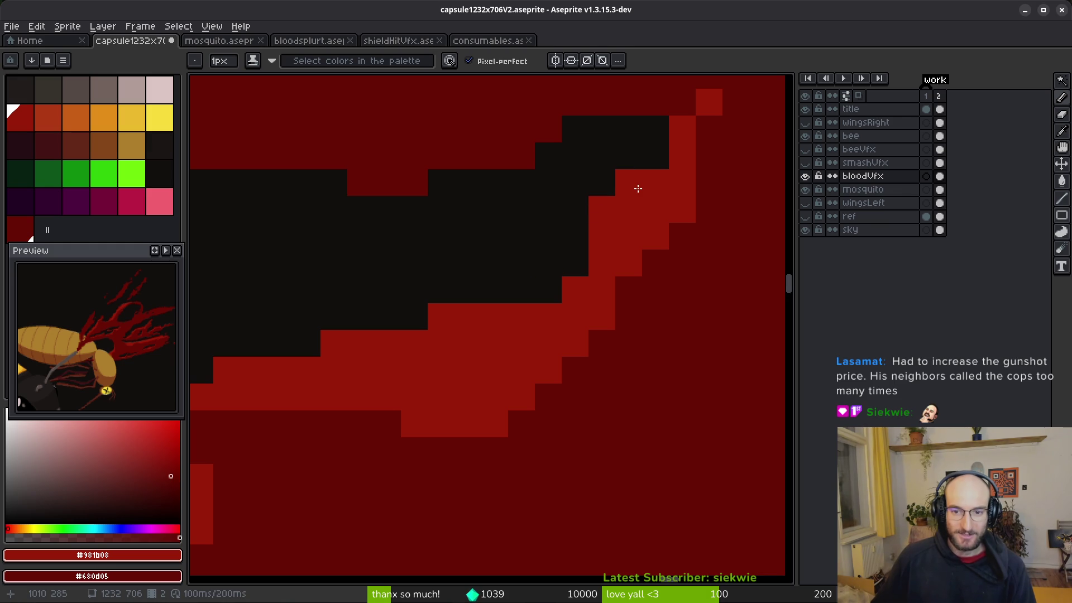
mouse_move(686, 190)
left_mouse_down()
mouse_move(538, 375)
mouse_move(342, 421)
left_mouse_up()
left_click(628, 316)
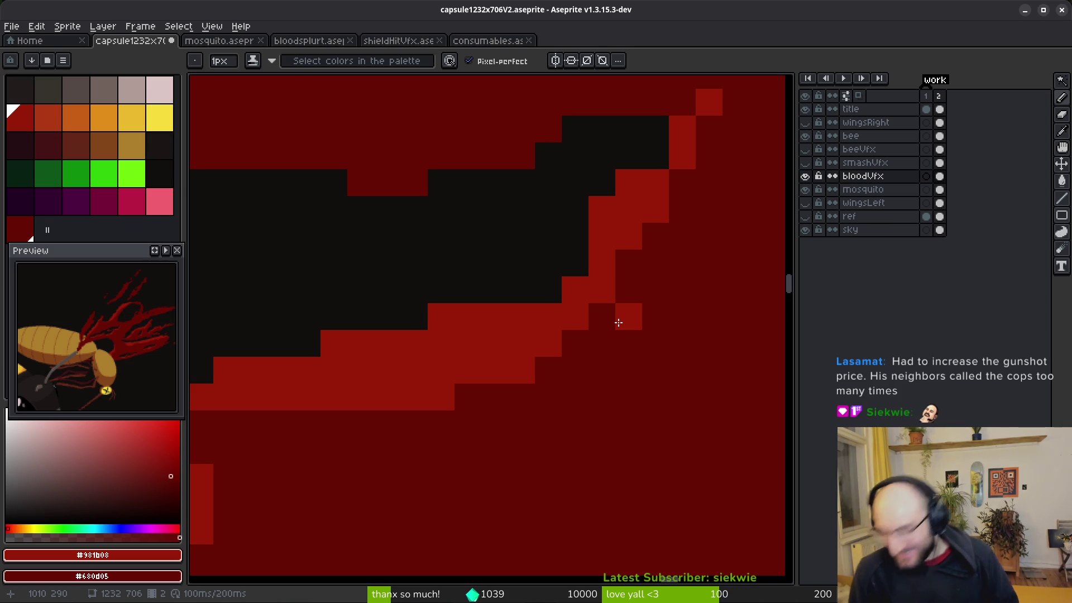
right_click(618, 322)
left_click(602, 319)
scroll(592, 358, "down", 2)
Save the file.
key("ctrl+s")
scroll(471, 421, "down", 3)
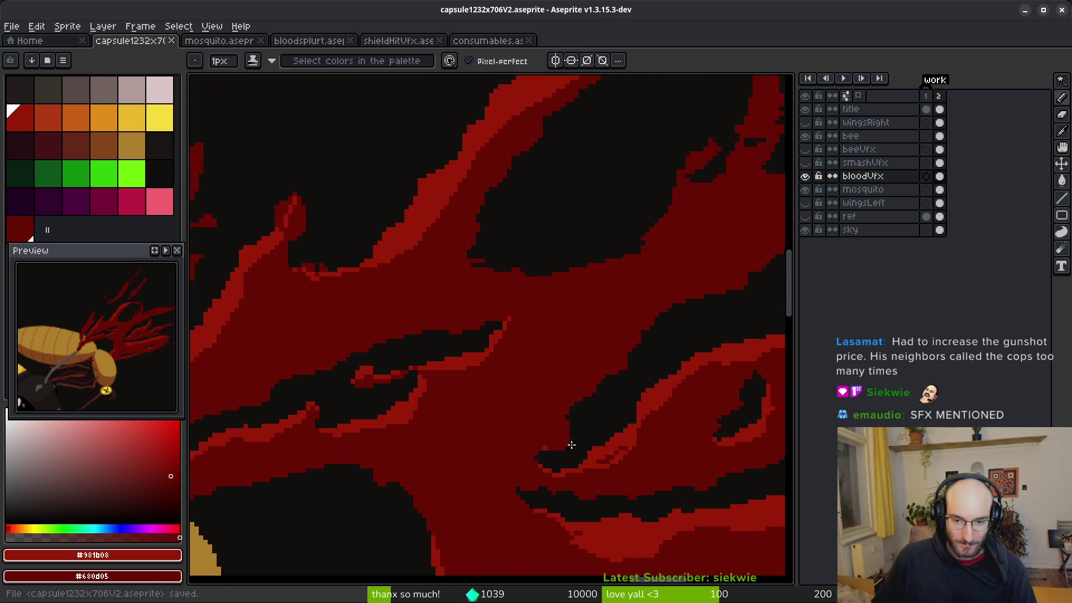
scroll(538, 448, "up", 2)
Erase the stray red pixels inside the black gap.
key("e")
mouse_move(489, 299)
left_mouse_down()
mouse_move(433, 378)
mouse_move(489, 380)
left_mouse_up()
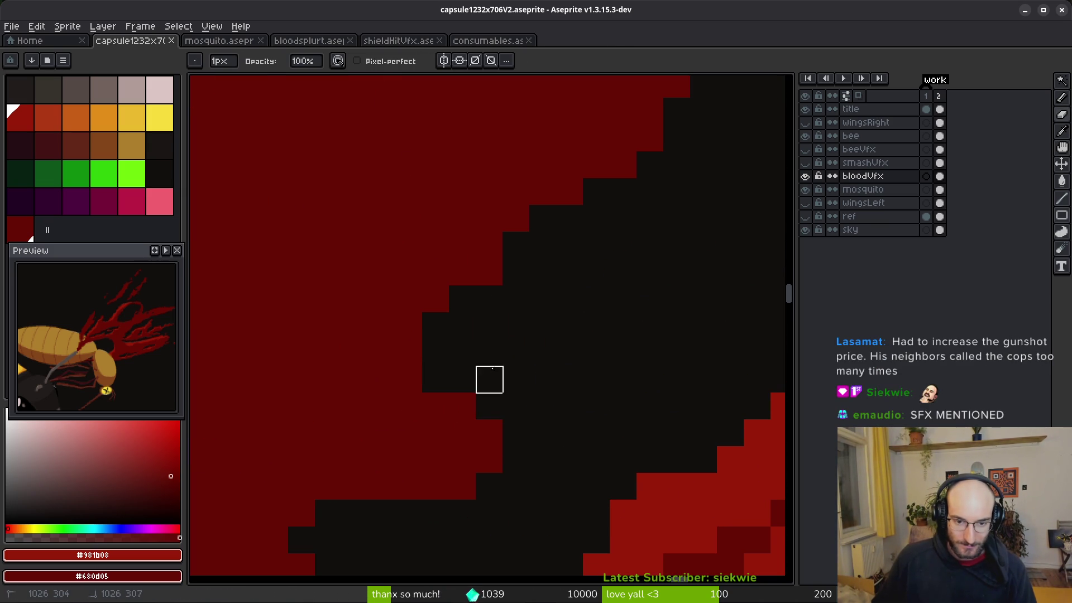
key("b")
Erase two more stray red pixels near the gap.
scroll(555, 419, "down", 1)
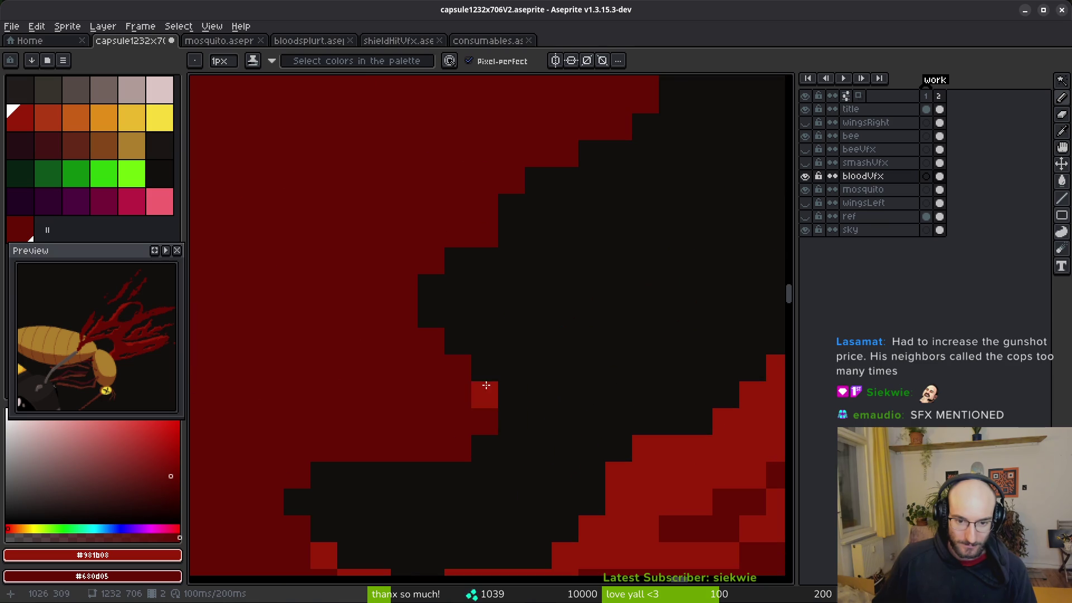
scroll(641, 387, "down", 3)
scroll(552, 334, "up", 2)
key("e")
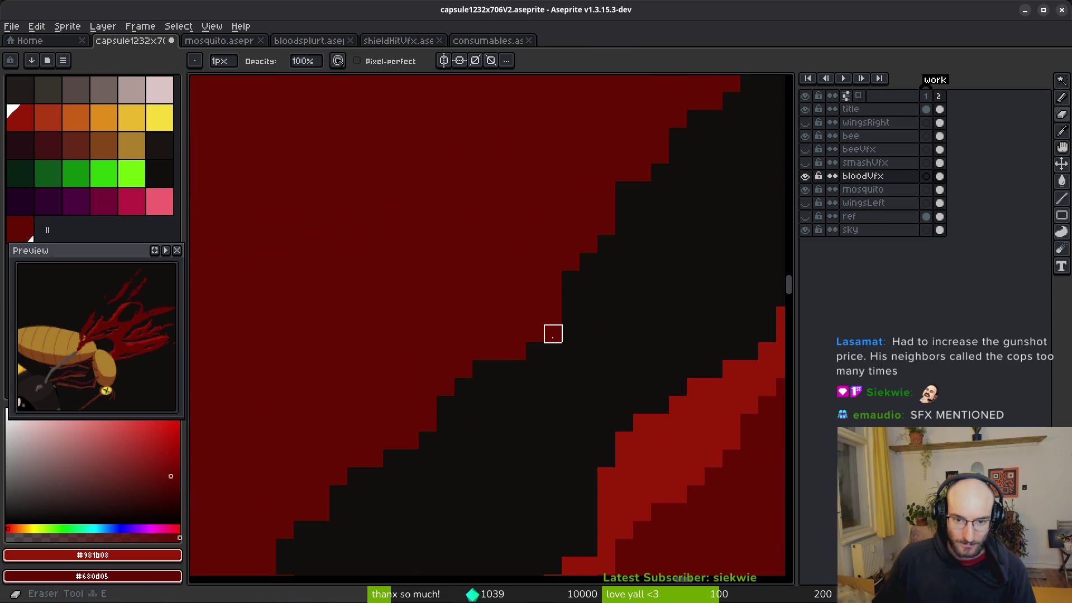
scroll(552, 333, "down", 3)
scroll(505, 339, "up", 2)
key("b")
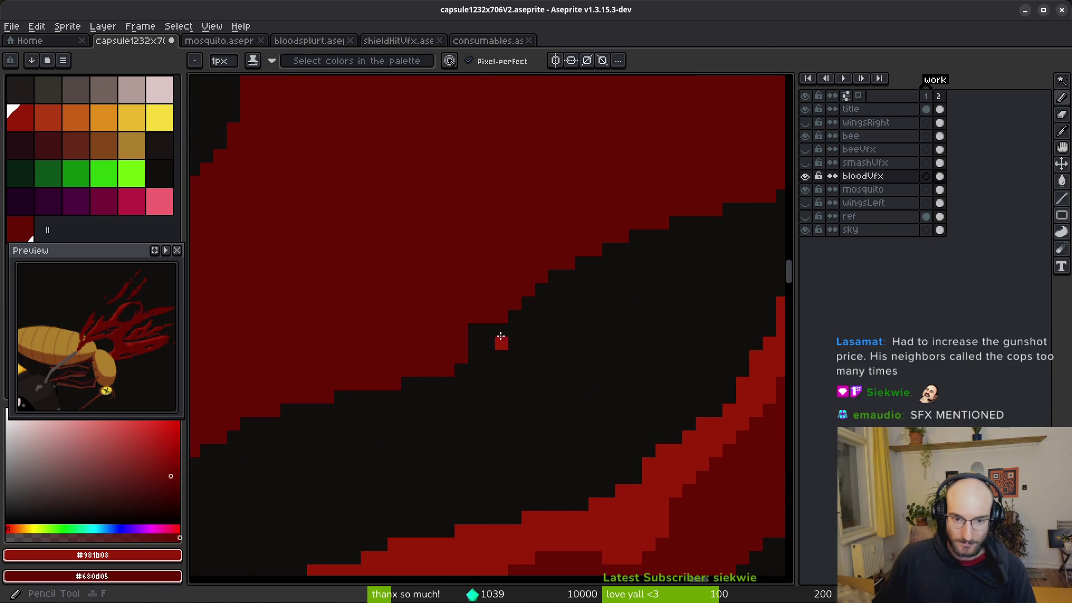
scroll(498, 311, "down", 3)
scroll(545, 352, "up", 2)
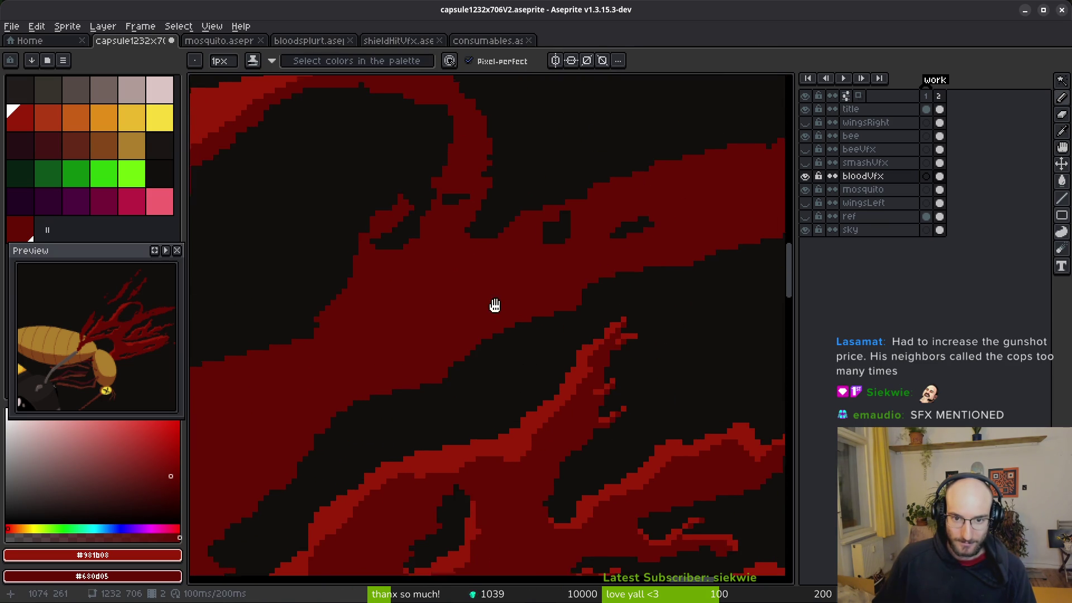
scroll(536, 275, "up", 2)
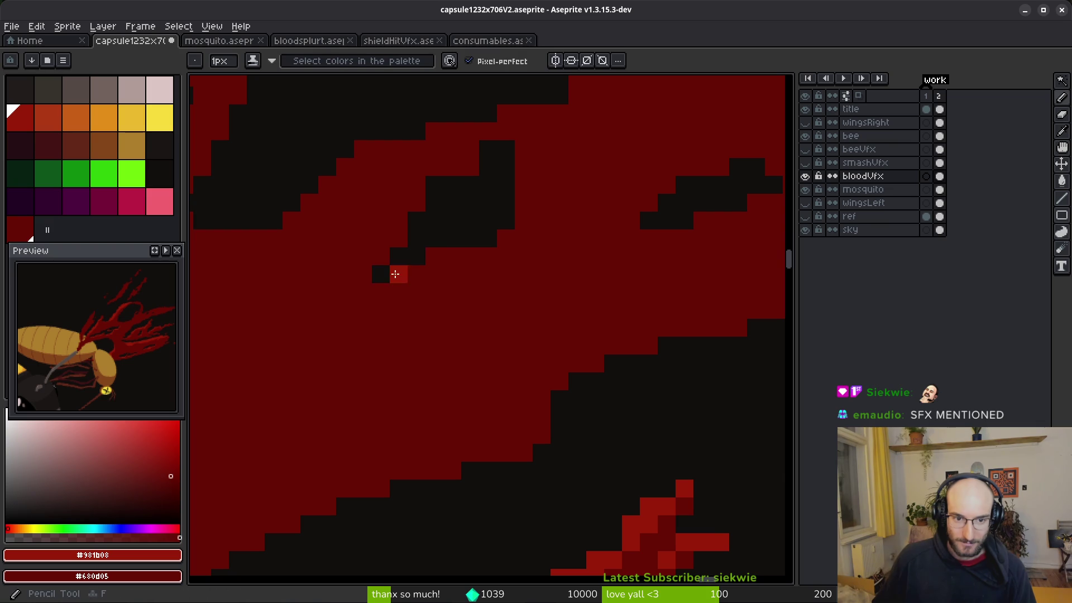
scroll(522, 307, "down", 3)
scroll(420, 258, "up", 2)
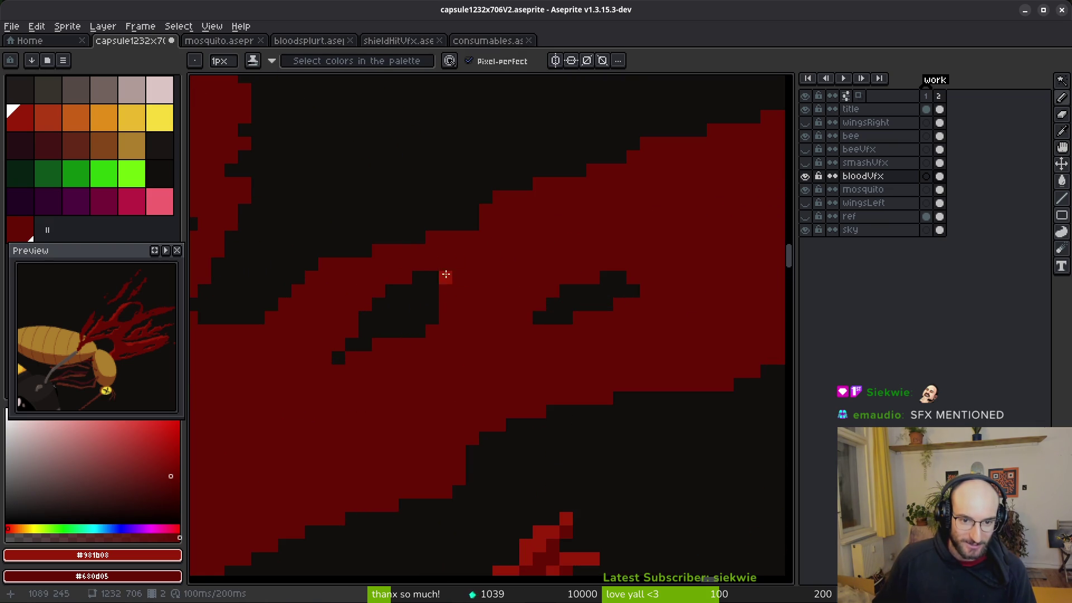
key("e")
left_click_drag(459, 265, 433, 289)
key("b")
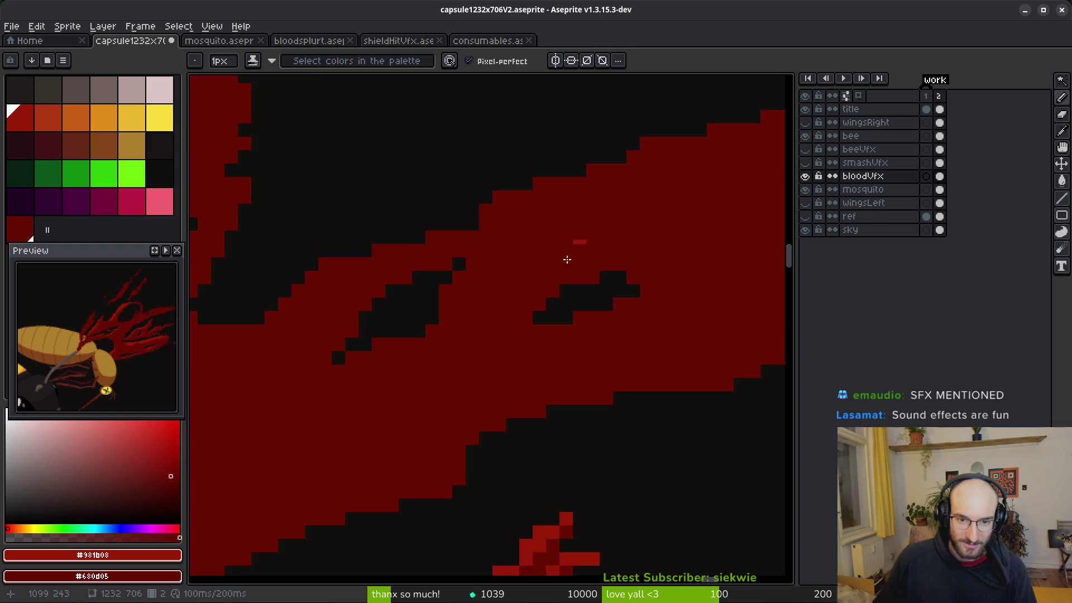
scroll(559, 257, "down", 3)
scroll(494, 271, "up", 2)
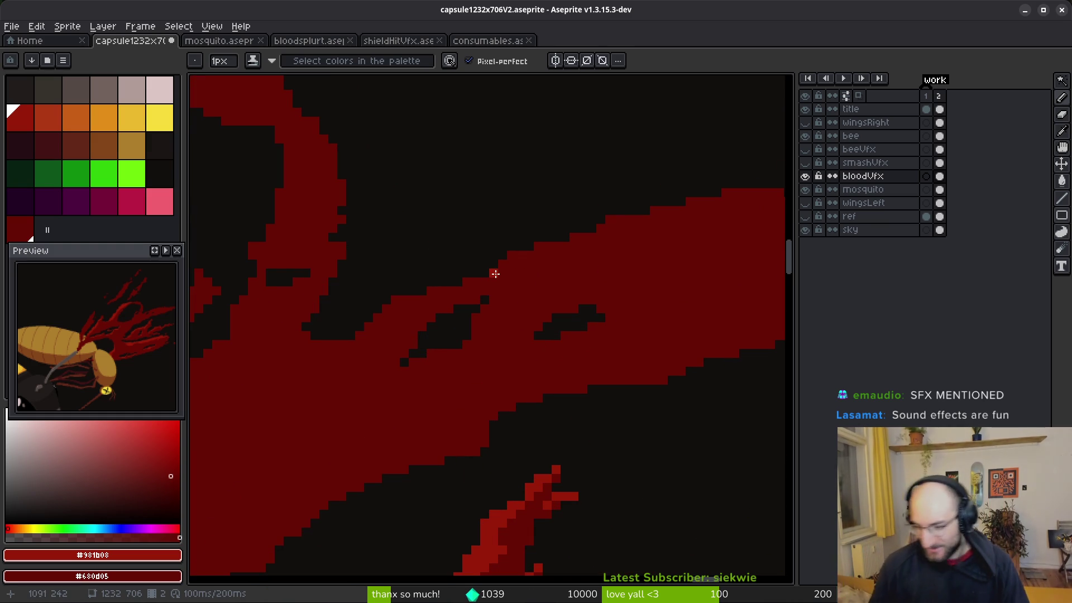
scroll(588, 335, "up", 2)
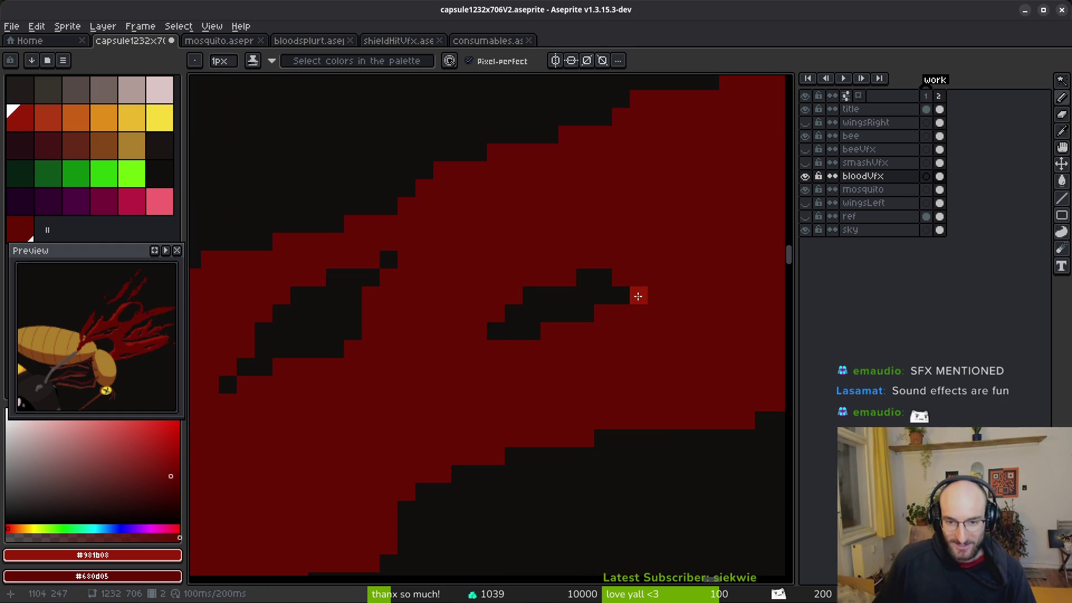
Pencil lighter red pixels down the left gap's rim and along its lower edge.
mouse_move(653, 292)
left_mouse_down()
mouse_move(597, 330)
mouse_move(531, 348)
left_mouse_up()
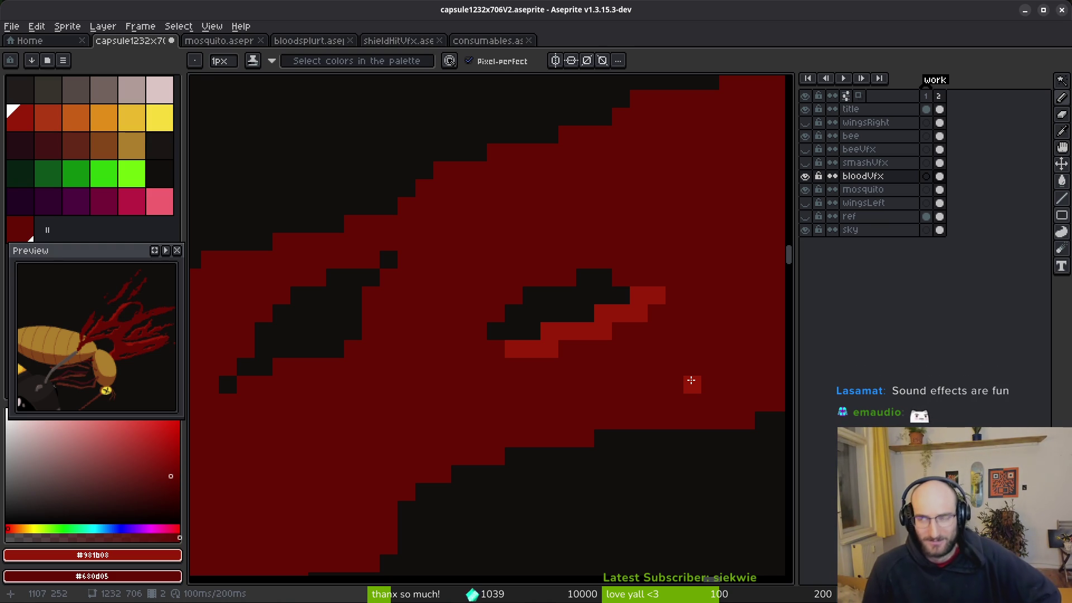
left_click(406, 259)
left_click(388, 277)
left_click(375, 310)
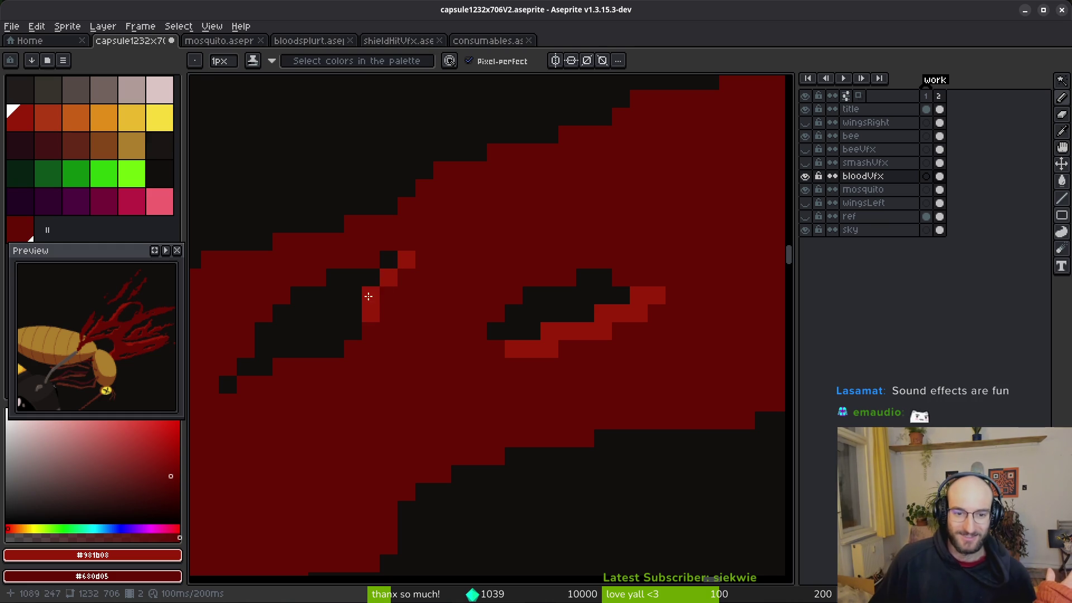
left_click_drag(452, 360, 585, 292)
left_click_drag(502, 260, 494, 279)
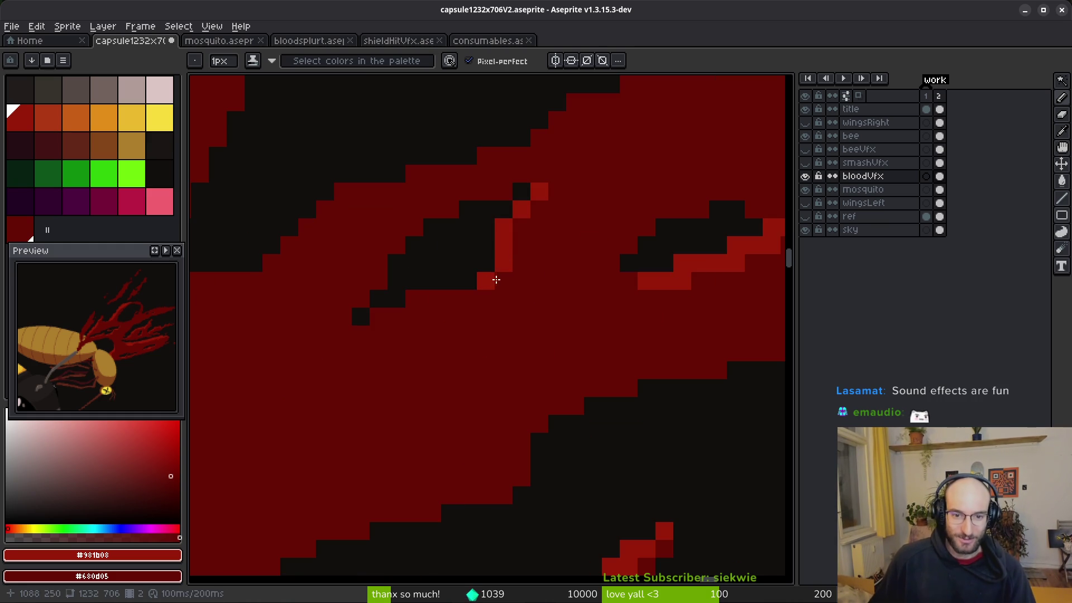
mouse_move(518, 244)
left_mouse_down()
mouse_move(486, 296)
mouse_move(412, 306)
mouse_move(457, 298)
left_mouse_up()
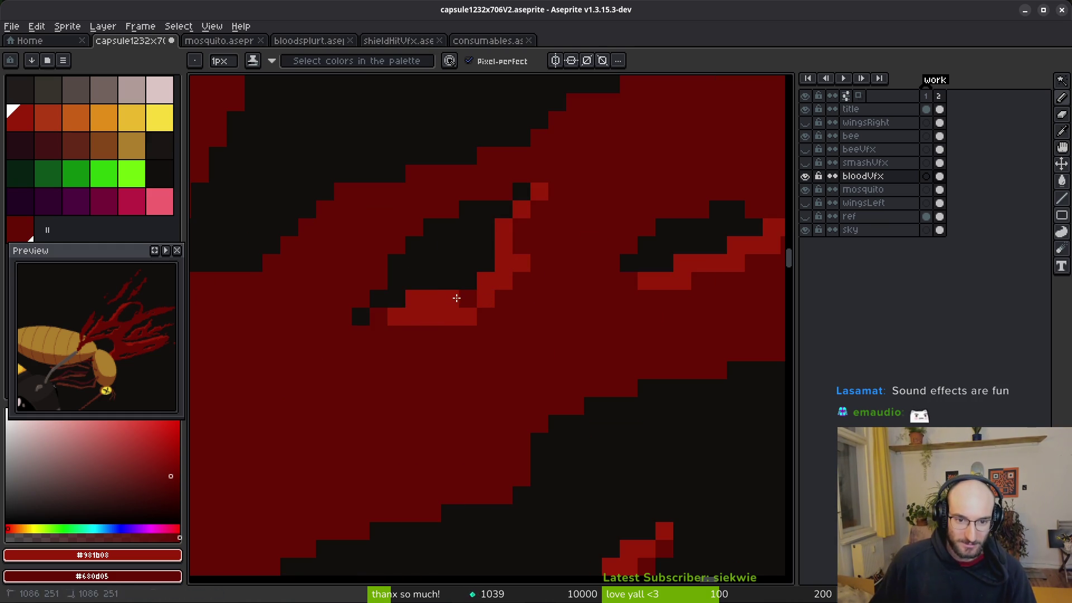
left_click_drag(388, 318, 376, 327)
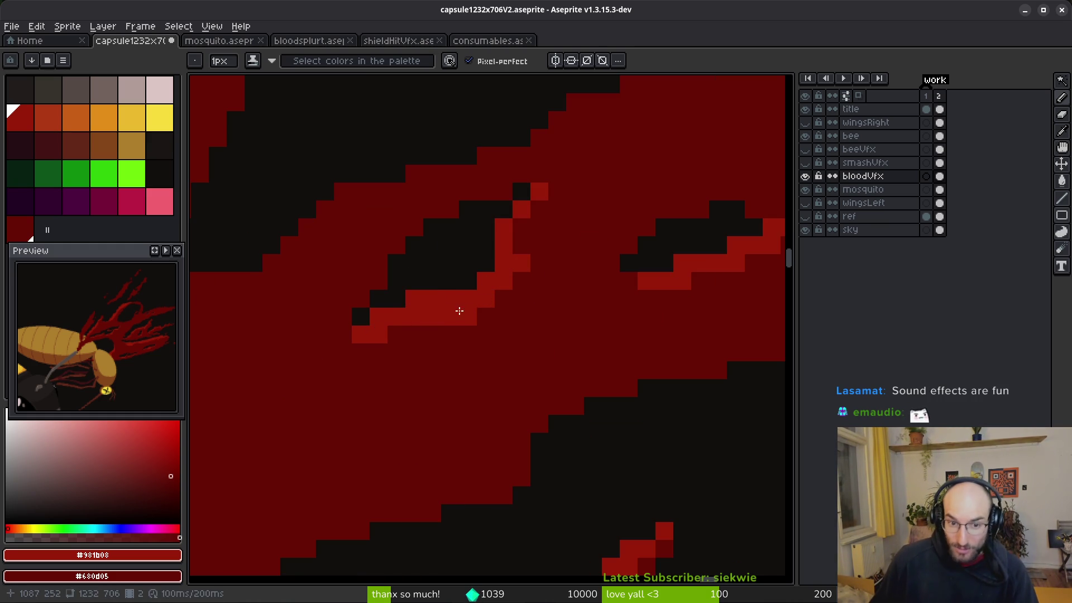
scroll(585, 317, "down", 3)
scroll(605, 282, "up", 3)
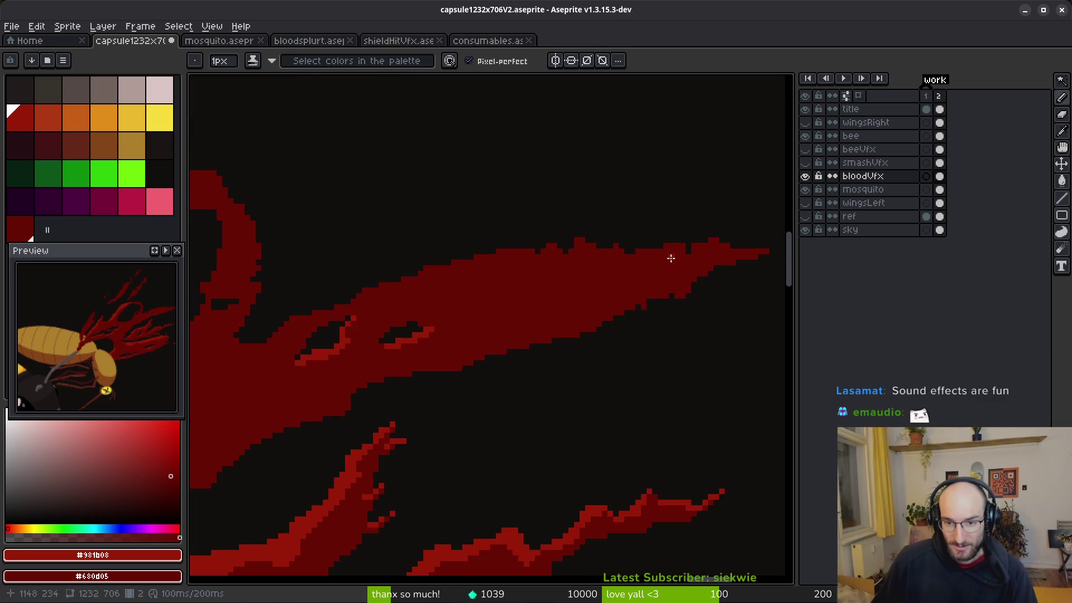
Arch pixels along the streak's top edge and fill the holes and lower-edge gaps.
left_click_drag(385, 261, 477, 258)
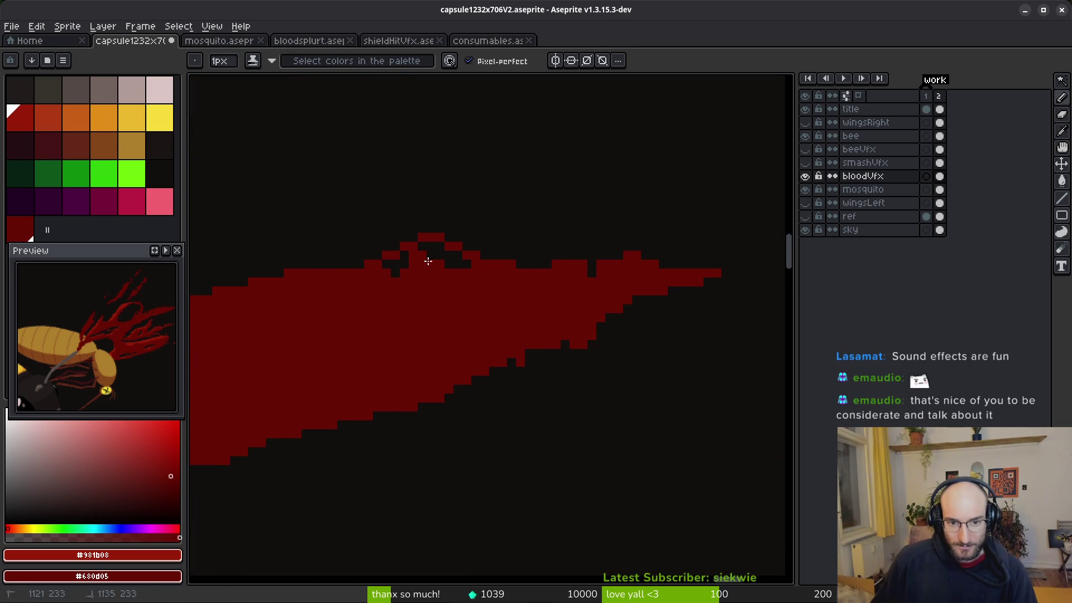
left_click_drag(366, 270, 617, 268)
left_click_drag(528, 356, 543, 352)
key("e")
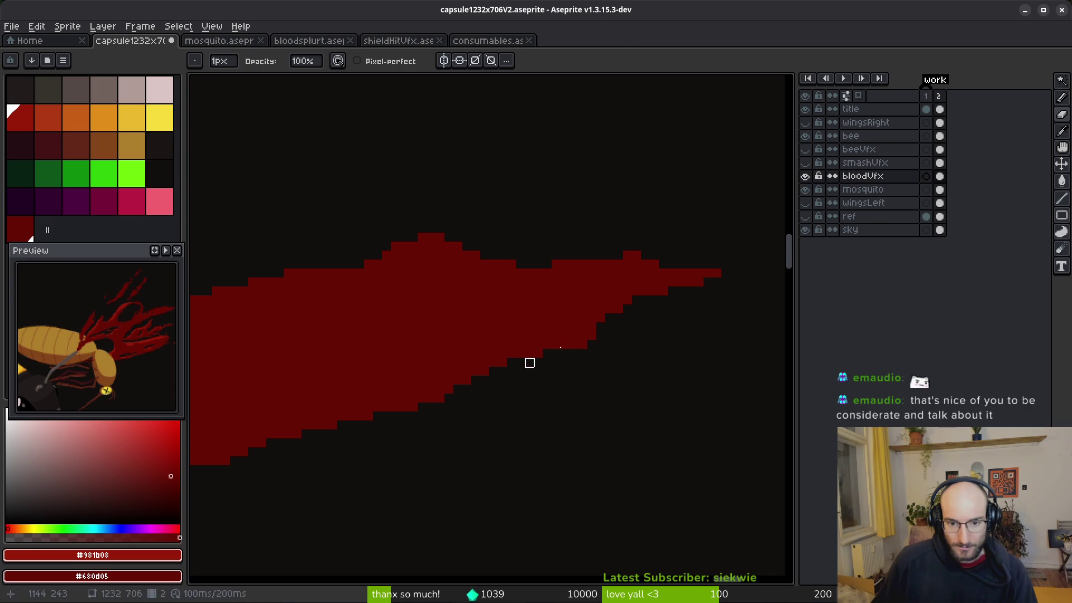
key("b")
scroll(709, 273, "up", 2)
Draw lighter red highlight strokes leftward along the streak.
mouse_move(720, 279)
left_mouse_down()
mouse_move(464, 271)
mouse_move(402, 286)
left_mouse_up()
scroll(612, 251, "left", 5)
left_click_drag(612, 251, 333, 318)
scroll(614, 330, "down", 1)
left_click(614, 330)
mouse_move(636, 343)
left_mouse_down()
mouse_move(562, 304)
mouse_move(333, 380)
left_mouse_up()
scroll(579, 361, "left", 5)
Run the lighter red highlight diagonally down-left along the streak edge.
left_click_drag(579, 361, 542, 321)
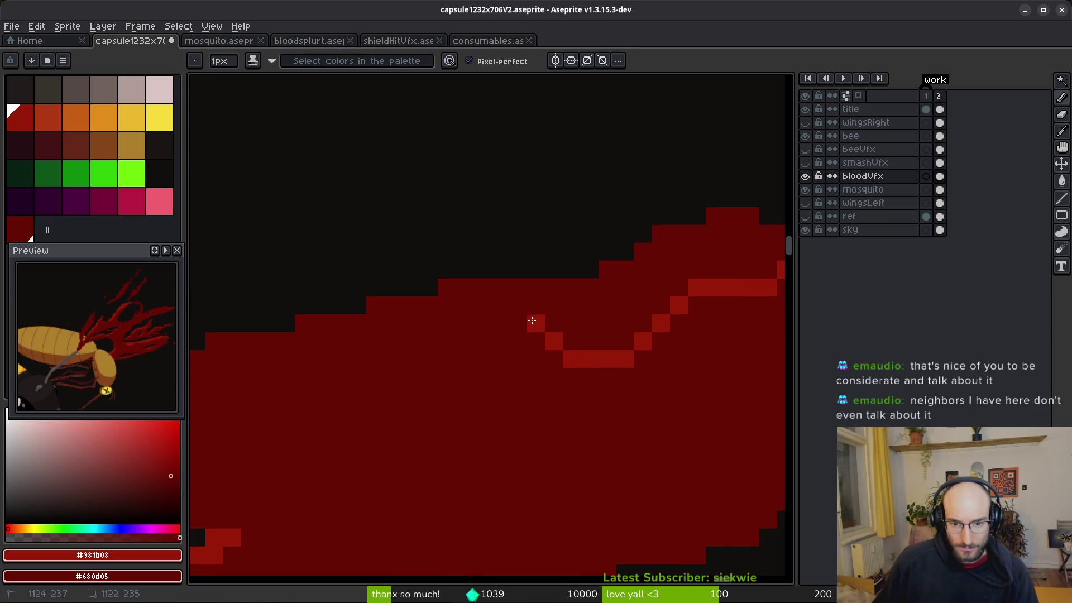
scroll(542, 321, "down", 2)
left_click_drag(672, 334, 612, 336)
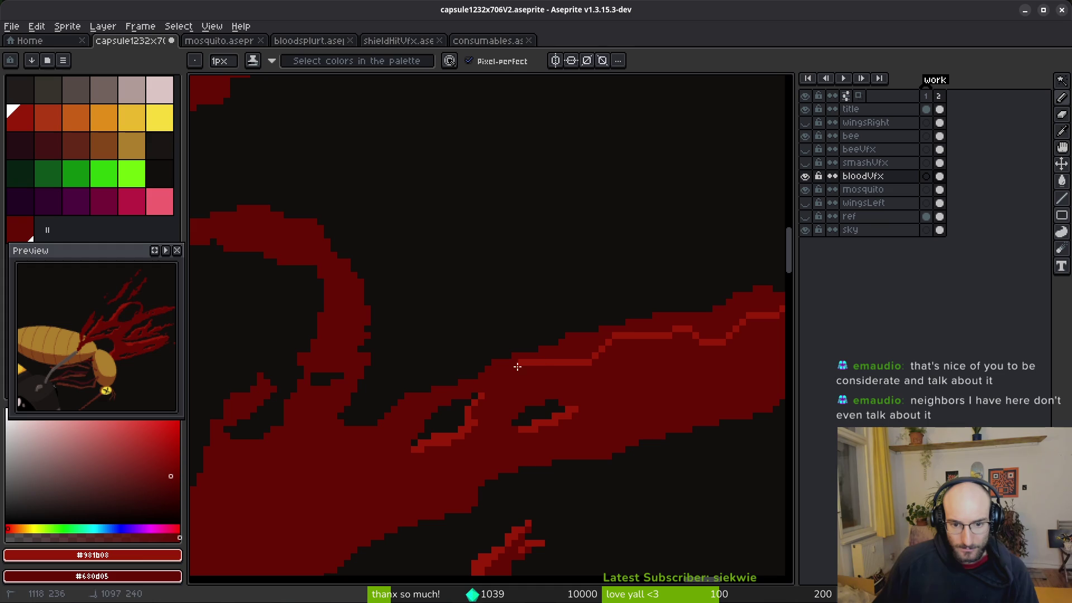
scroll(555, 375, "up", 3)
mouse_move(497, 343)
left_mouse_down()
mouse_move(406, 379)
mouse_move(313, 398)
left_mouse_up()
scroll(435, 346, "left", 5)
mouse_move(529, 325)
left_mouse_down()
mouse_move(411, 400)
mouse_move(314, 385)
left_mouse_up()
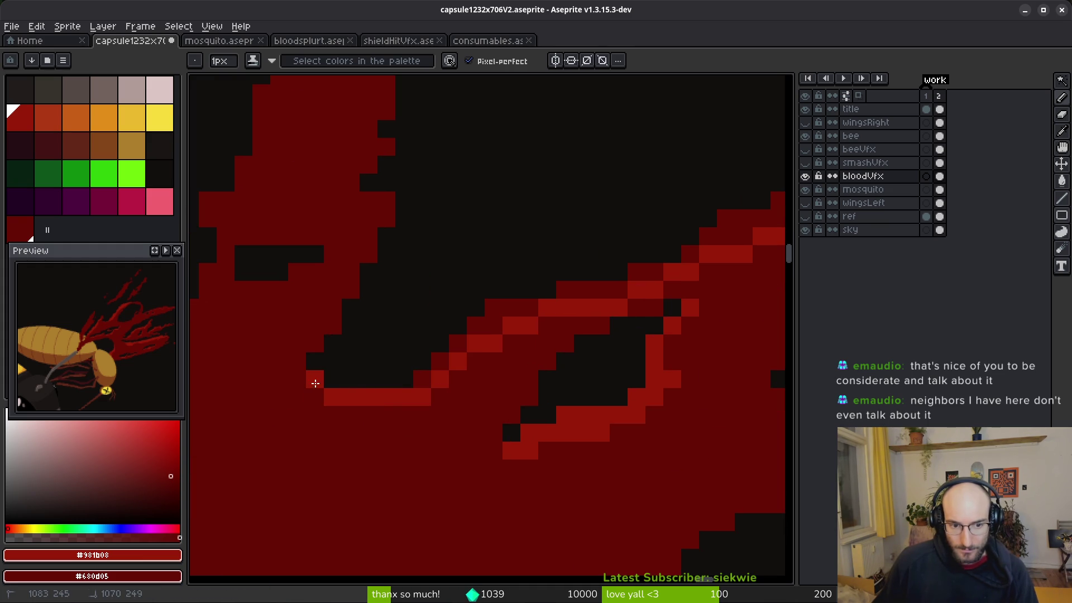
left_click(422, 379)
Bucket-fill two streak areas with lighter red, then undo the stray pixels.
key("g")
left_click(491, 318)
left_click(585, 298)
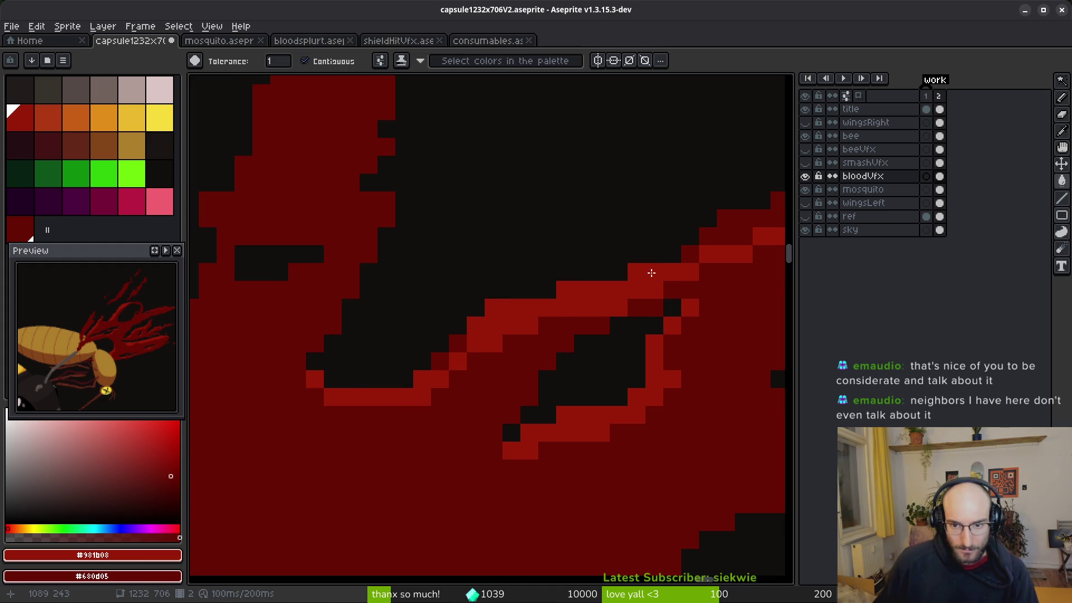
key("b")
key("ctrl+z")
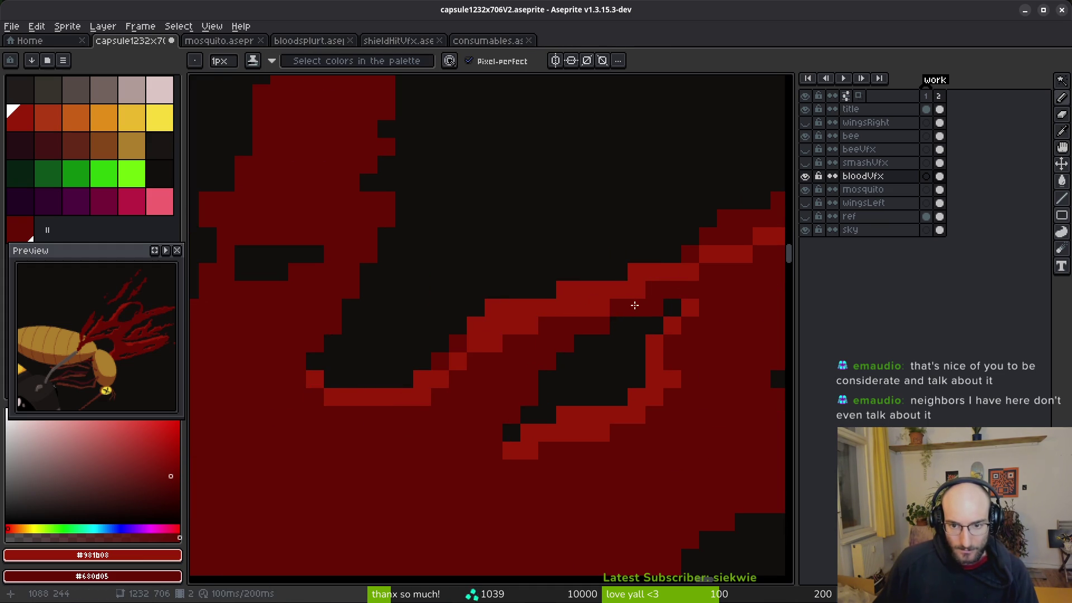
key("ctrl+z")
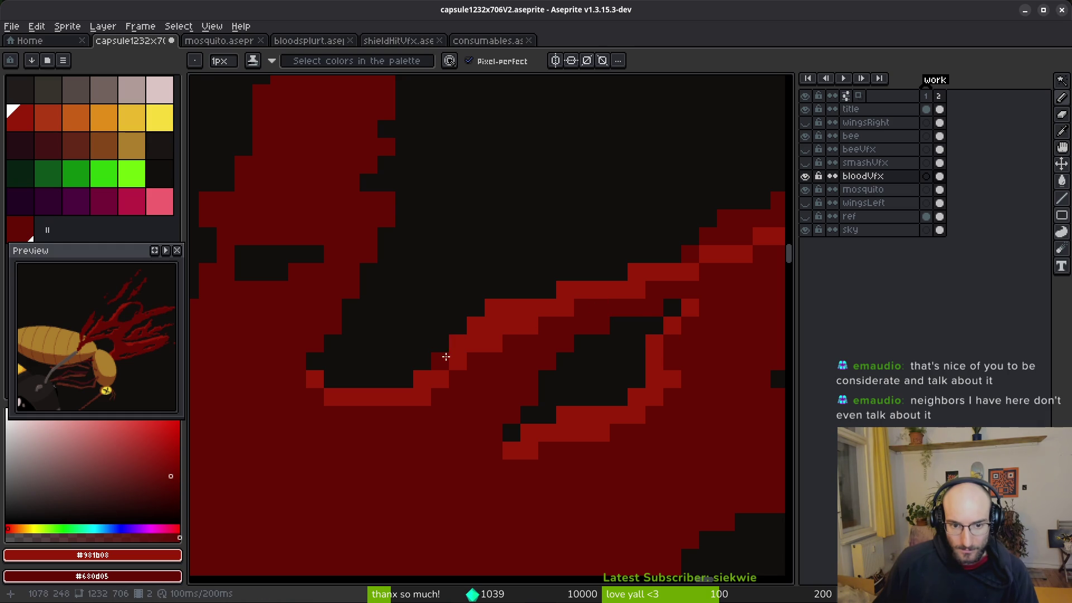
Add single lighter red edge pixels and extend the edge further left.
left_click(446, 358)
scroll(529, 366, "down", 4)
key("g")
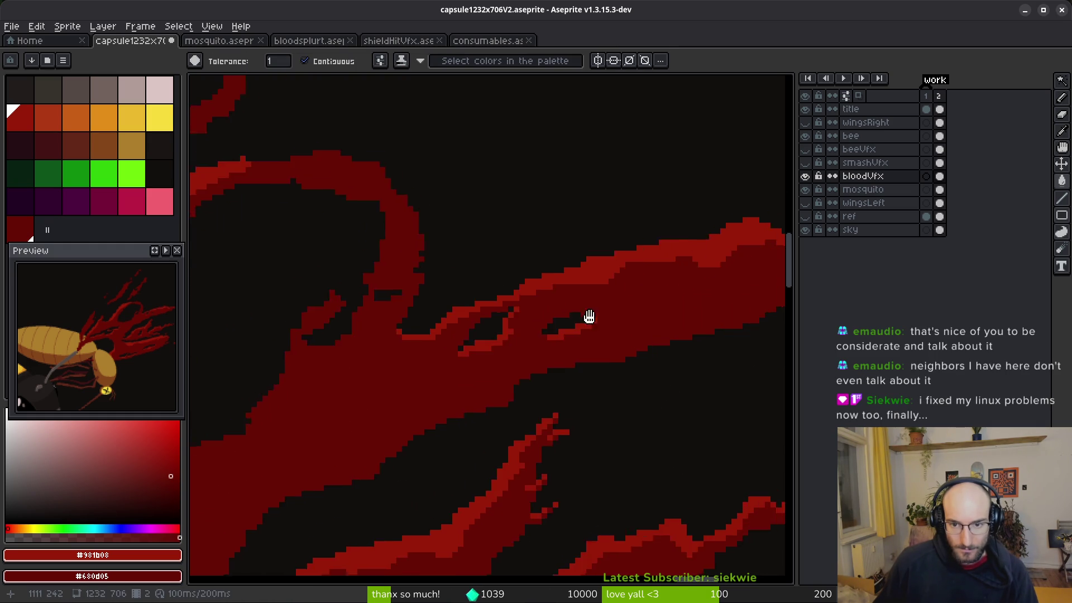
scroll(625, 341, "up", 4)
key("b")
left_click(637, 298)
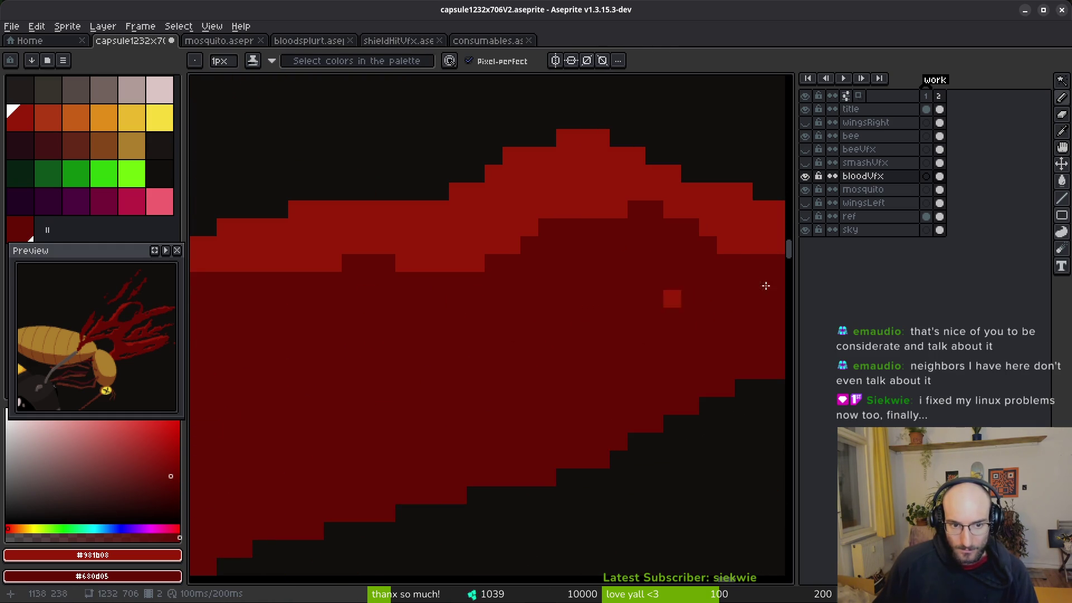
scroll(709, 290, "left", 3)
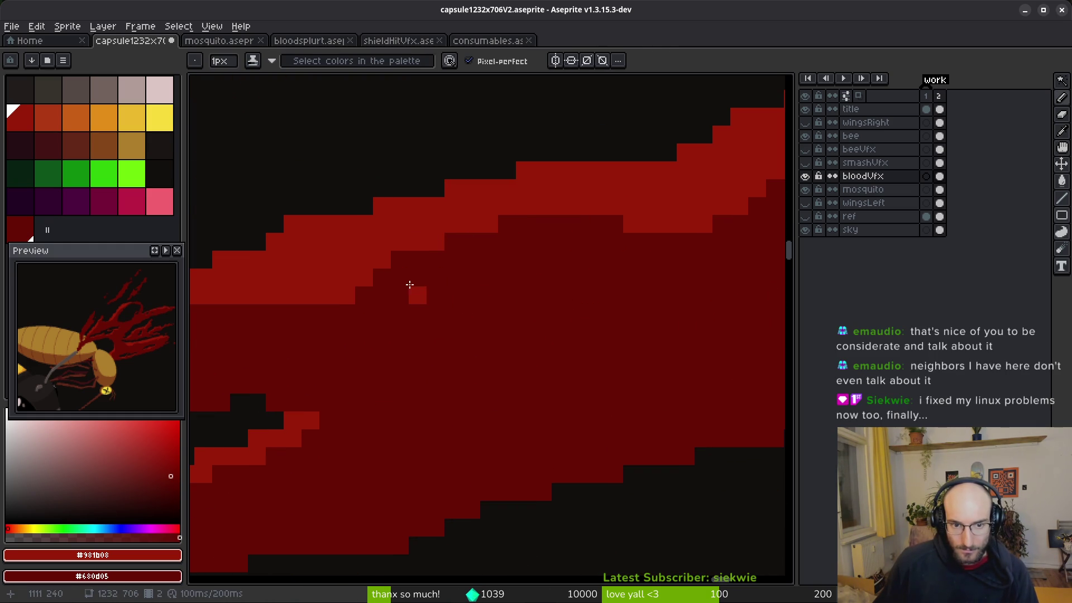
scroll(499, 274, "down", 1)
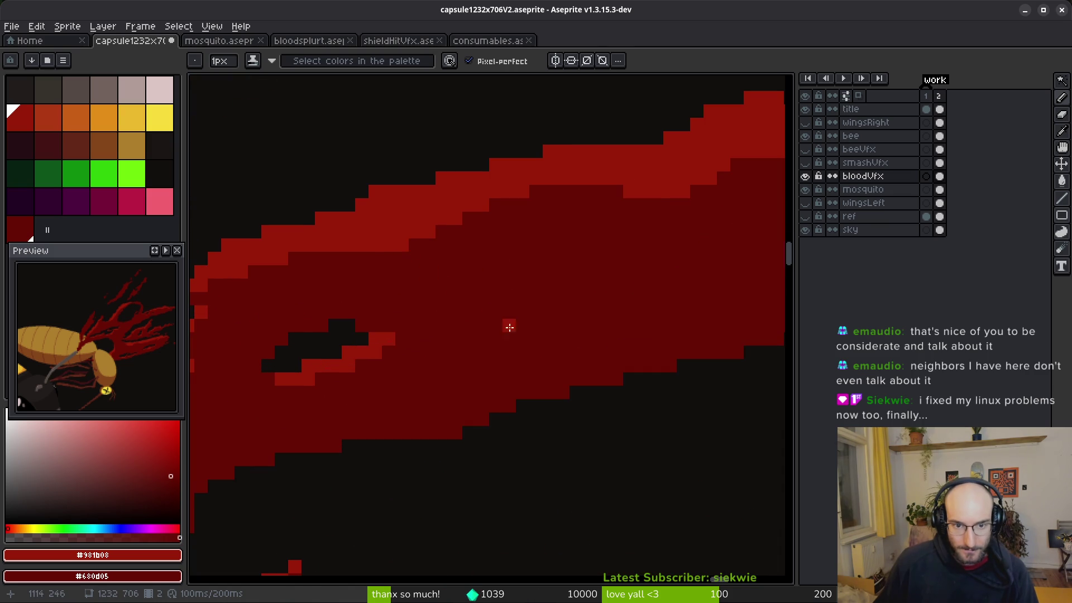
scroll(507, 326, "up", 1)
left_click_drag(313, 235, 343, 239)
scroll(463, 279, "down", 3)
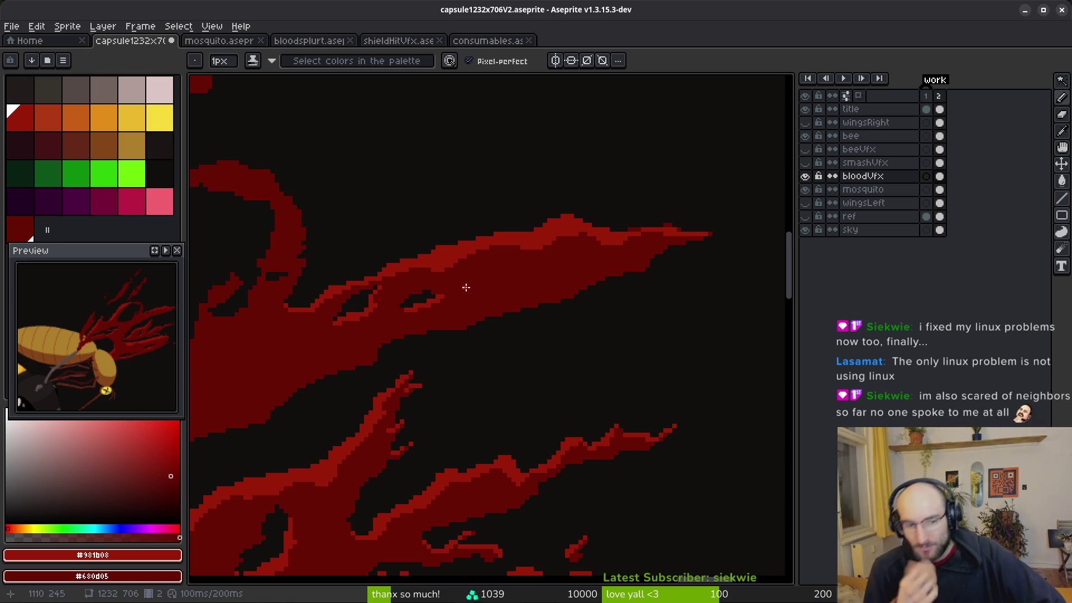
Add a lighter red highlight pixel and a long highlight stroke on the strand.
scroll(462, 272, "up", 2)
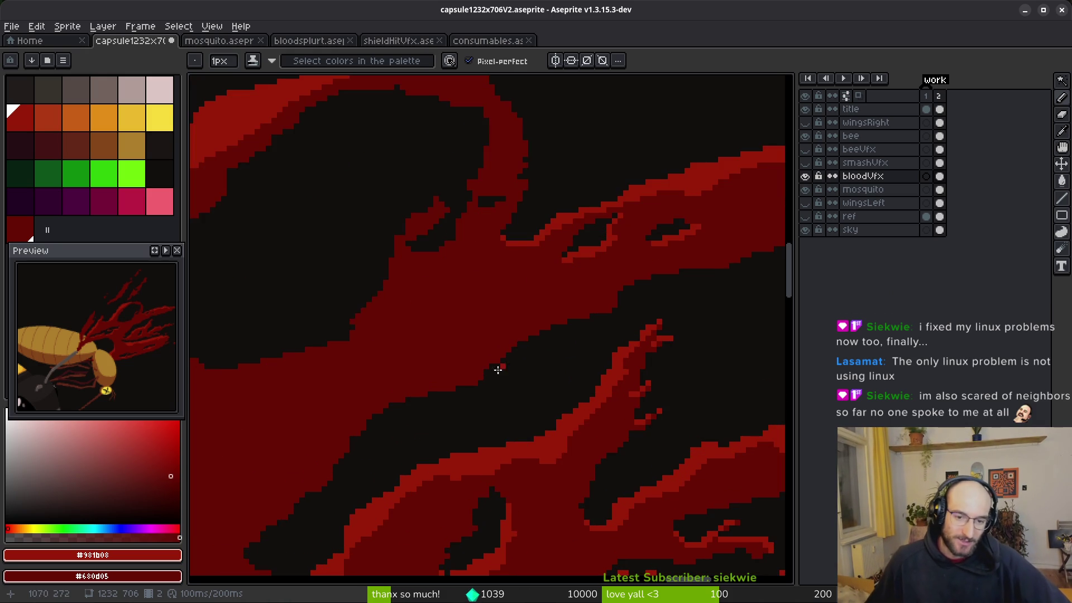
scroll(457, 338, "up", 4)
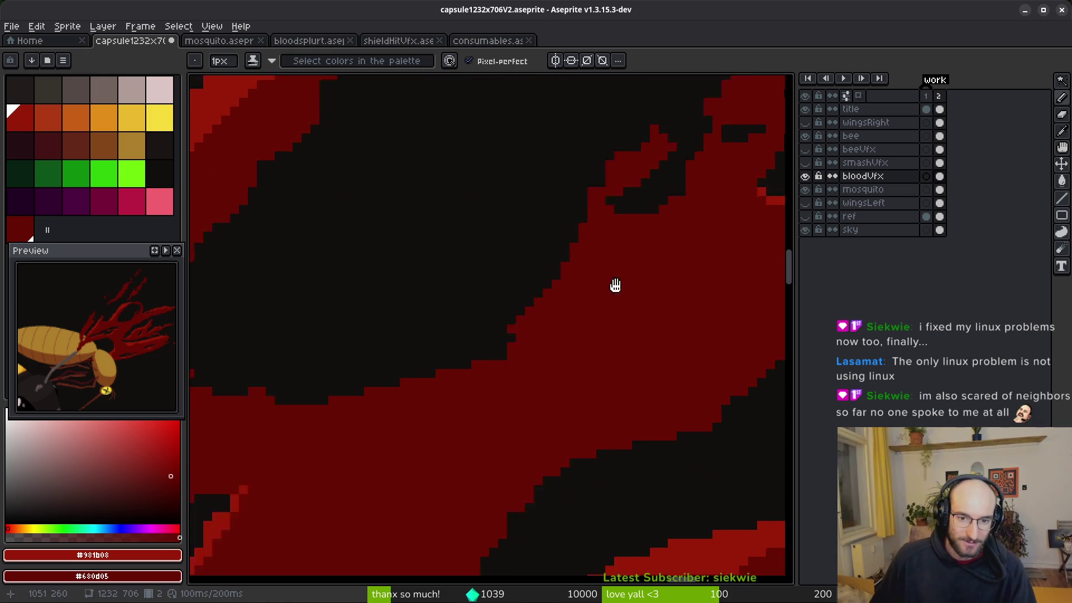
left_click(686, 90)
mouse_move(634, 148)
left_mouse_down()
mouse_move(619, 240)
mouse_move(638, 195)
mouse_move(669, 208)
mouse_move(669, 232)
mouse_move(622, 294)
mouse_move(709, 192)
mouse_move(690, 248)
mouse_move(577, 340)
mouse_move(696, 282)
mouse_move(605, 256)
mouse_move(402, 287)
mouse_move(280, 244)
mouse_move(255, 221)
mouse_move(296, 226)
mouse_move(246, 231)
left_mouse_up()
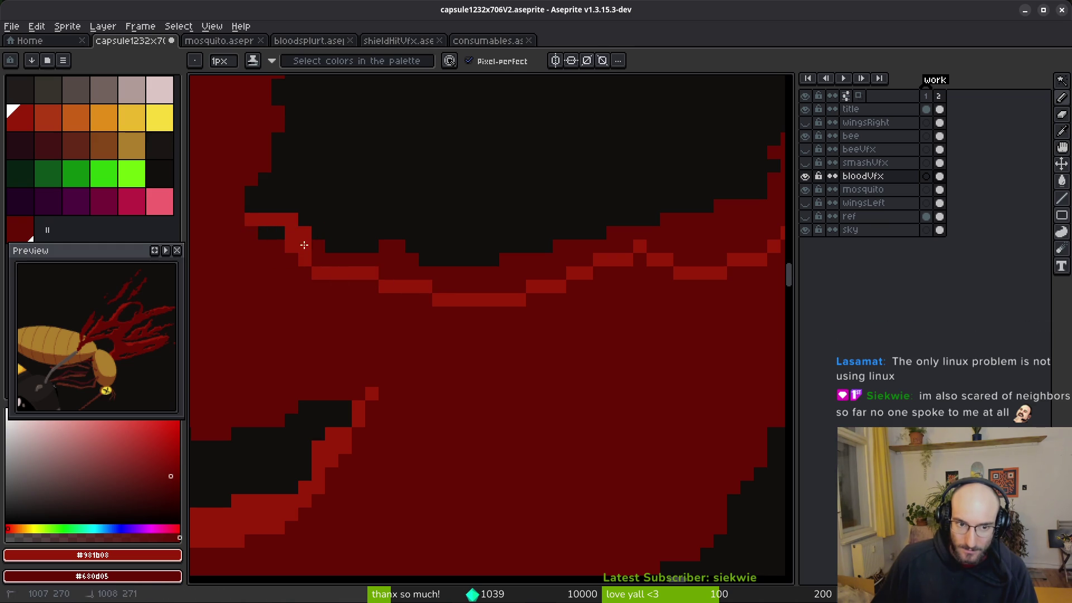
Plug a small background gap pixel with the dark red secondary colour.
key("w")
scroll(568, 305, "down", 2)
scroll(568, 304, "up", 2)
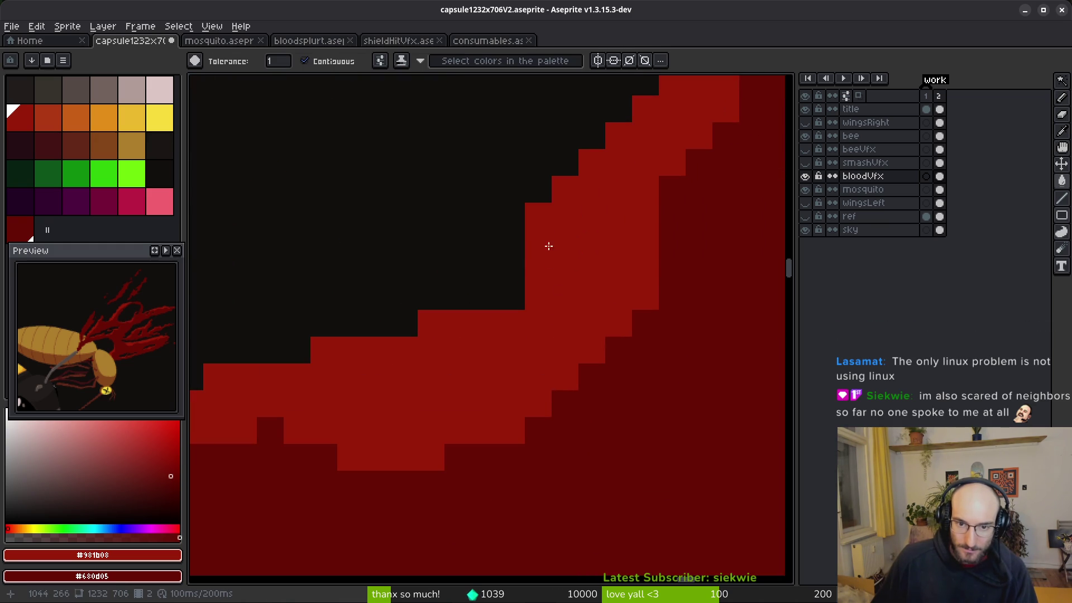
key("b")
scroll(574, 318, "down", 2)
scroll(536, 300, "up", 2)
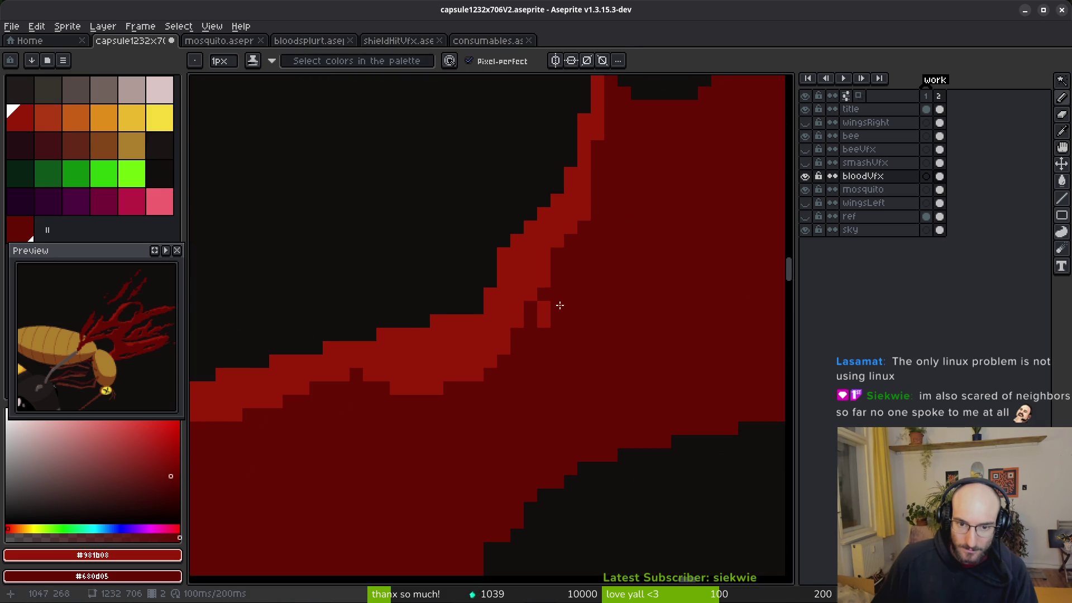
scroll(573, 365, "up", 2)
scroll(603, 250, "up", 3)
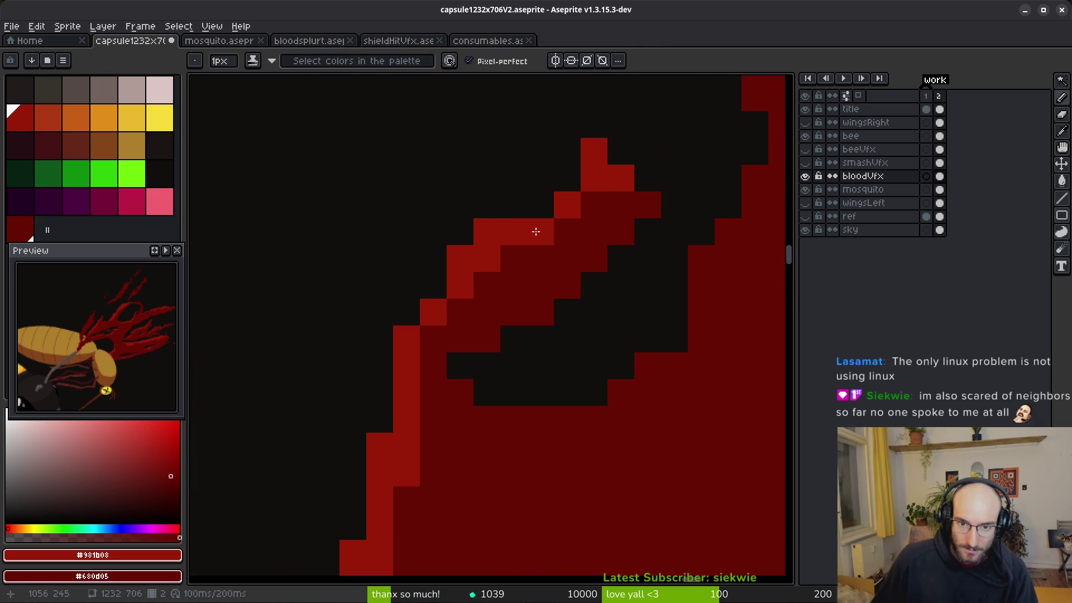
scroll(639, 275, "down", 8)
scroll(646, 262, "up", 3)
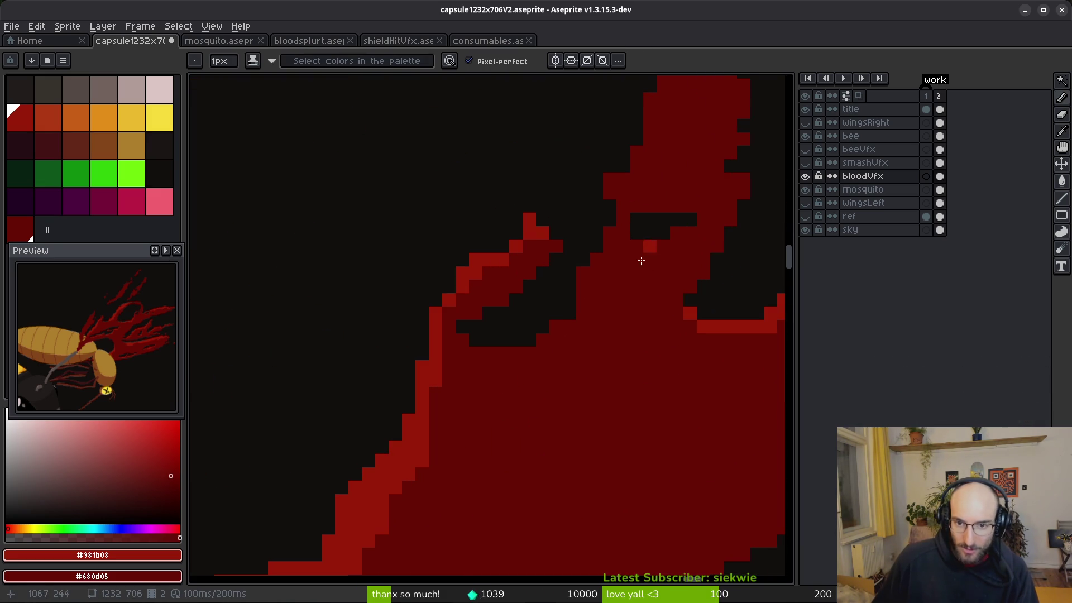
right_click(529, 340)
scroll(572, 317, "up", 2)
scroll(670, 165, "down", 3)
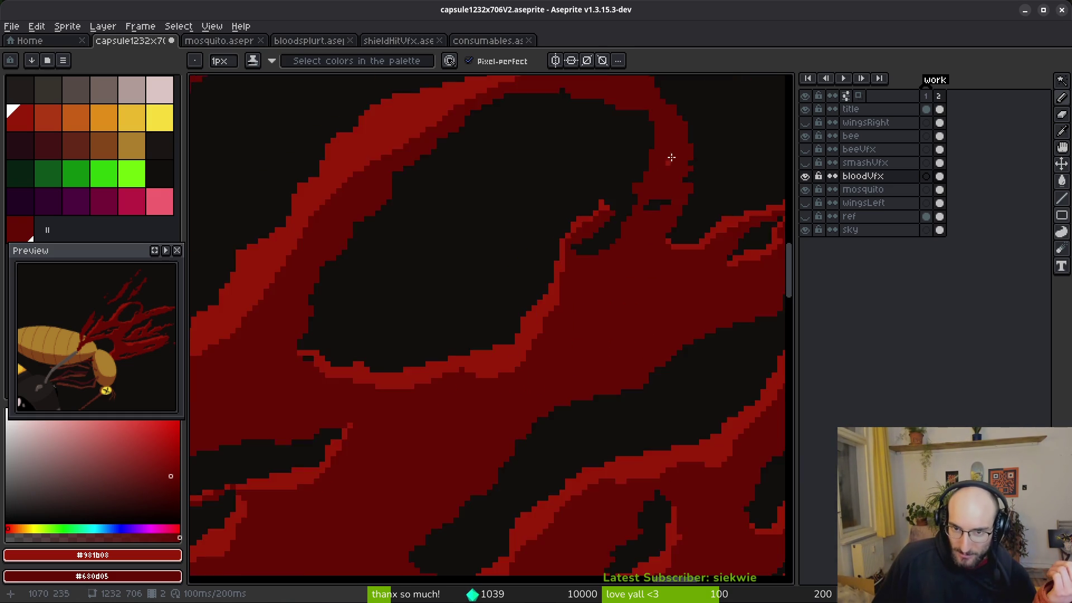
Paint lighter red lines down the wing edge and along its lower edge.
scroll(645, 254, "up", 2)
mouse_move(669, 141)
left_mouse_down()
mouse_move(677, 179)
mouse_move(630, 309)
left_mouse_up()
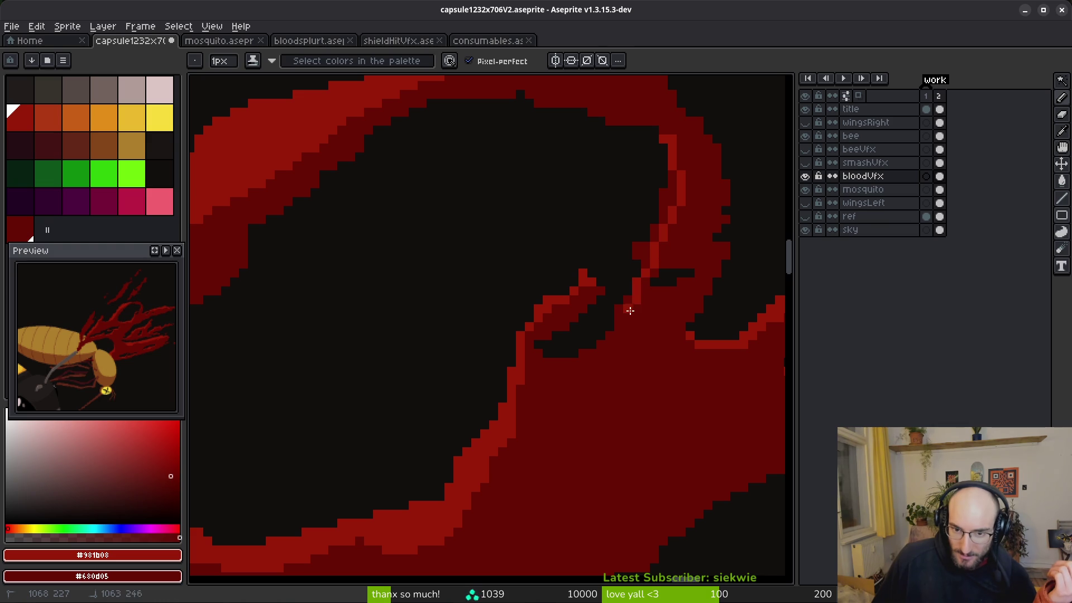
left_click_drag(596, 356, 550, 364)
mouse_move(668, 136)
left_mouse_down()
mouse_move(677, 155)
mouse_move(655, 229)
left_mouse_up()
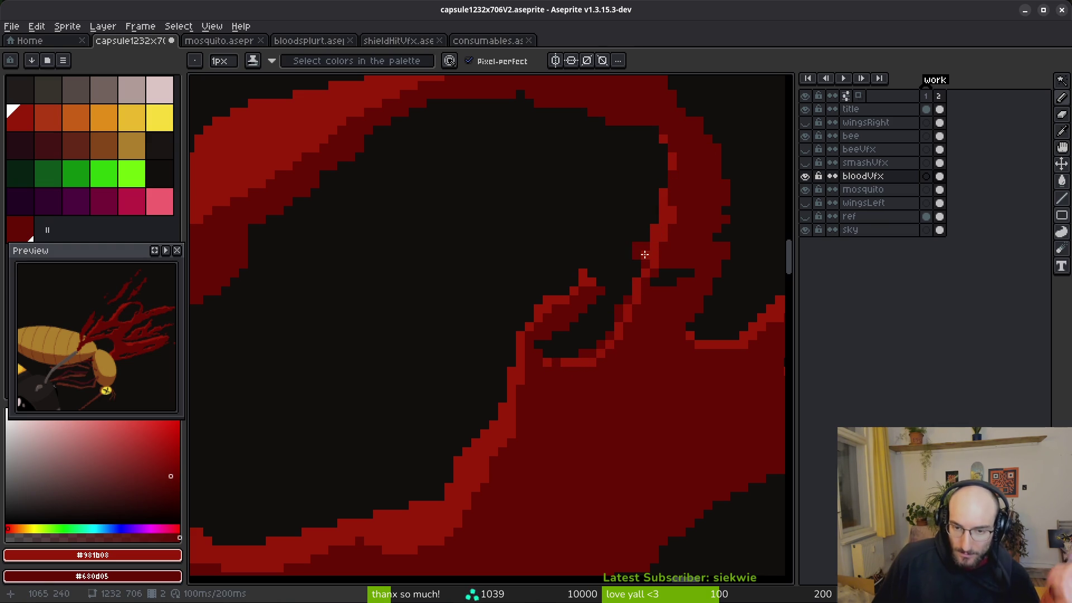
Flood-fill the five dark wing-edge strips with lighter red.
scroll(634, 324, "up", 2)
key("g")
left_click(521, 426)
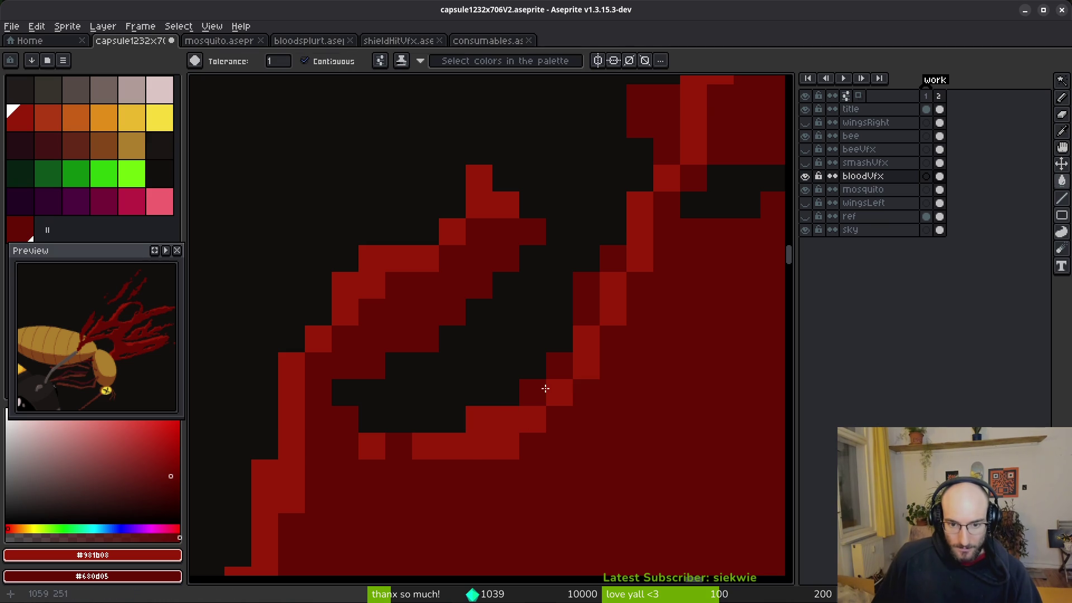
left_click(541, 395)
left_click(586, 285)
left_click(640, 178)
left_click(653, 117)
scroll(670, 209, "down", 3)
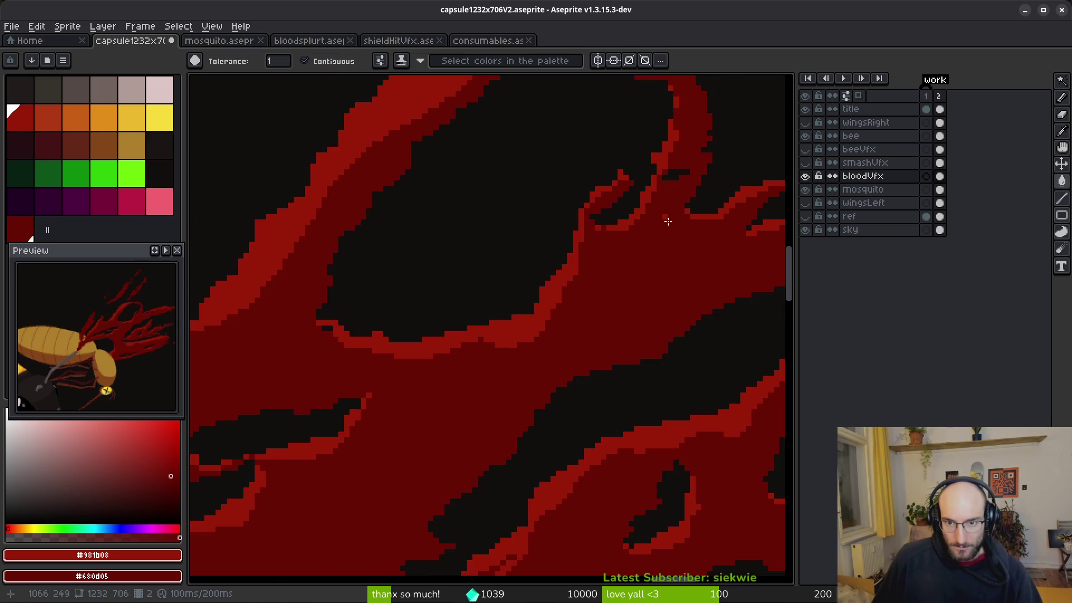
scroll(651, 229, "up", 2)
Add lighter red pixels on the curved blood strand's outer edge.
key("b")
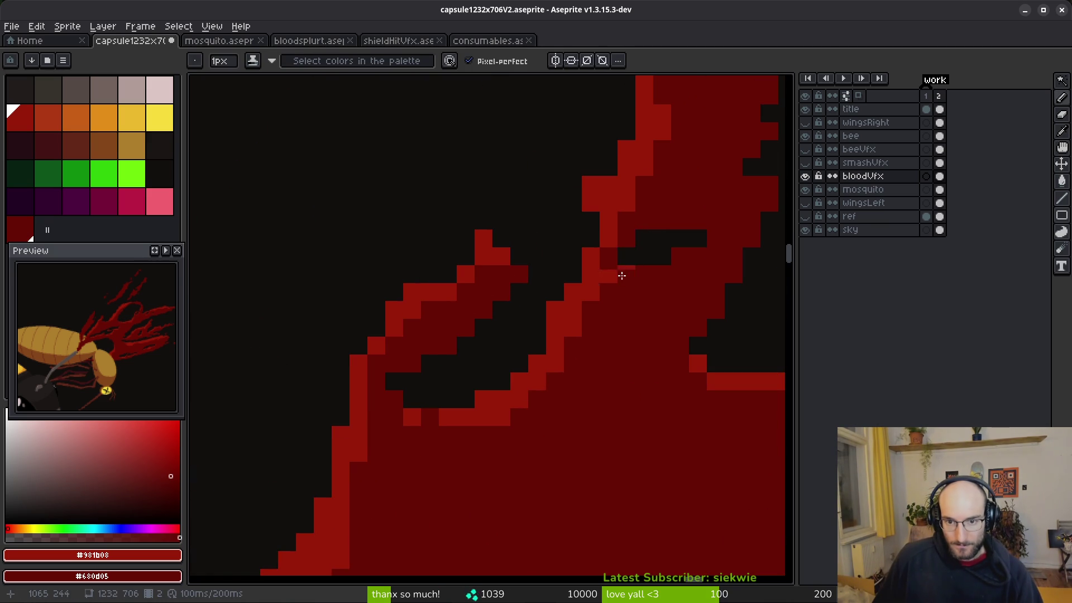
scroll(667, 243, "down", 1)
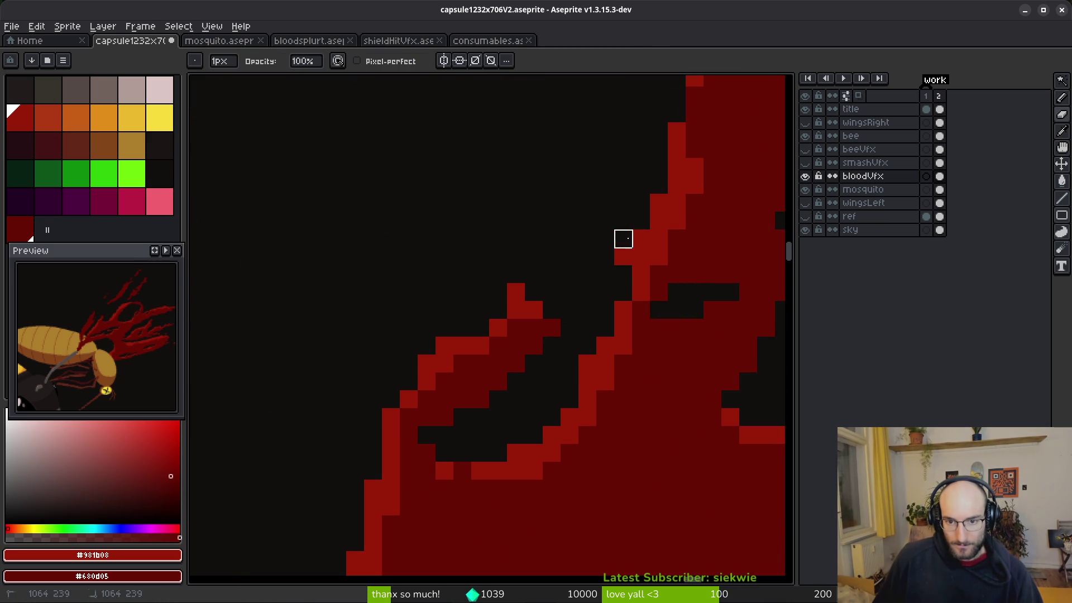
scroll(621, 237, "down", 3)
left_click_drag(670, 272, 619, 268)
scroll(619, 268, "up", 3)
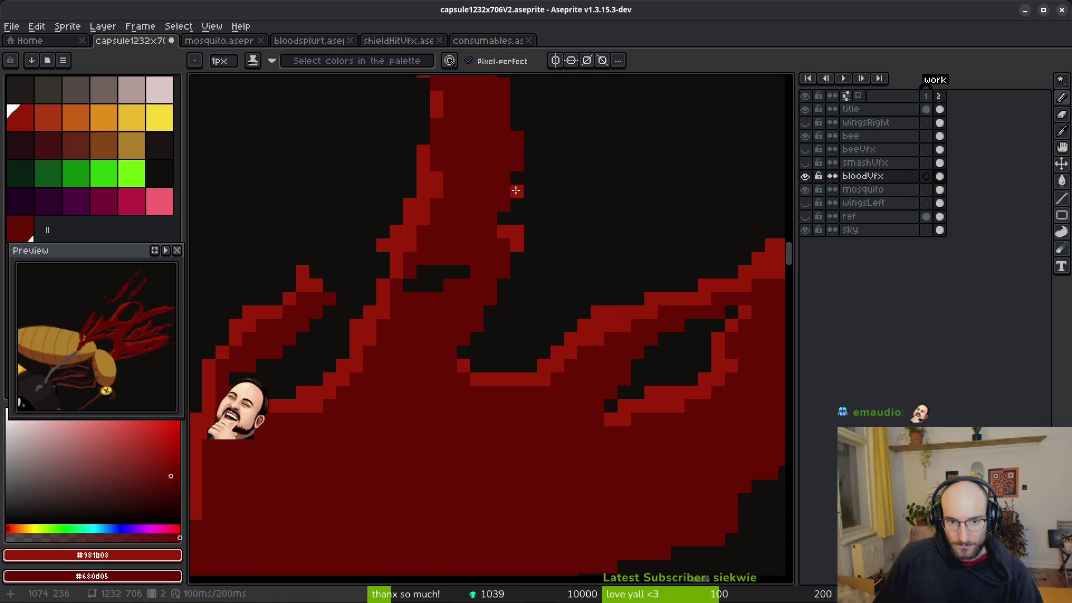
scroll(607, 258, "down", 3)
scroll(590, 268, "up", 3)
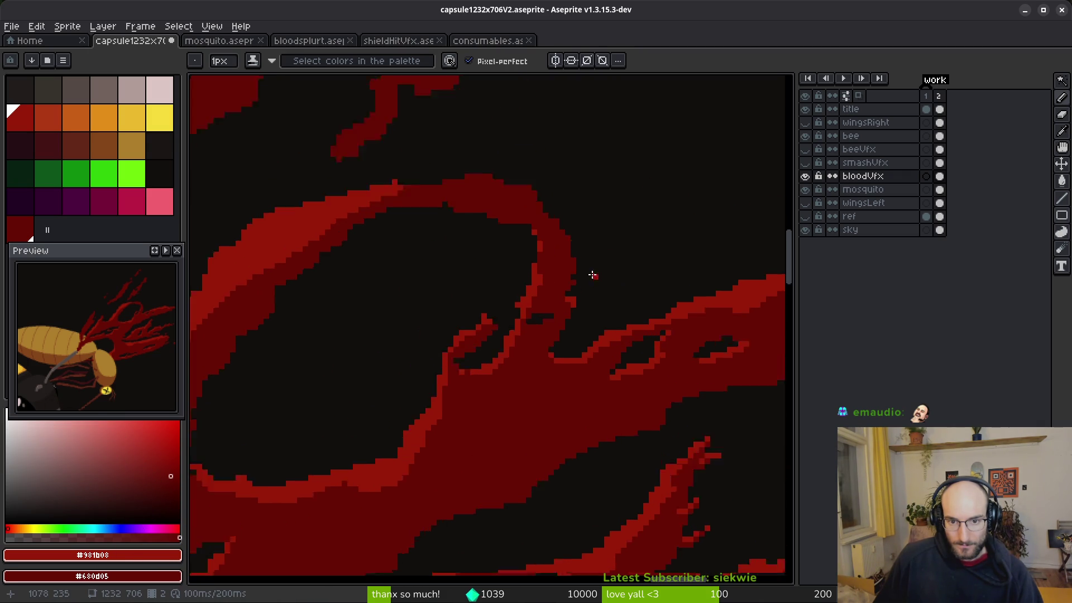
left_click_drag(600, 317, 705, 409)
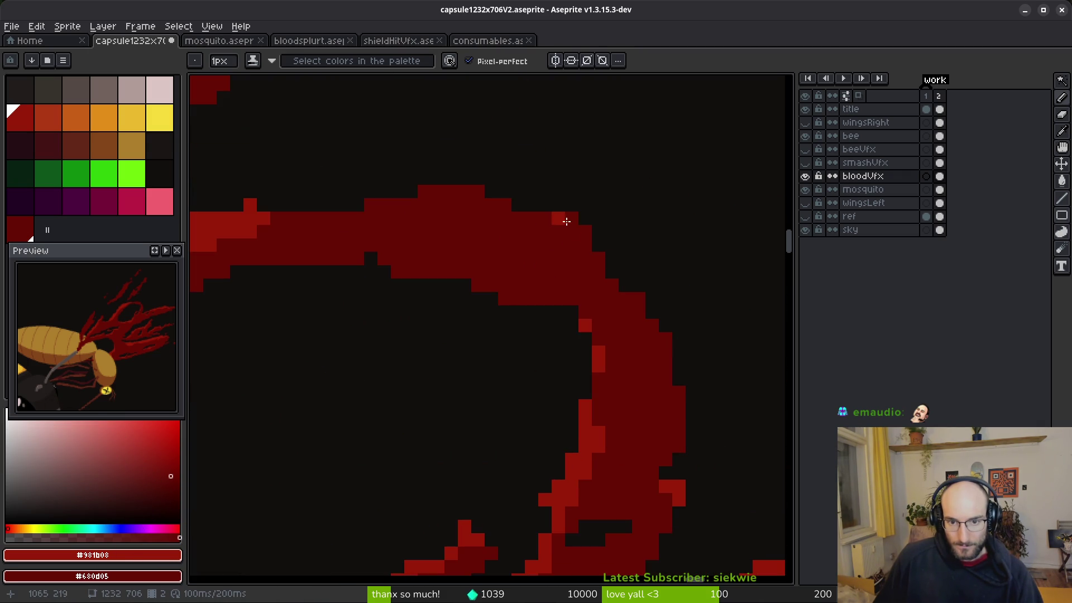
left_click(638, 298)
left_click(664, 338)
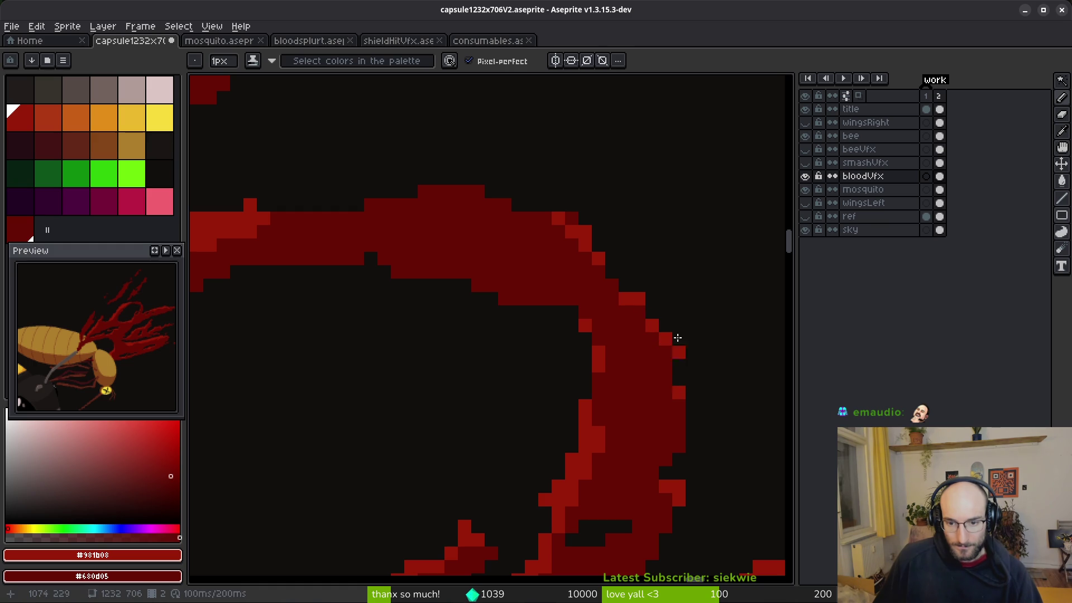
Paint a lighter red run along the curve's upper edge.
scroll(676, 370, "down", 3)
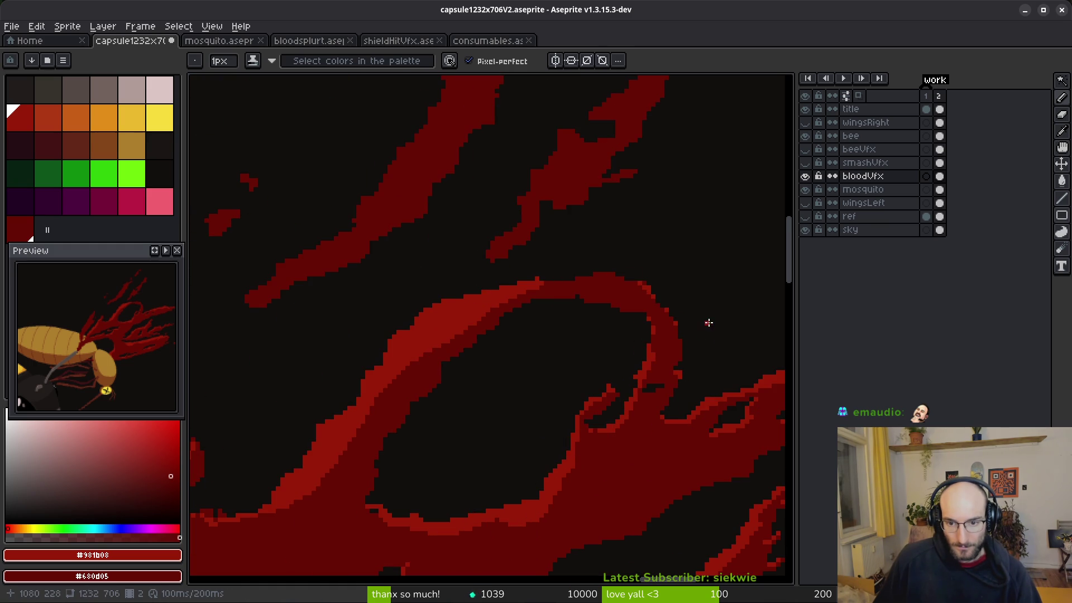
scroll(677, 298, "up", 3)
left_click(571, 250)
left_click_drag(471, 280, 655, 346)
mouse_move(748, 317)
left_mouse_down()
mouse_move(681, 329)
mouse_move(641, 289)
left_mouse_up()
mouse_move(714, 331)
left_mouse_down()
mouse_move(664, 342)
mouse_move(713, 297)
mouse_move(530, 320)
left_mouse_up()
Fill a small upper-edge patch lighter red, save capsule1232x706V2.aseprite, and maximize Typer.io.
key("g")
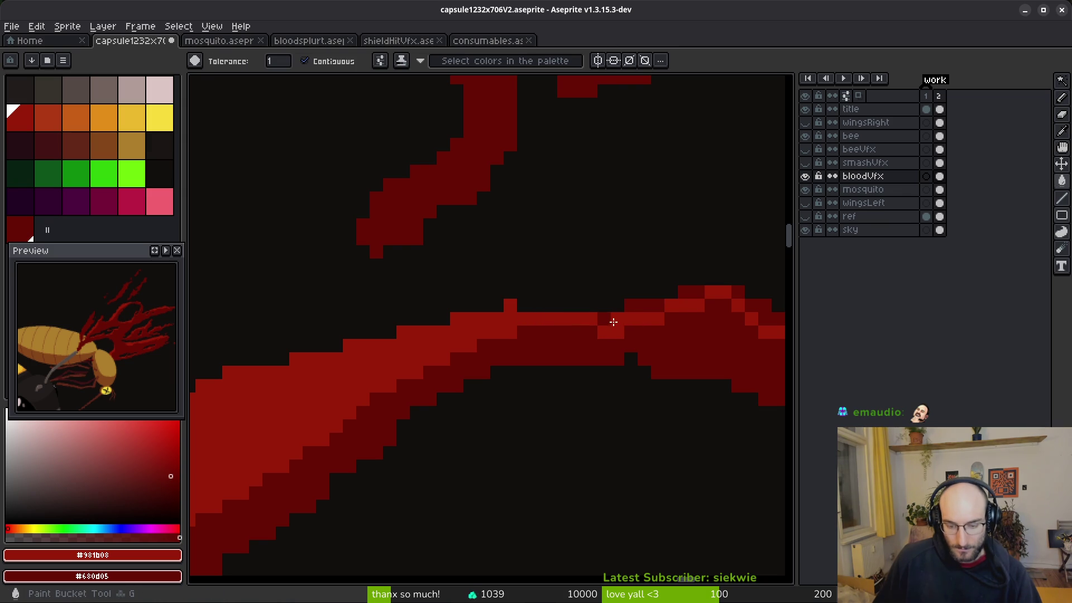
left_click_drag(663, 322, 539, 308)
left_click(633, 291)
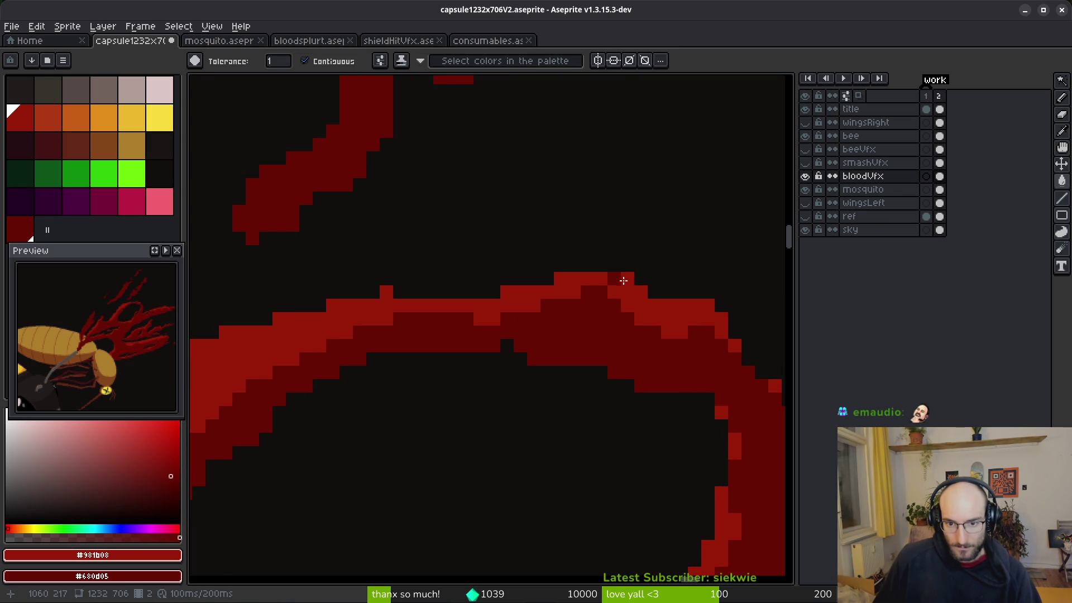
scroll(620, 304, "down", 4)
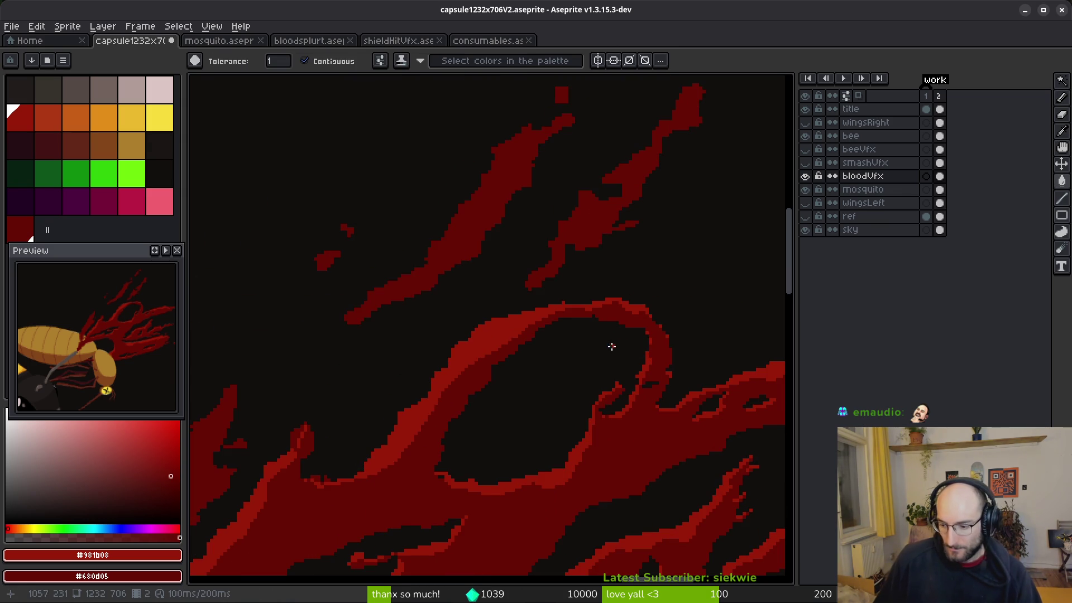
key("ctrl+s")
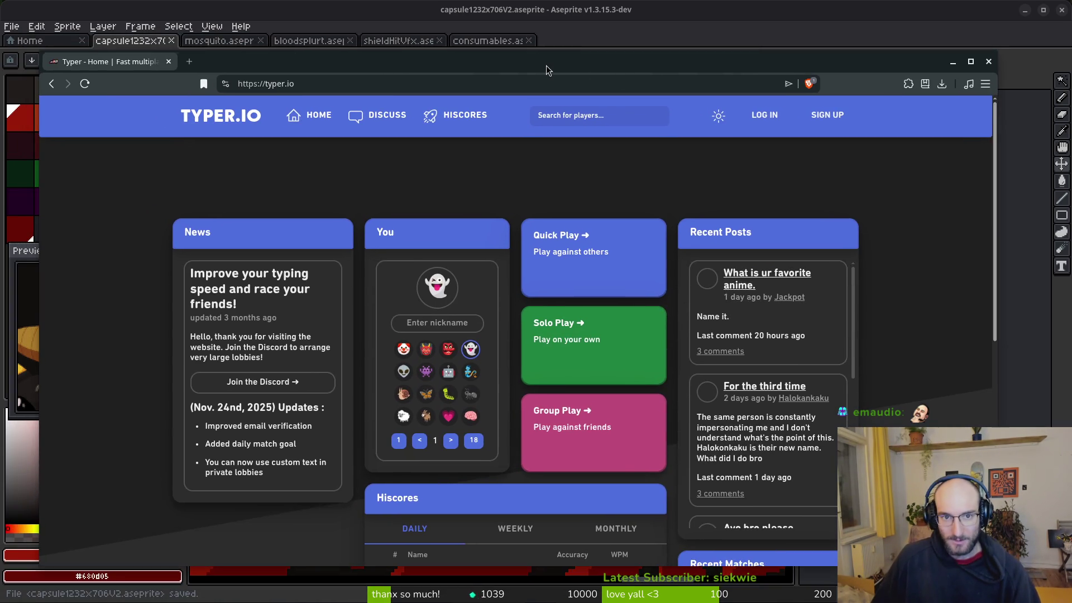
double_click(545, 65)
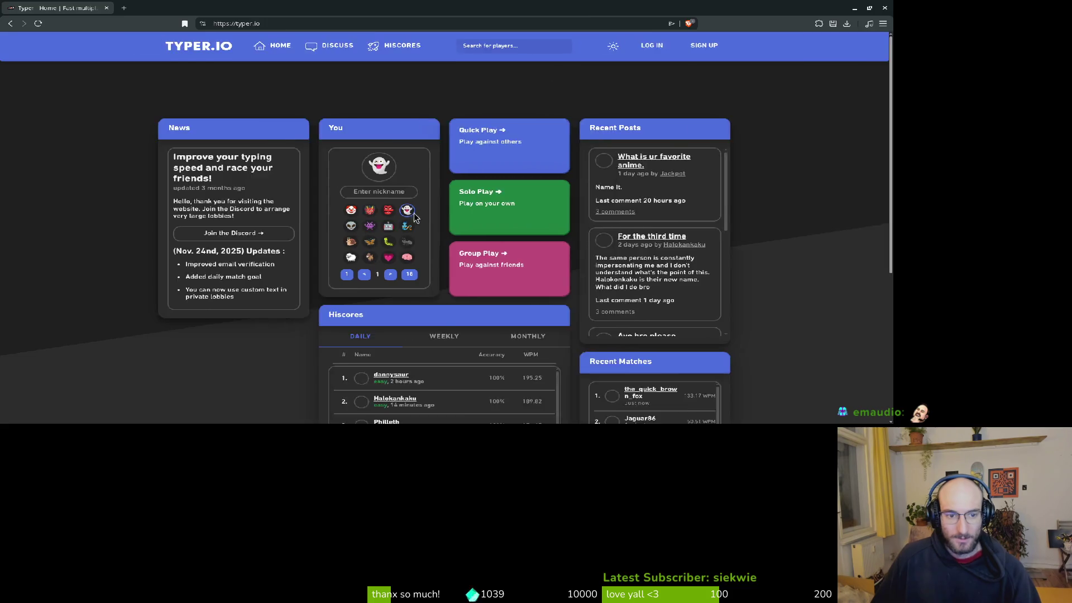
Open a Group Play private lobby for up to 15 players and save a nickname.
left_click(622, 351)
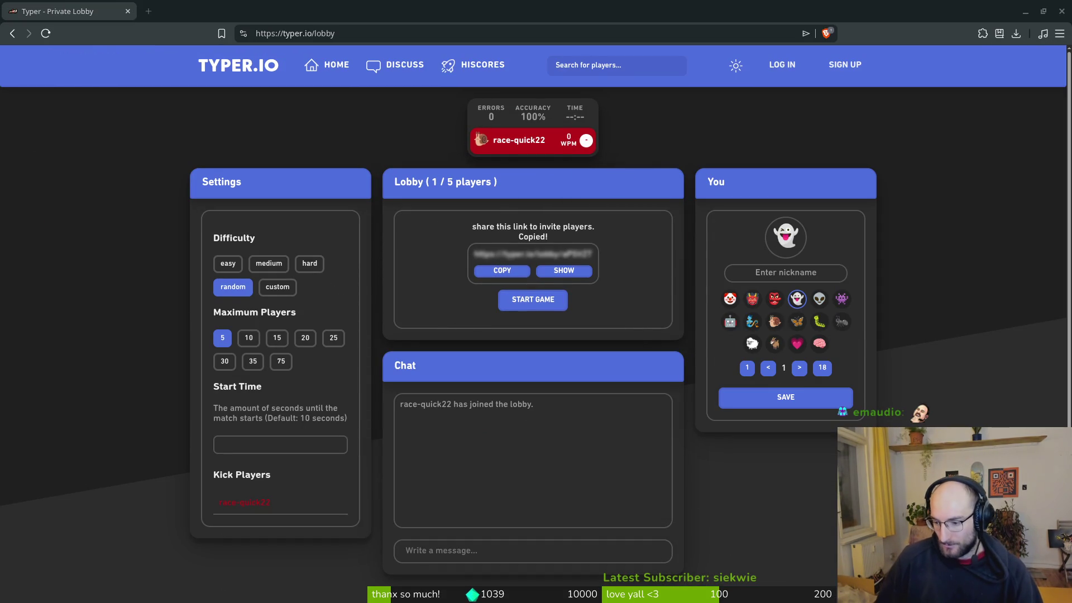
left_click(279, 338)
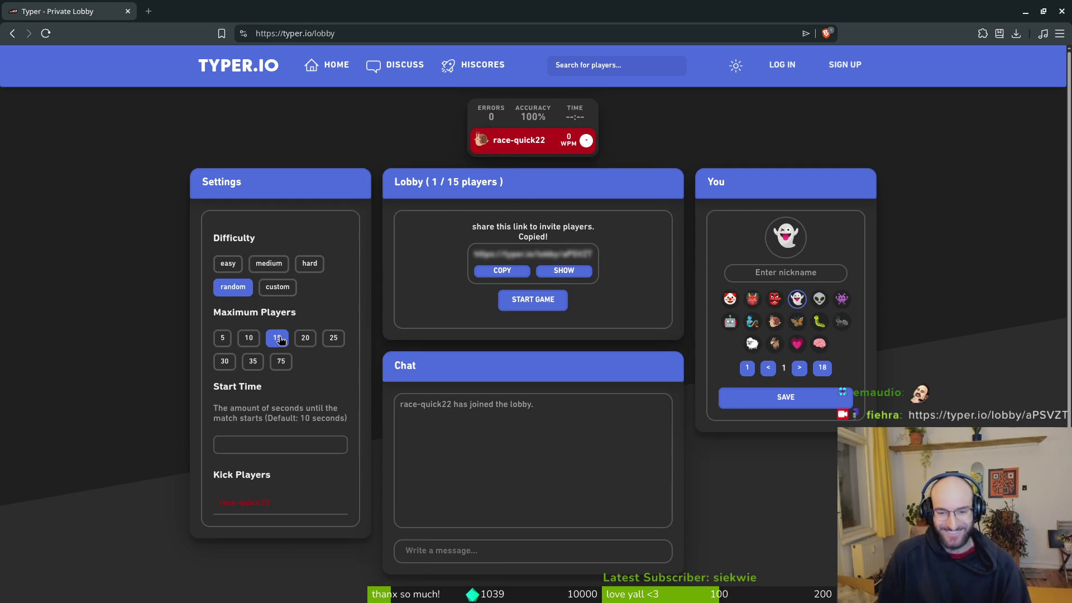
left_click(813, 274)
type("fi")
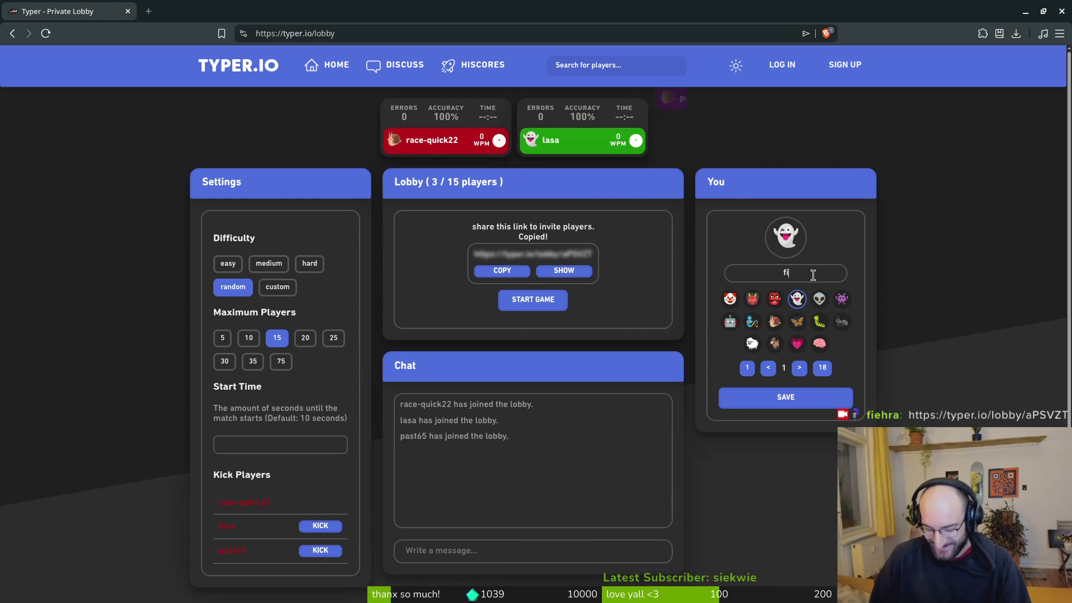
type("ehra")
left_click(814, 398)
Choose the bee avatar and save it to the profile.
left_click(799, 367)
left_click(799, 367)
left_click(799, 367)
left_click(799, 367)
left_click(799, 367)
left_click(841, 321)
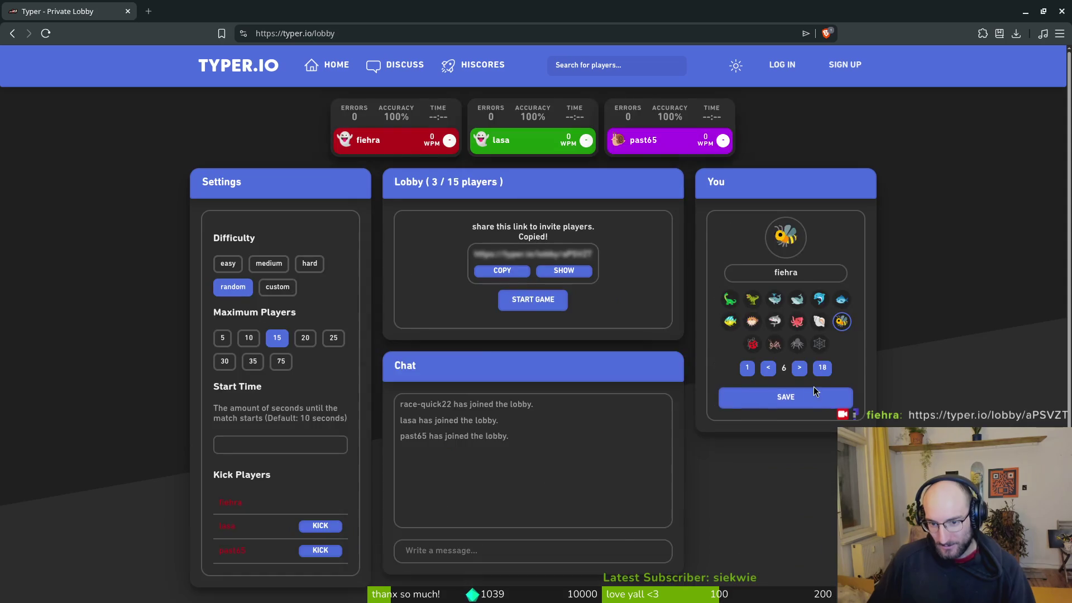
left_click(804, 402)
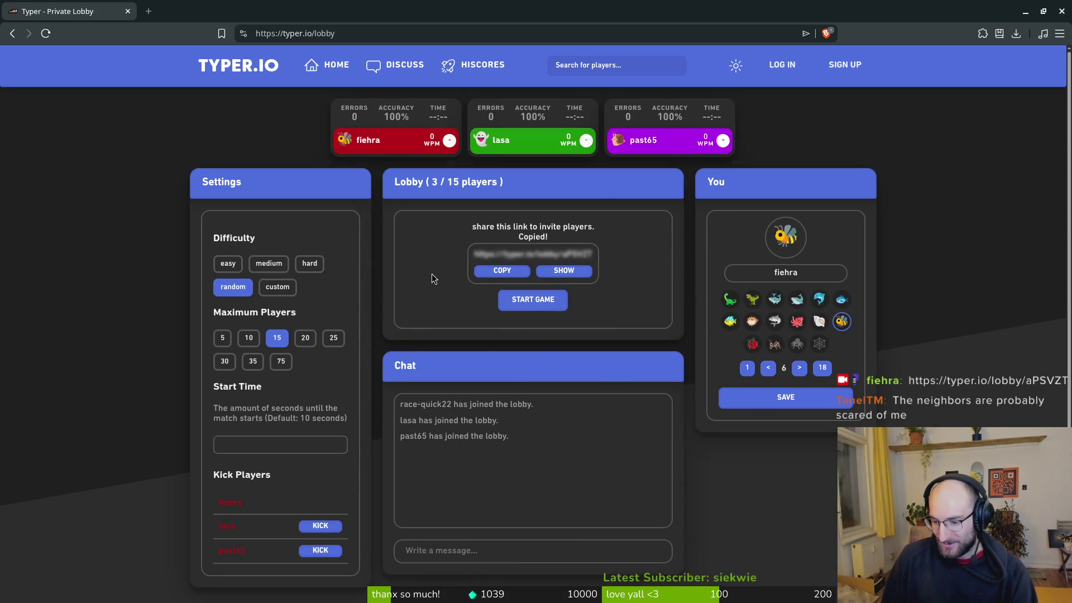
Return to the lobby, resize the browser, set medium difficulty and start the race.
left_click(476, 550)
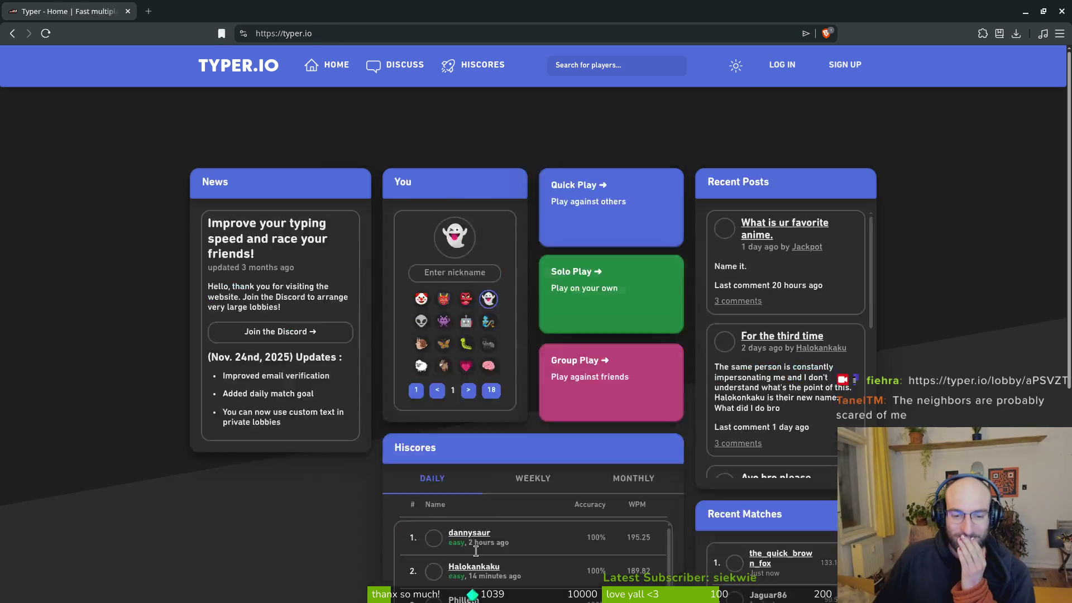
key("alt+Left")
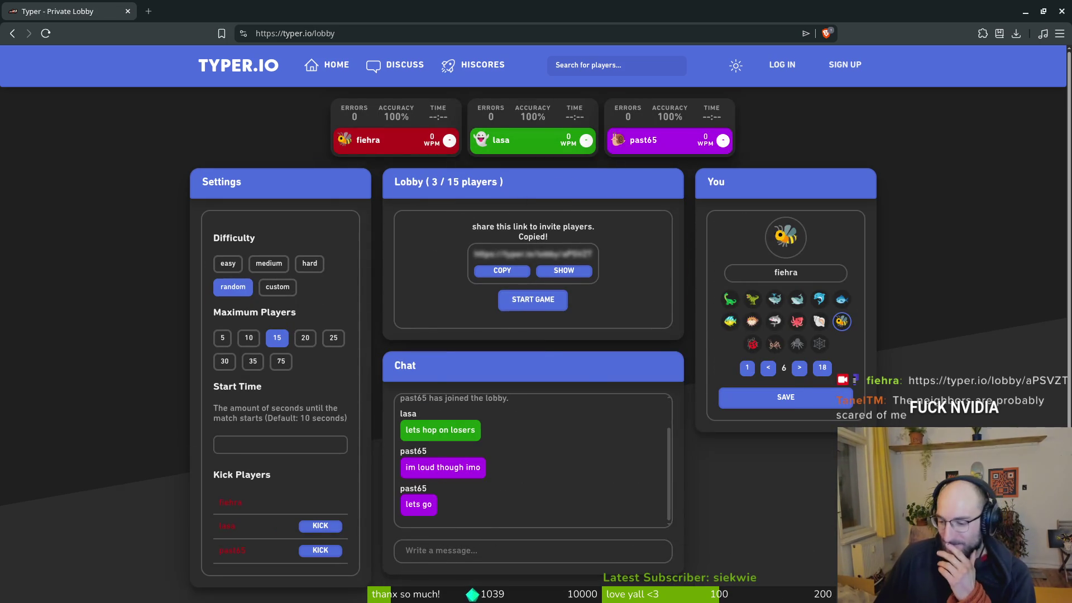
mouse_move(787, 11)
left_mouse_down()
mouse_move(720, 45)
mouse_move(720, 14)
left_mouse_up()
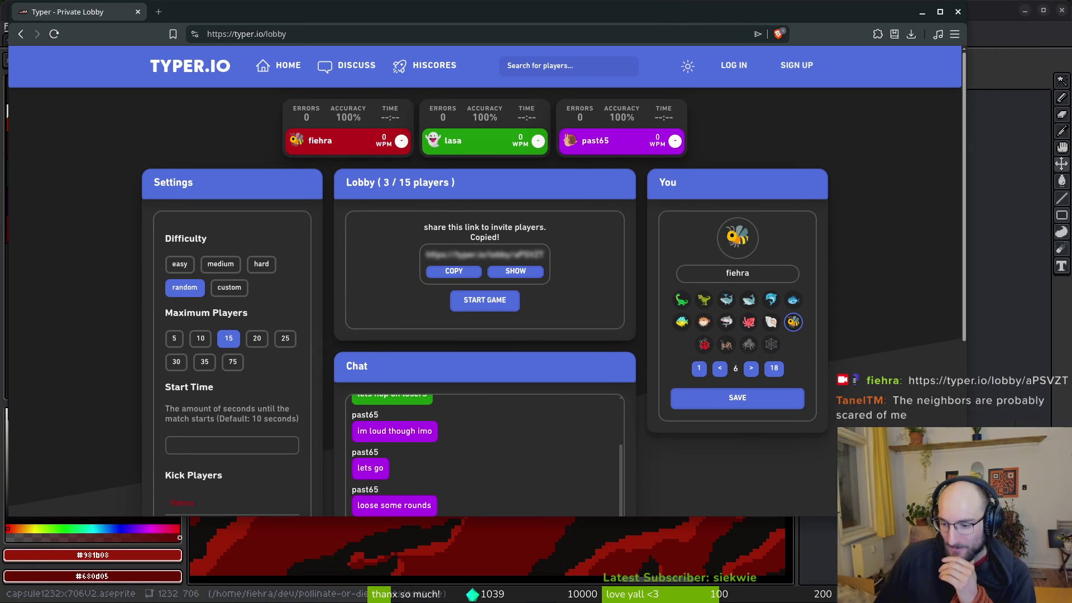
mouse_move(963, 517)
left_mouse_down()
mouse_move(962, 572)
mouse_move(1038, 572)
mouse_move(1063, 598)
left_mouse_up()
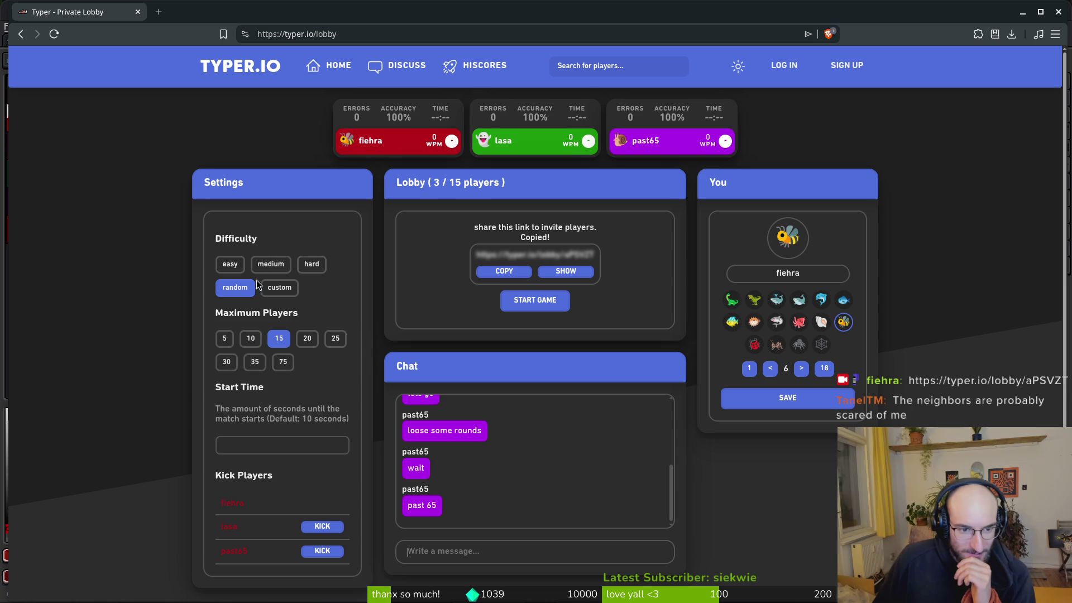
left_click(271, 263)
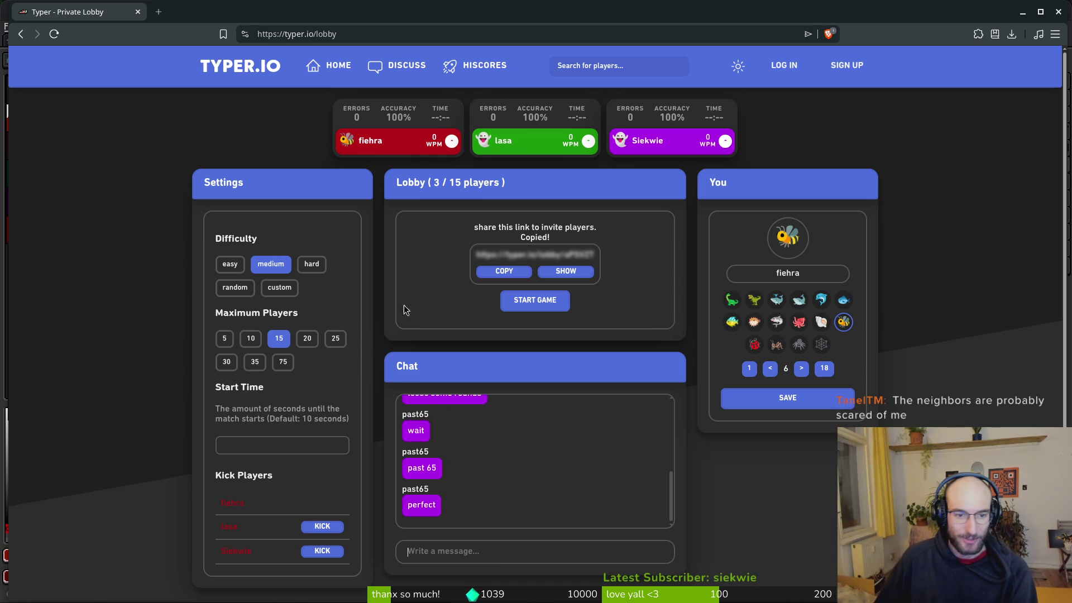
left_click(557, 308)
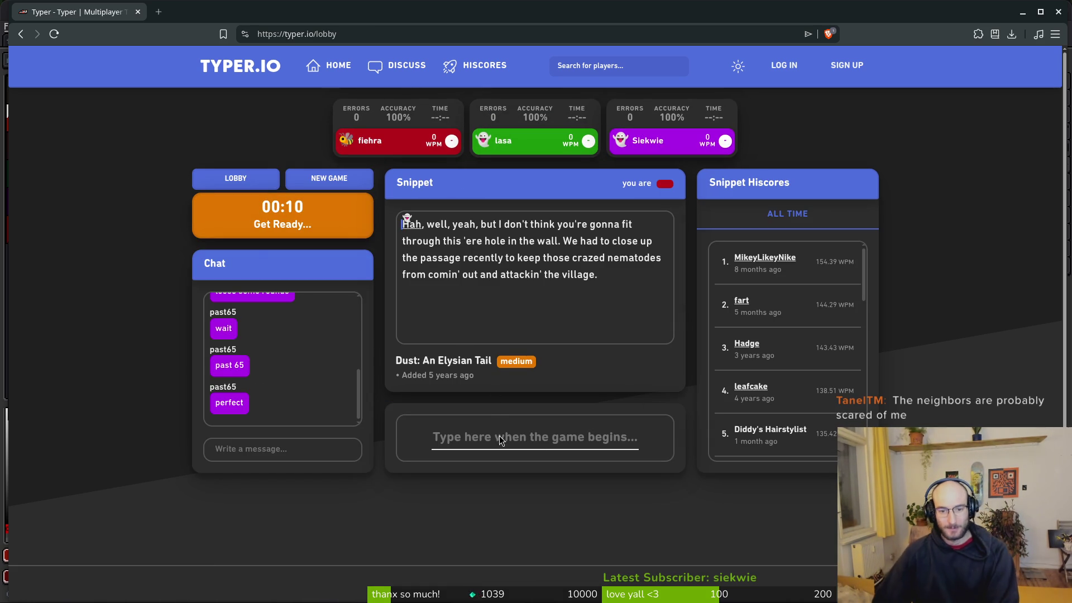
Type the Dust: An Elysian Tail snippet, fixing typos, then get ready for the Sonic R round.
left_click(559, 434)
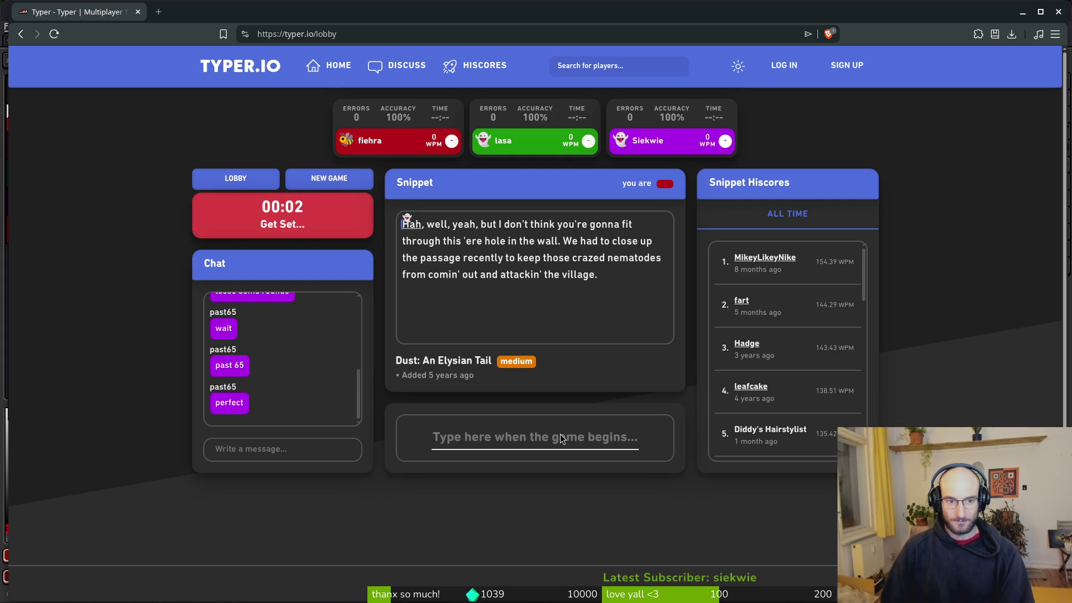
type("Hah, ")
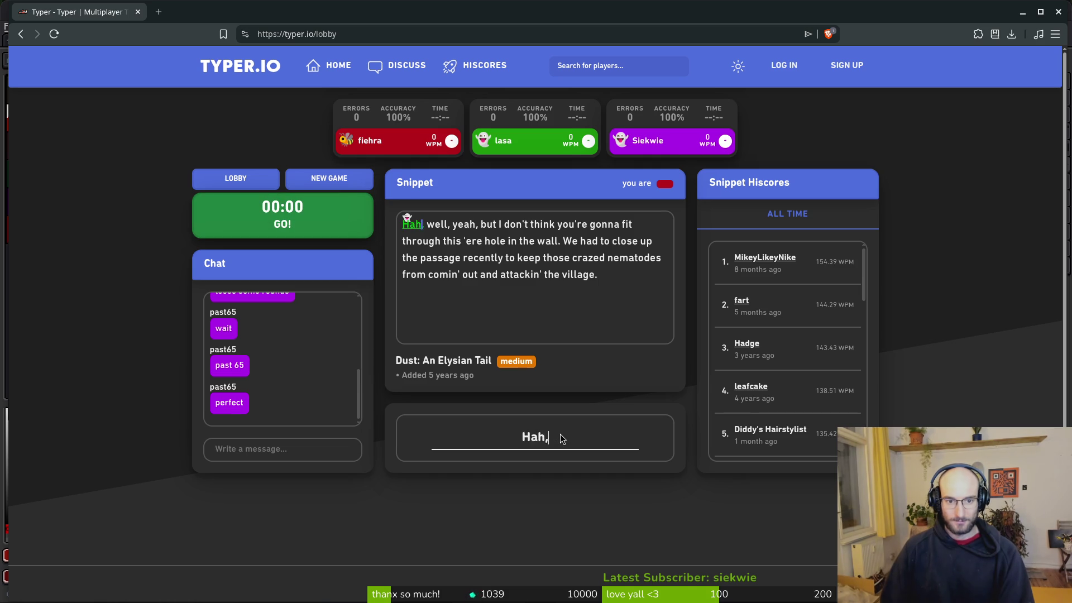
type("well, yeah, bu")
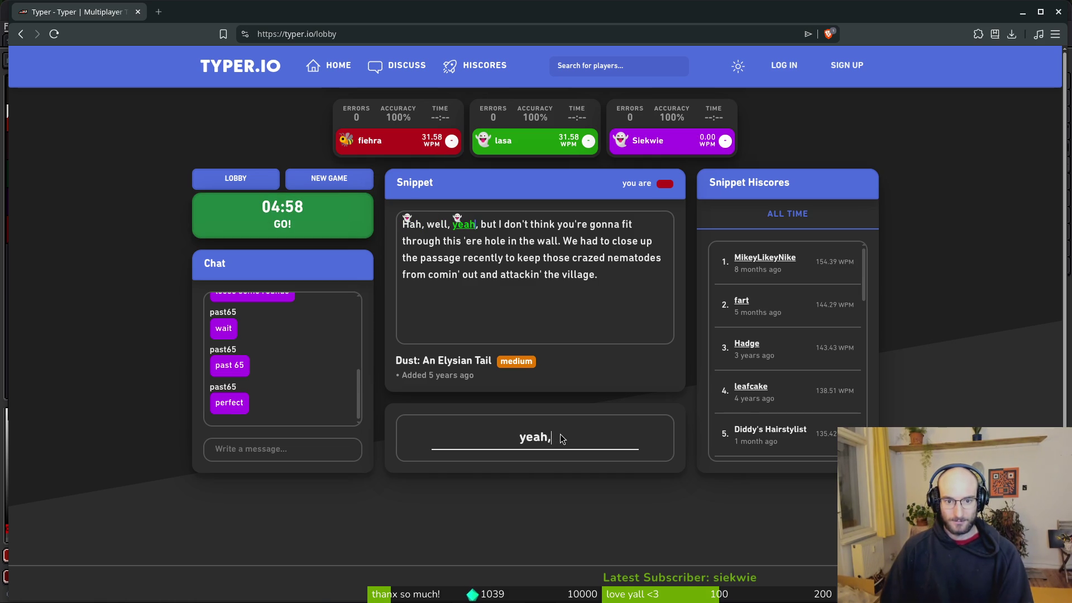
type("t I don't think you")
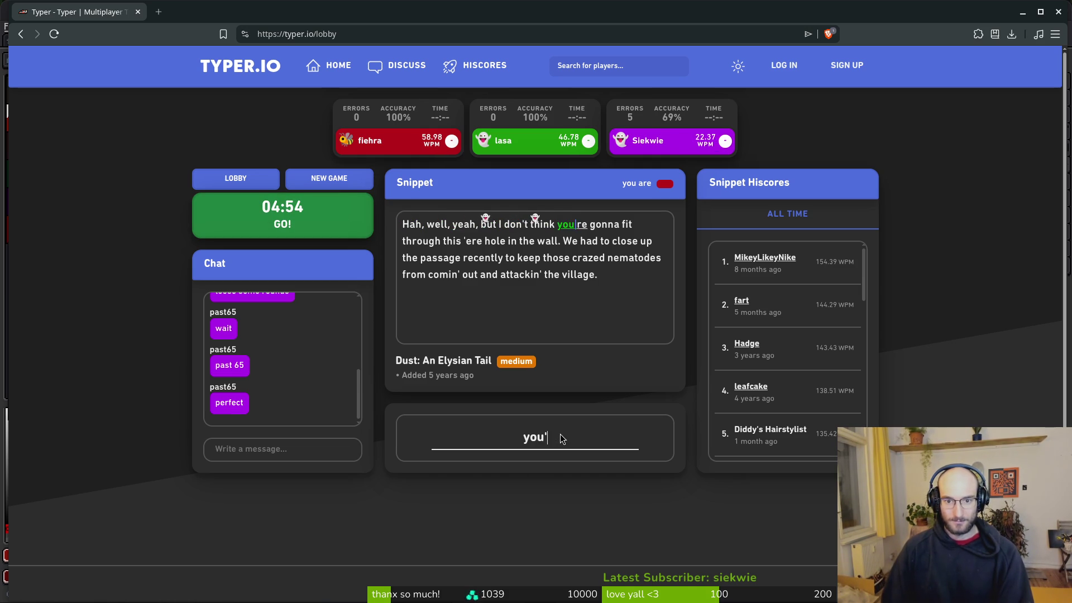
type("re gonna fit through this'erle in twalle had to l")
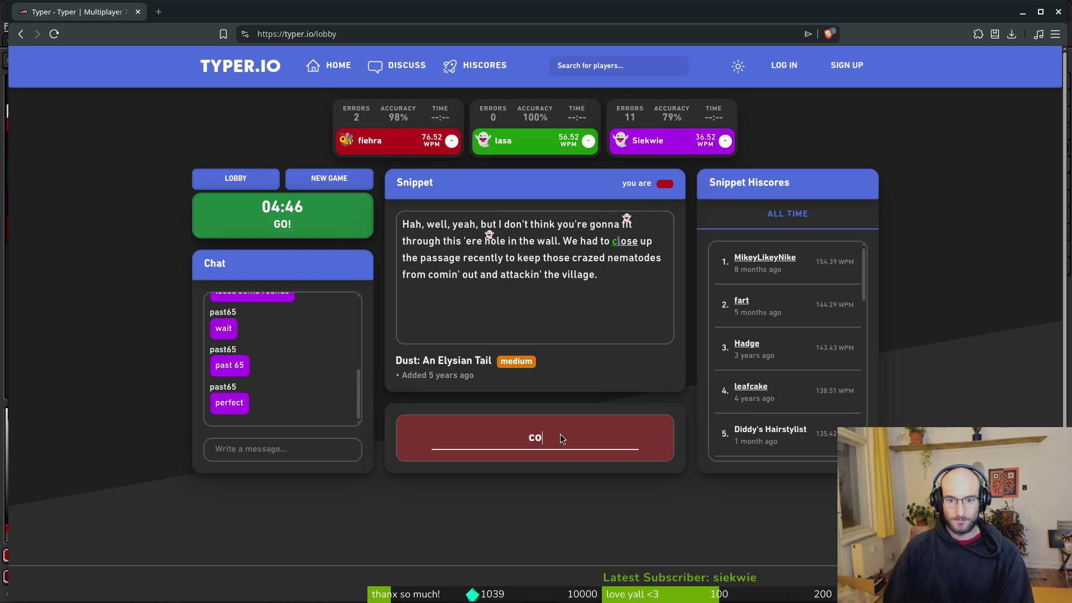
key("BackSpace")
type("close up the pas")
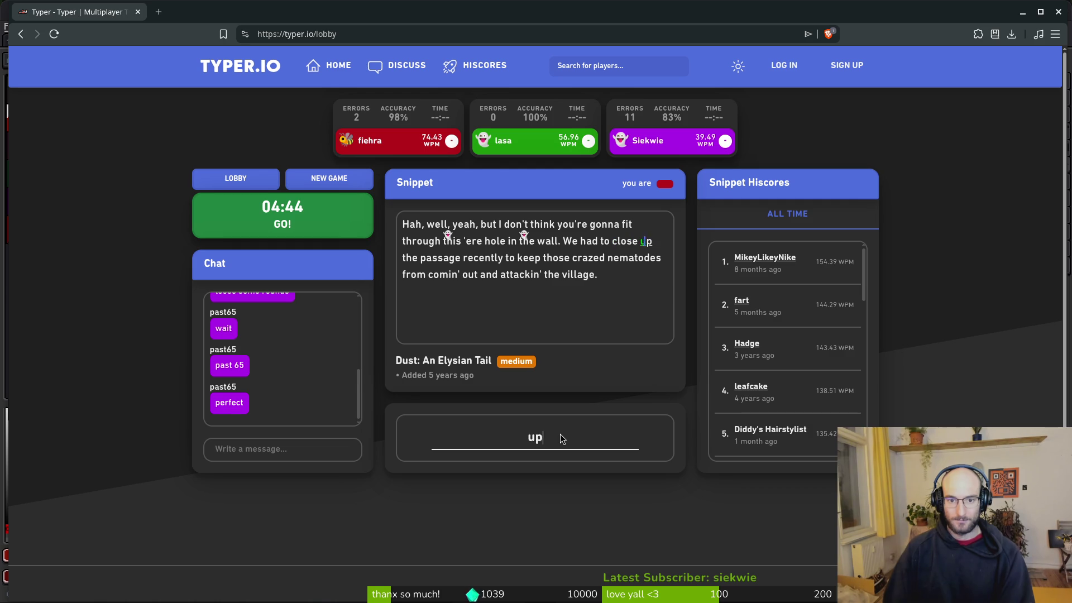
type("sage ently to keep those crazed nematodes from coin")
key("BackSpace")
key("BackSpace")
type("min' out and attackin' the village.")
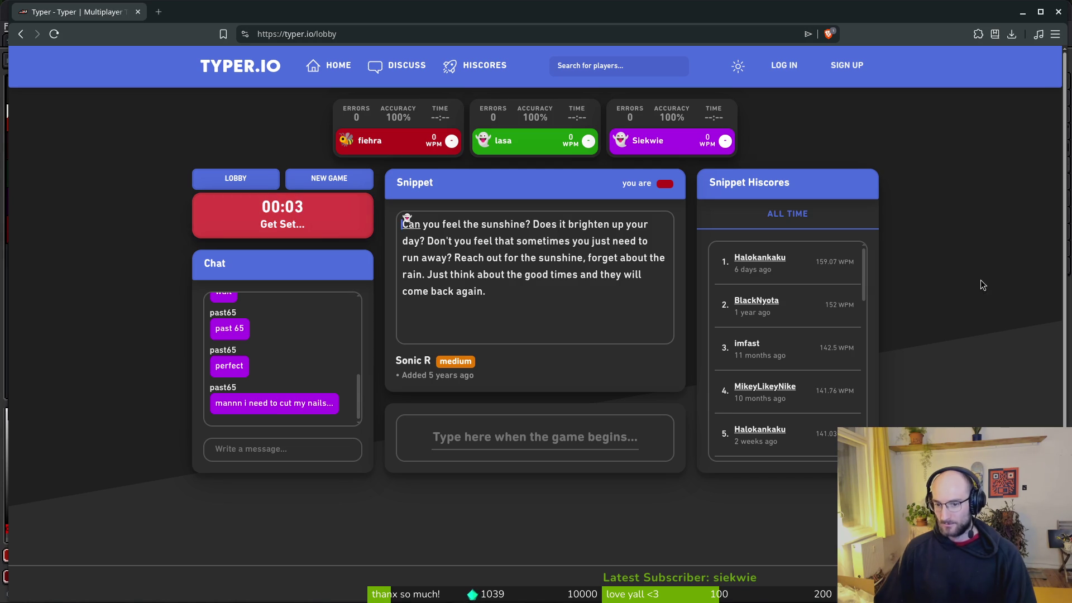
left_click(524, 444)
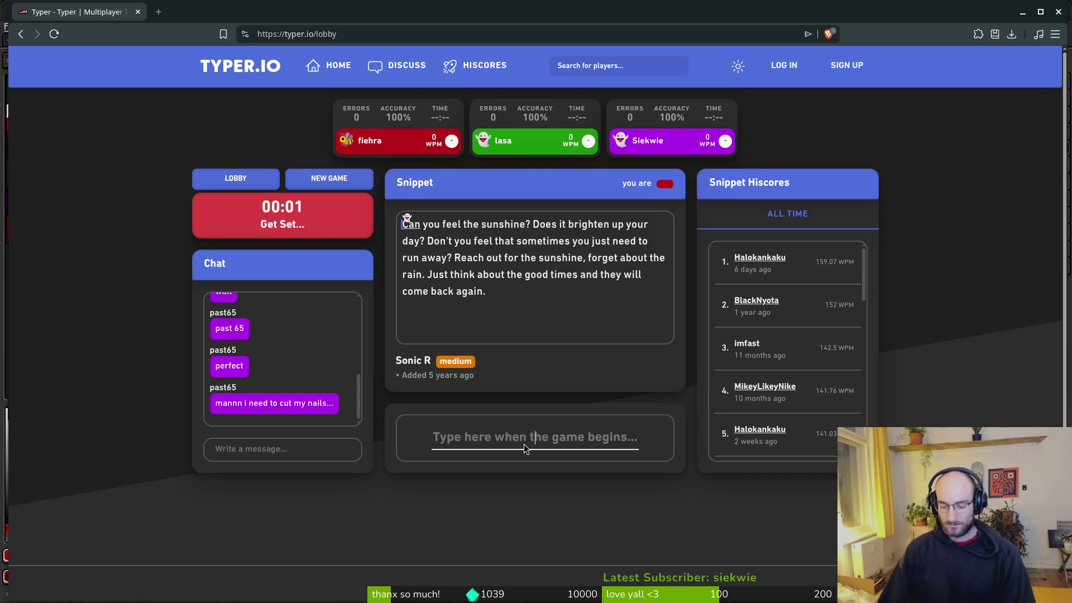
Type the rest of the Sonic R snippet through 'back again.', correcting typos.
type("you fe")
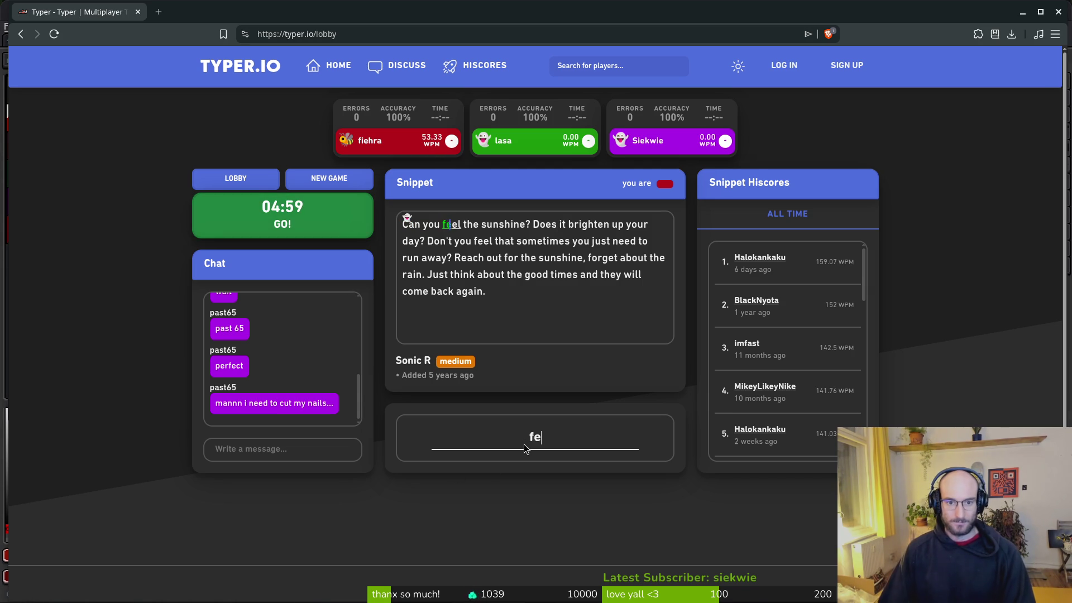
type("e sun")
key("BackSpace")
type("ne<")
key("BackSpace")
type("? Does it ")
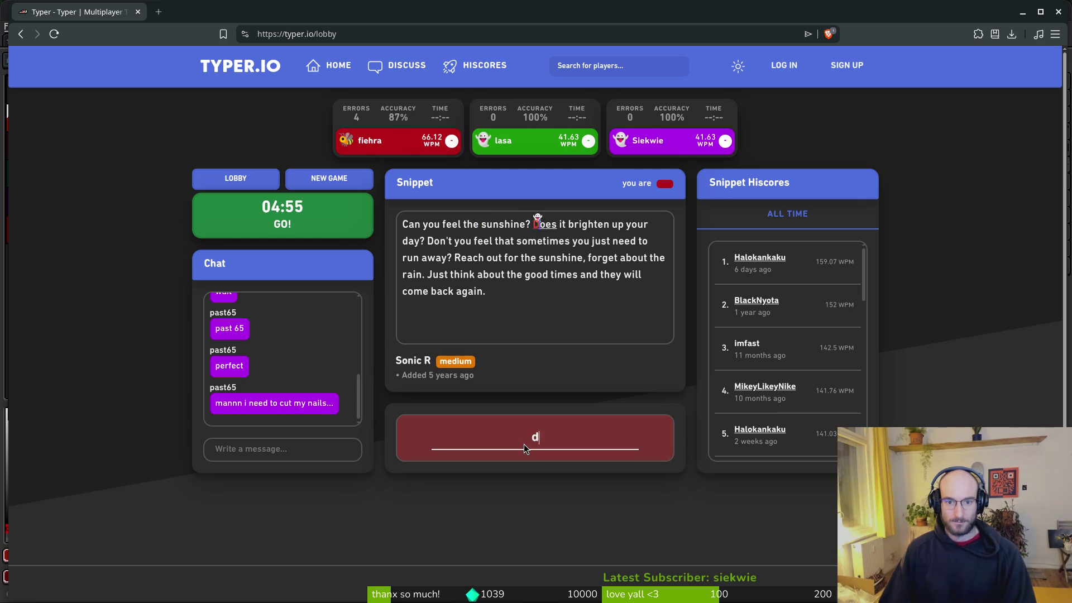
type("ten")
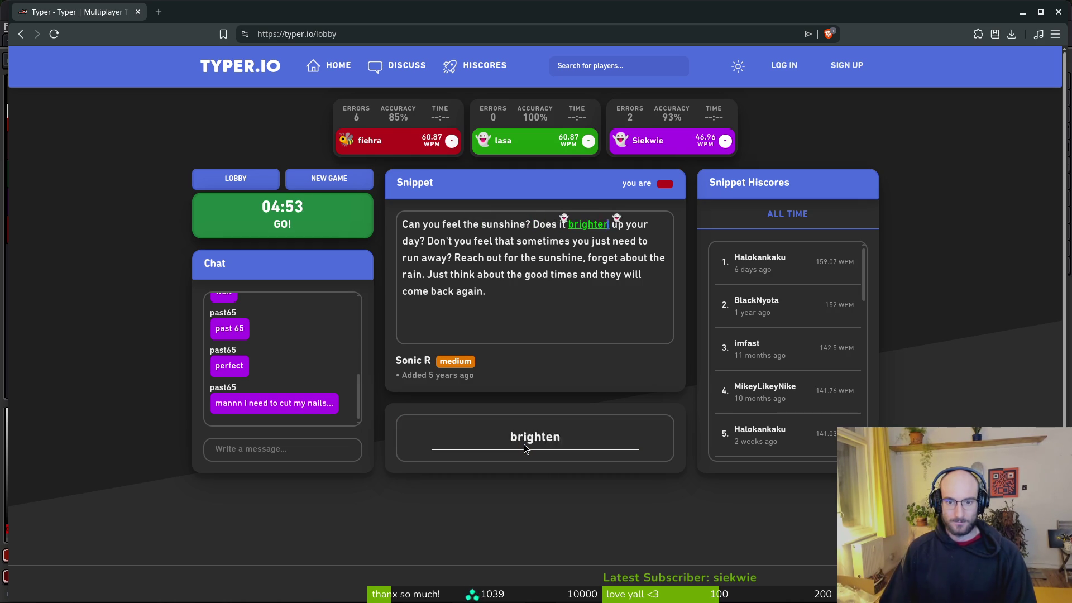
type(" up your ?")
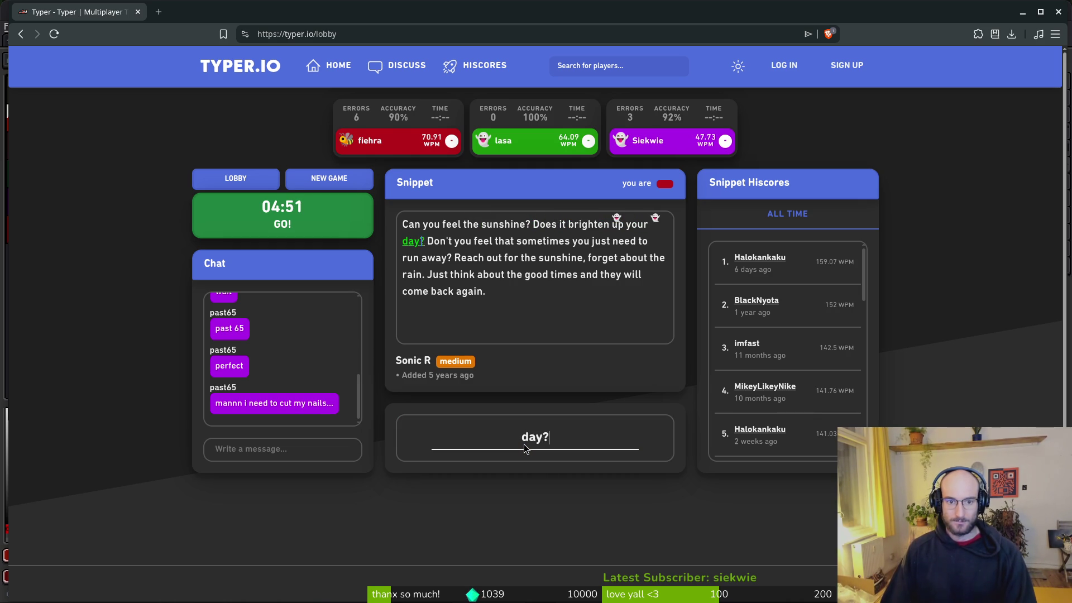
type("on'ou feel that sometimes")
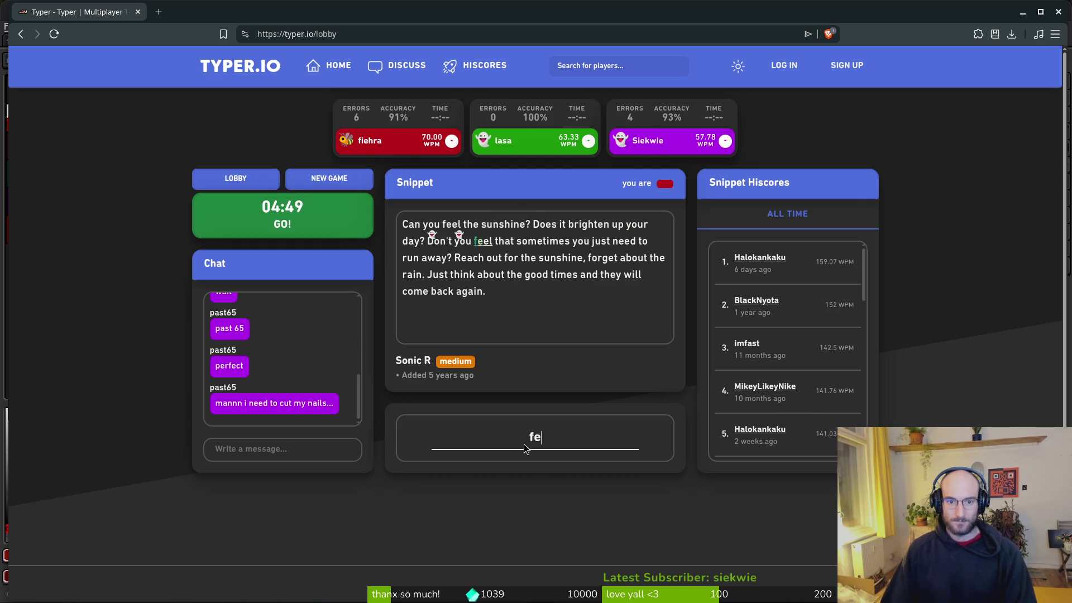
type(" y")
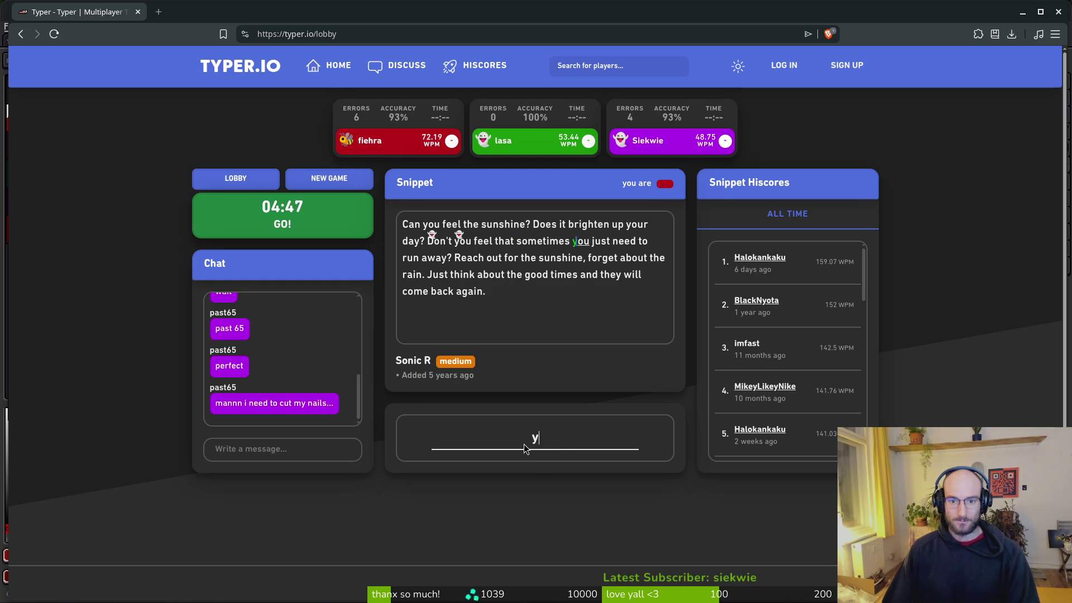
type("ou just need")
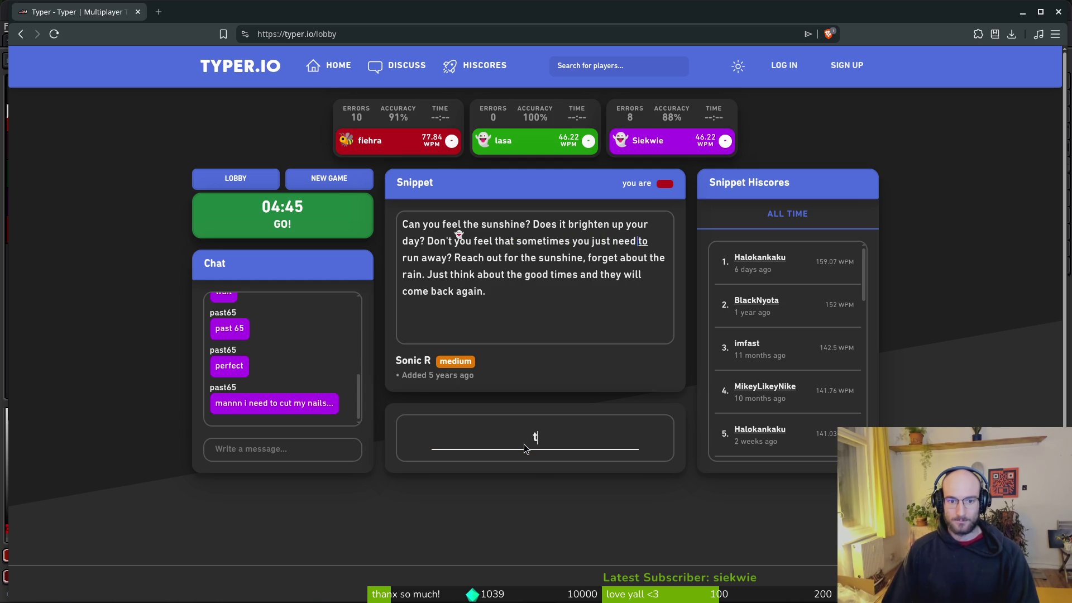
type("n aw")
type("?")
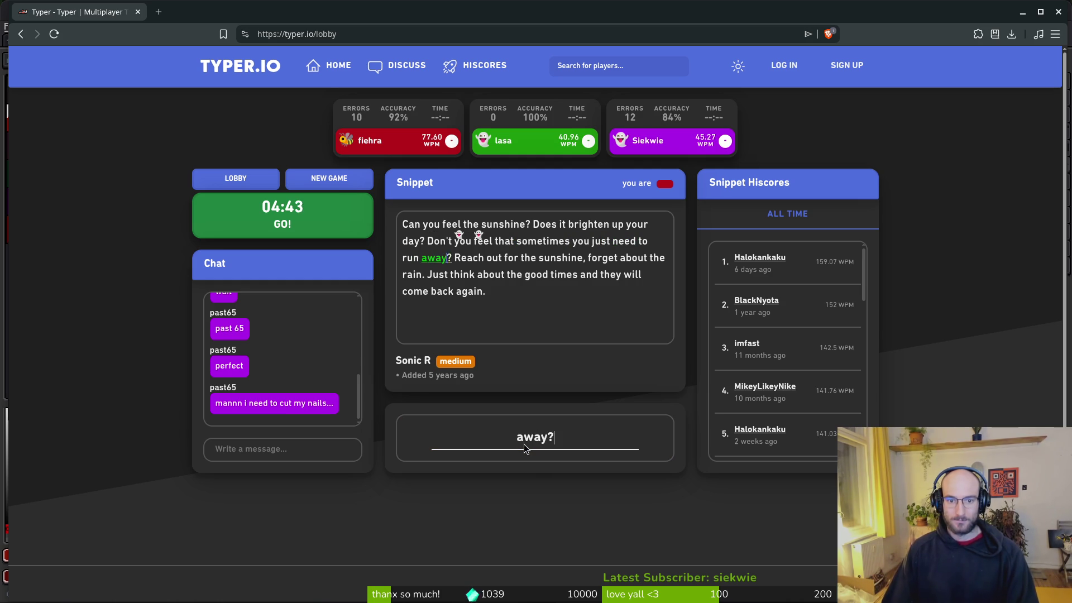
type("eac for ")
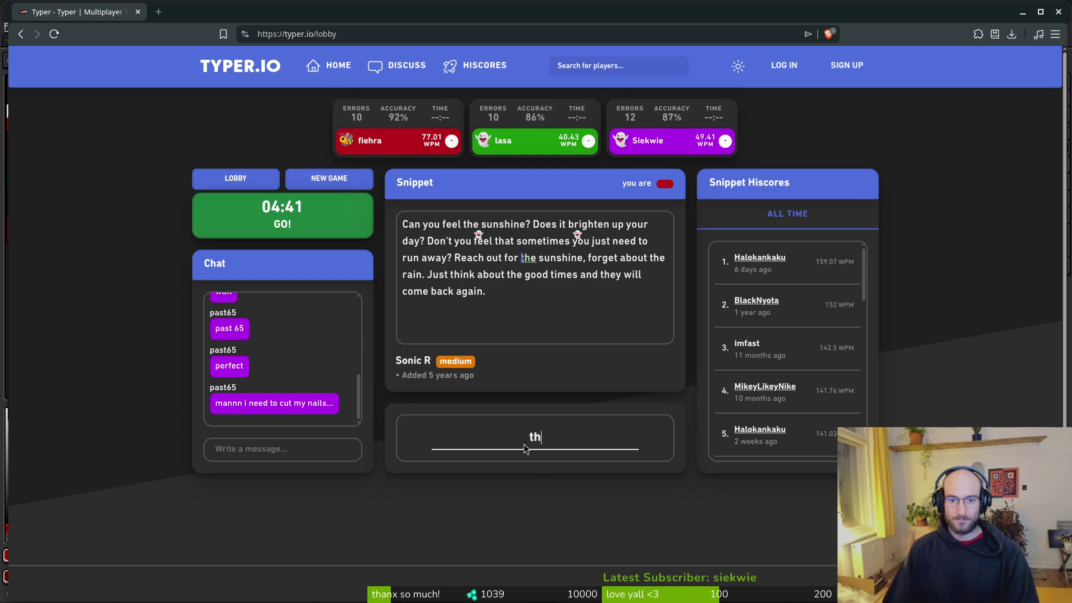
type("nshine, for")
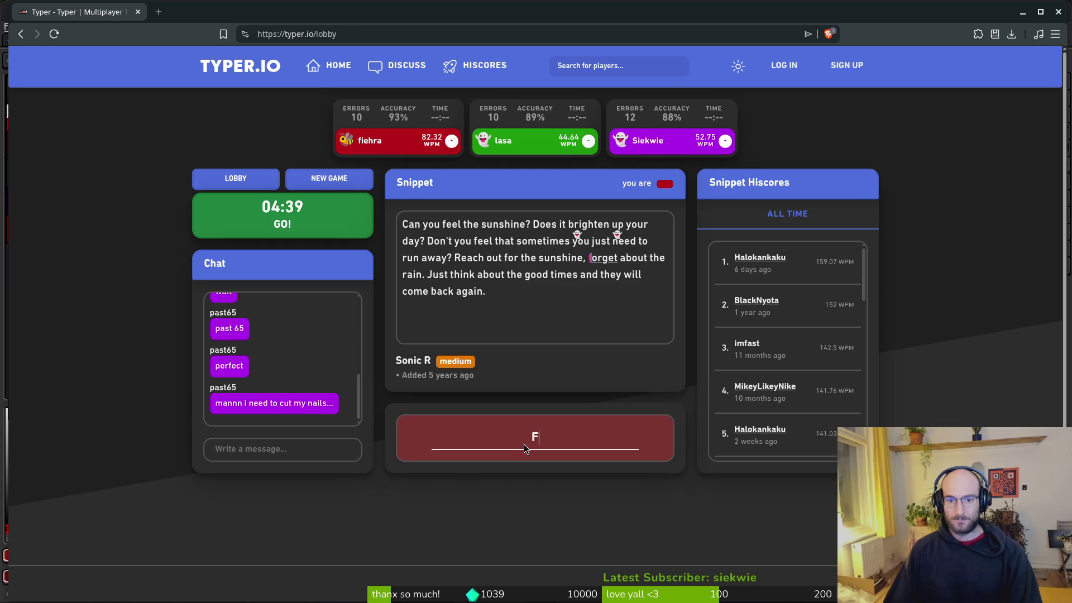
type("get ae rain")
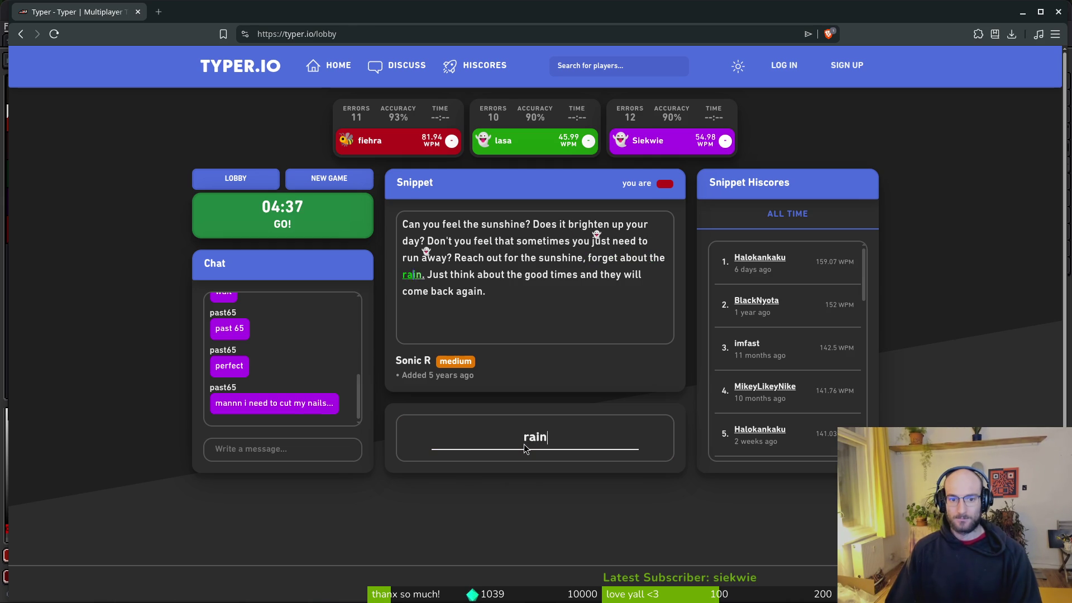
type("Justhink about the")
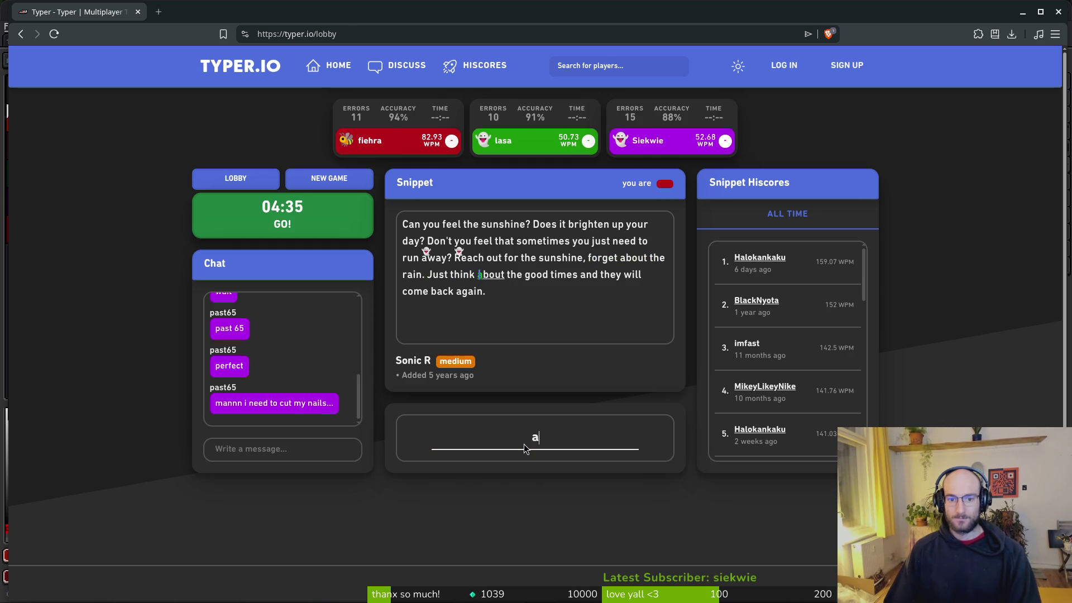
type(" good")
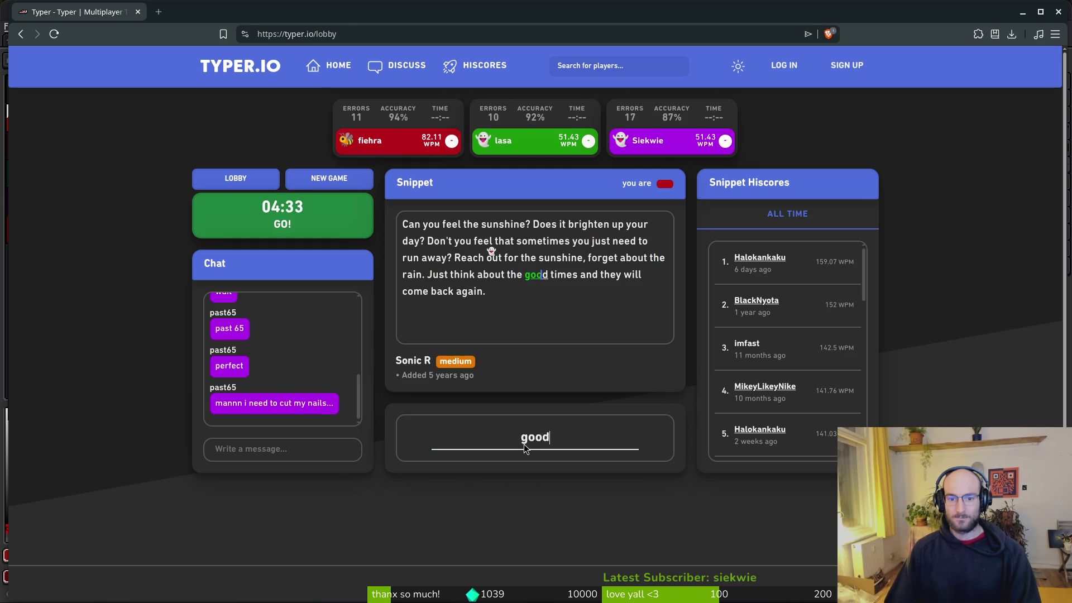
type(" times an will come ack")
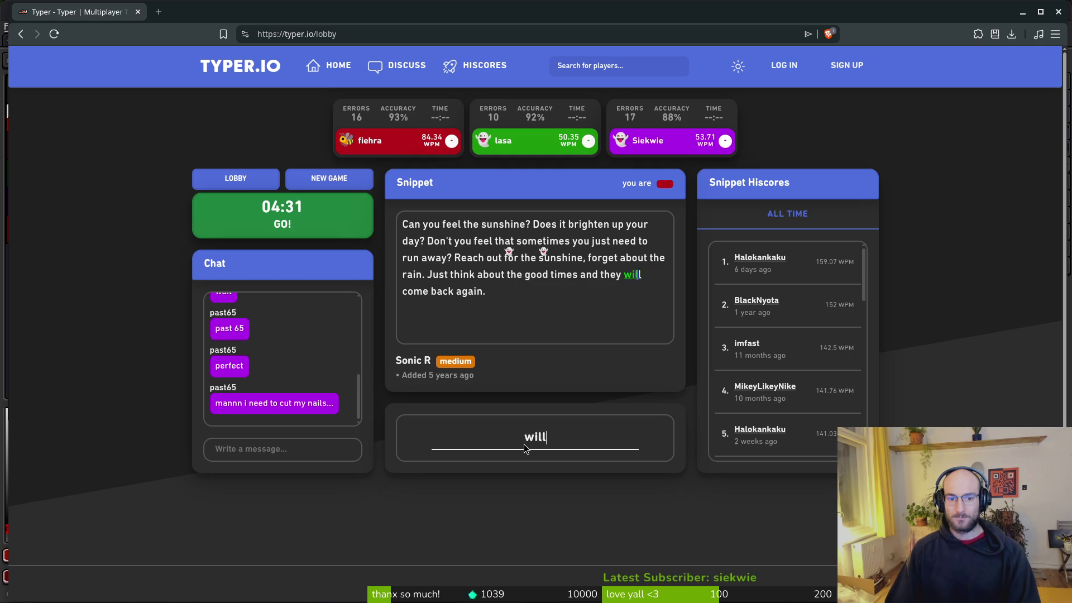
key("BackSpace")
key("BackSpace")
key("BackSpace")
type("back again.")
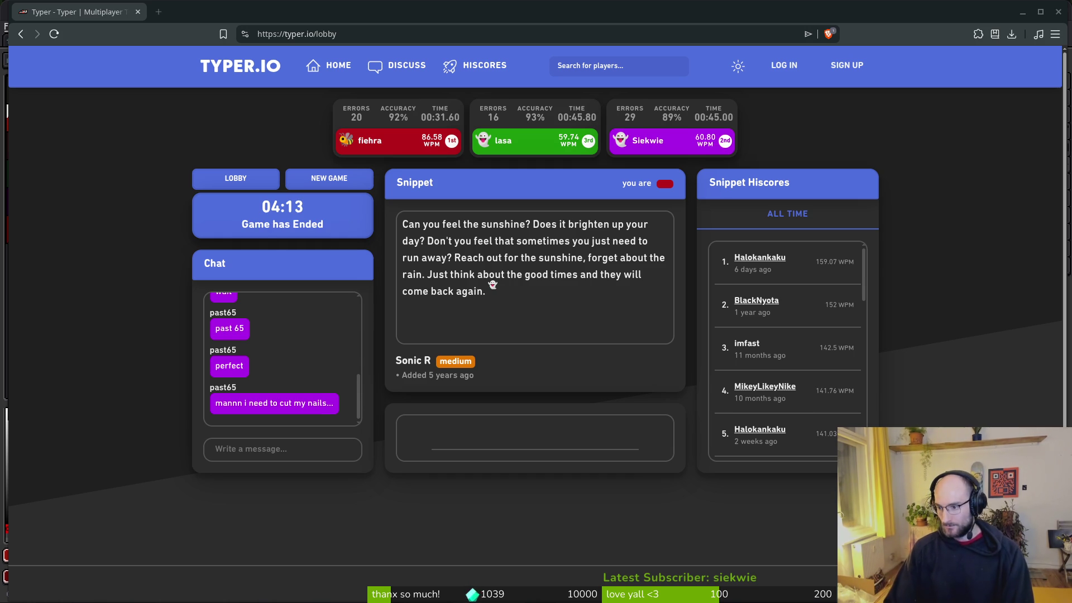
Type the Malcolm in the Middle snippet with typo fixes, then switch back to Aseprite.
left_click(548, 431)
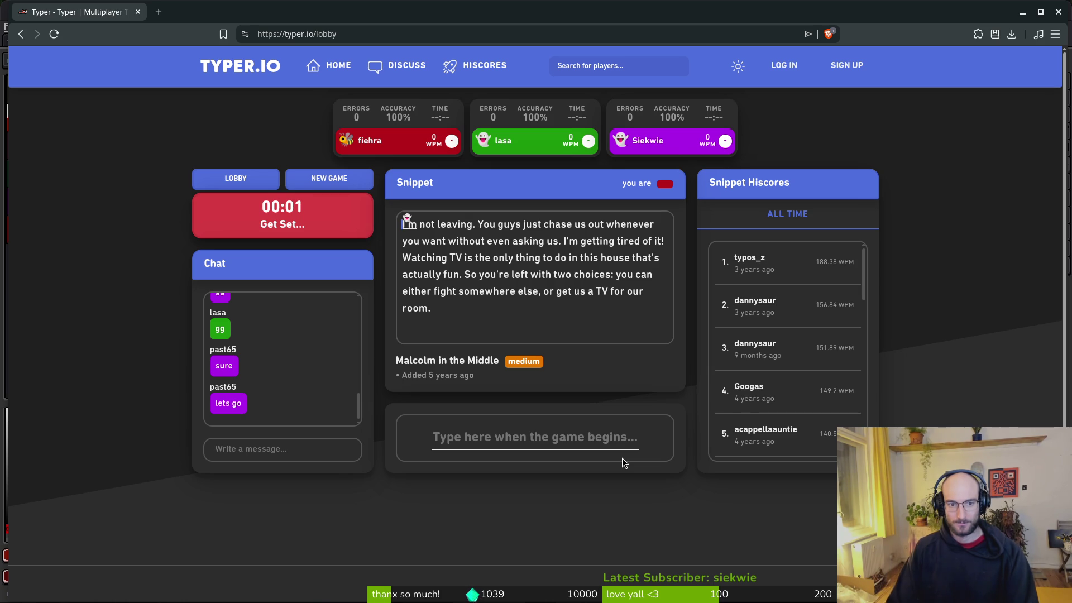
type("leav")
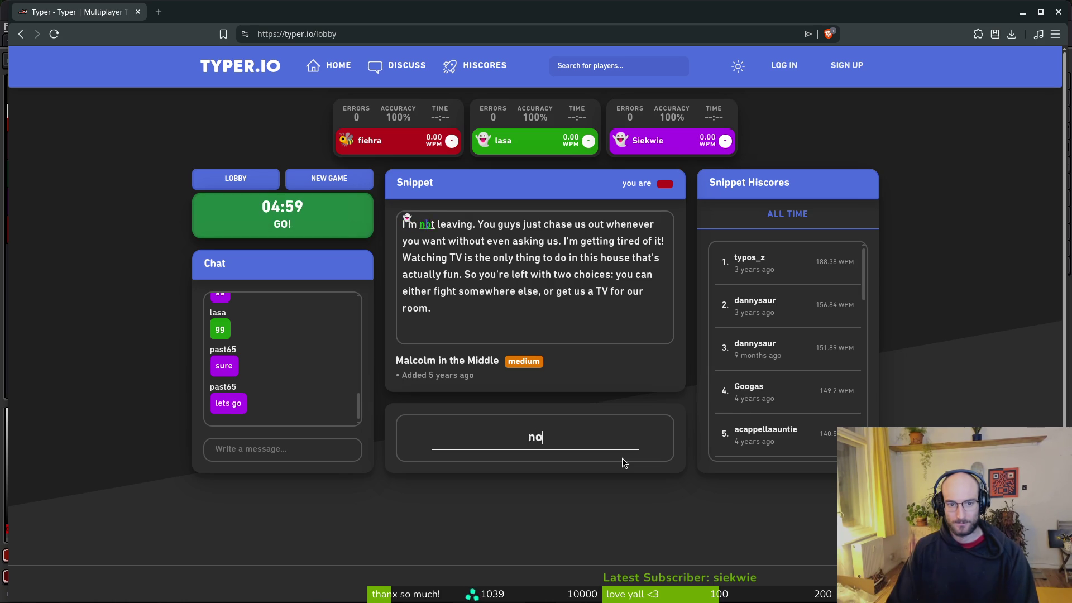
type("ing. You guys ju")
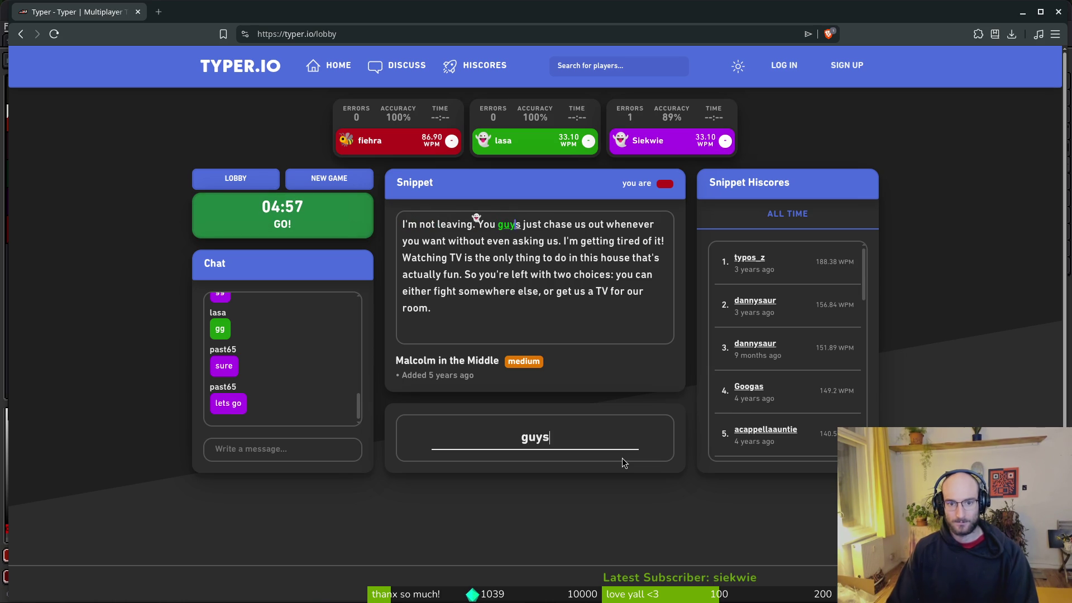
type("st chase us out")
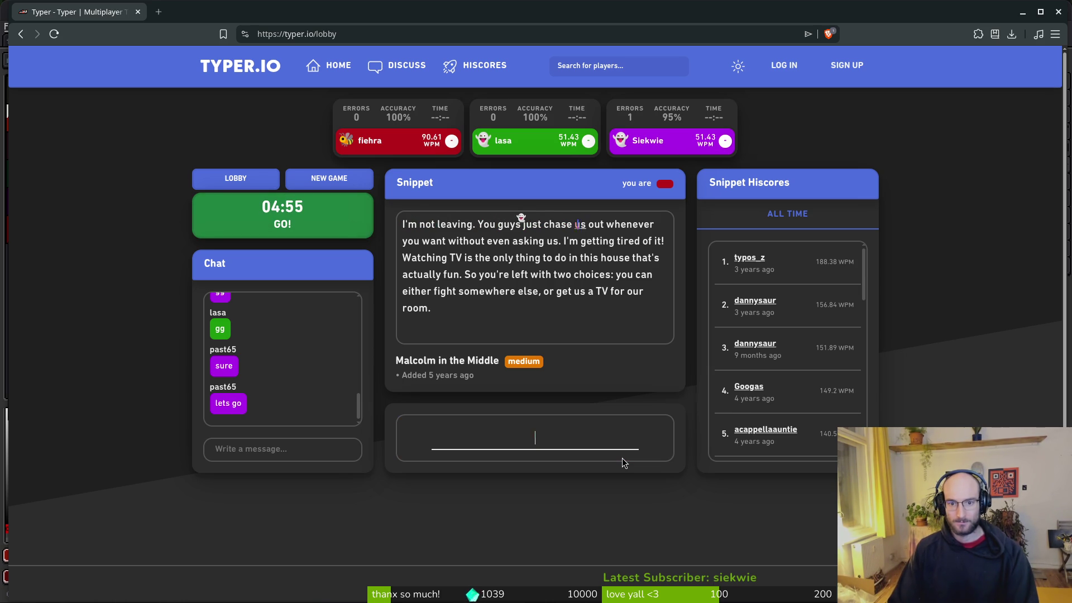
type(" whenever you want")
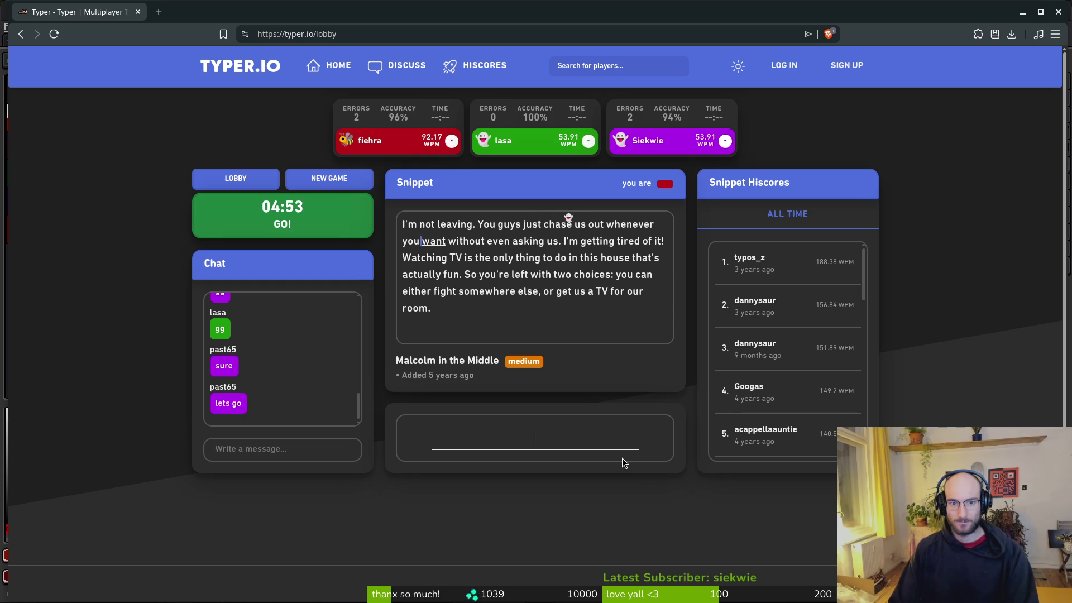
type(" without even a")
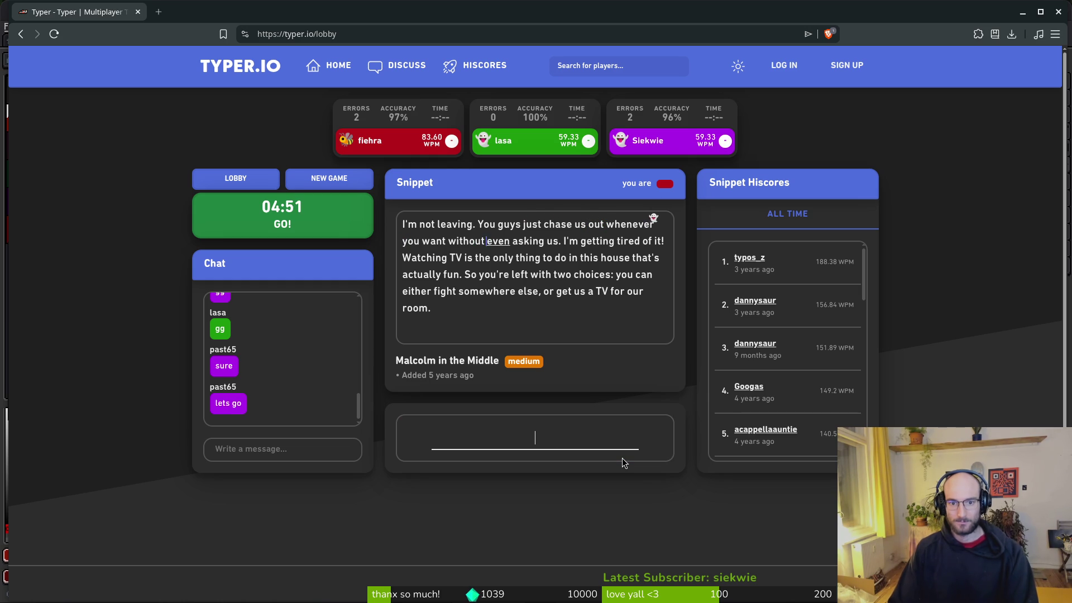
type("sking us. I'")
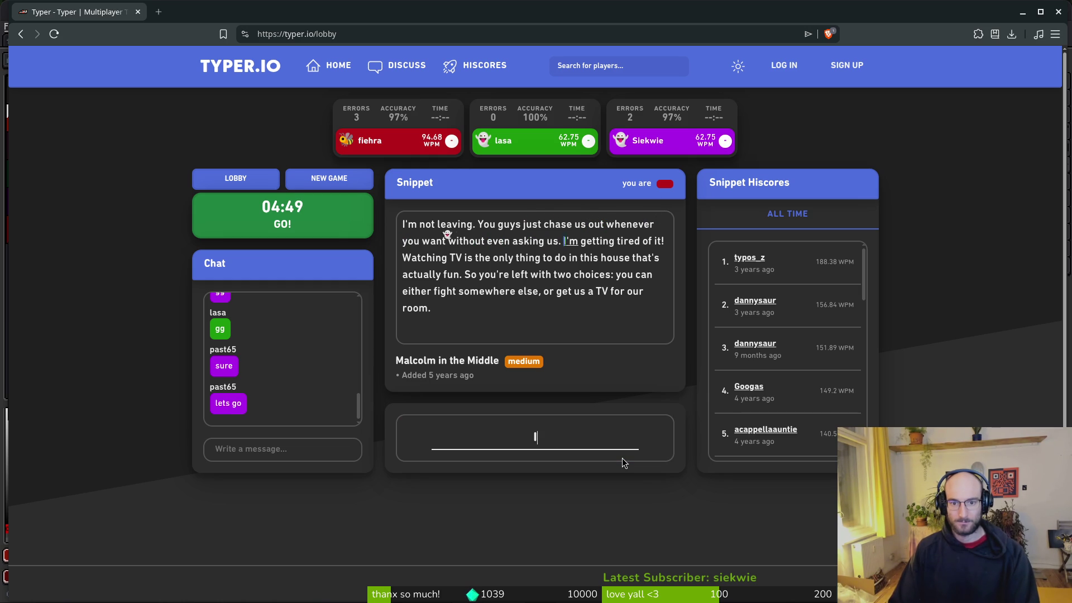
type("m getting ti")
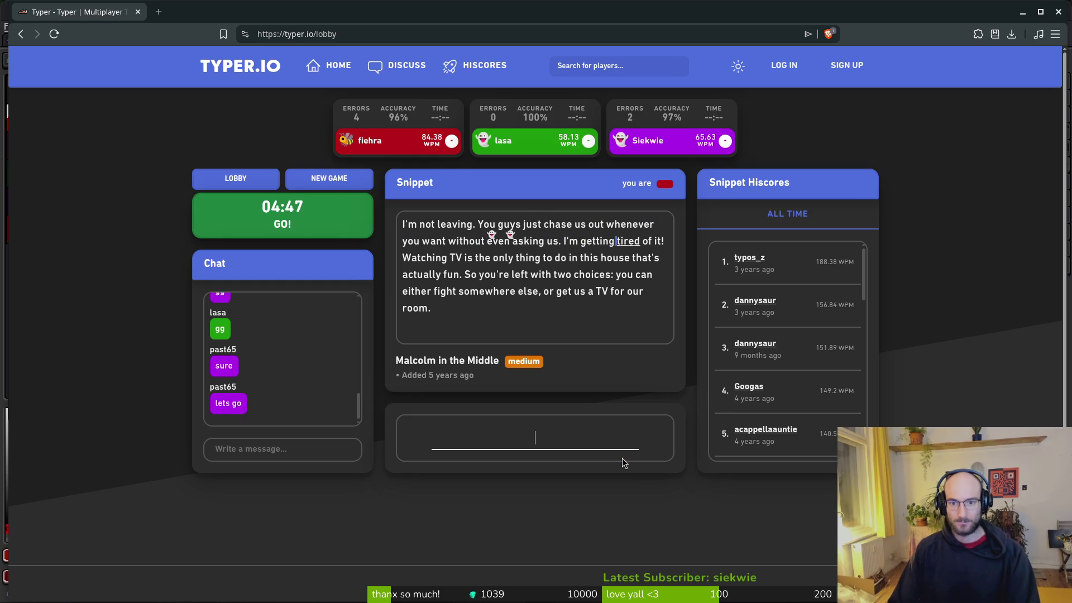
type("red of it! ")
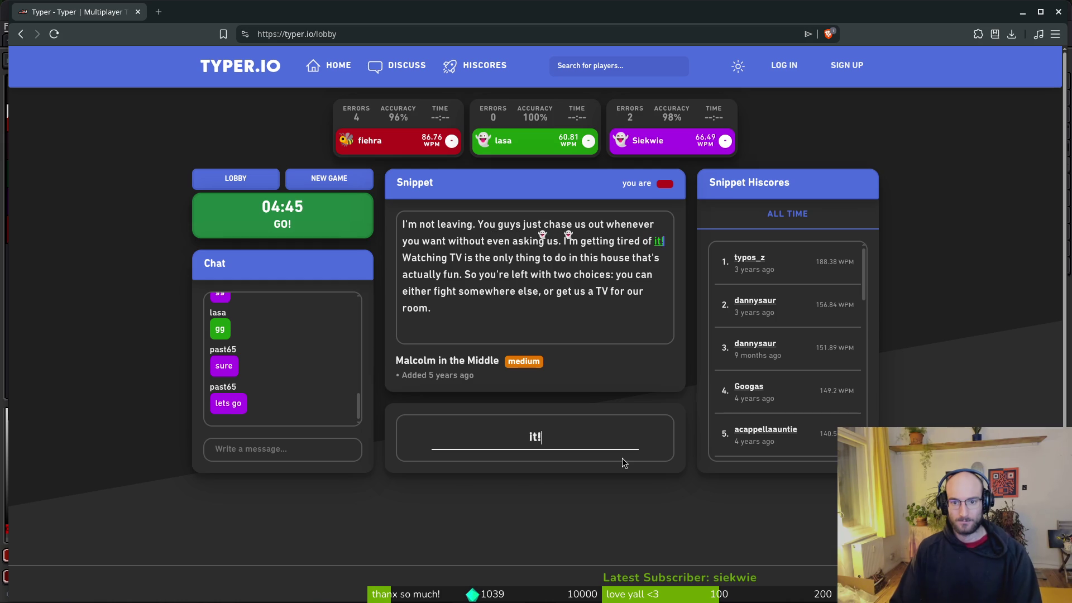
type("Watching")
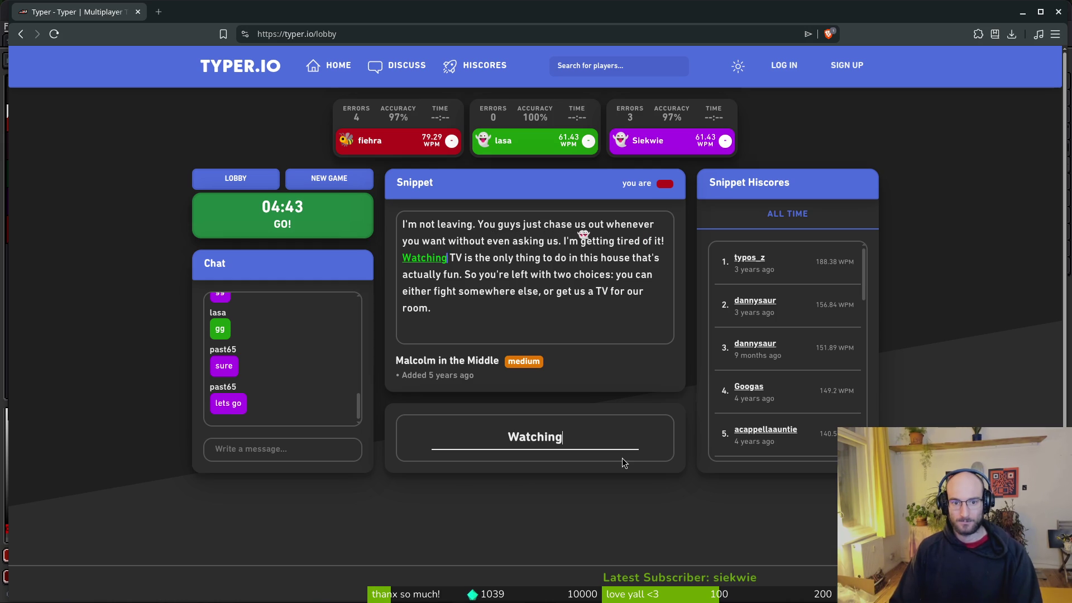
type(" TB")
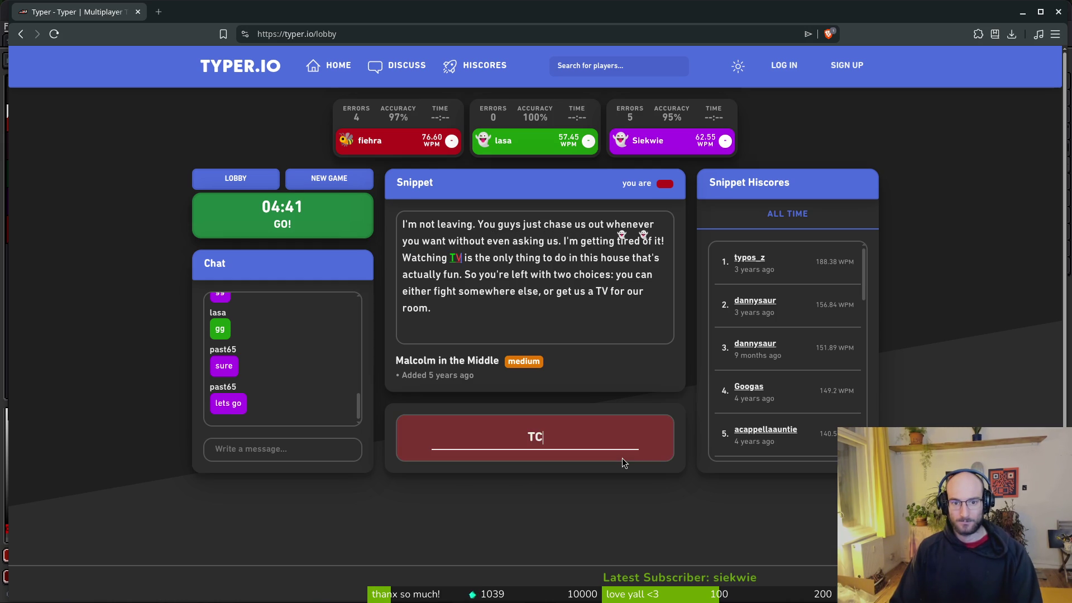
key("BackSpace")
type("V is on")
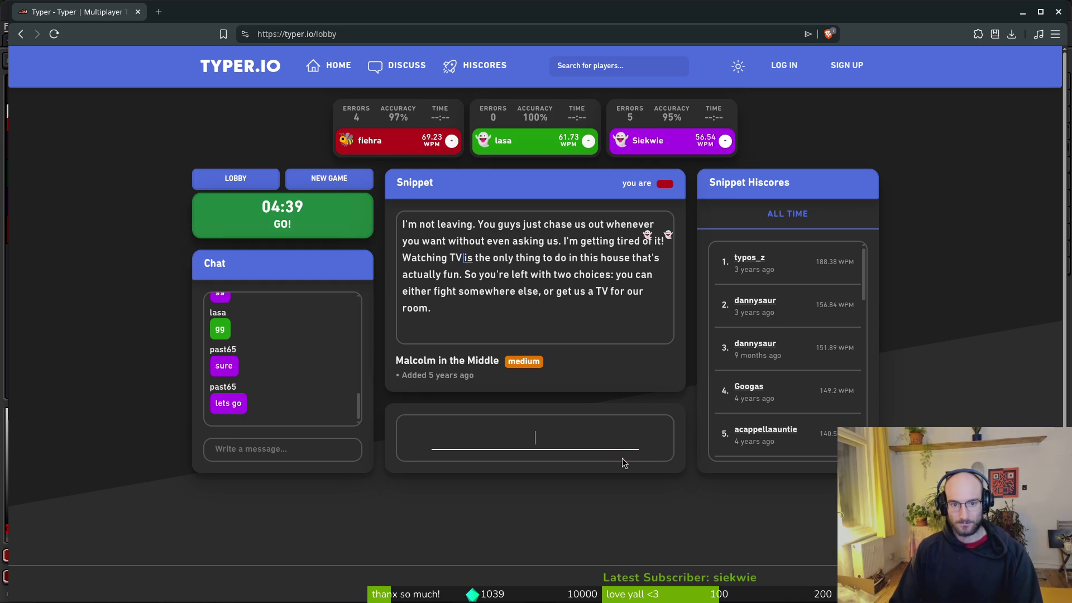
type("ly thing to do")
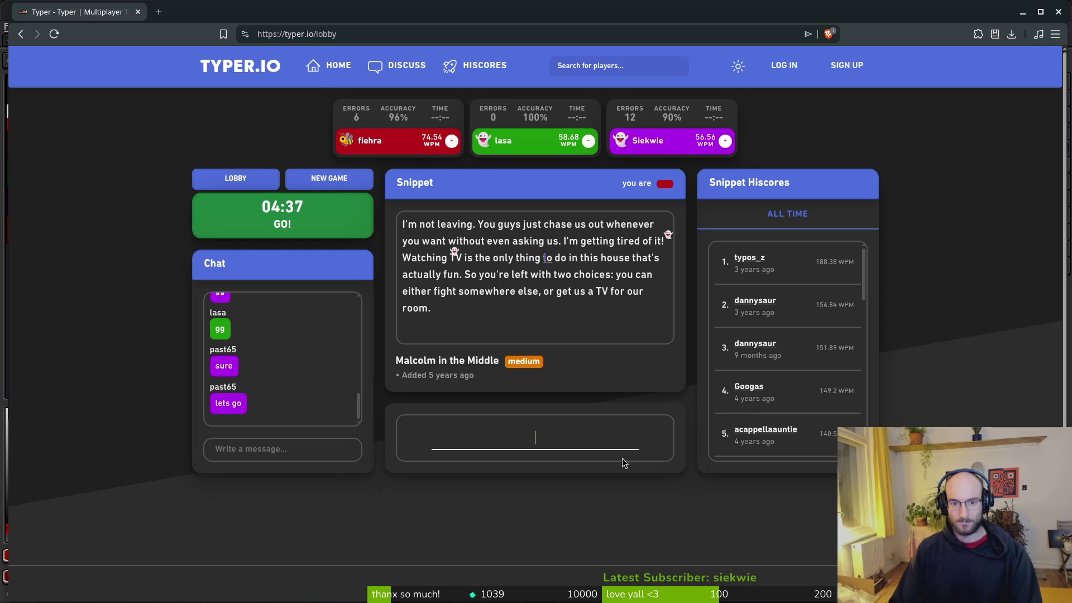
type(" in this house that")
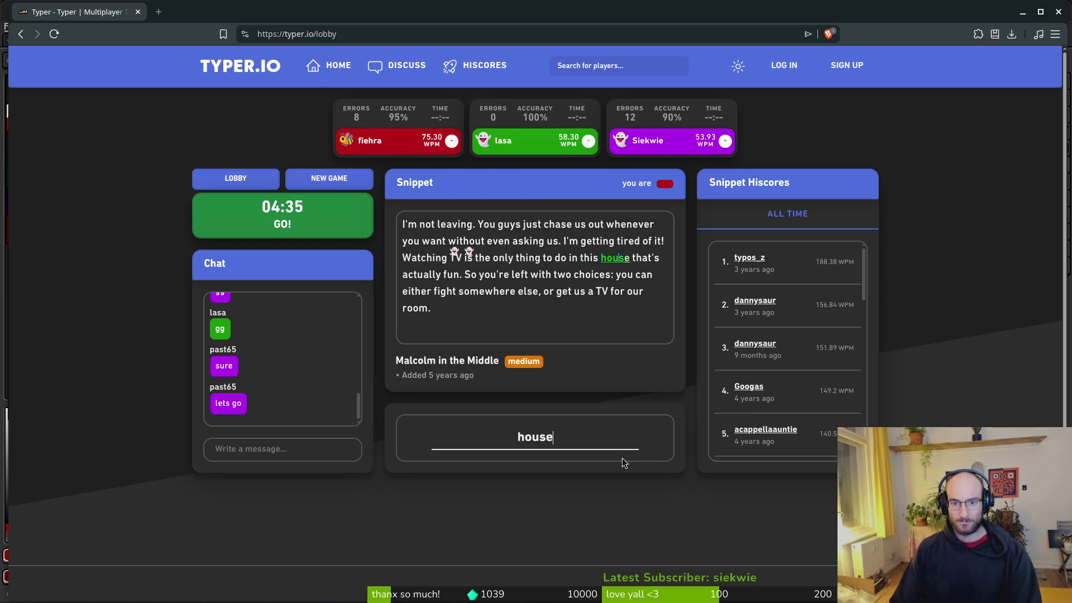
type("'s actually fun")
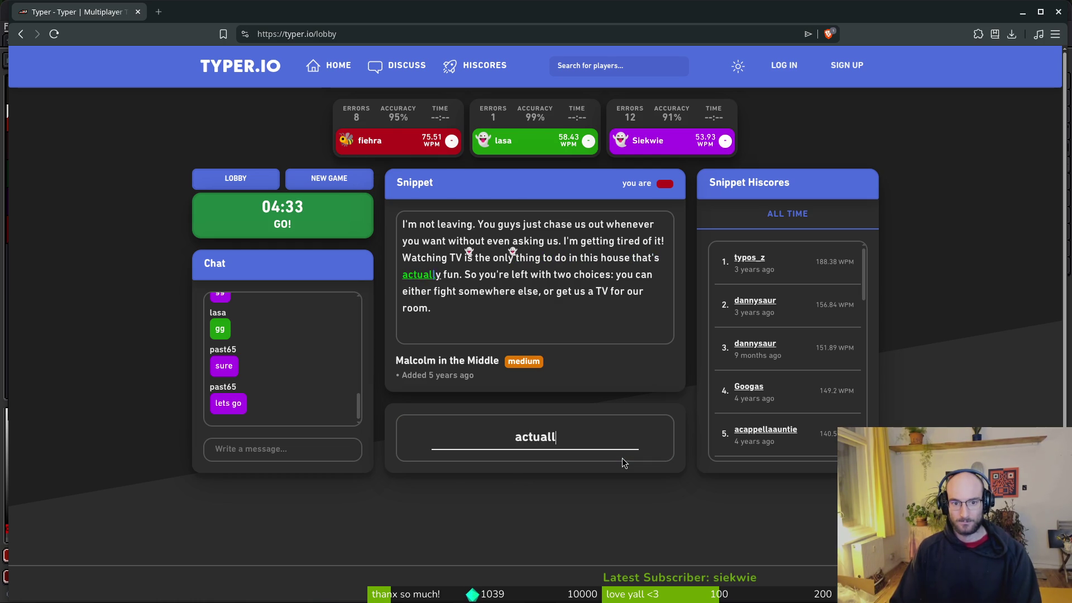
type(",")
key("BackSpace")
type(". So")
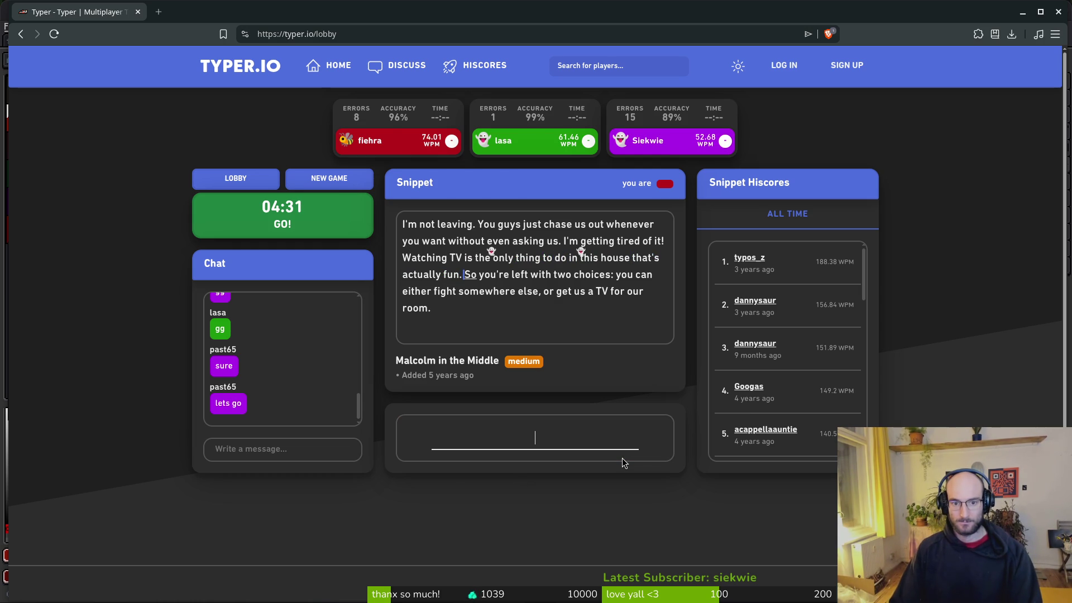
type(" you're l")
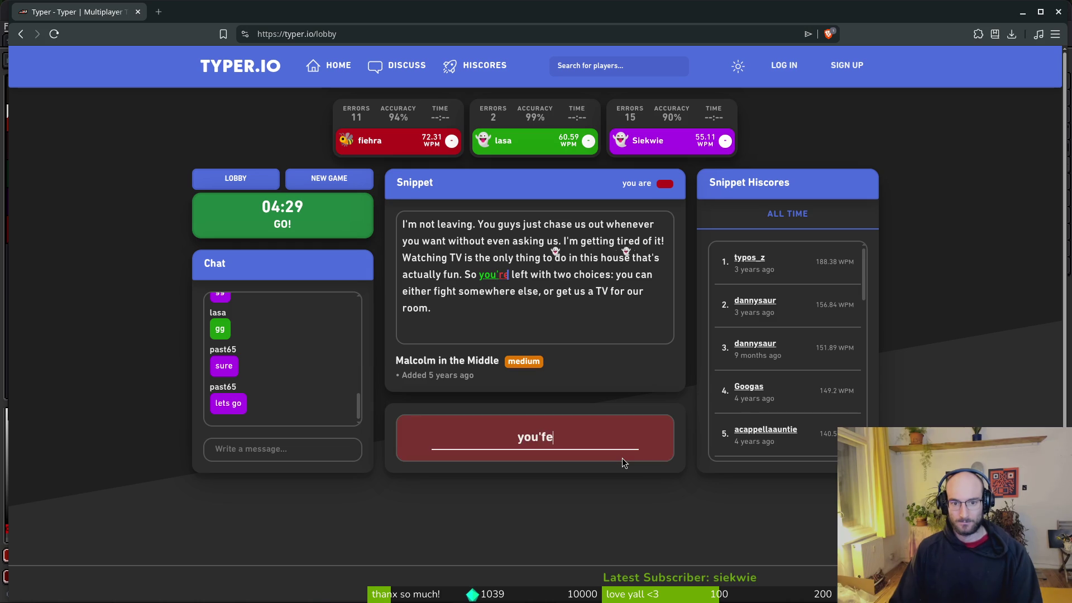
type("eft with two choices")
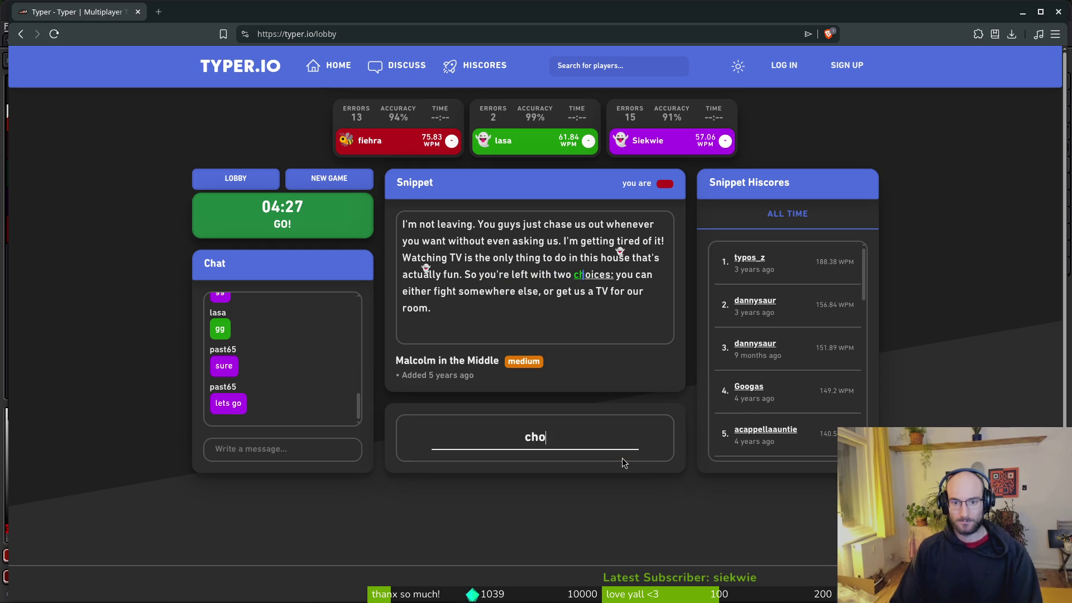
type(";")
key("BackSpace")
type(": ")
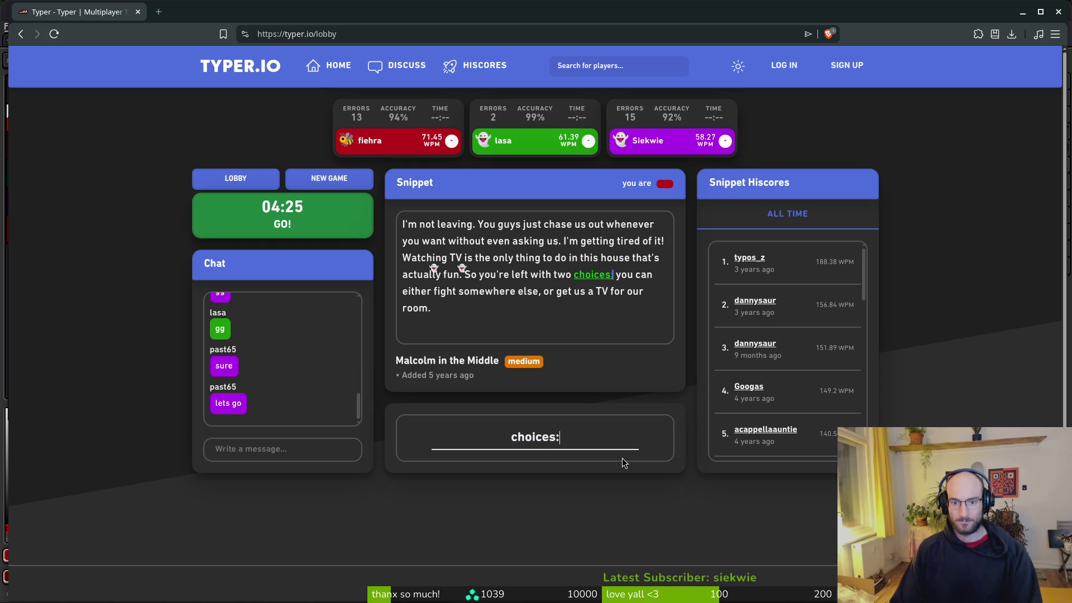
type("you can either fight ")
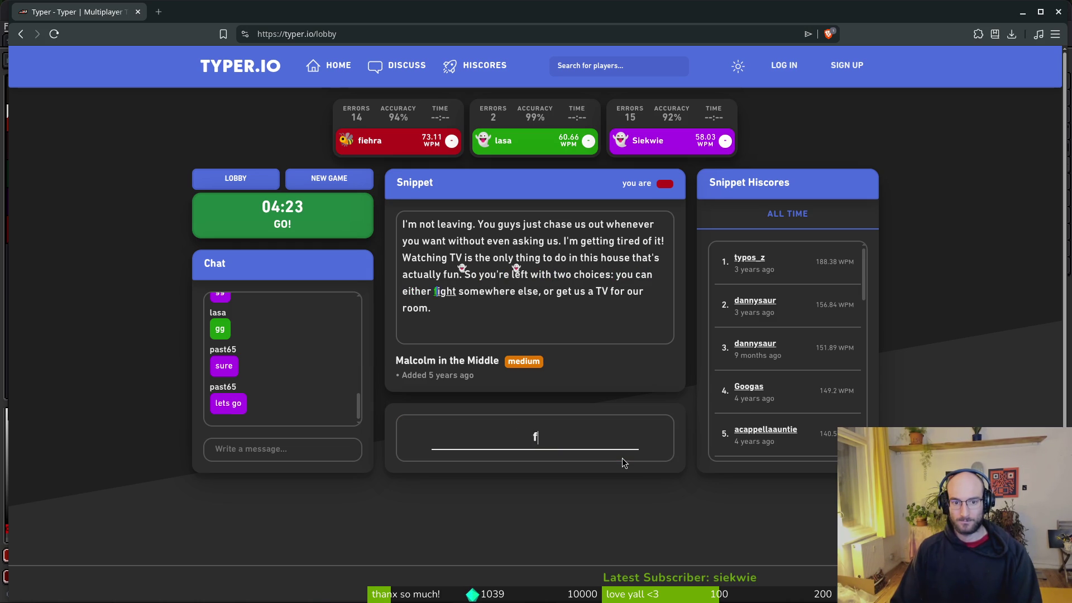
type("somewhere else,")
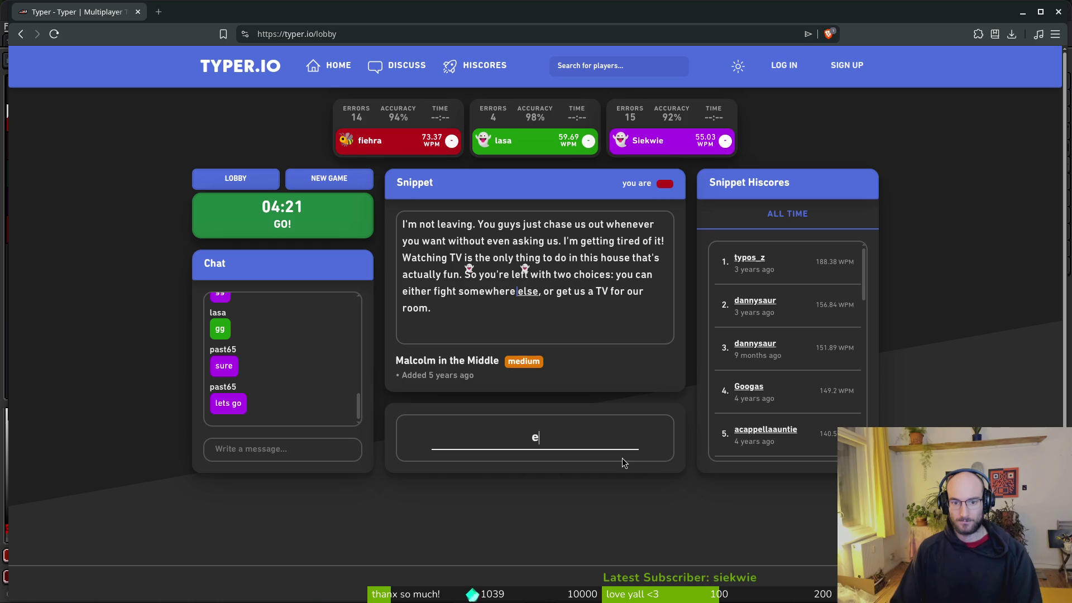
type(" or get us a T")
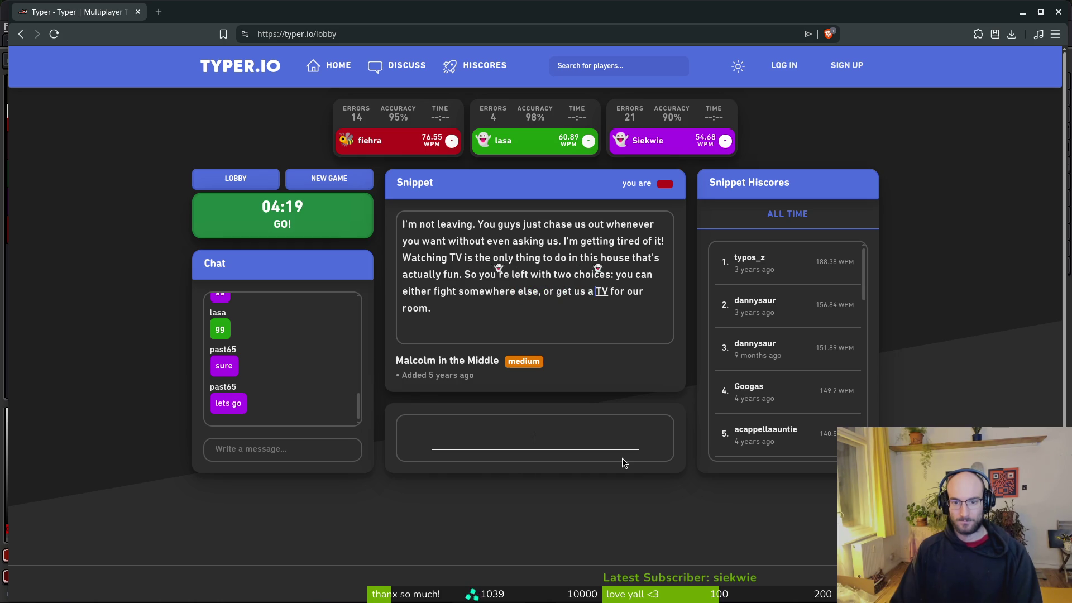
type("V for our ro")
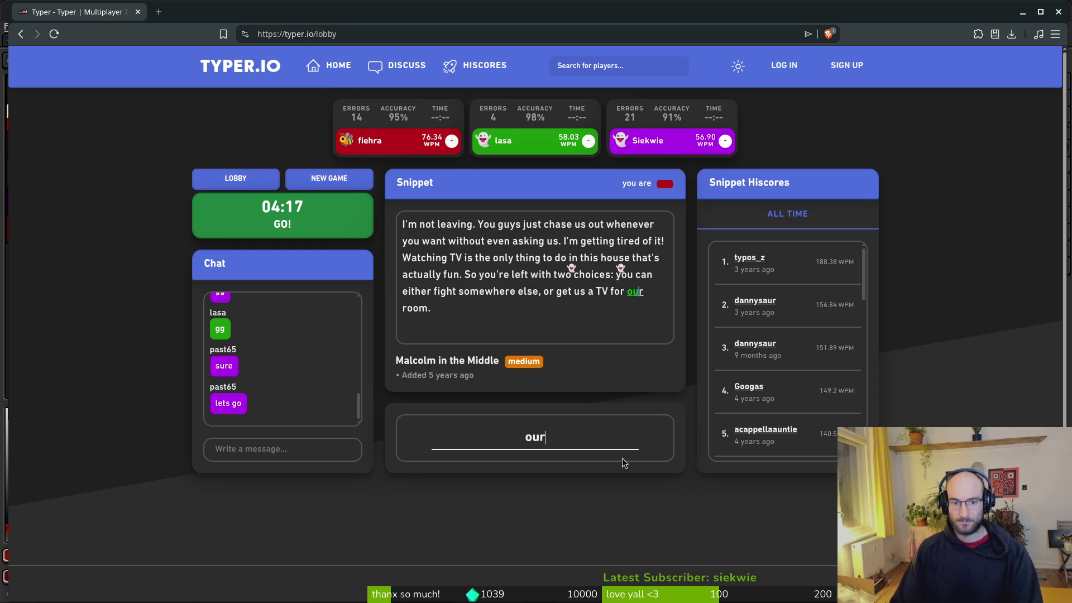
type("om.")
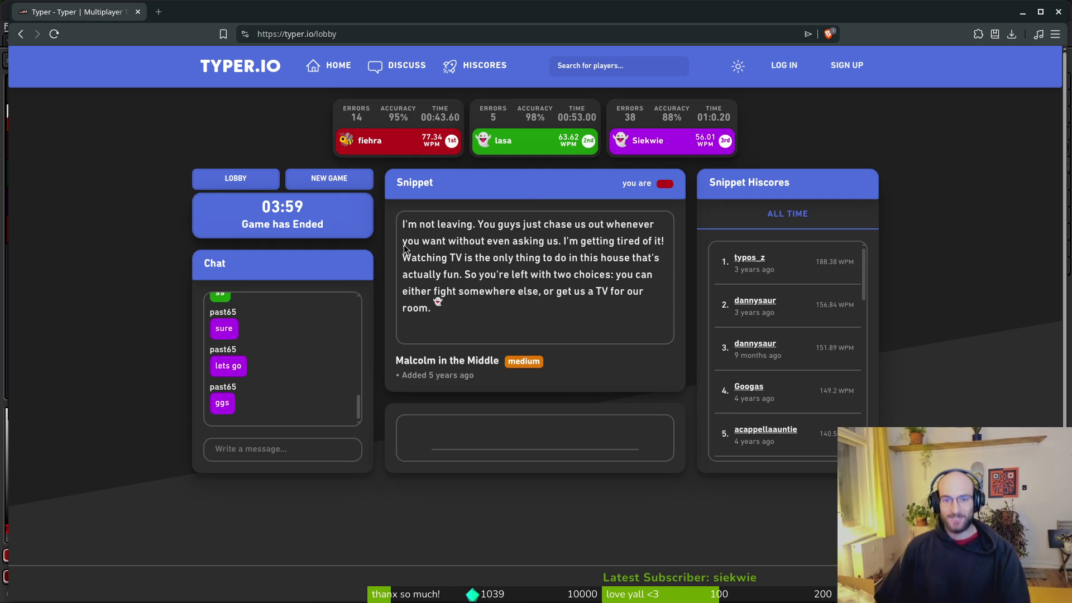
key("alt+Tab")
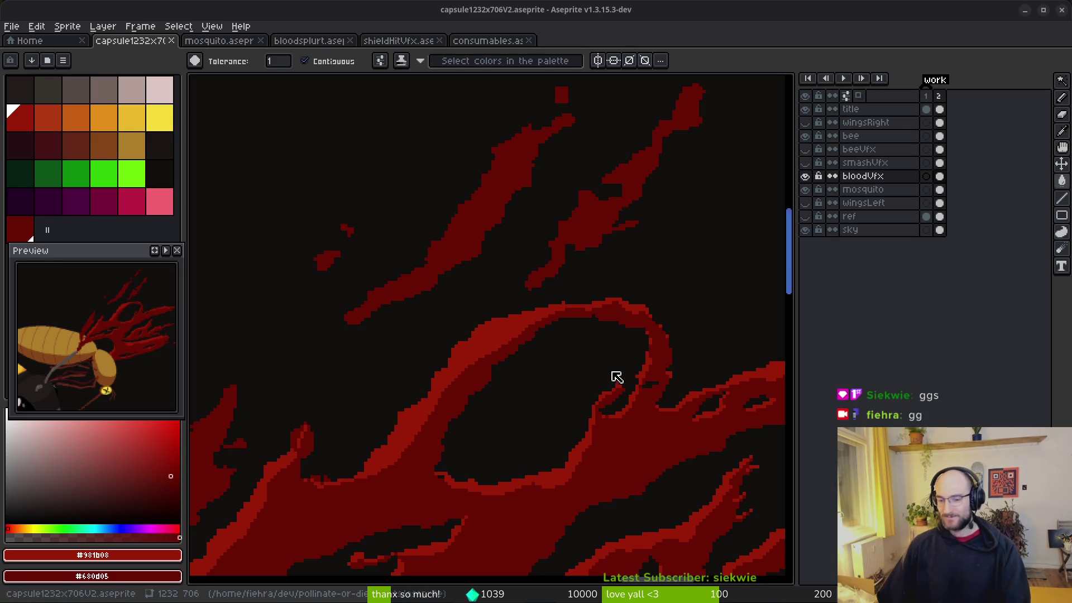
Pencil pixels along the blood arc's edge and fill the notch in the blood shape.
scroll(521, 335, "down", 2)
scroll(552, 341, "up", 3)
scroll(551, 341, "up", 2)
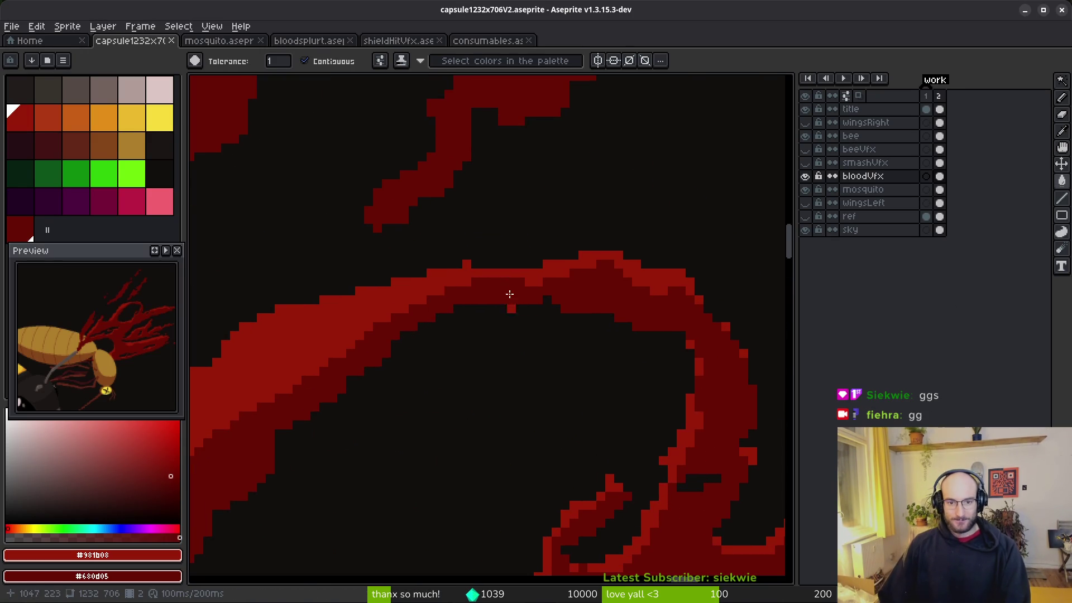
key("f")
left_click_drag(475, 263, 494, 265)
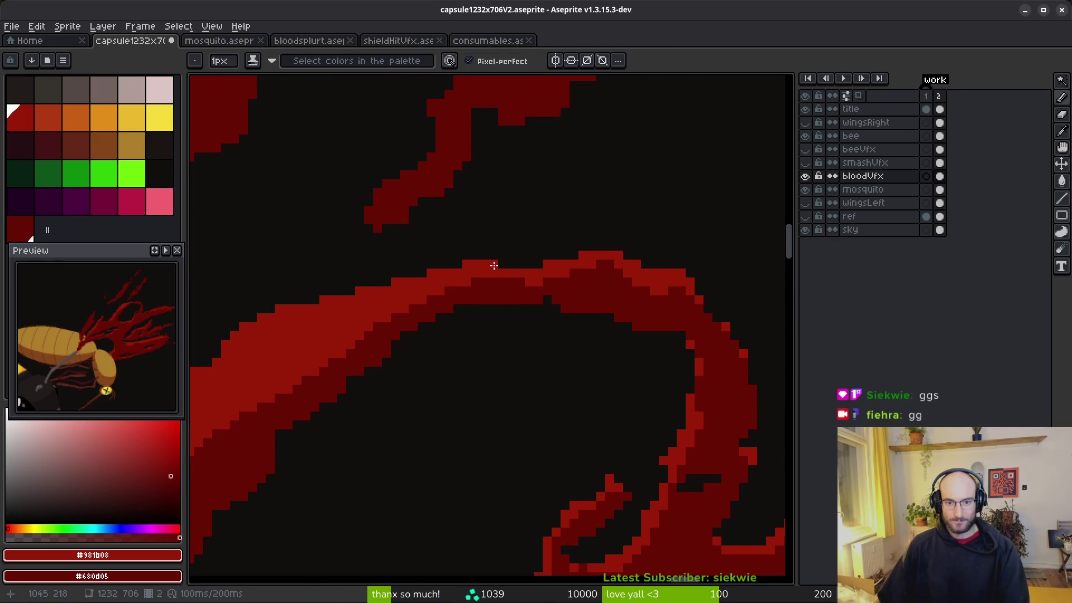
scroll(486, 265, "down", 1)
scroll(491, 268, "up", 3)
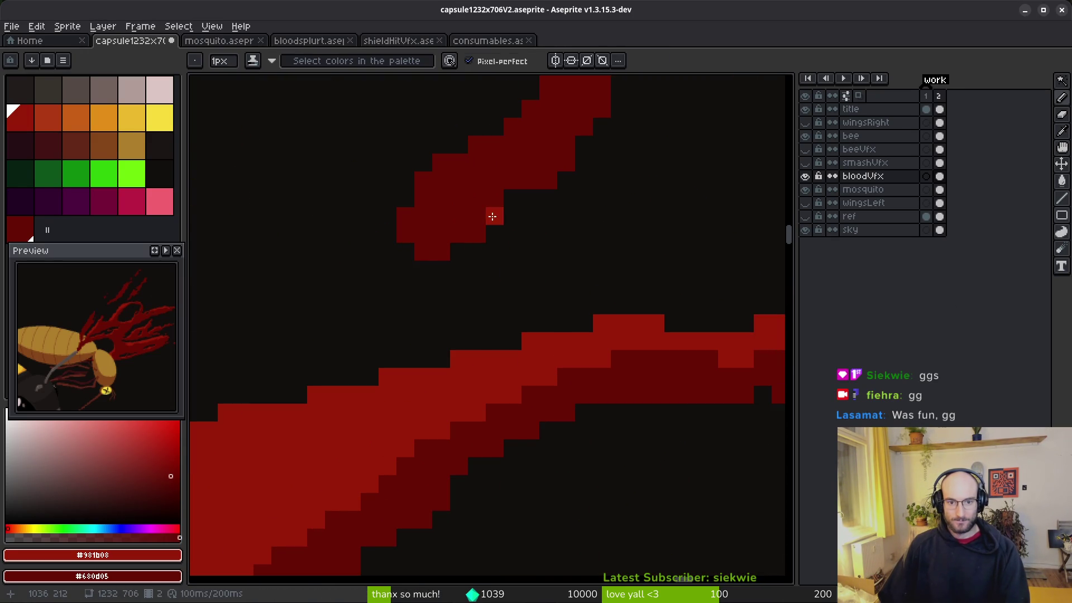
scroll(576, 270, "down", 3)
scroll(573, 218, "up", 2)
left_click(560, 151)
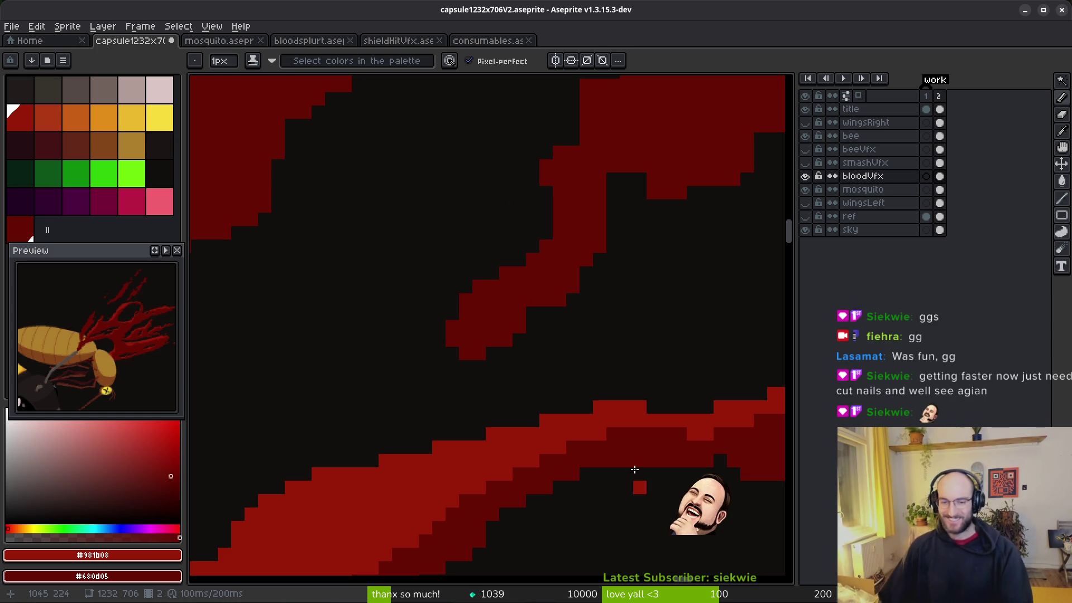
Erase the stray bright pixel on the bloodVfx strand.
scroll(623, 219, "down", 1)
scroll(614, 212, "up", 2)
scroll(629, 206, "up", 2)
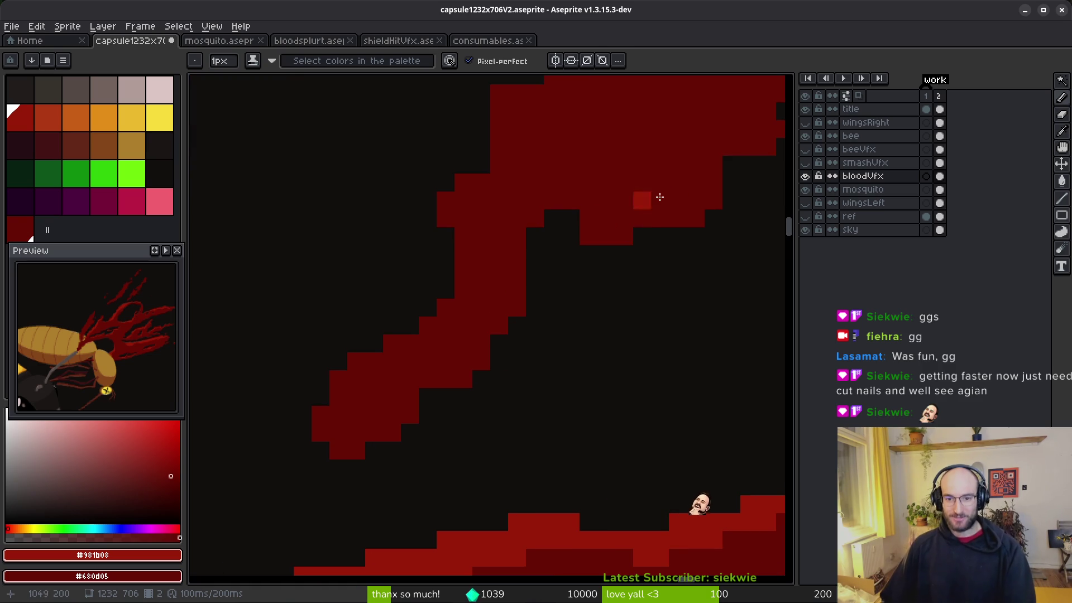
scroll(637, 252, "up", 2)
scroll(636, 252, "down", 3)
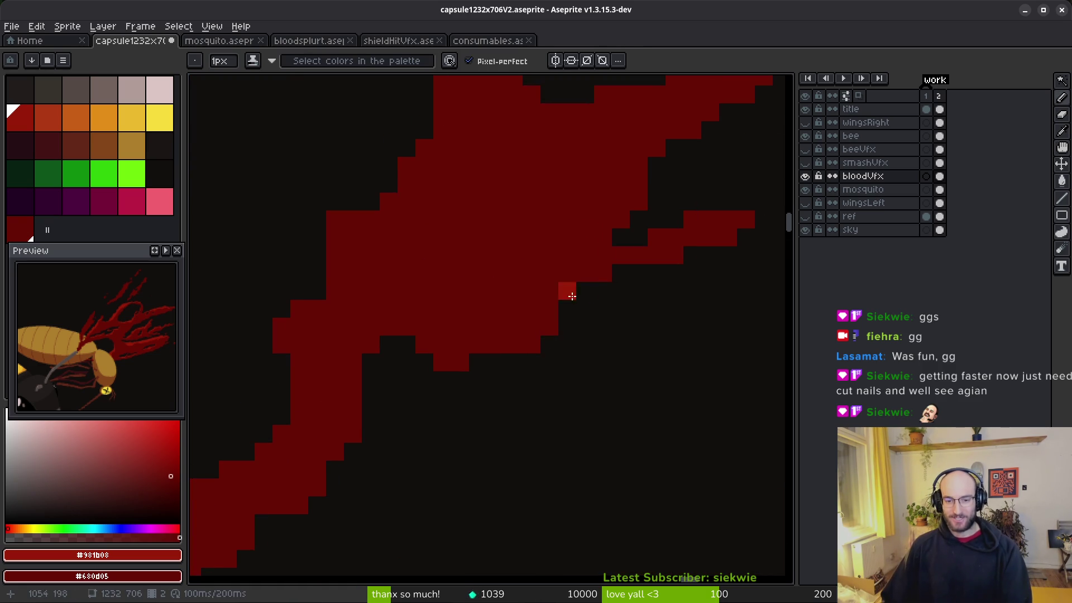
scroll(384, 345, "up", 2)
scroll(452, 273, "down", 1)
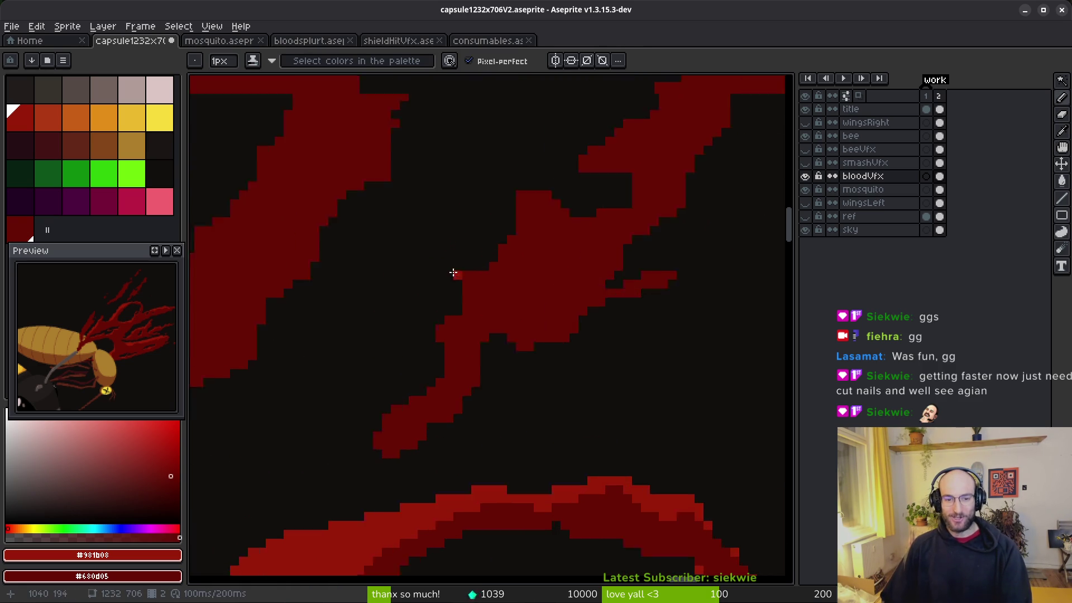
scroll(479, 292, "up", 2)
key("e")
left_click(480, 298)
Sample the strand's darker blood red and make it the pencil's painting colour.
key("b")
scroll(480, 244, "down", 1)
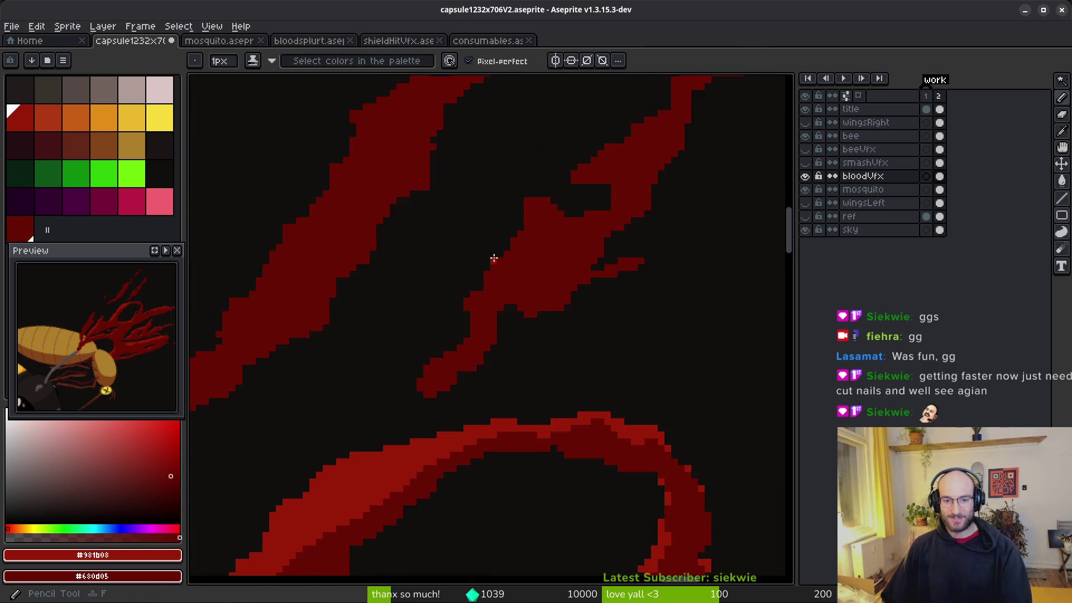
scroll(490, 258, "up", 1)
scroll(546, 277, "down", 1)
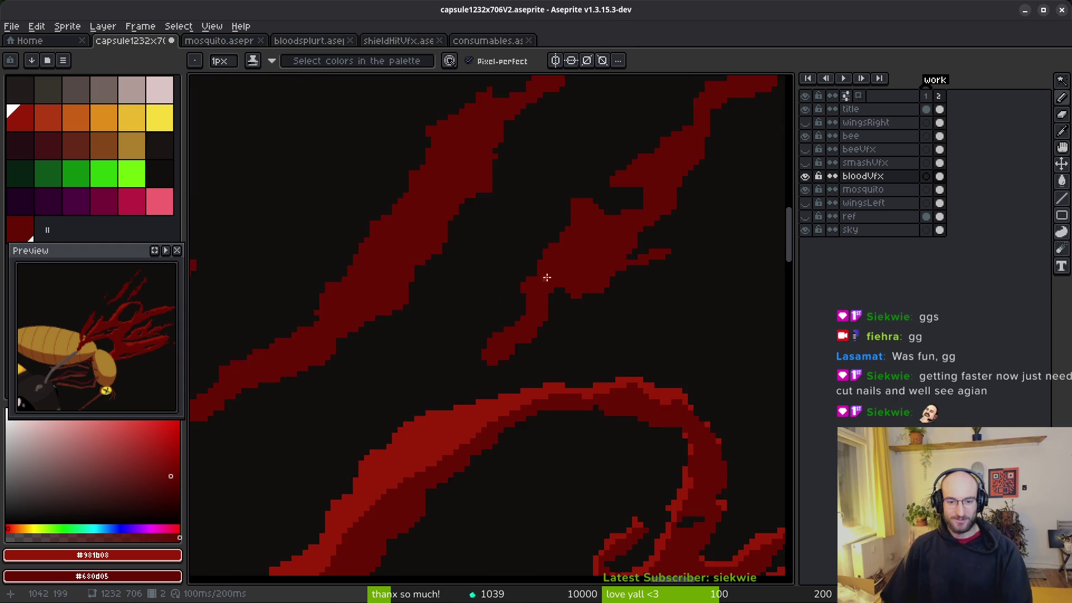
scroll(551, 232, "up", 1)
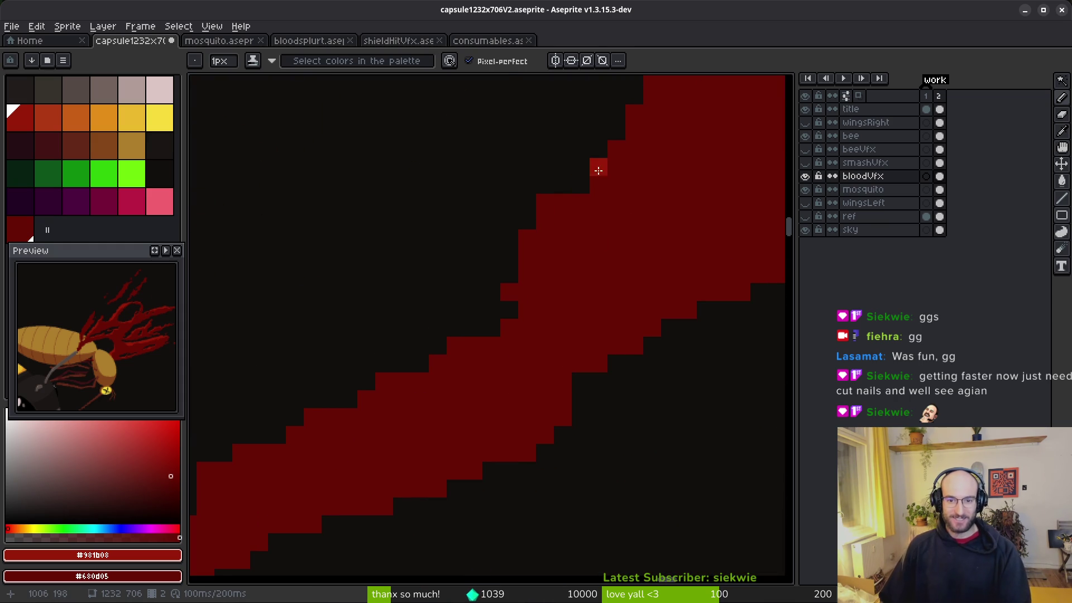
scroll(559, 263, "down", 1)
scroll(547, 223, "up", 1)
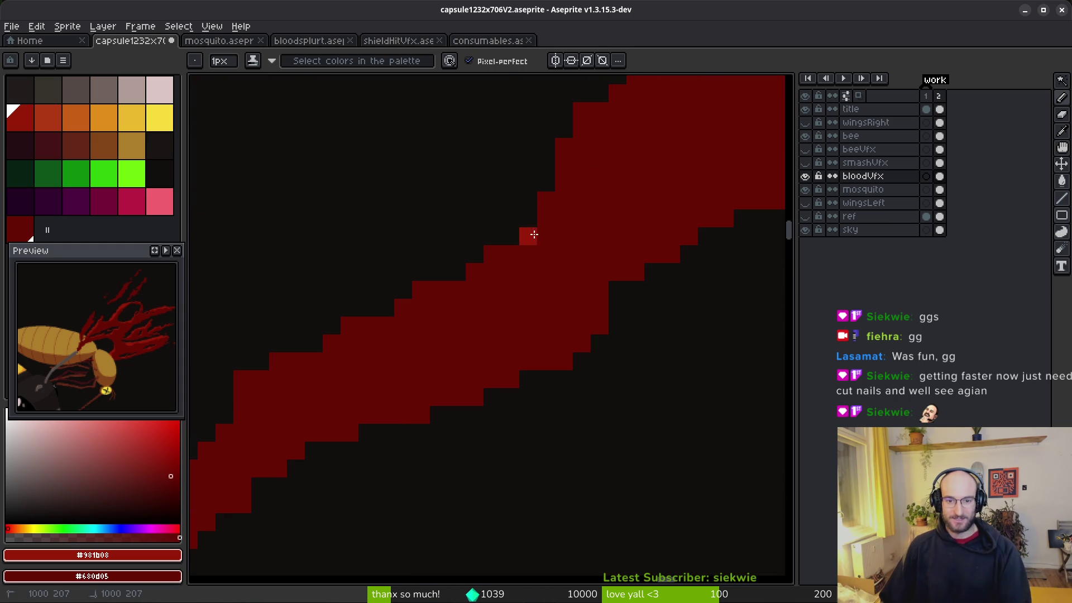
scroll(562, 284, "down", 1)
scroll(497, 245, "up", 1)
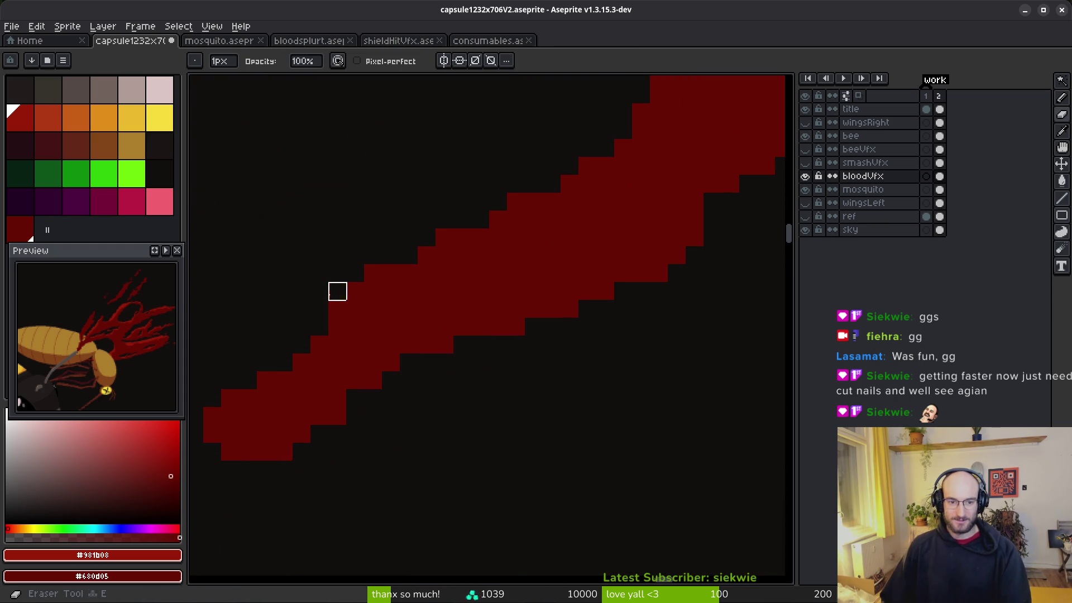
scroll(514, 330, "down", 1)
scroll(452, 311, "up", 1)
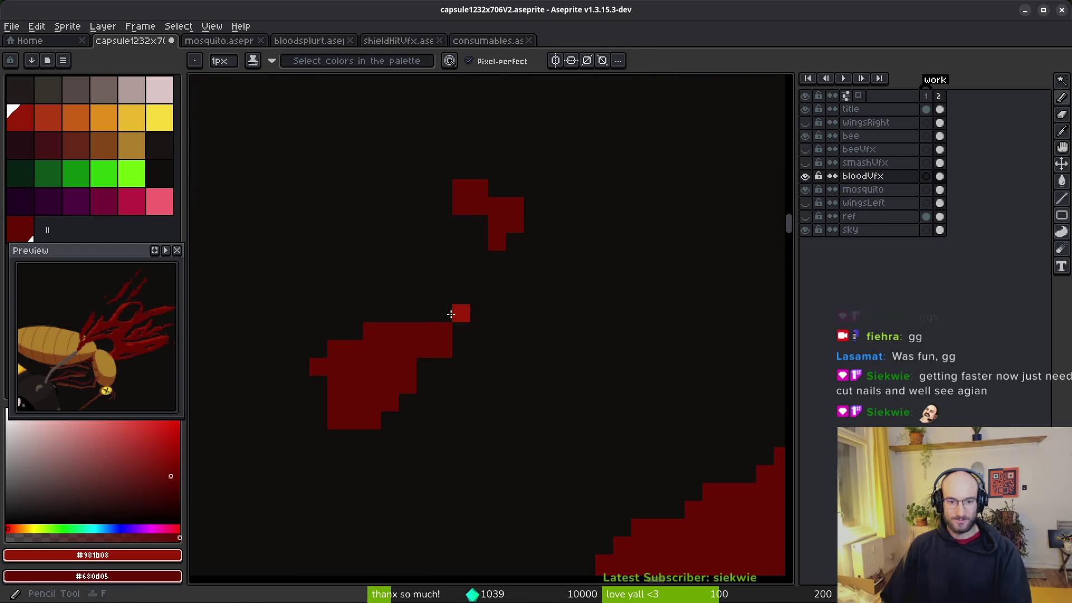
left_click(442, 352, "alt")
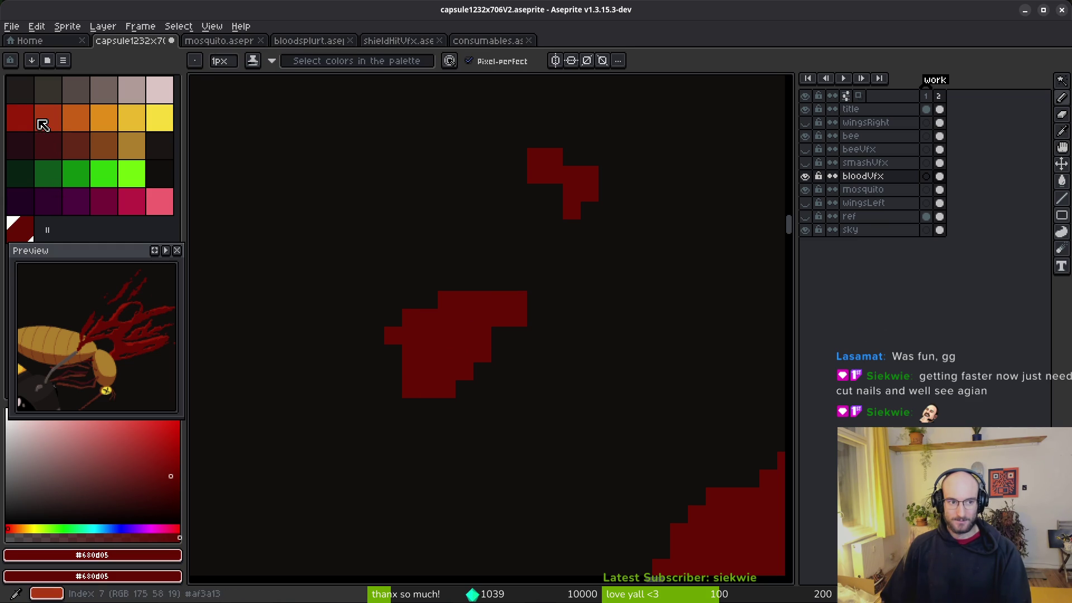
left_click(20, 118)
scroll(440, 286, "down", 1)
Shade a brighter highlight line along the blob's top and top-left edge, adding one dark edge pixel.
scroll(465, 307, "up", 1)
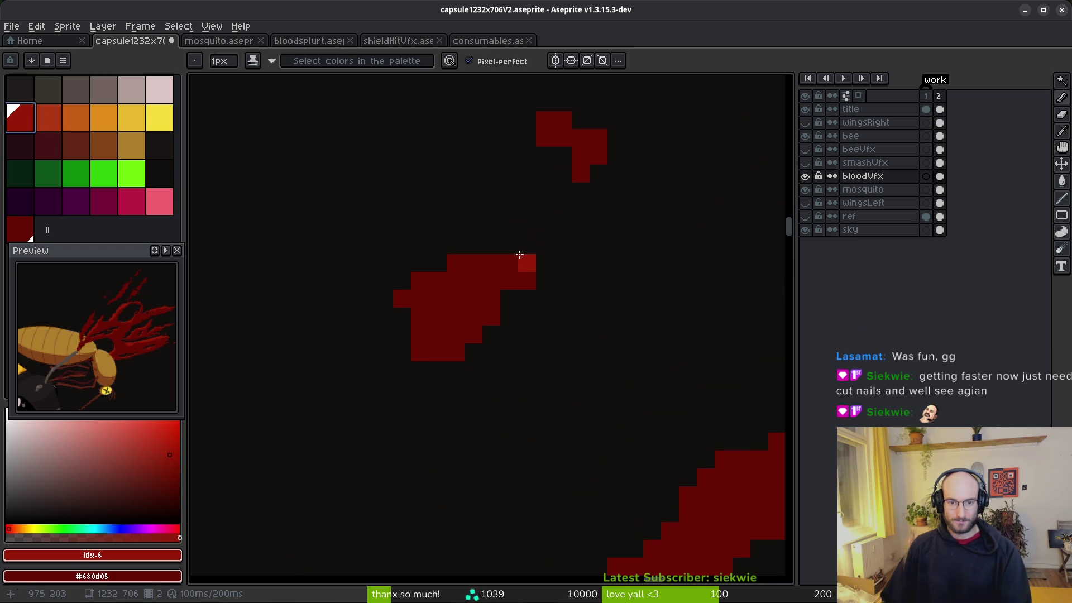
left_click(545, 245)
left_click(455, 280)
right_click(545, 263)
left_click_drag(437, 263, 420, 335)
left_click(401, 298)
left_click(455, 262)
left_click(438, 298)
left_click(437, 281)
Brighten a diagonal run of blob pixels and add a red pixel near the strand tip.
scroll(510, 318, "down", 3)
scroll(513, 264, "up", 3)
mouse_move(553, 228)
left_mouse_down()
mouse_move(620, 242)
mouse_move(629, 274)
mouse_move(576, 270)
mouse_move(648, 275)
left_mouse_up()
scroll(647, 284, "down", 3)
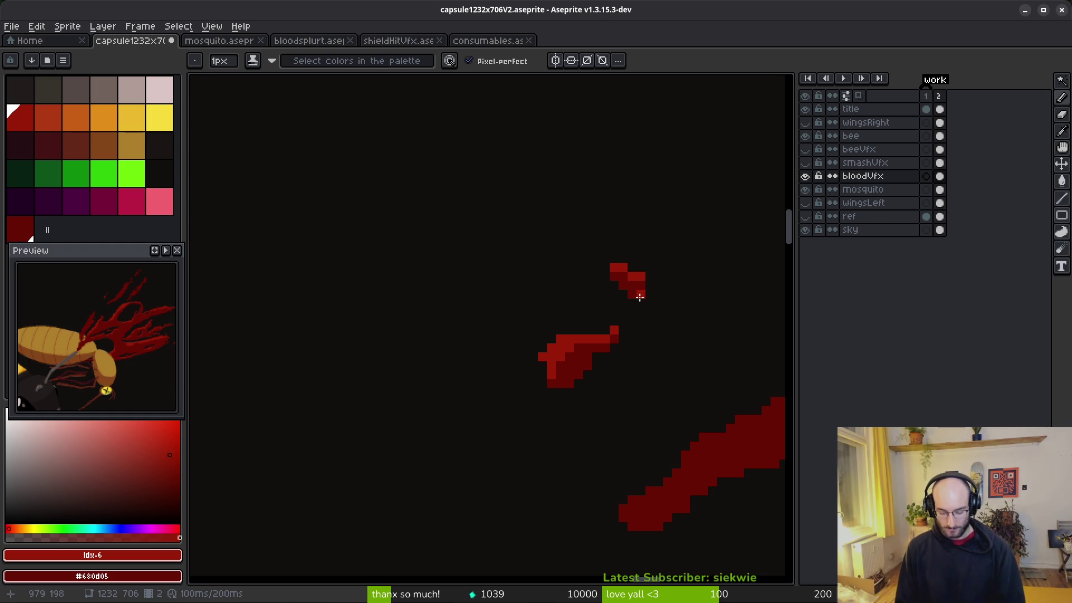
left_click(722, 161)
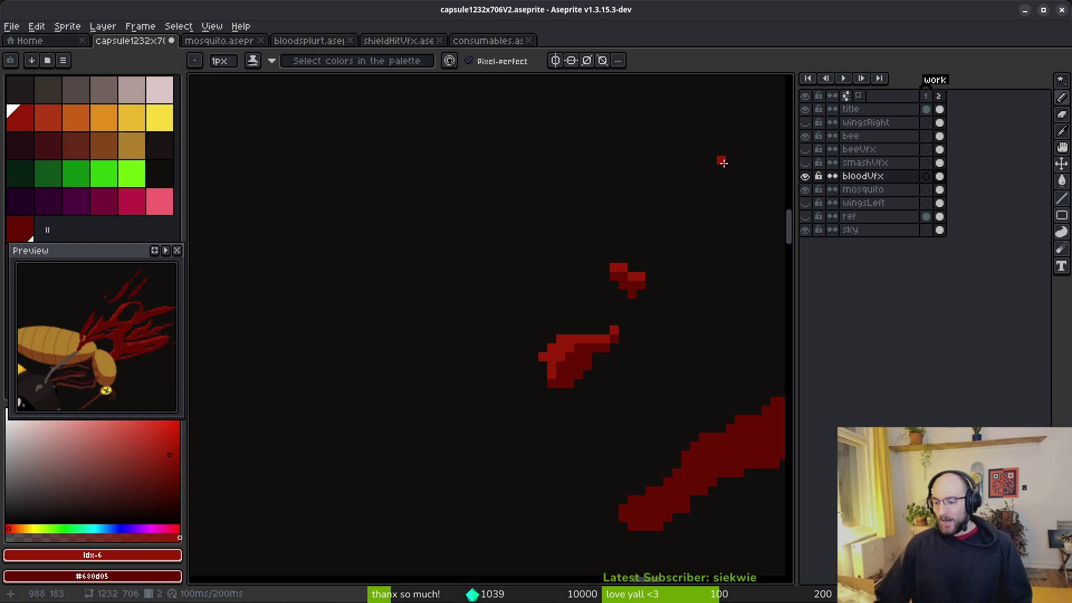
Add dark-red pixels along the shape's left and right edges and beyond the spike tip.
scroll(575, 349, "down", 4)
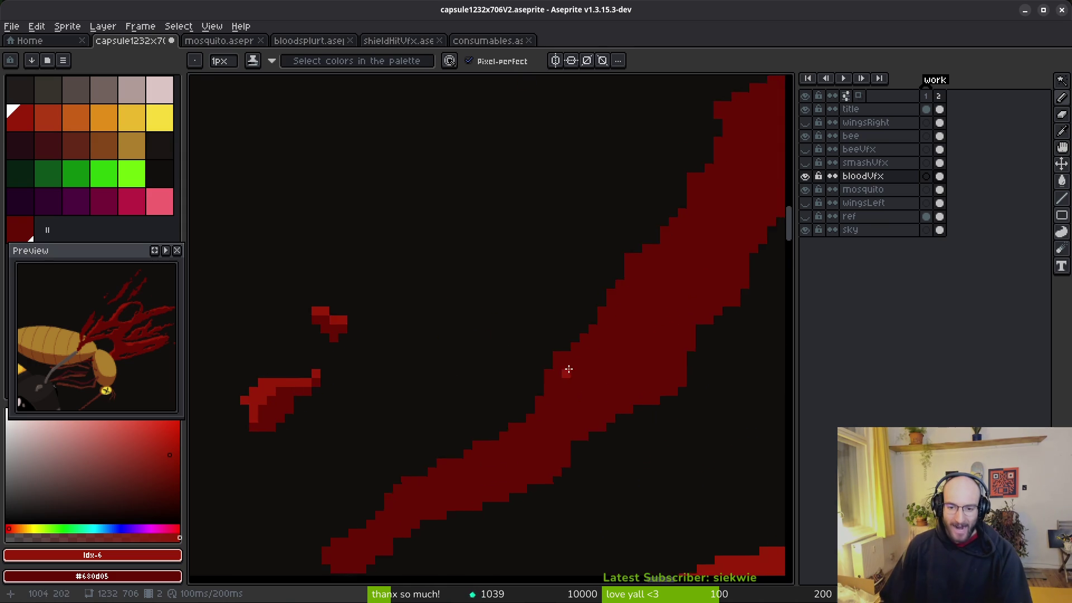
scroll(547, 342, "up", 3)
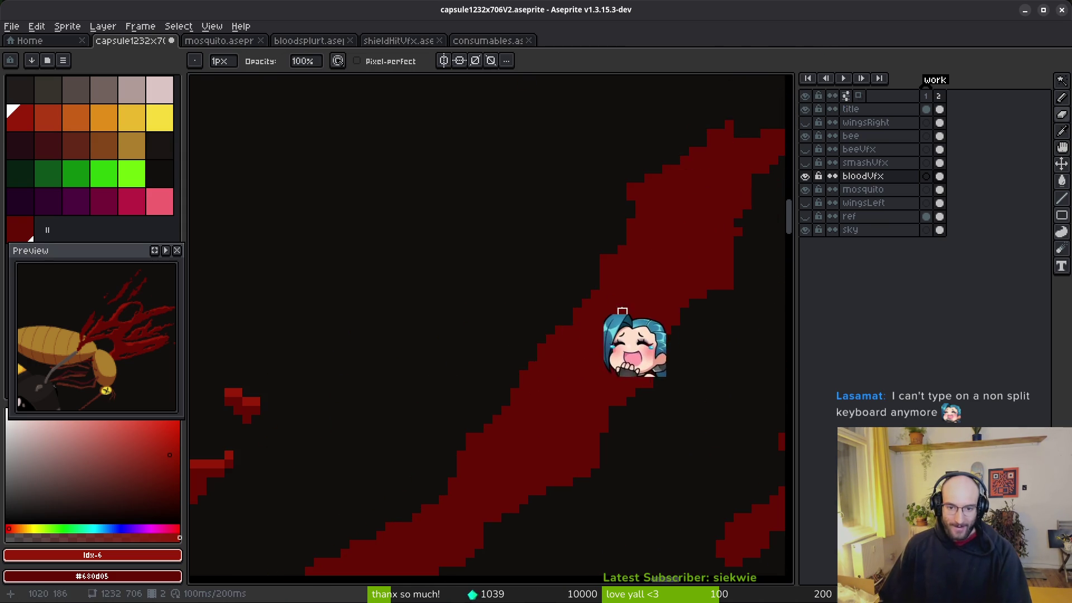
scroll(600, 360, "up", 2)
key("b")
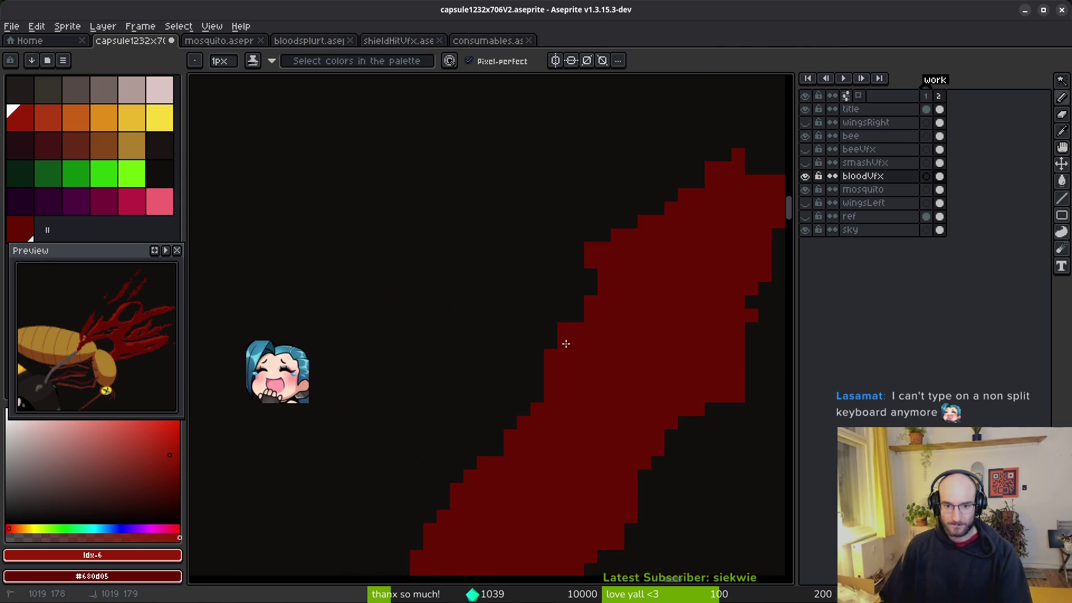
left_click(577, 261)
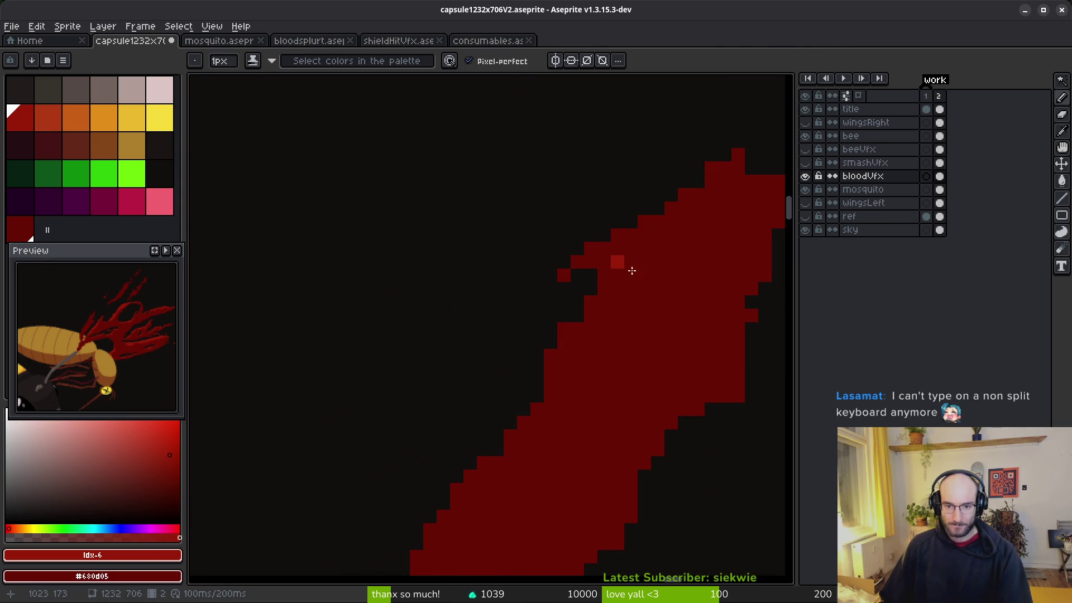
scroll(548, 319, "right", 3)
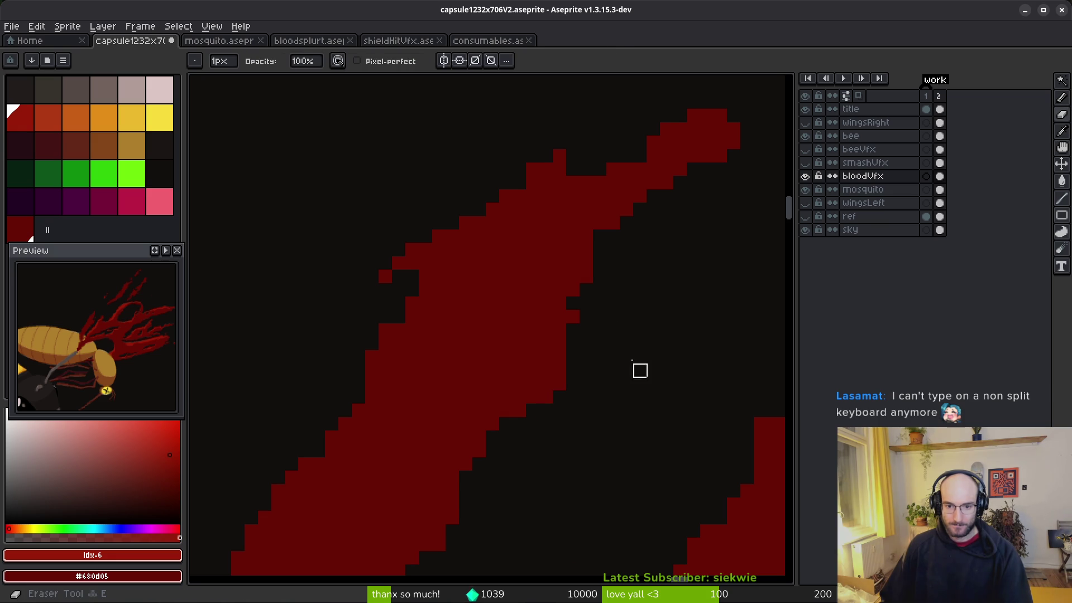
left_click_drag(586, 290, 571, 324)
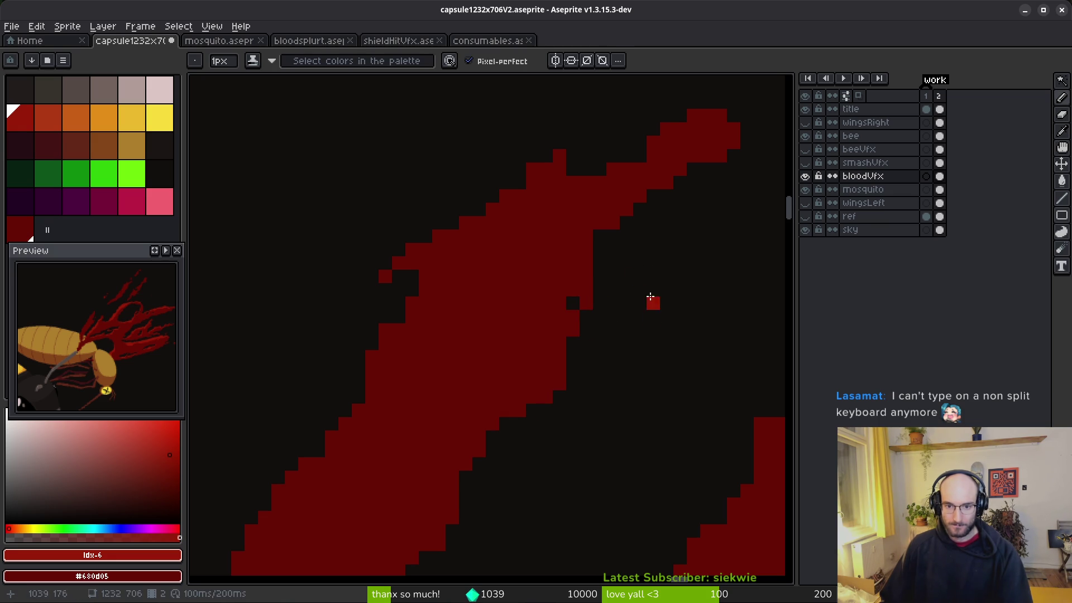
scroll(653, 302, "right", 3)
scroll(574, 280, "up", 1)
left_click(512, 171)
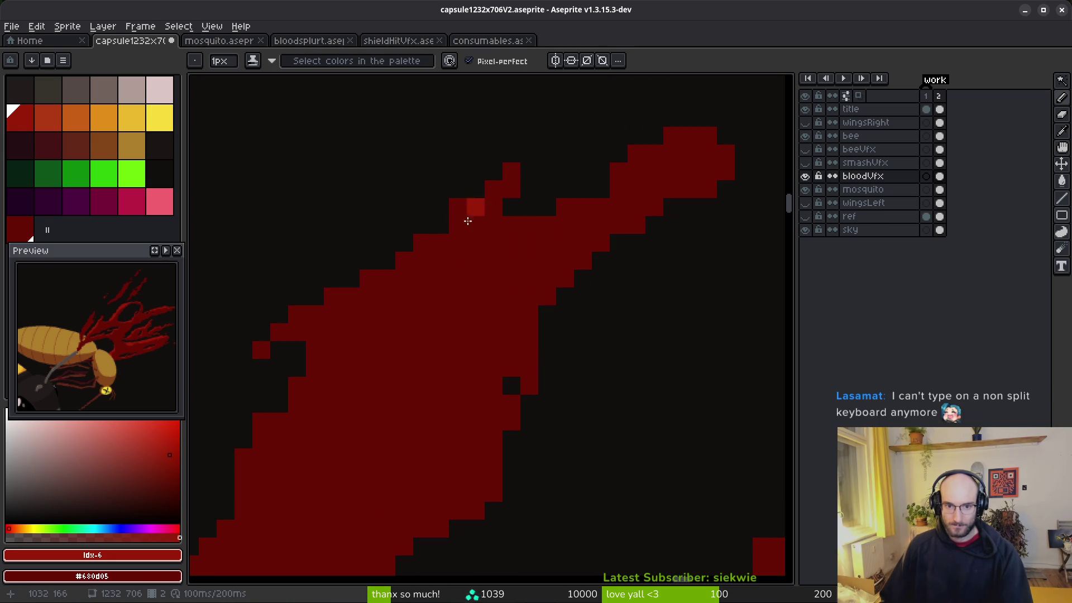
scroll(502, 246, "up", 2)
scroll(502, 246, "right", 1)
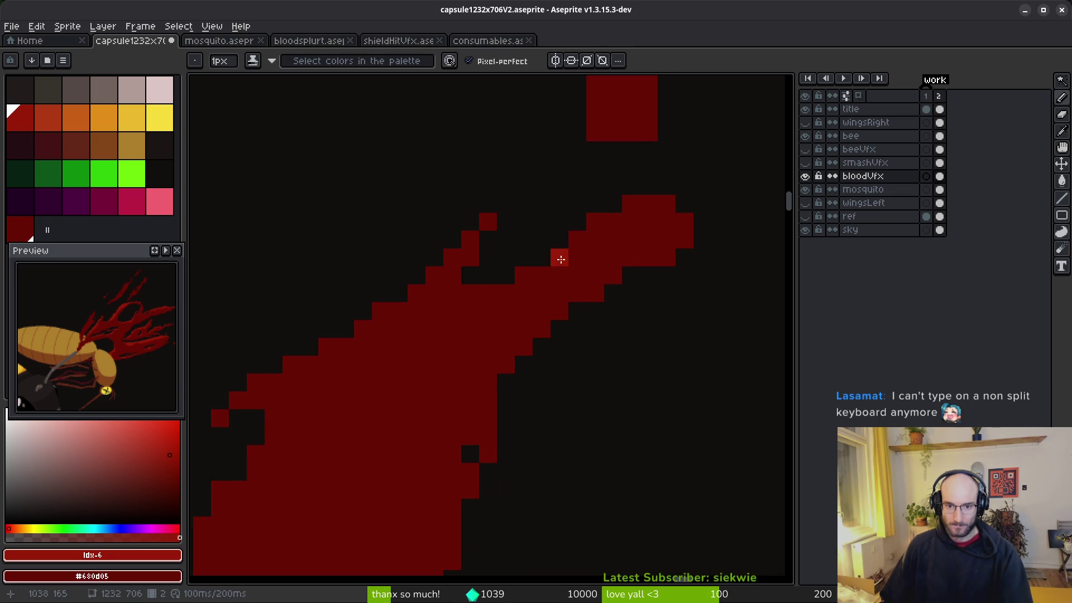
scroll(548, 258, "down", 3)
scroll(512, 344, "up", 3)
Erase the block's upper-left pixels and draw diagonal dark-red runs up-right and below it.
key("e")
left_click_drag(476, 334, 493, 298)
key("b")
left_click_drag(565, 262, 535, 303)
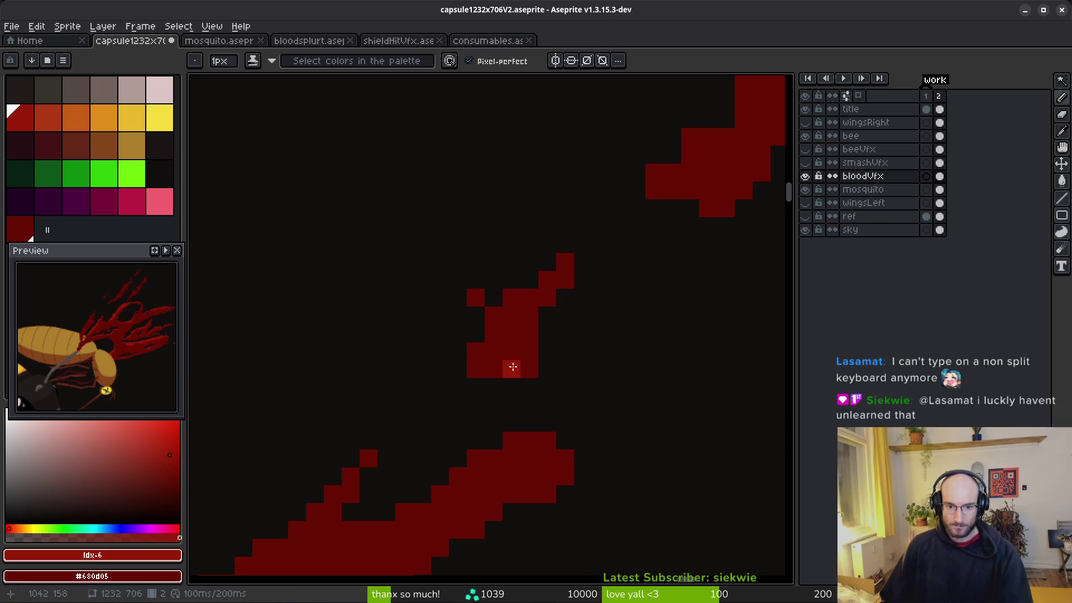
left_click_drag(475, 404, 457, 422)
left_click_drag(507, 385, 483, 411)
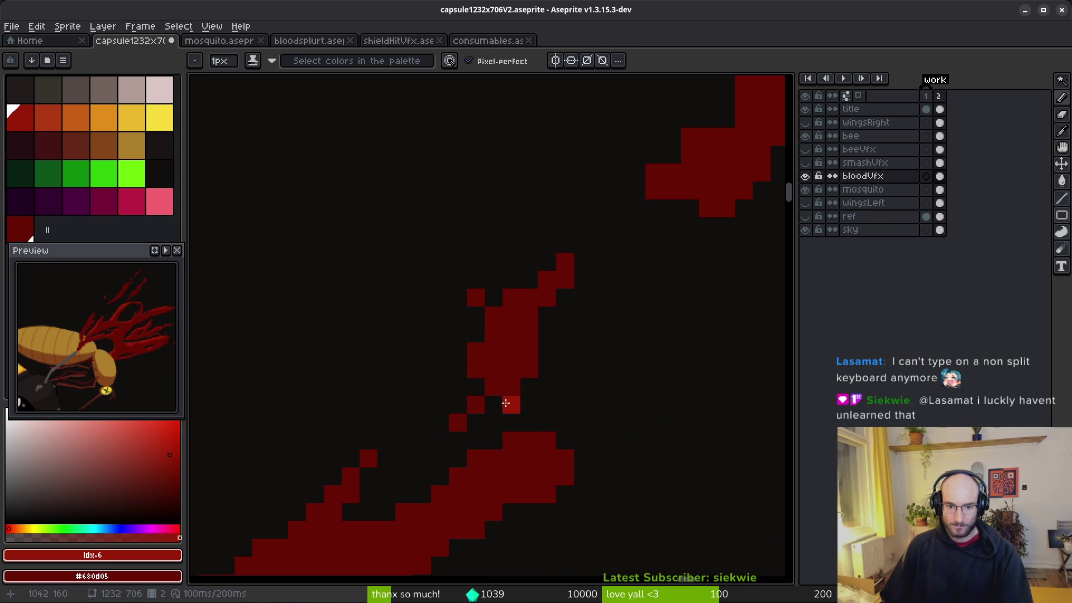
Erase the excess pixels from the block's top-right corner.
key("e")
scroll(560, 342, "down", 3)
scroll(635, 293, "up", 2)
scroll(504, 416, "up", 1)
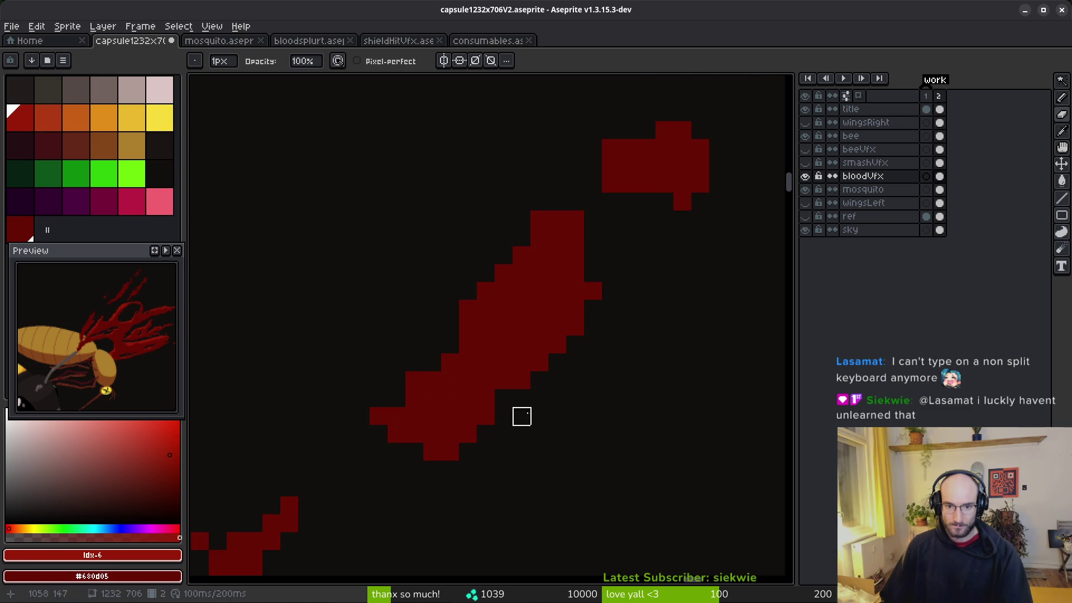
left_click_drag(574, 219, 598, 341)
left_click(557, 218)
Trim the blob's left-edge pixels, add a red pixel at its bottom, and save the file.
key("b")
key("e")
left_click(580, 251)
key("b")
left_click(634, 303)
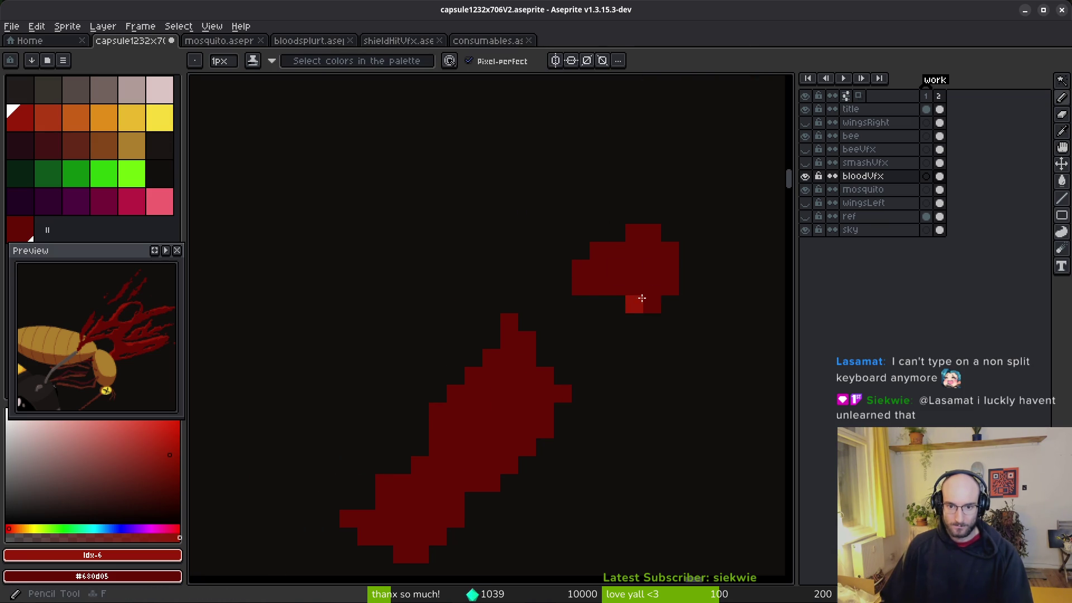
key("e")
left_click(581, 286)
key("ctrl+s")
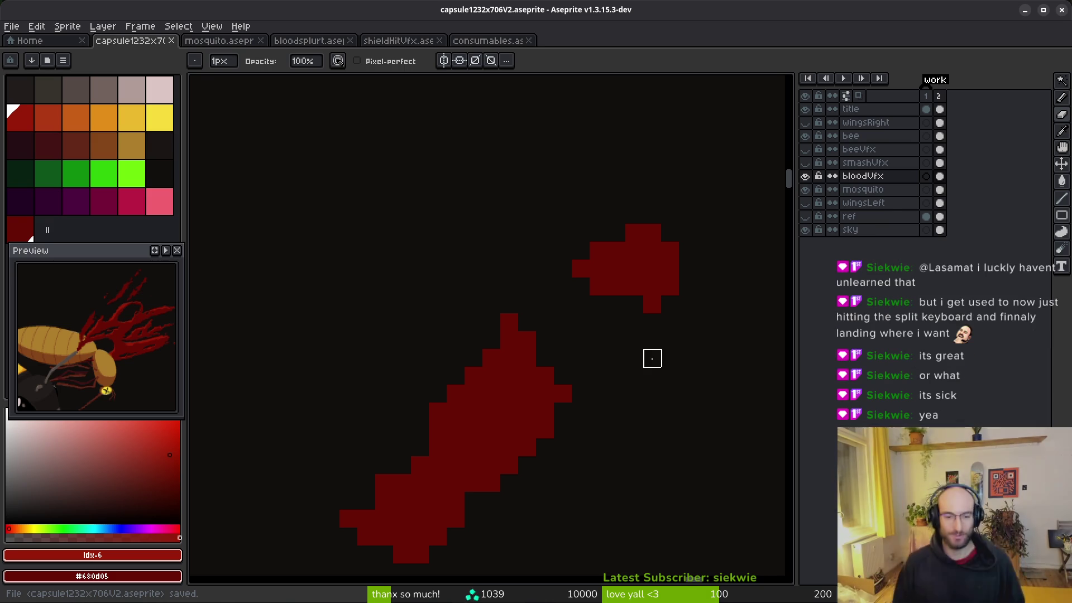
scroll(521, 311, "down", 2)
key("f")
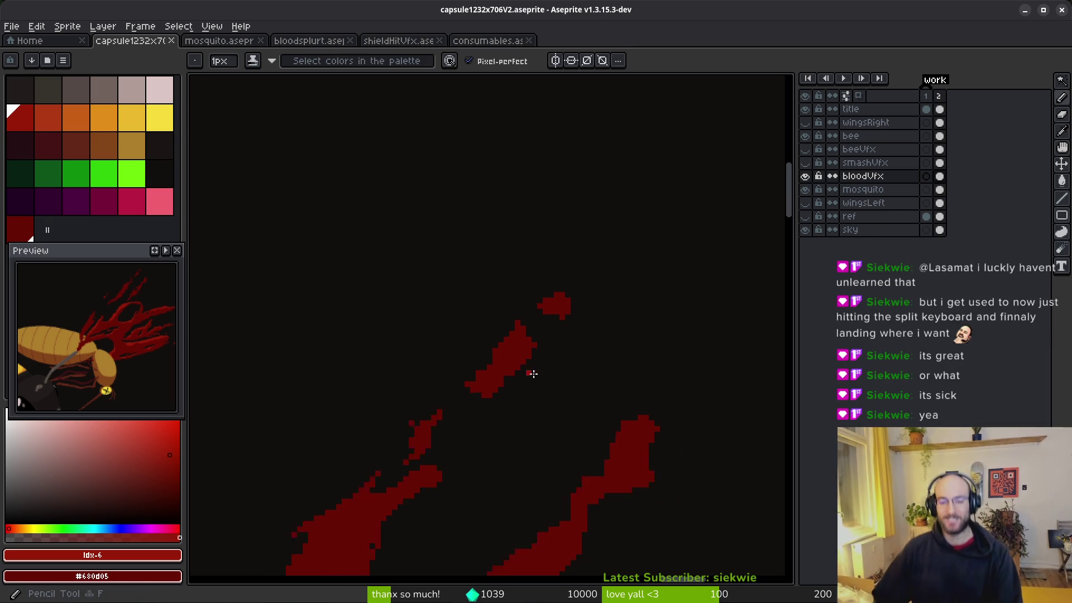
Erase two stray pixels from the blood streak's edge.
scroll(527, 364, "up", 3)
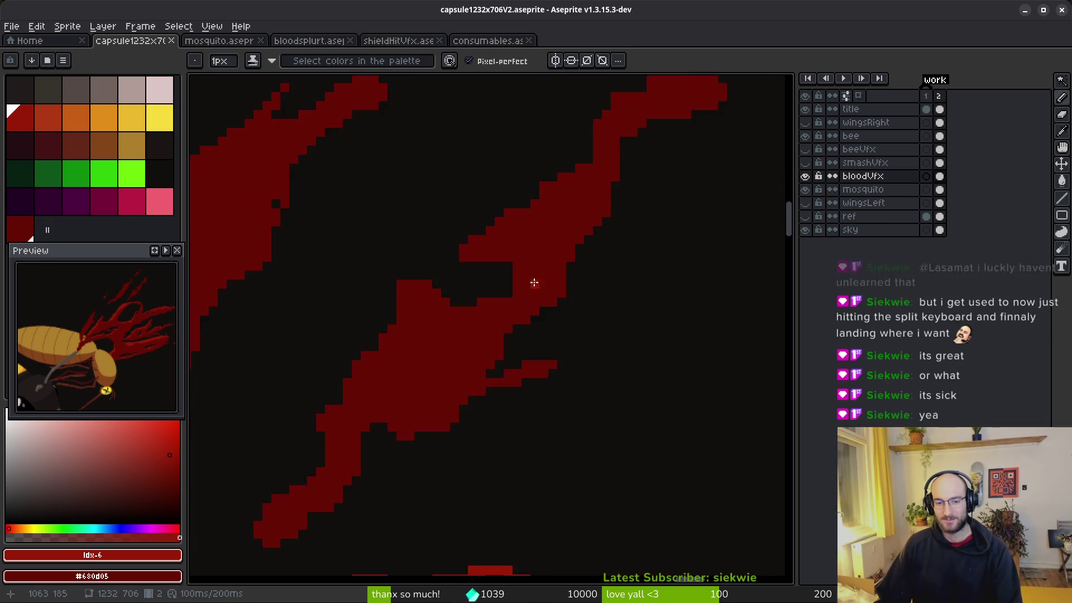
scroll(537, 286, "up", 3)
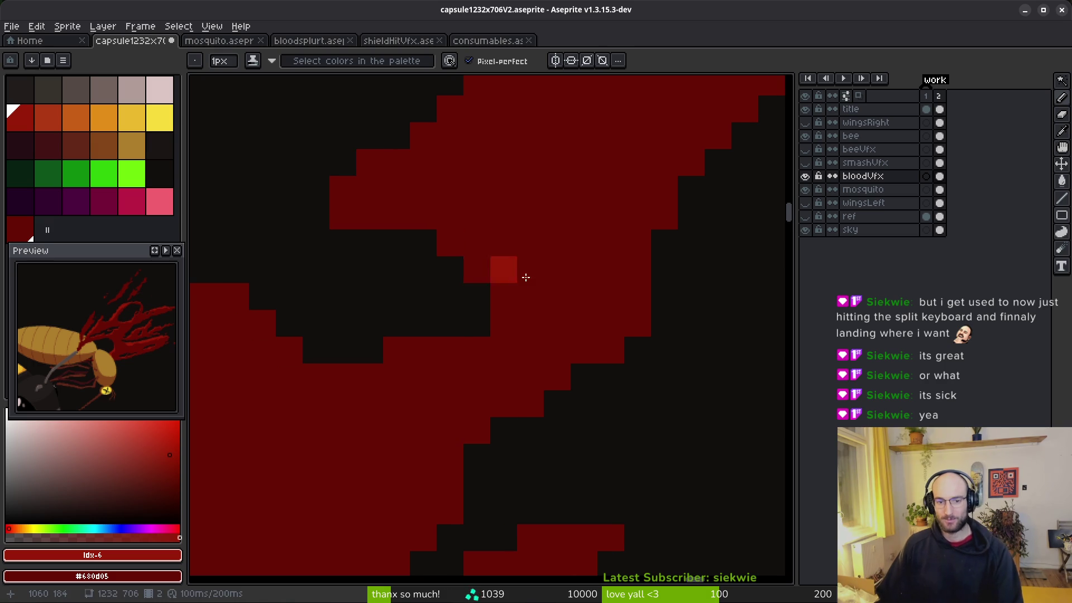
scroll(558, 290, "down", 2)
scroll(270, 292, "left", 3)
key("e")
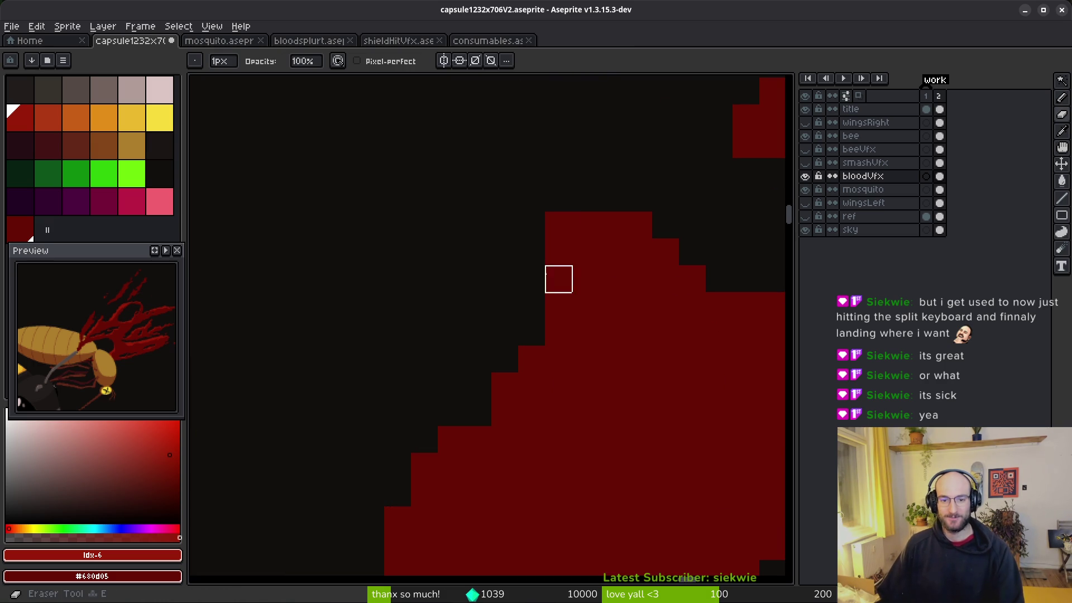
key("b")
scroll(638, 368, "down", 3)
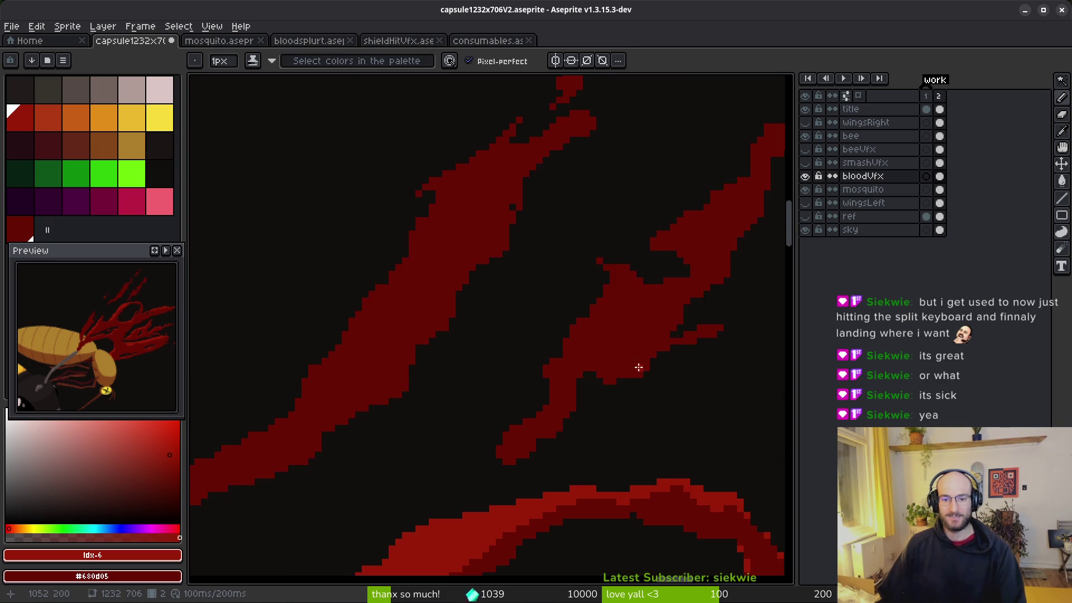
scroll(596, 355, "right", 2)
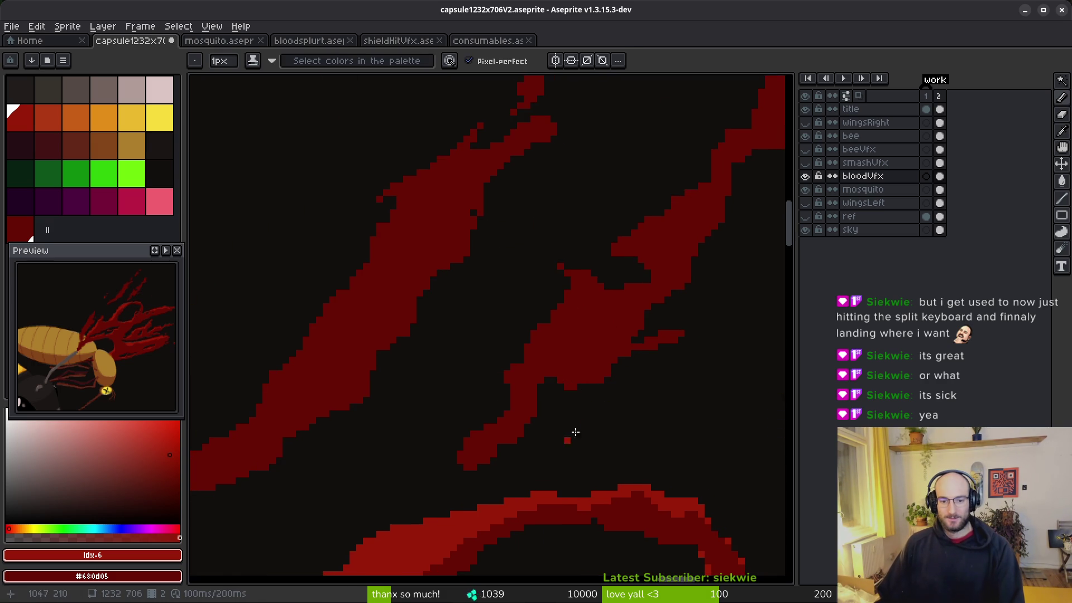
scroll(566, 429, "down", 1)
scroll(567, 402, "up", 3)
key("e")
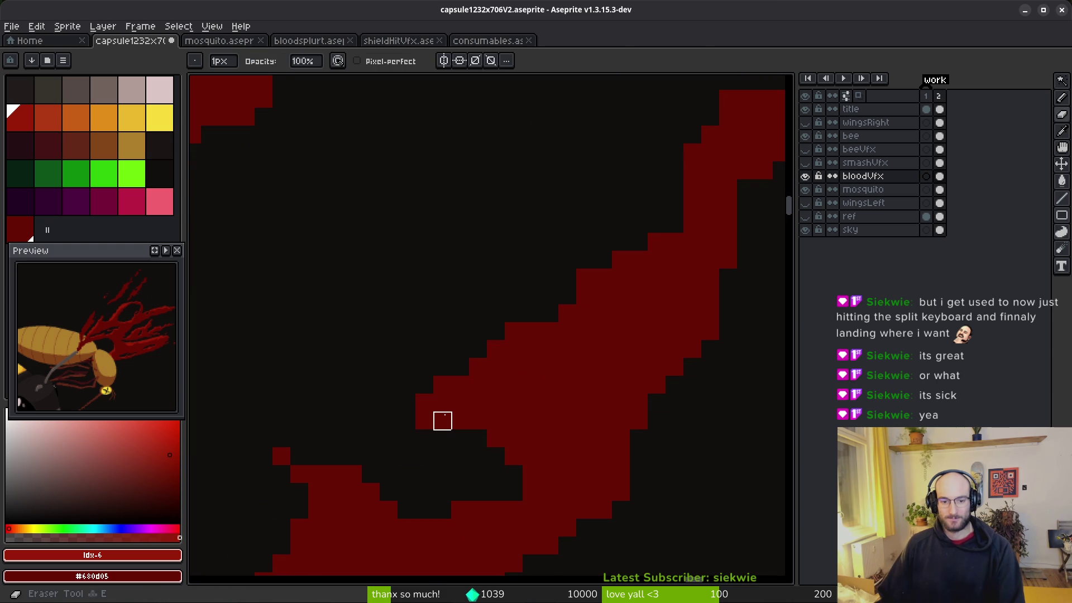
key("b")
scroll(569, 378, "down", 3)
scroll(490, 433, "up", 4)
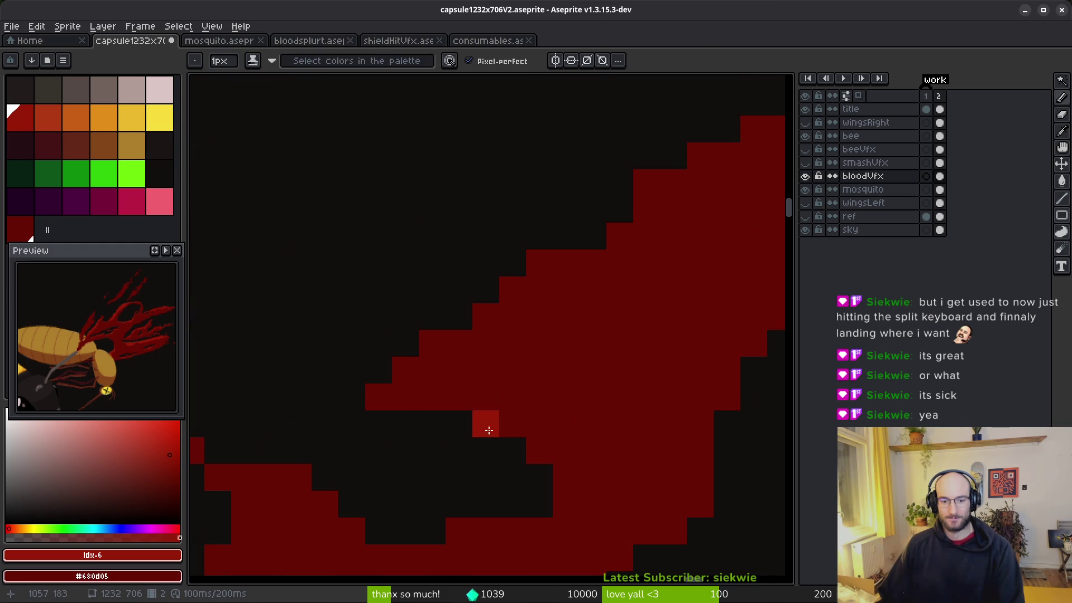
scroll(615, 342, "down", 3)
scroll(610, 287, "up", 3)
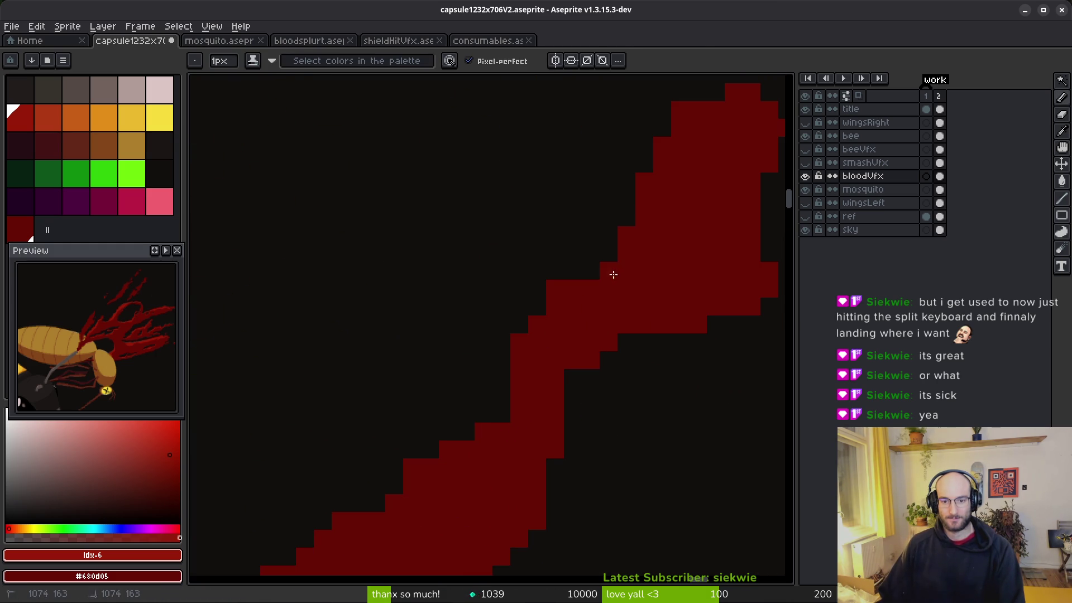
scroll(525, 416, "down", 2)
scroll(555, 421, "up", 2)
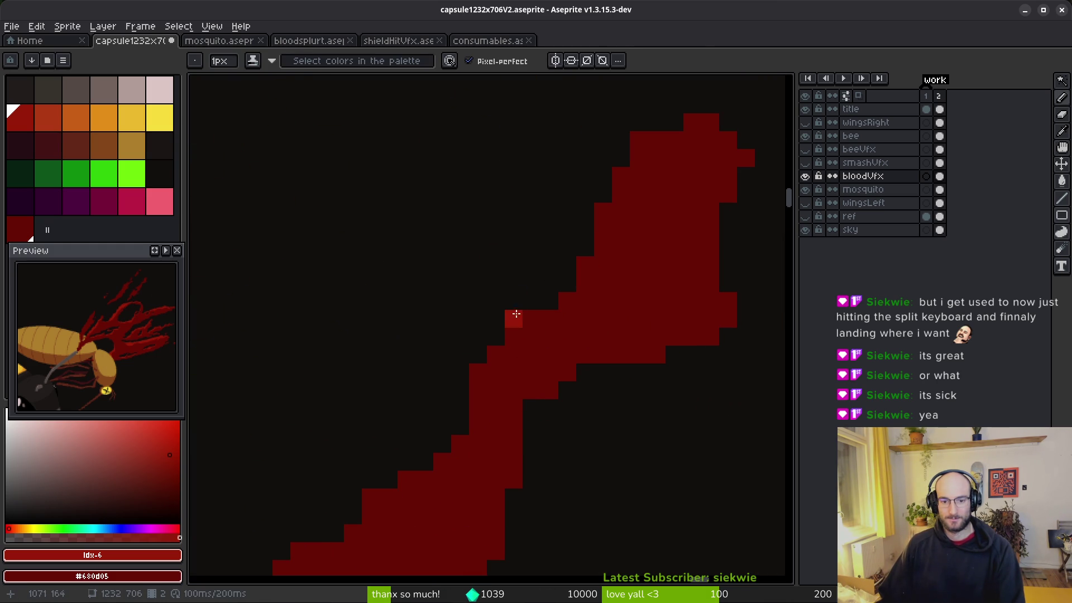
key("e")
left_click(514, 319)
left_click(478, 373)
Paint a lighter red diagonal highlight along the streak with the shading Pencil.
scroll(705, 369, "down", 3)
scroll(640, 288, "up", 2)
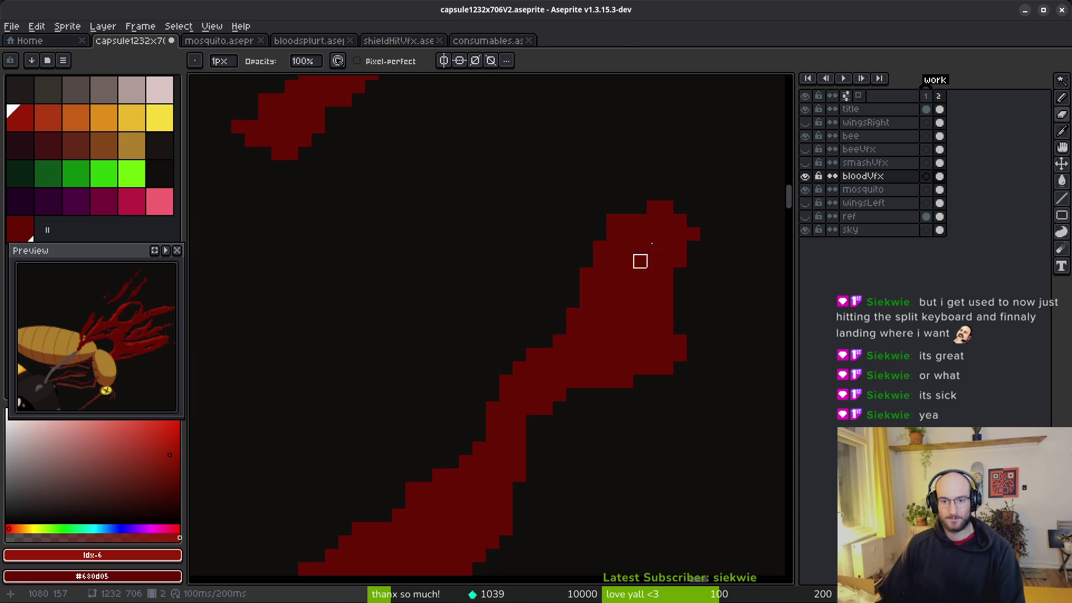
scroll(640, 288, "up", 2)
key("b")
left_click_drag(681, 173, 534, 385)
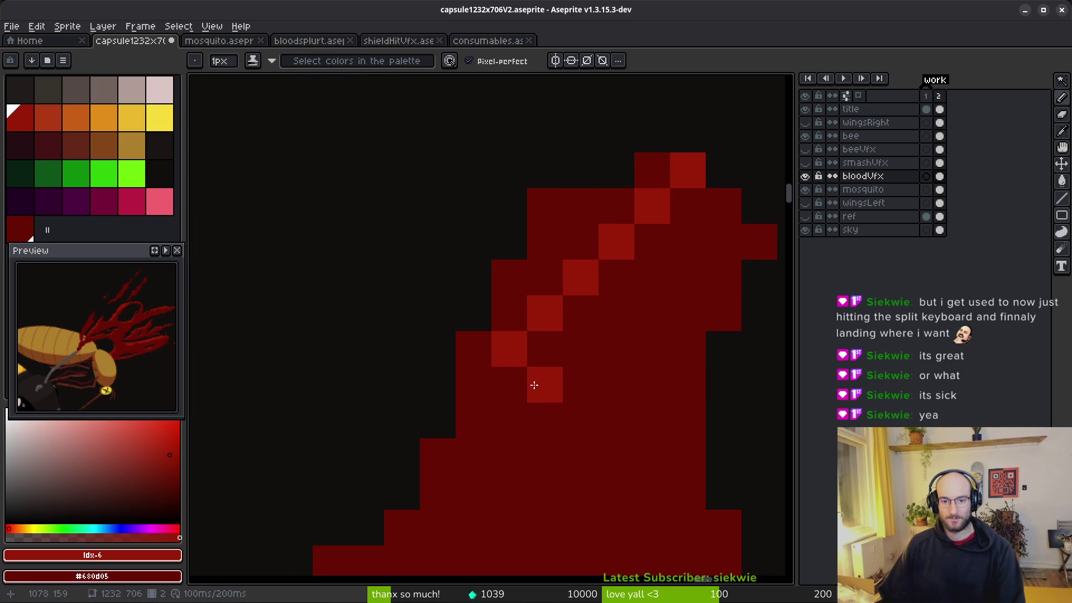
Extend the lighter red diagonal highlight with several shading runs and a curved stroke along the strand.
scroll(534, 386, "down", 1)
mouse_move(647, 125)
left_mouse_down()
mouse_move(619, 229)
mouse_move(509, 360)
mouse_move(672, 241)
mouse_move(608, 237)
mouse_move(531, 401)
mouse_move(638, 238)
mouse_move(469, 402)
mouse_move(430, 350)
left_mouse_up()
mouse_move(584, 323)
left_mouse_down()
mouse_move(685, 224)
mouse_move(665, 258)
left_mouse_up()
mouse_move(719, 234)
left_mouse_down()
mouse_move(641, 287)
mouse_move(487, 344)
mouse_move(402, 396)
left_mouse_up()
left_click_drag(598, 345, 660, 193)
mouse_move(601, 355)
left_mouse_down()
mouse_move(469, 416)
mouse_move(315, 327)
mouse_move(253, 305)
mouse_move(358, 346)
mouse_move(426, 407)
mouse_move(510, 383)
left_mouse_up()
Redraw the lighter red edge staircase higher up the shape and continue it down the edge.
scroll(561, 363, "down", 3)
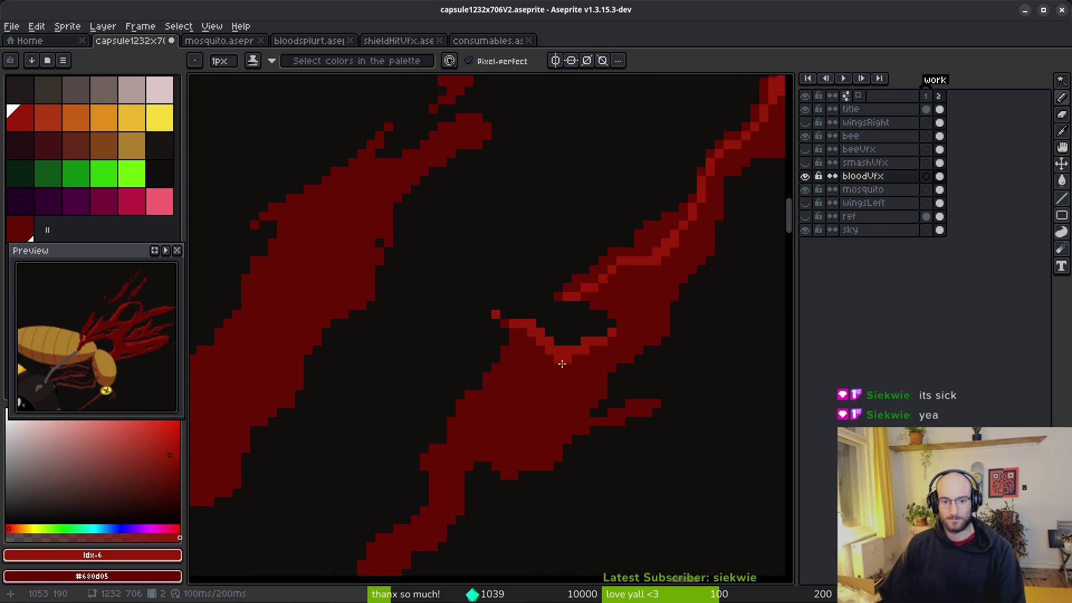
scroll(561, 364, "up", 3)
scroll(536, 346, "down", 2)
scroll(522, 351, "up", 2)
scroll(611, 330, "up", 2)
mouse_move(649, 179)
left_mouse_down()
mouse_move(658, 153)
mouse_move(636, 163)
mouse_move(528, 287)
mouse_move(588, 238)
left_mouse_up()
key("ctrl+z")
mouse_move(648, 120)
left_mouse_down()
mouse_move(614, 191)
mouse_move(634, 185)
mouse_move(620, 204)
left_mouse_up()
left_click(585, 286)
mouse_move(585, 286)
left_mouse_down()
mouse_move(560, 306)
mouse_move(521, 387)
mouse_move(420, 440)
mouse_move(435, 419)
mouse_move(457, 459)
mouse_move(440, 467)
left_mouse_up()
Repaint edge pixels and add a lighter red staircase along the upper edge.
scroll(608, 161, "down", 4)
mouse_move(607, 160)
left_mouse_down()
mouse_move(471, 307)
mouse_move(509, 411)
mouse_move(536, 359)
left_mouse_up()
scroll(536, 359, "down", 5)
left_click(619, 213)
mouse_move(619, 214)
left_mouse_down()
mouse_move(471, 294)
mouse_move(417, 359)
mouse_move(459, 323)
left_mouse_up()
Lighten several individual pixels along the streak's edge.
scroll(653, 307, "down", 3)
scroll(614, 282, "up", 2)
scroll(578, 218, "down", 3)
mouse_move(577, 218)
left_mouse_down()
mouse_move(565, 196)
mouse_move(581, 227)
left_mouse_up()
scroll(564, 196, "down", 2)
scroll(603, 186, "up", 2)
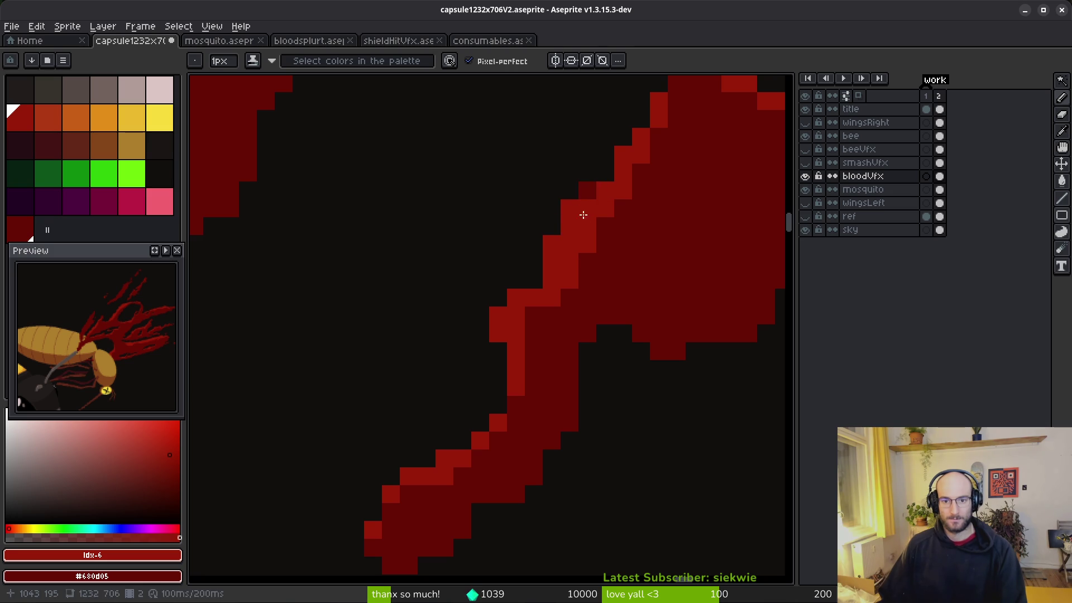
left_click_drag(550, 315, 534, 311)
left_click(590, 280)
scroll(642, 300, "down", 2)
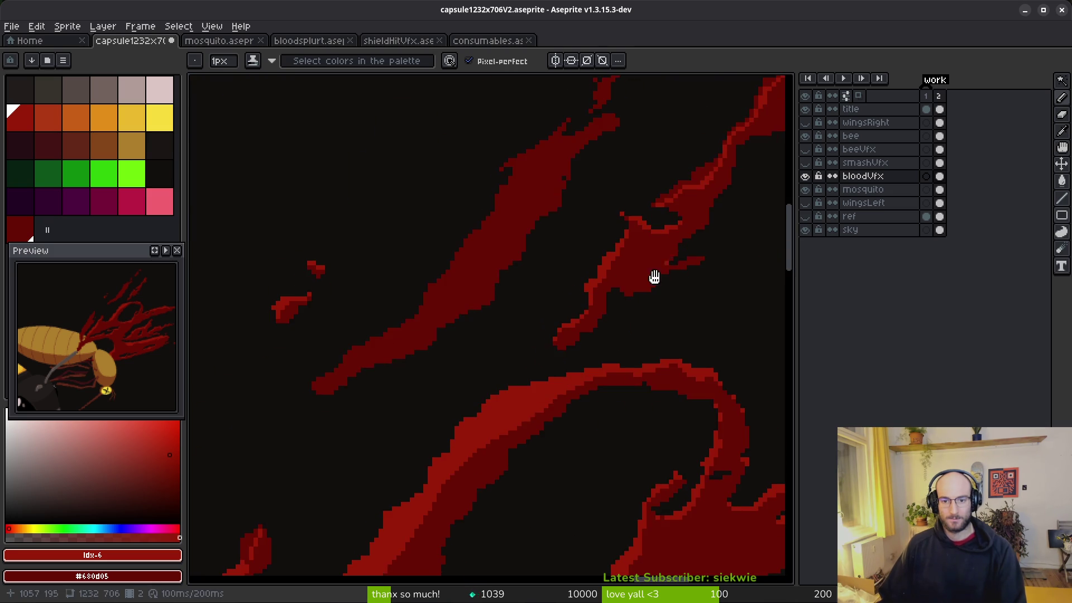
scroll(642, 290, "up", 2)
left_click(521, 326)
scroll(614, 307, "down", 1)
scroll(683, 305, "up", 1)
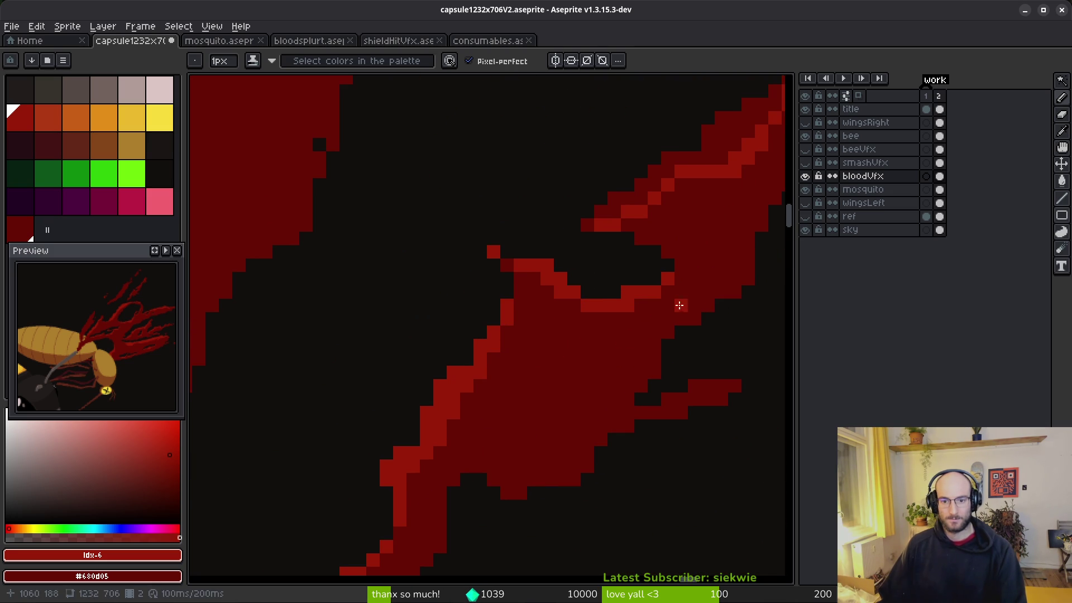
scroll(654, 279, "up", 1)
scroll(555, 356, "down", 1)
Flood-fill the band along the streak's upper edge and draw a lighter red line beside it.
key("g")
left_click(605, 231)
key("b")
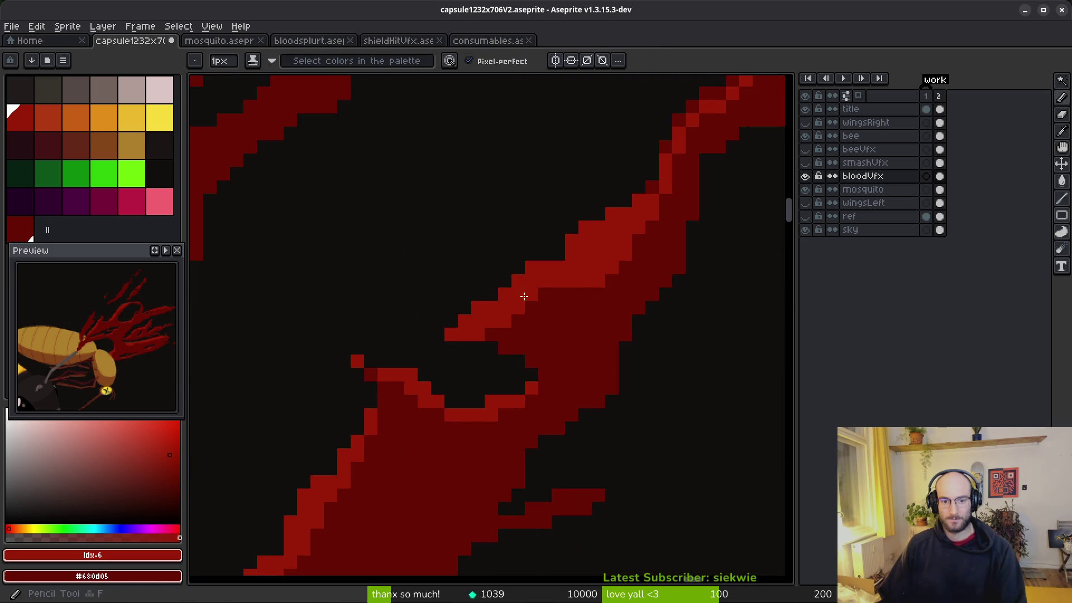
scroll(601, 313, "up", 1)
mouse_move(593, 282)
left_mouse_down()
mouse_move(626, 220)
mouse_move(656, 196)
left_mouse_up()
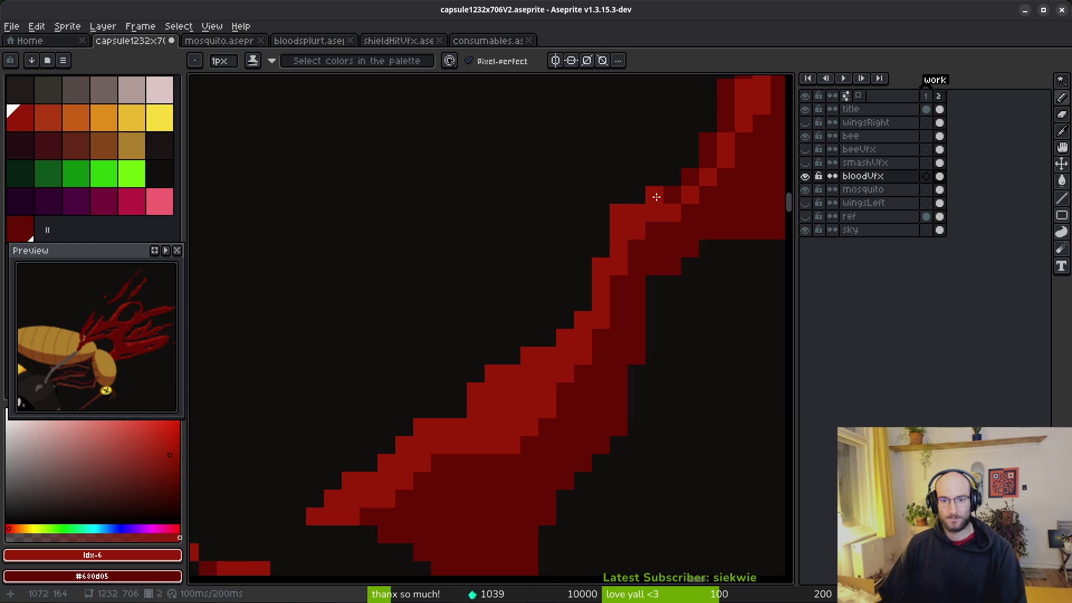
Fill three sections of the edge band lighter red with the Paint Bucket.
scroll(642, 251, "up", 2)
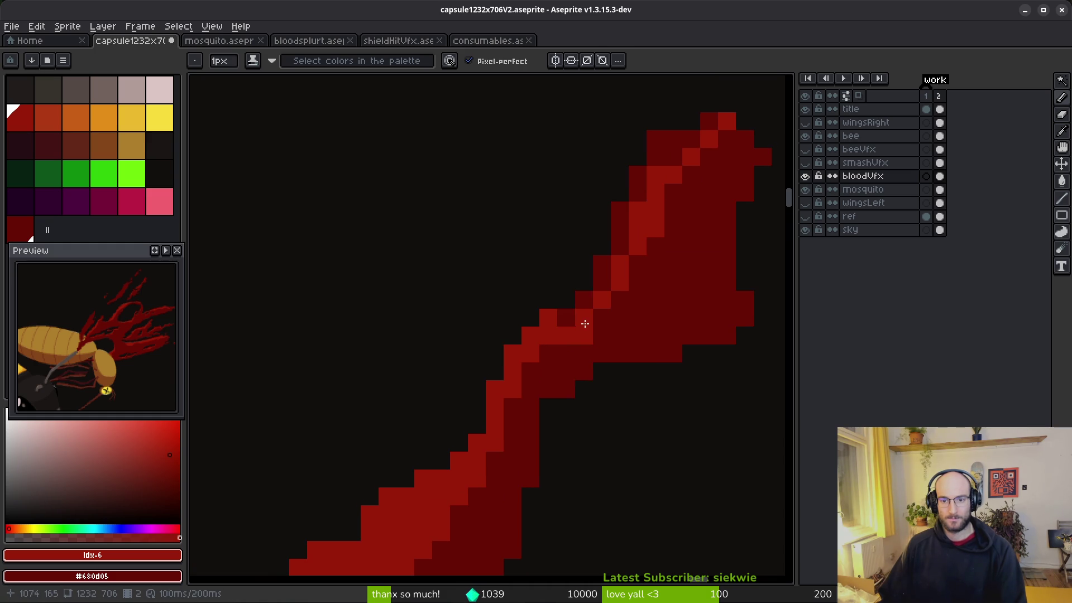
key("g")
left_click(604, 273)
left_click(634, 186)
left_click(681, 151)
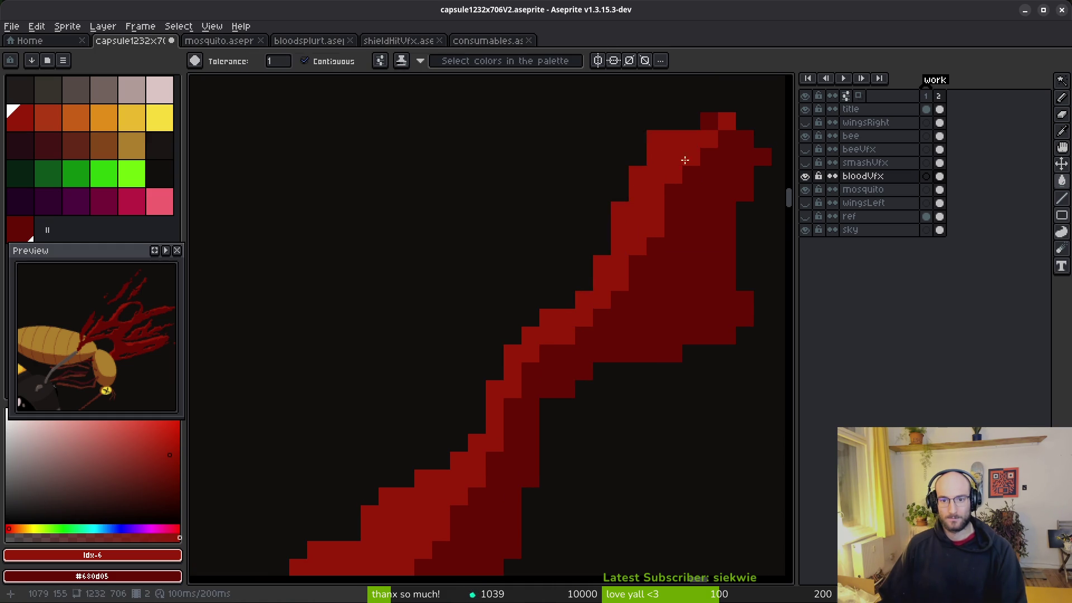
scroll(648, 252, "down", 2)
key("b")
scroll(655, 274, "down", 1)
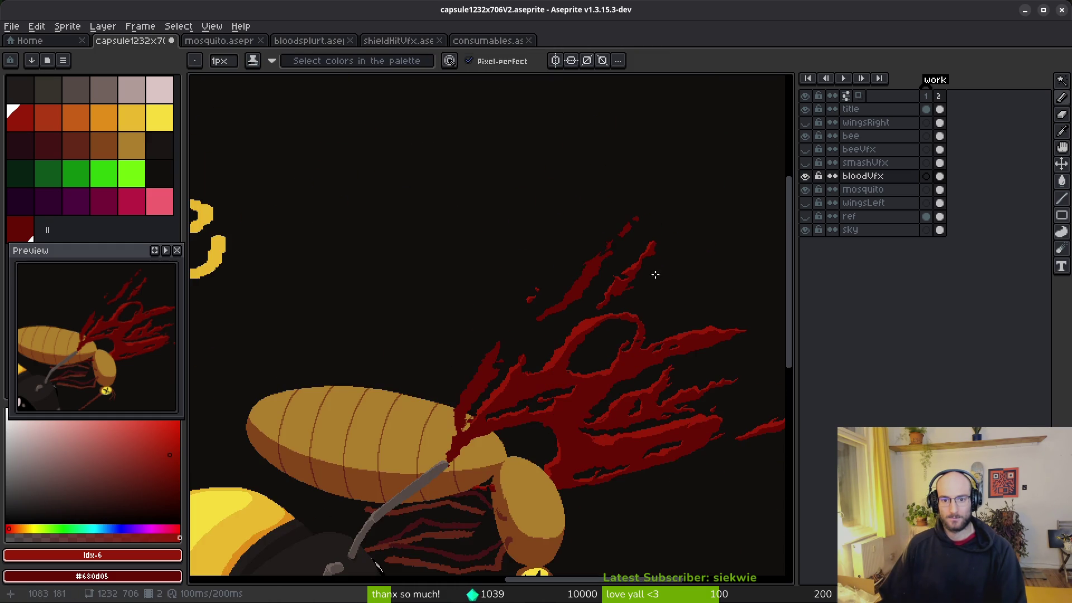
scroll(654, 351, "up", 5)
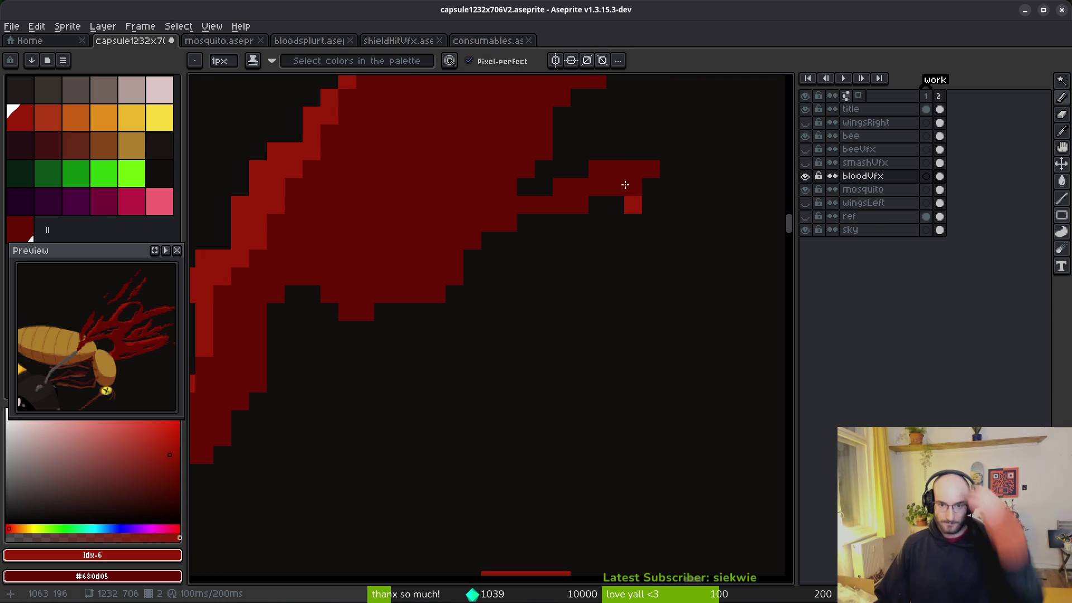
Place one lighter red pixel on the thin strand's tip.
left_click(561, 186)
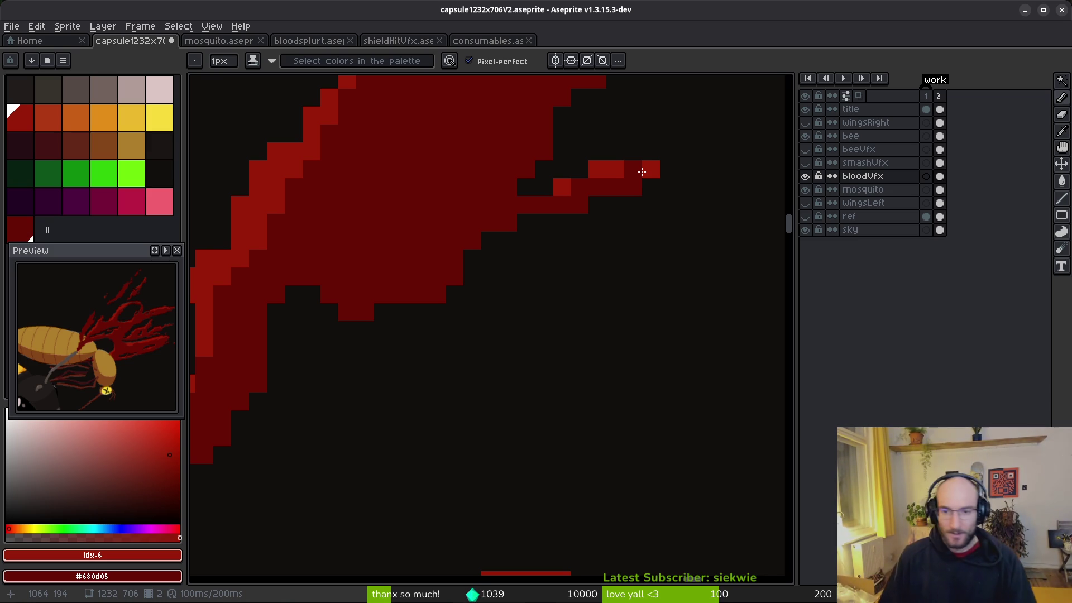
scroll(481, 352, "down", 4)
scroll(513, 322, "down", 4)
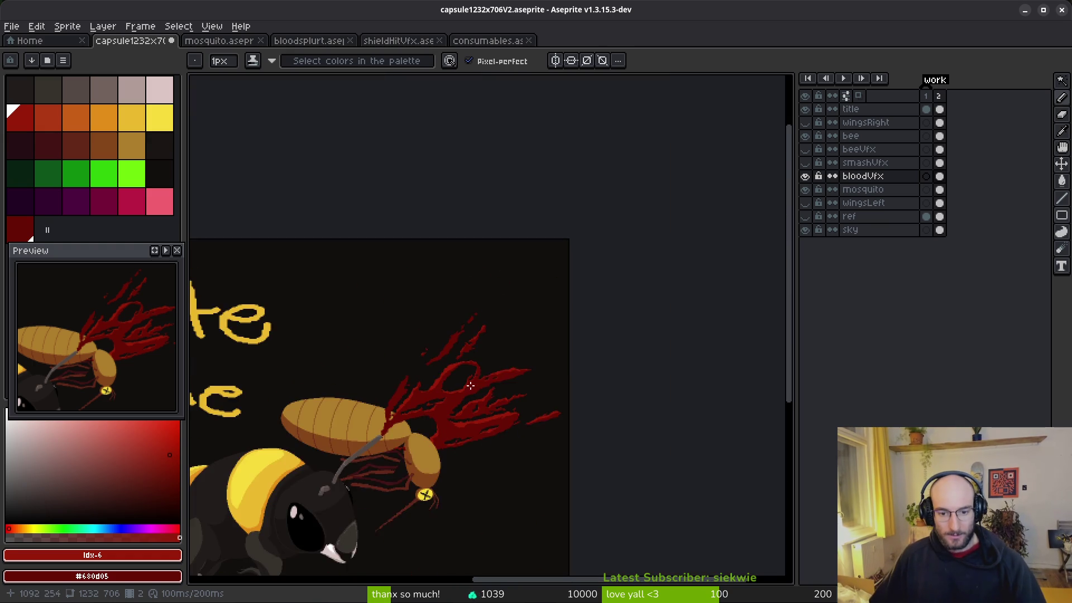
scroll(467, 408, "up", 5)
scroll(602, 264, "up", 4)
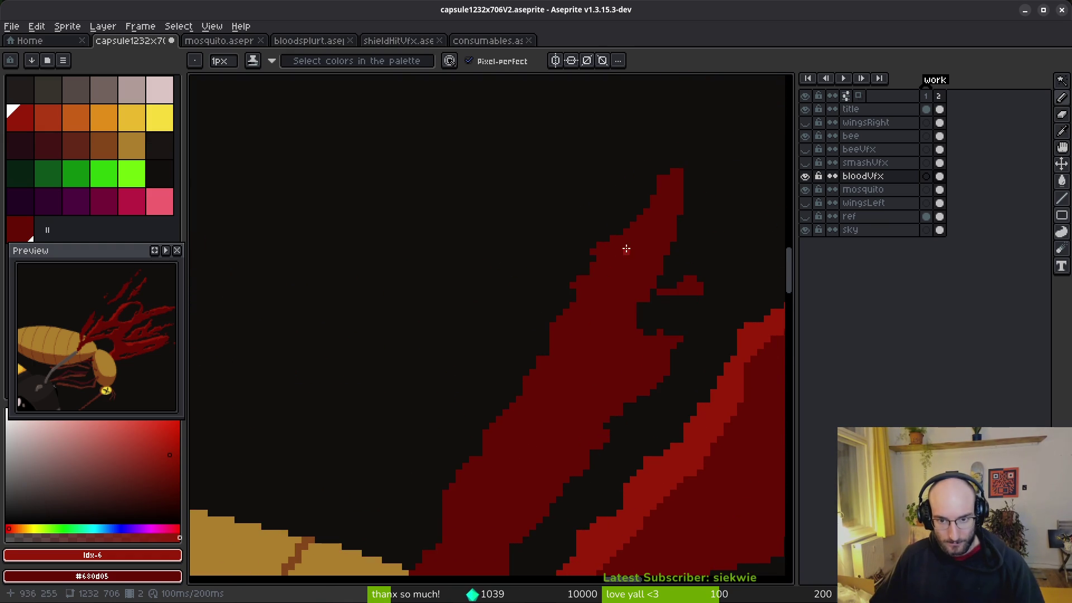
scroll(574, 296, "down", 3)
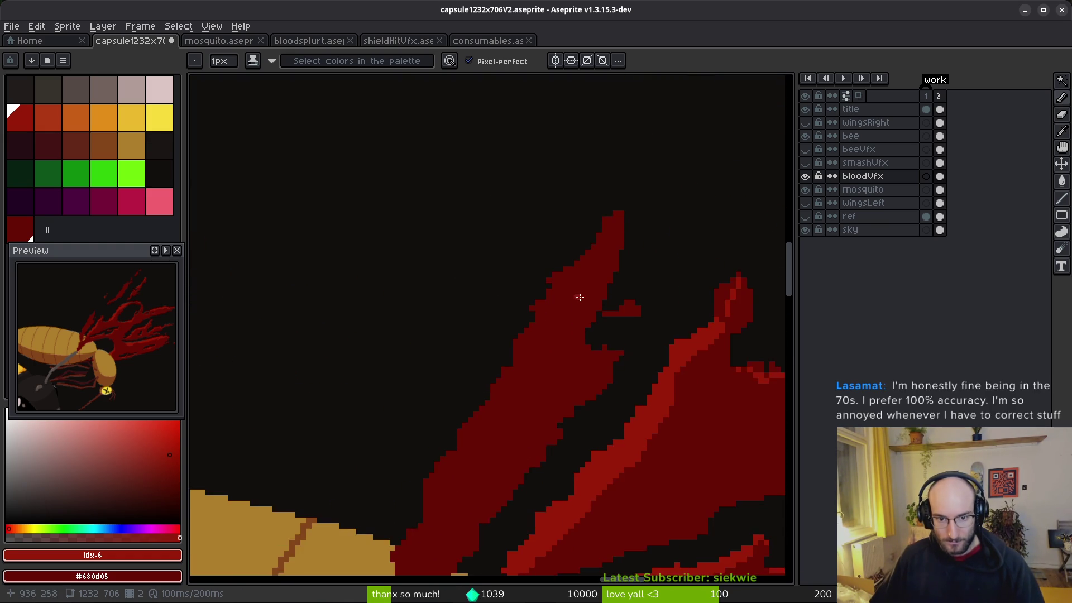
scroll(569, 301, "up", 3)
left_click_drag(499, 284, 446, 337)
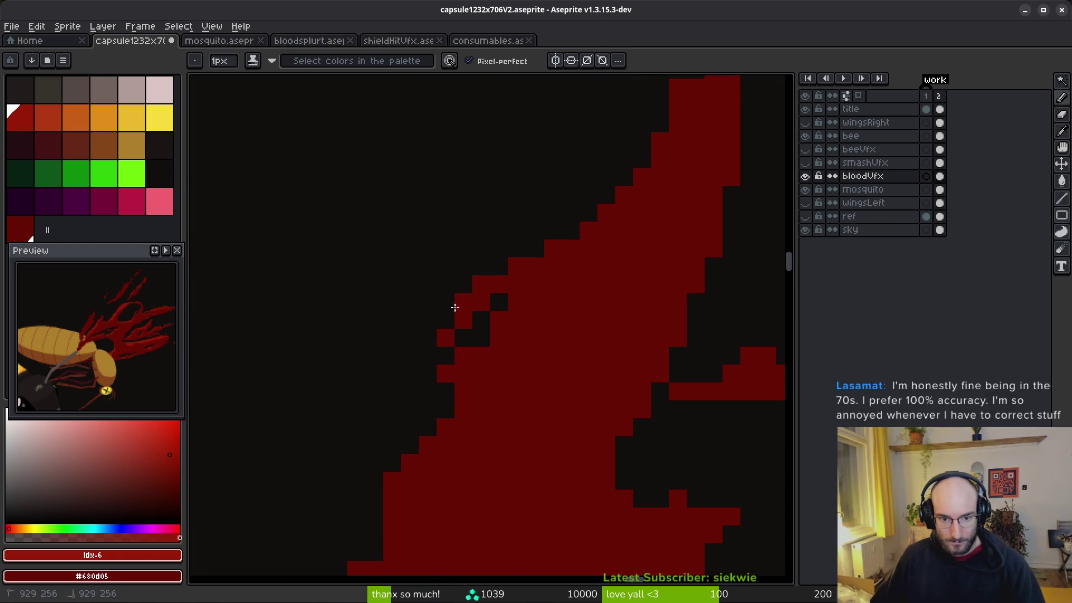
scroll(497, 370, "down", 3)
scroll(556, 341, "down", 1)
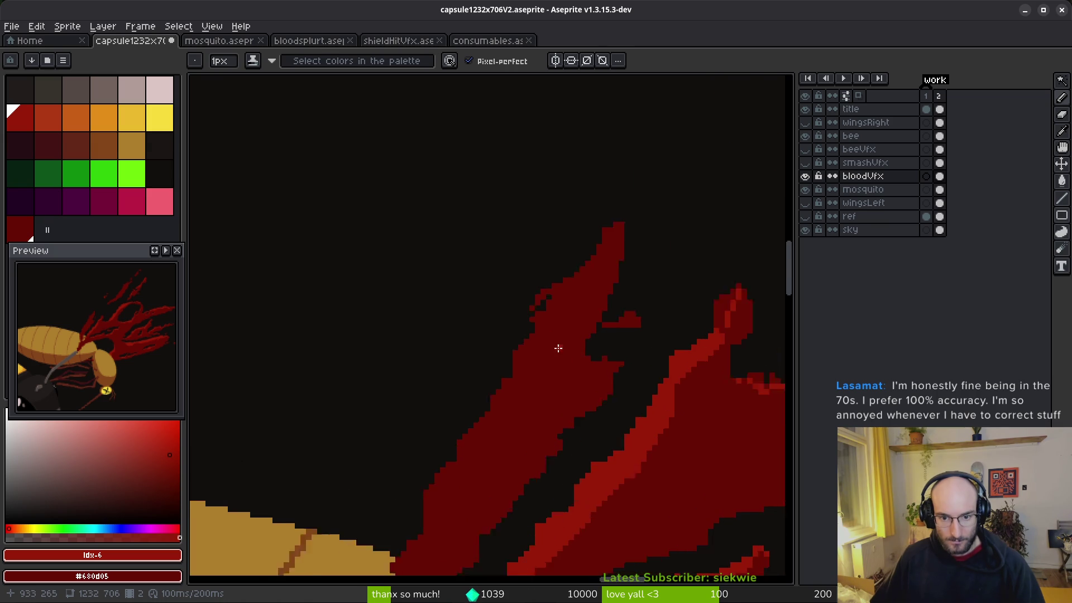
scroll(558, 352, "up", 4)
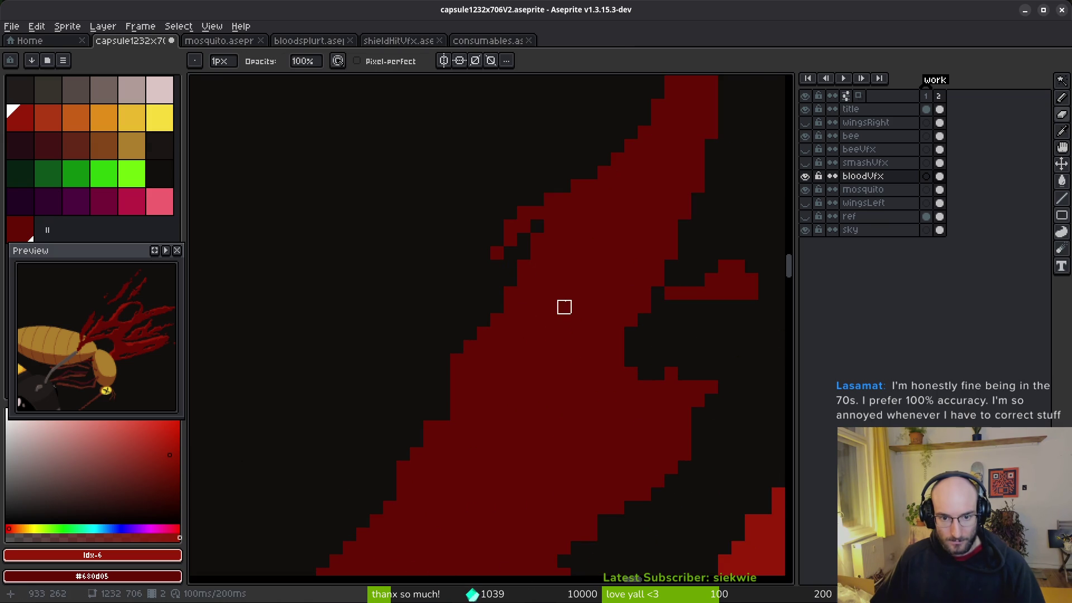
key("alt")
scroll(581, 289, "down", 2)
scroll(593, 289, "up", 2)
left_click(677, 140)
mouse_move(664, 153)
left_mouse_down()
mouse_move(639, 162)
mouse_move(551, 335)
left_mouse_up()
mouse_move(629, 244)
left_mouse_down()
mouse_move(574, 228)
mouse_move(547, 245)
mouse_move(642, 236)
left_mouse_up()
left_click(604, 226)
scroll(611, 322, "down", 5)
left_click(646, 134)
left_click(631, 168)
left_click(619, 185)
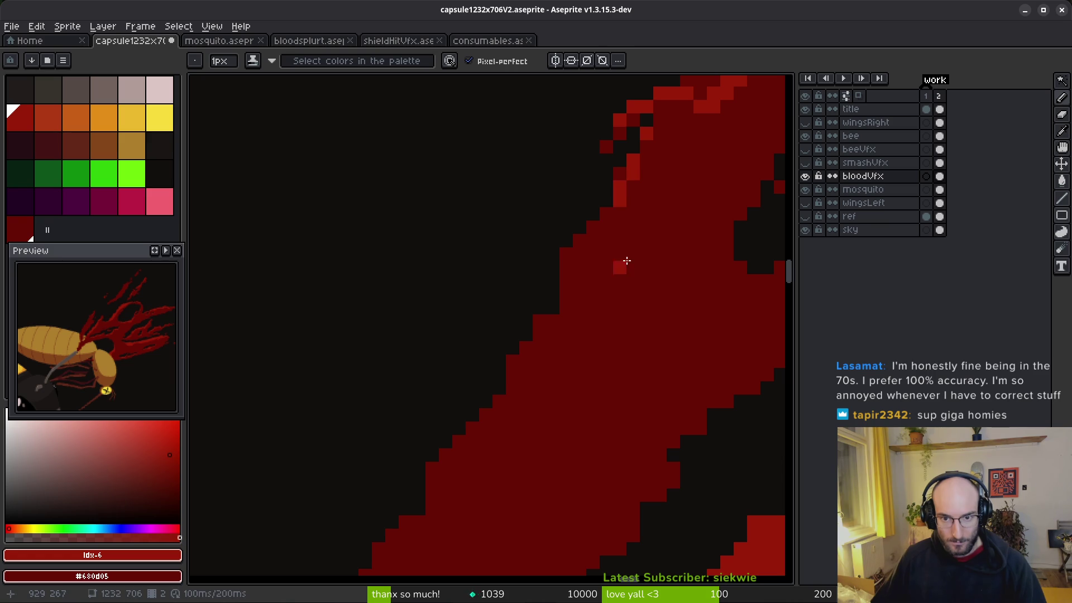
mouse_move(619, 213)
left_mouse_down()
mouse_move(591, 239)
mouse_move(593, 266)
mouse_move(610, 275)
mouse_move(586, 370)
left_mouse_up()
key("e")
key("b")
scroll(588, 294, "down", 3)
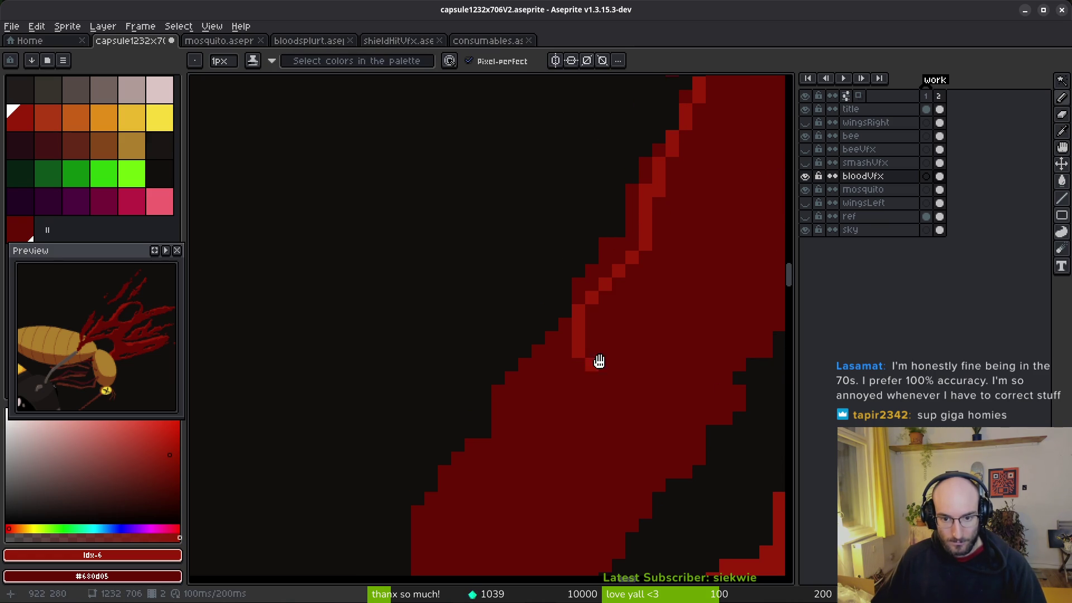
scroll(586, 370, "down", 3)
mouse_move(658, 248)
left_mouse_down()
mouse_move(618, 275)
mouse_move(570, 371)
left_mouse_up()
scroll(570, 371, "down", 3)
left_click_drag(644, 256, 575, 318)
key("ctrl+z")
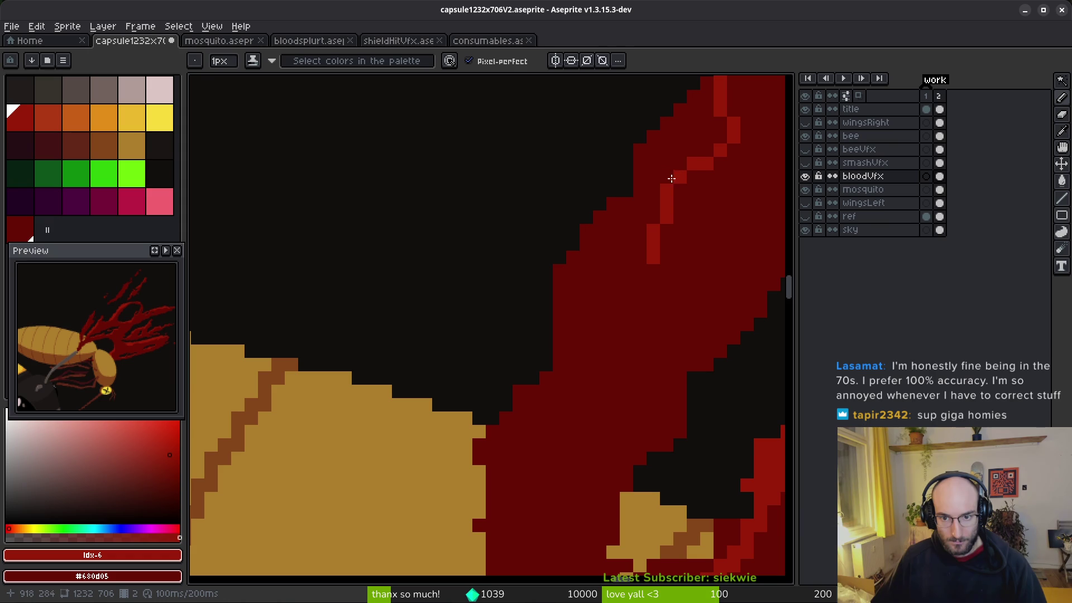
mouse_move(647, 251)
left_mouse_down()
mouse_move(603, 254)
mouse_move(558, 410)
mouse_move(493, 475)
mouse_move(492, 502)
left_mouse_up()
scroll(557, 411, "up", 1)
scroll(557, 402, "down", 5)
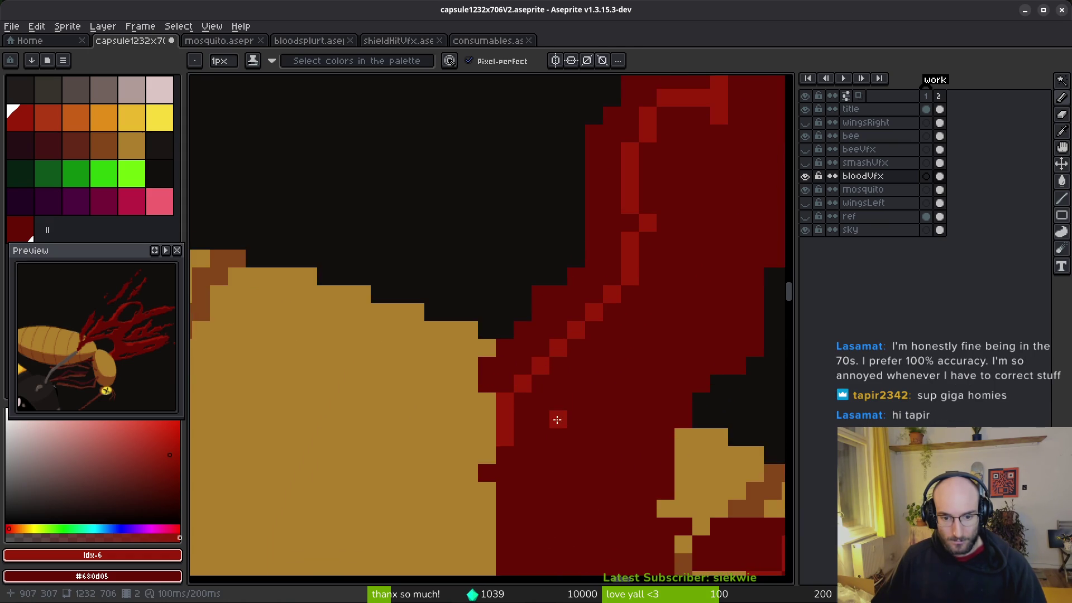
mouse_move(599, 228)
left_mouse_down()
mouse_move(558, 312)
mouse_move(558, 374)
left_mouse_up()
scroll(627, 368, "down", 3)
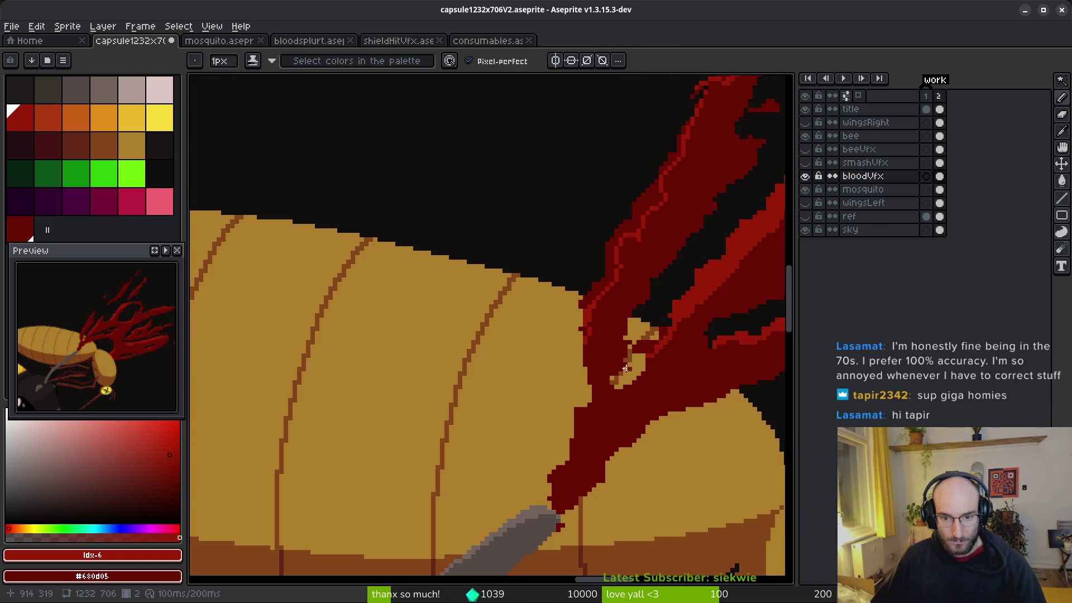
scroll(614, 333, "up", 3)
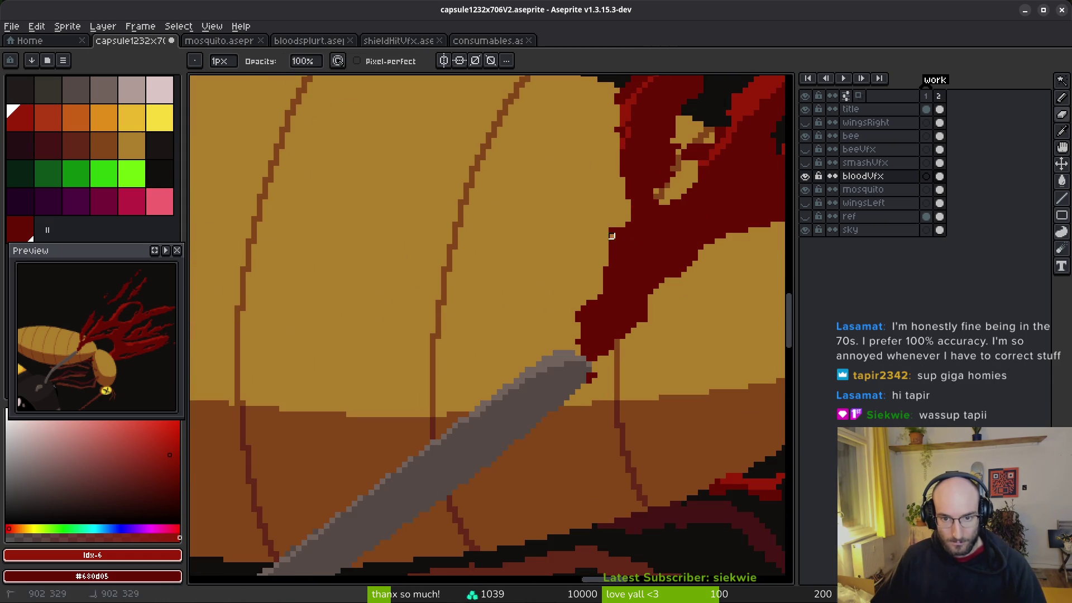
scroll(612, 254, "up", 2)
mouse_move(629, 184)
left_mouse_down()
mouse_move(584, 266)
mouse_move(556, 385)
mouse_move(500, 444)
mouse_move(547, 375)
mouse_move(601, 226)
mouse_move(635, 194)
left_mouse_up()
key("g")
left_click(521, 411)
scroll(635, 195, "down", 3)
scroll(547, 333, "up", 3)
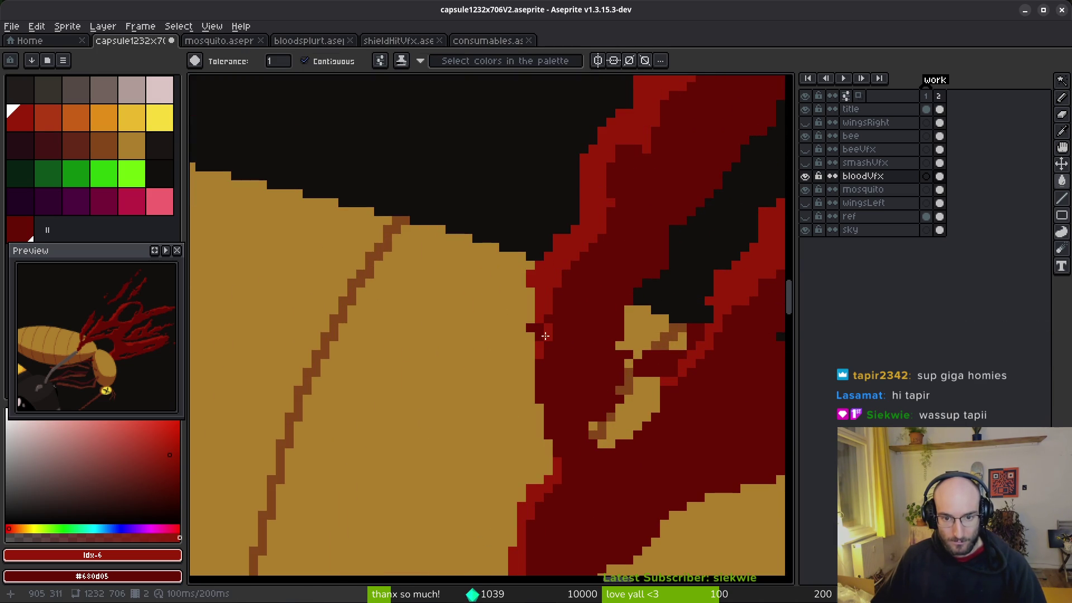
scroll(606, 330, "down", 2)
scroll(598, 335, "up", 3)
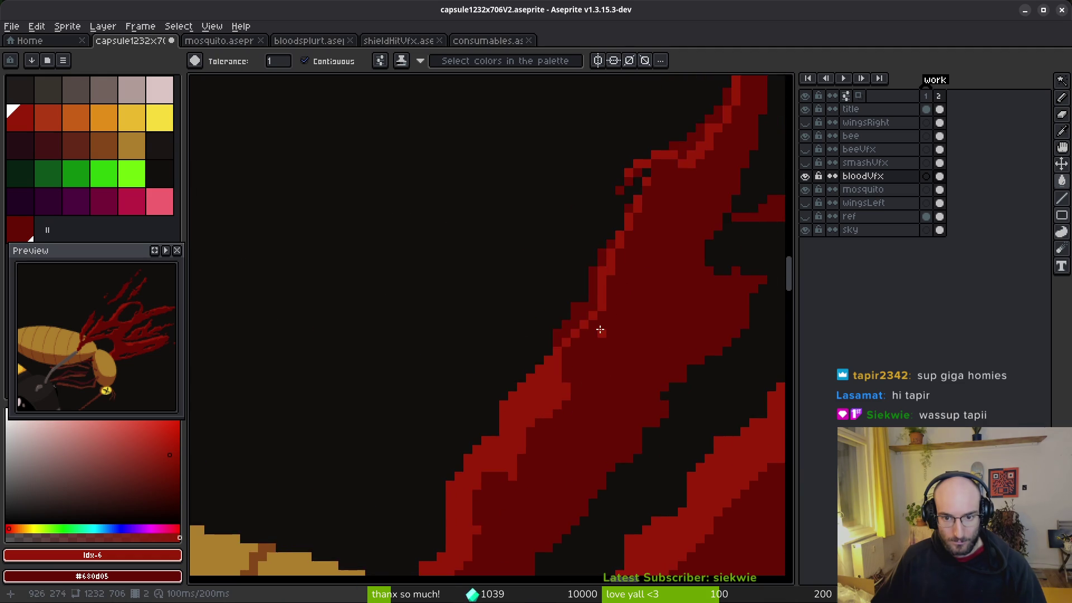
scroll(562, 383, "down", 2)
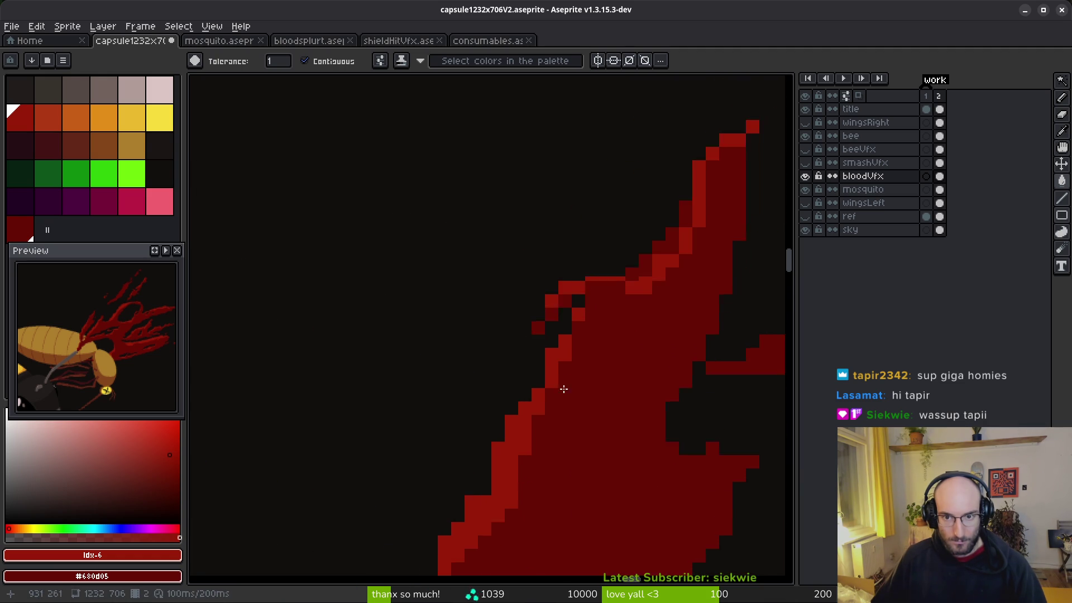
scroll(638, 299, "up", 1)
scroll(669, 234, "down", 2)
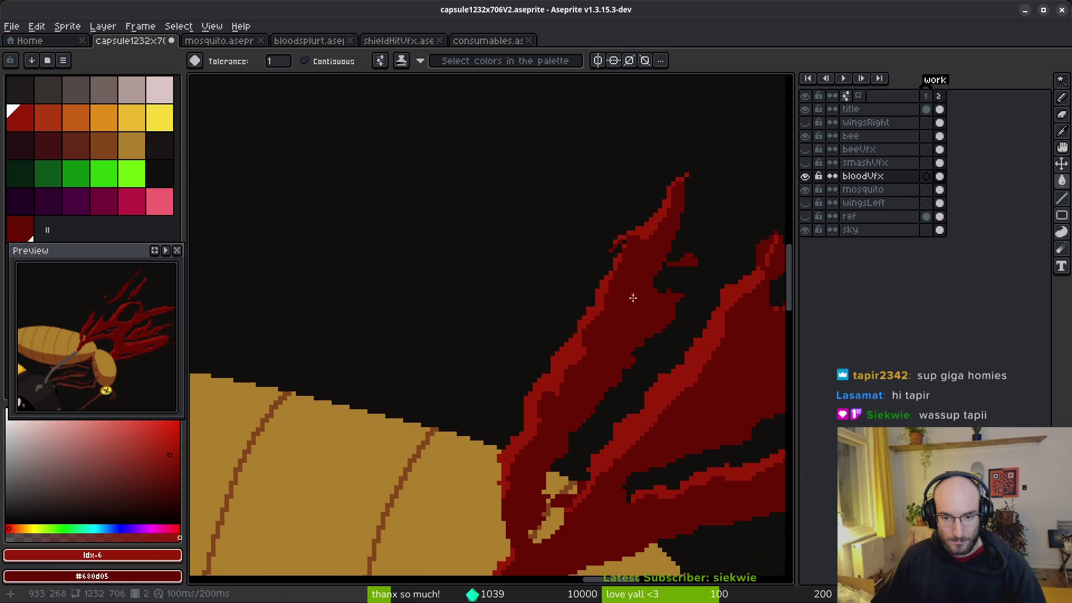
scroll(647, 257, "up", 3)
key("b")
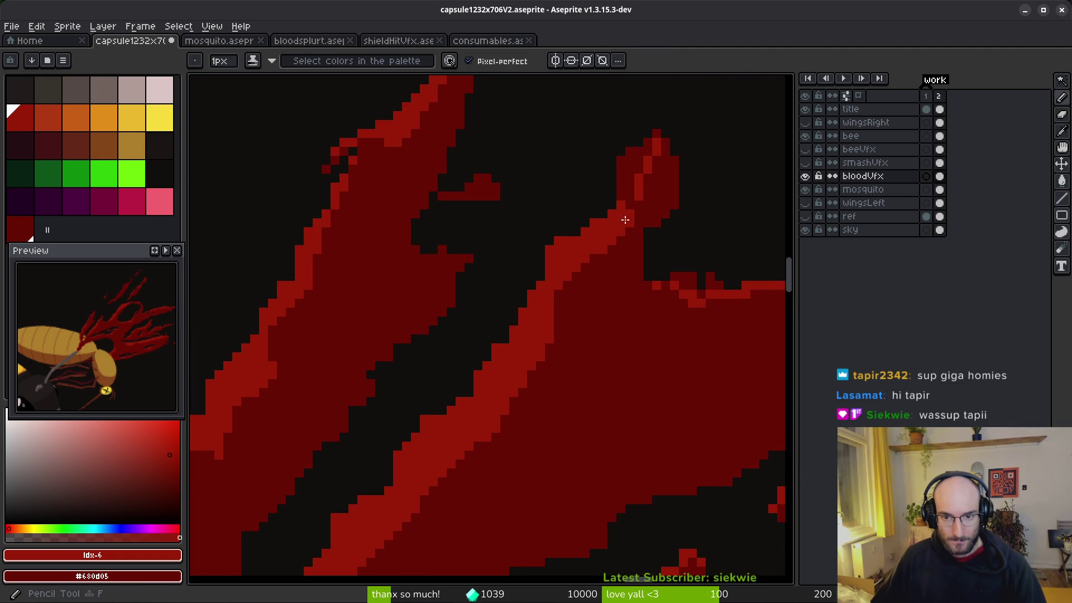
scroll(629, 192, "up", 1)
key("w")
scroll(620, 147, "down", 2)
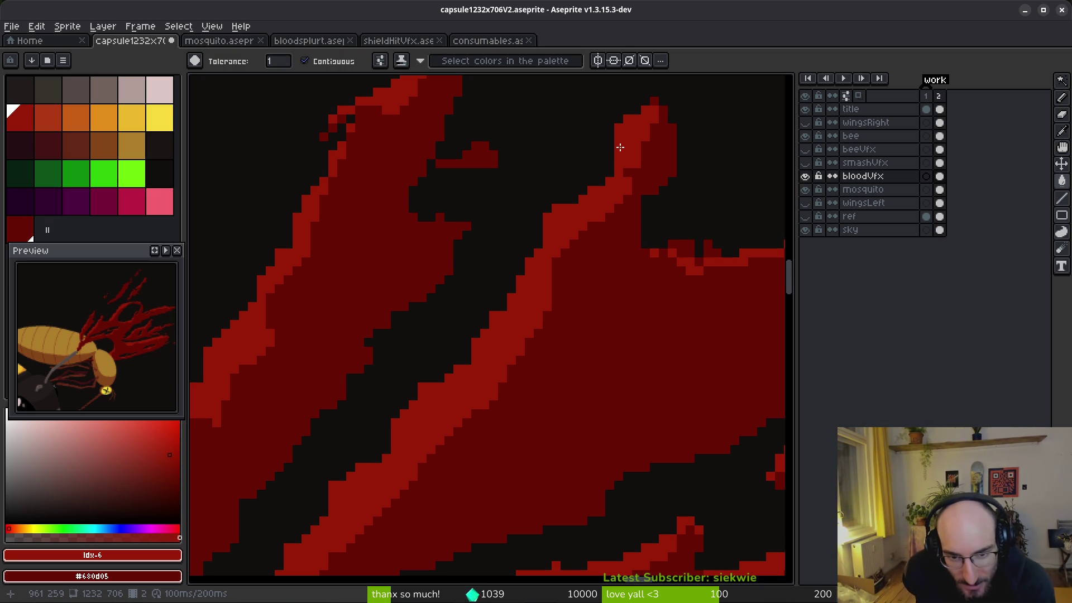
scroll(590, 268, "up", 5)
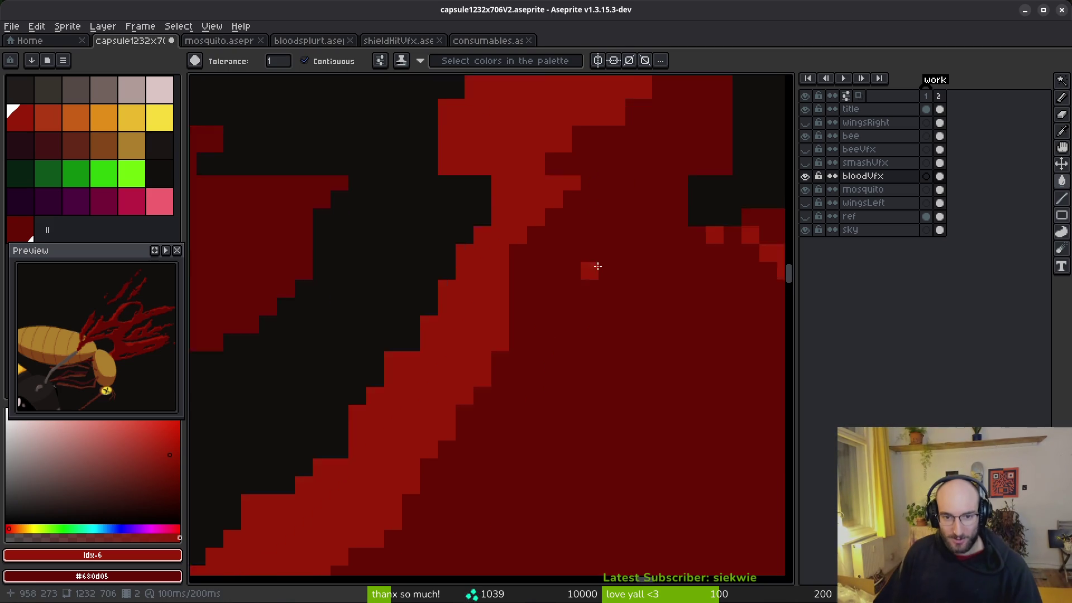
Undo the stray bright-red pixel just placed on the blood strand.
scroll(469, 213, "down", 3)
key("b")
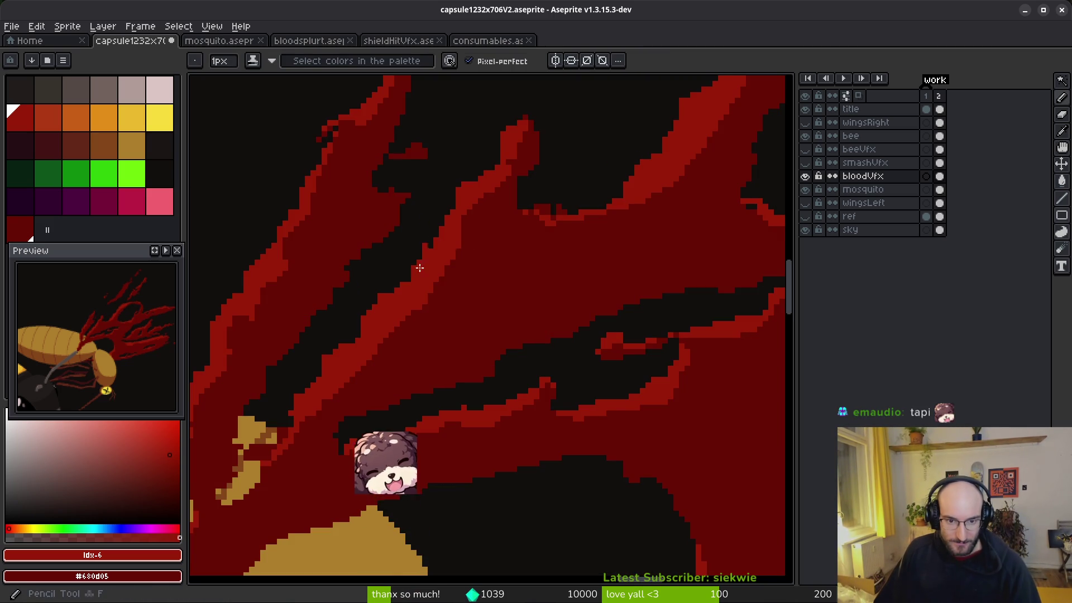
scroll(469, 251, "up", 2)
scroll(492, 157, "down", 3)
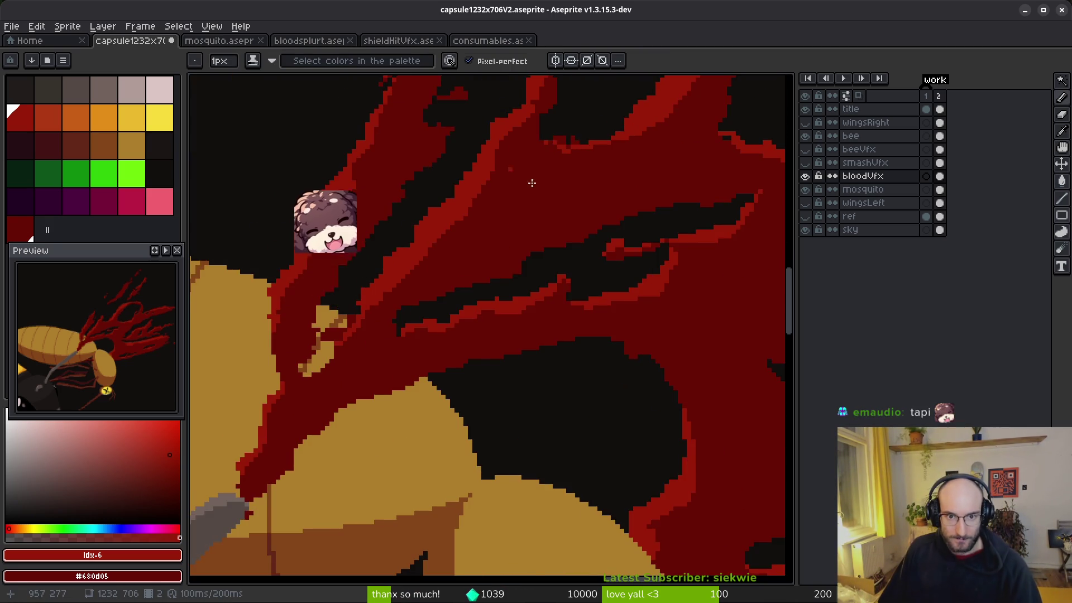
scroll(558, 206, "up", 2)
scroll(674, 158, "up", 2)
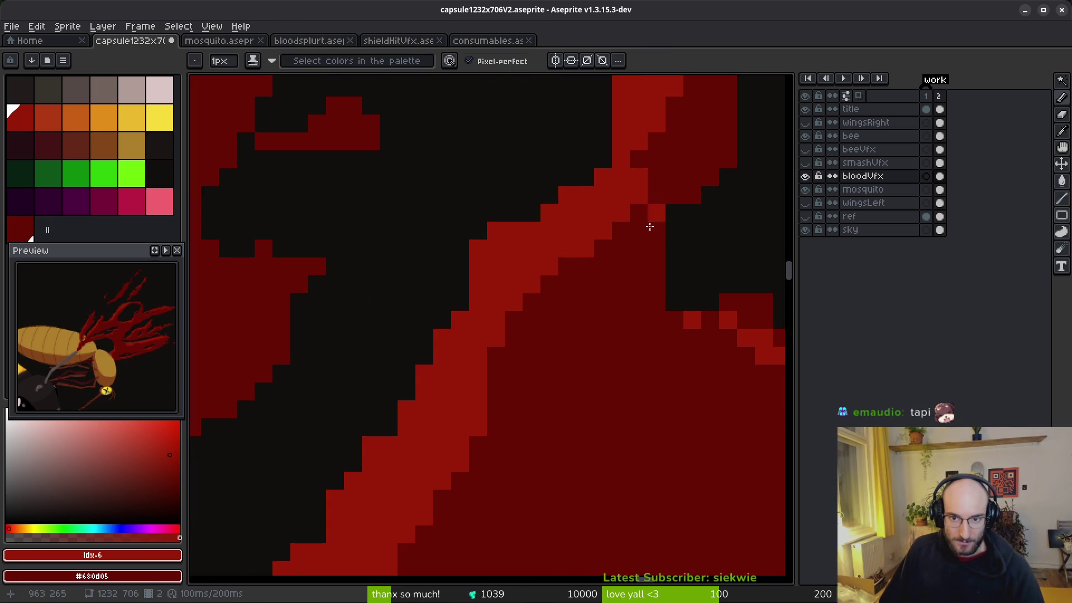
scroll(693, 210, "down", 3)
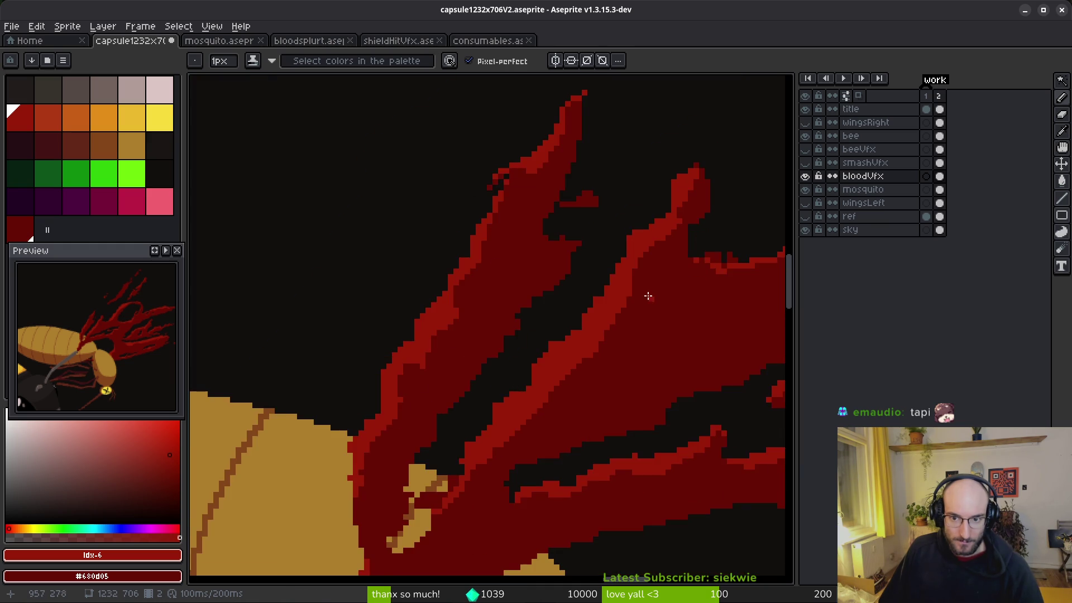
scroll(653, 284, "up", 2)
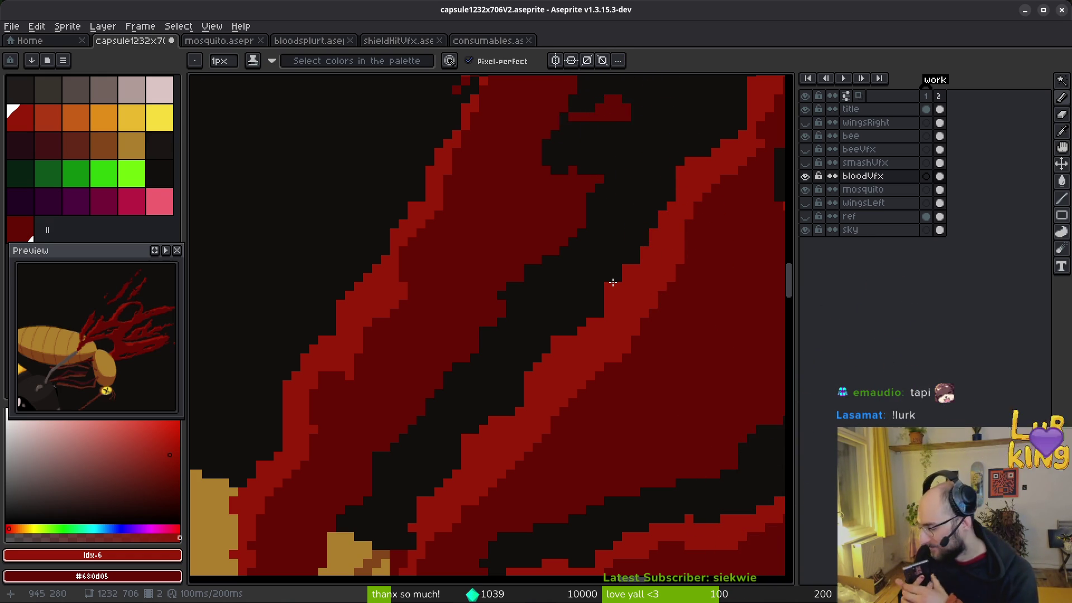
scroll(508, 387, "up", 2)
key("ctrl+z")
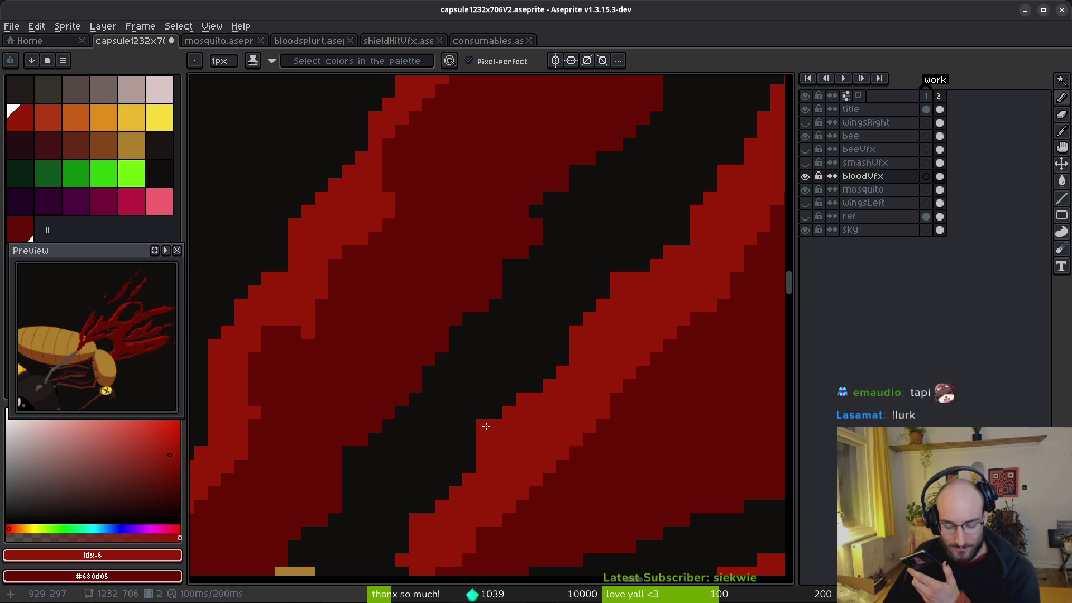
Erase stray light-red pixels to even out the stepped edges of the strands.
key("e")
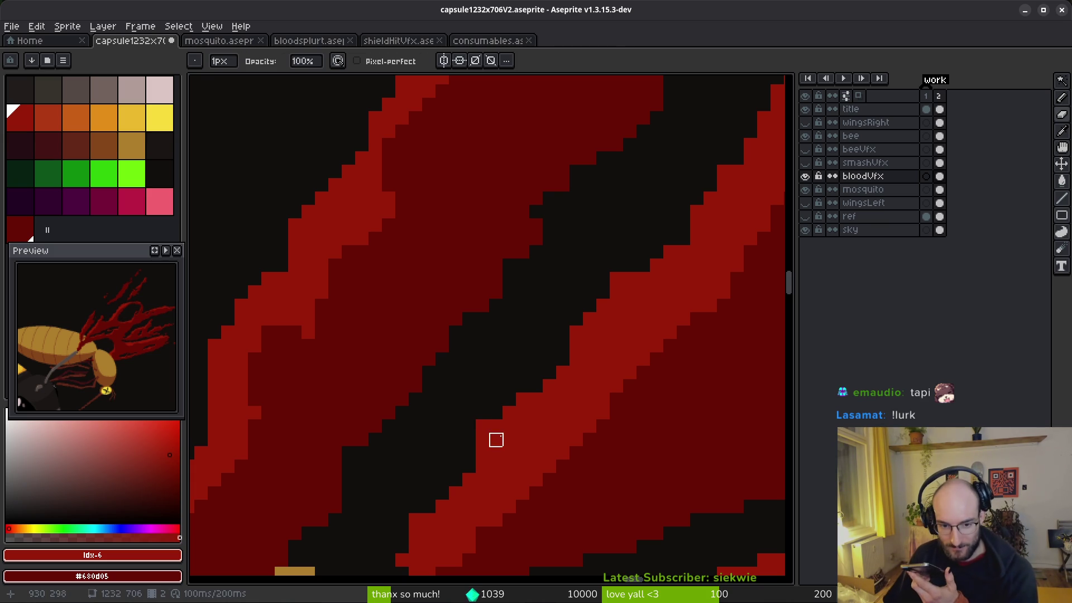
left_click(483, 427)
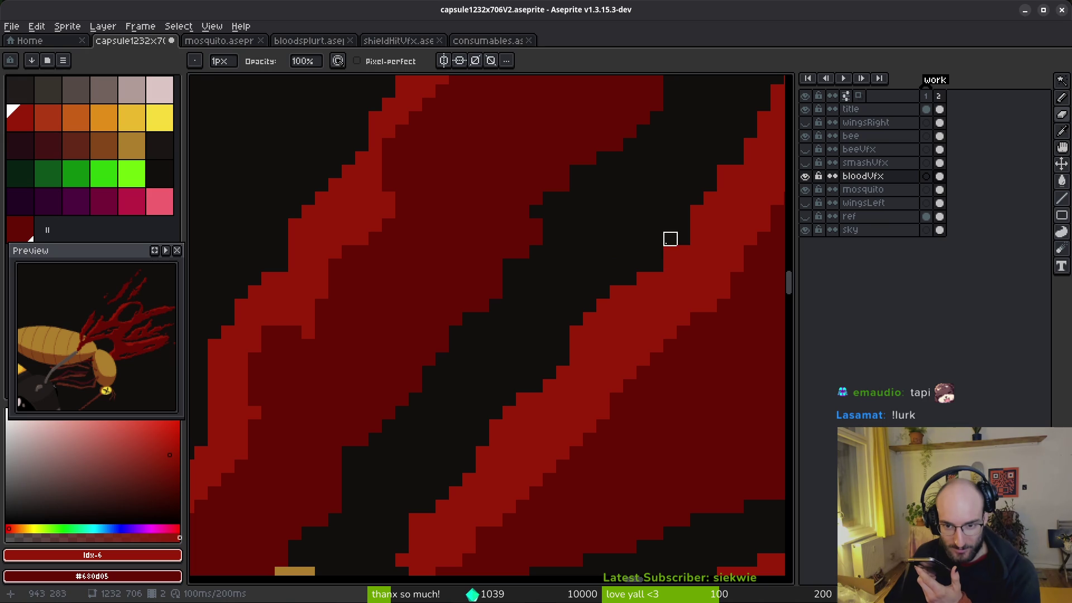
scroll(670, 252, "down", 2)
scroll(617, 287, "up", 1)
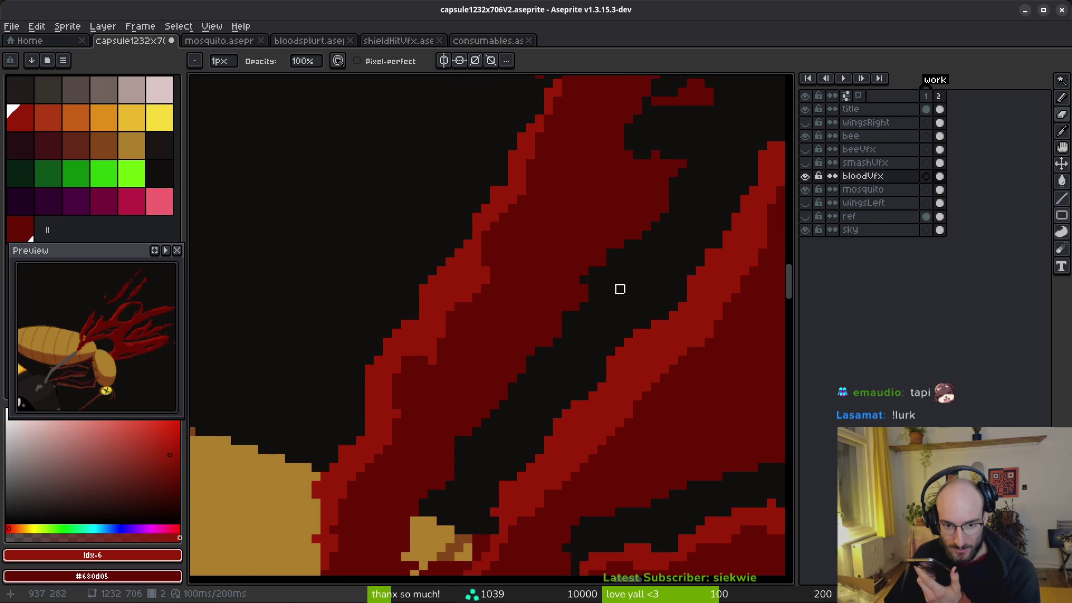
scroll(480, 315, "up", 1)
scroll(386, 318, "up", 1)
left_click_drag(404, 336, 404, 300)
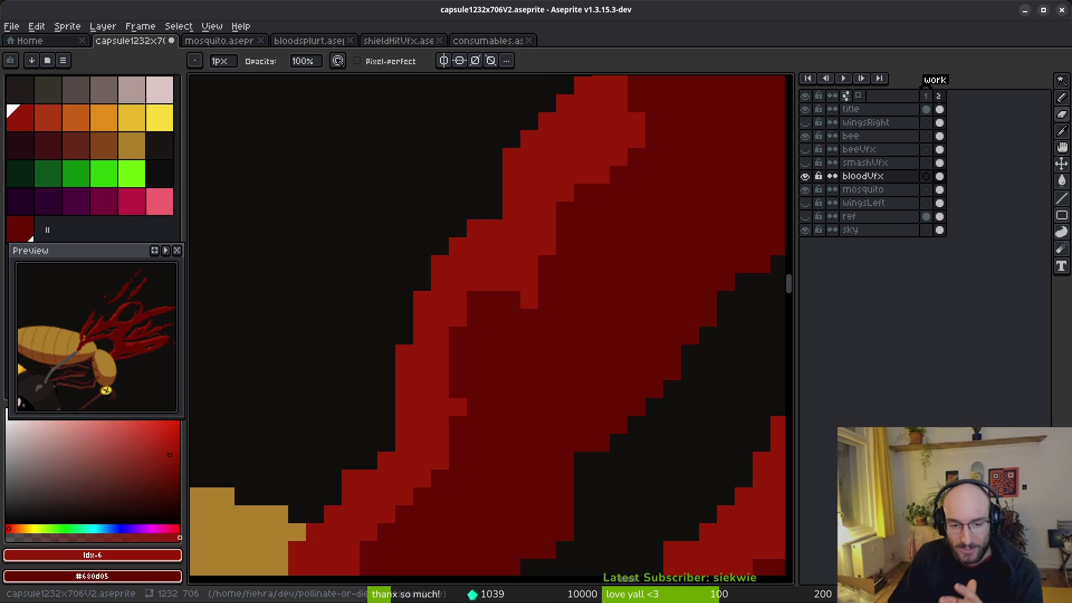
scroll(421, 352, "down", 3)
Erase a diagonal strip of blood where it crosses over the bee's body.
key("f")
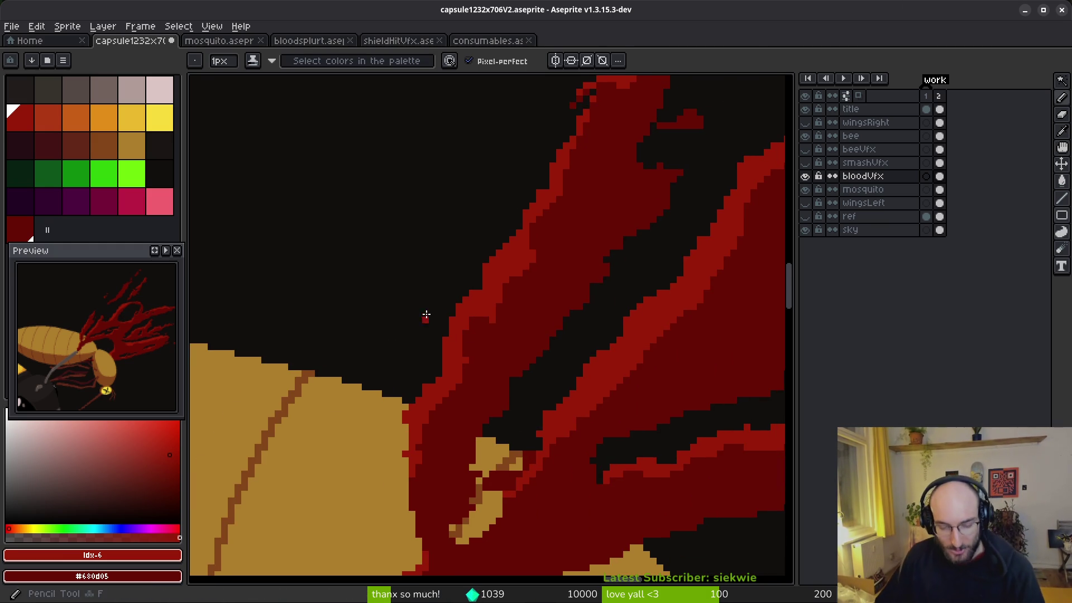
scroll(424, 320, "up", 4)
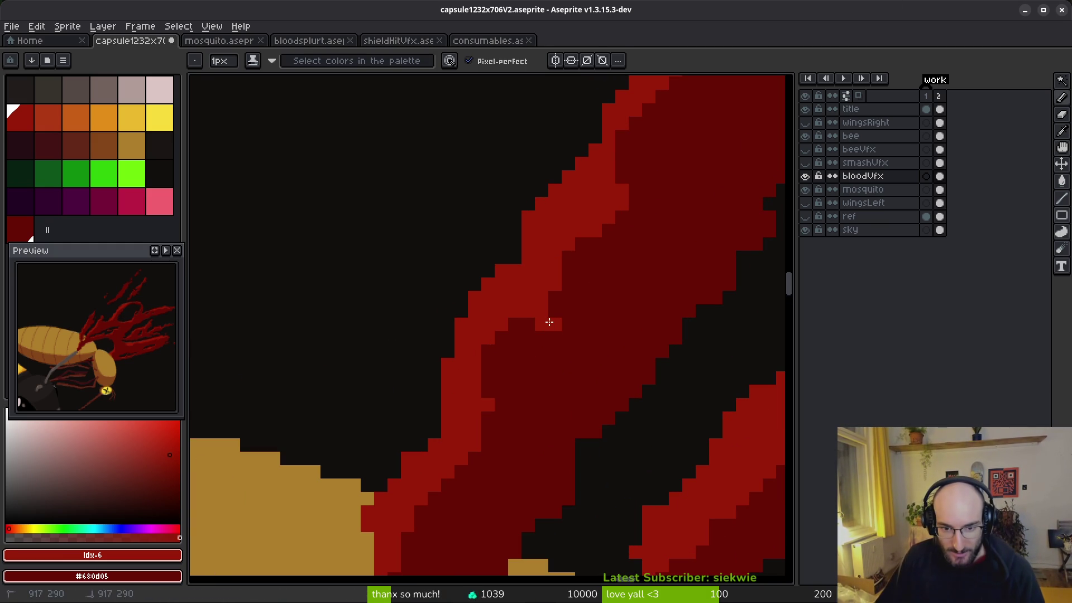
scroll(620, 341, "down", 2)
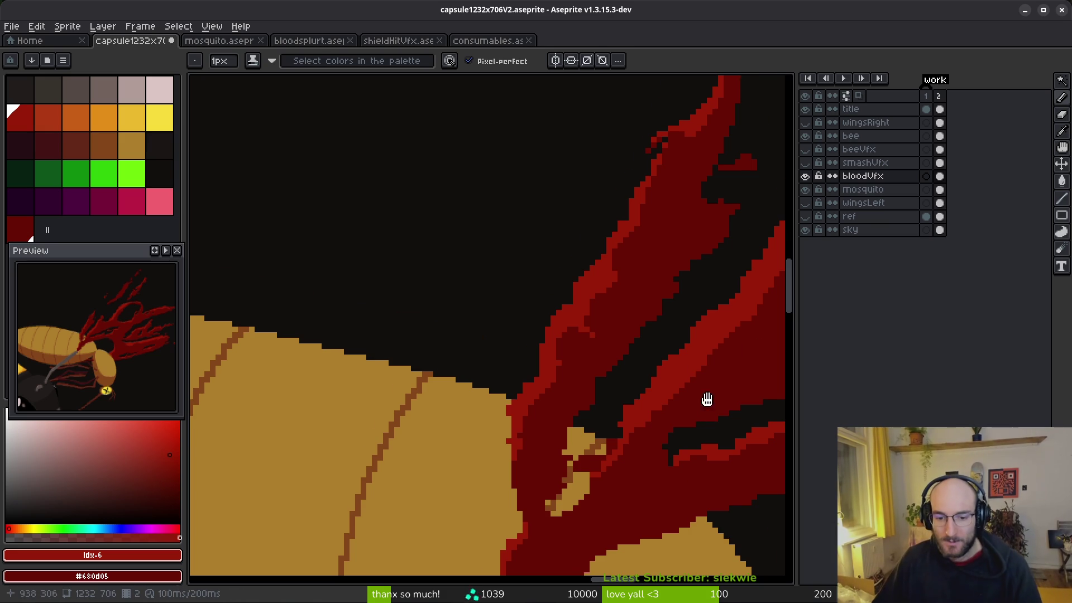
scroll(698, 413, "up", 3)
left_click_drag(691, 395, 731, 369)
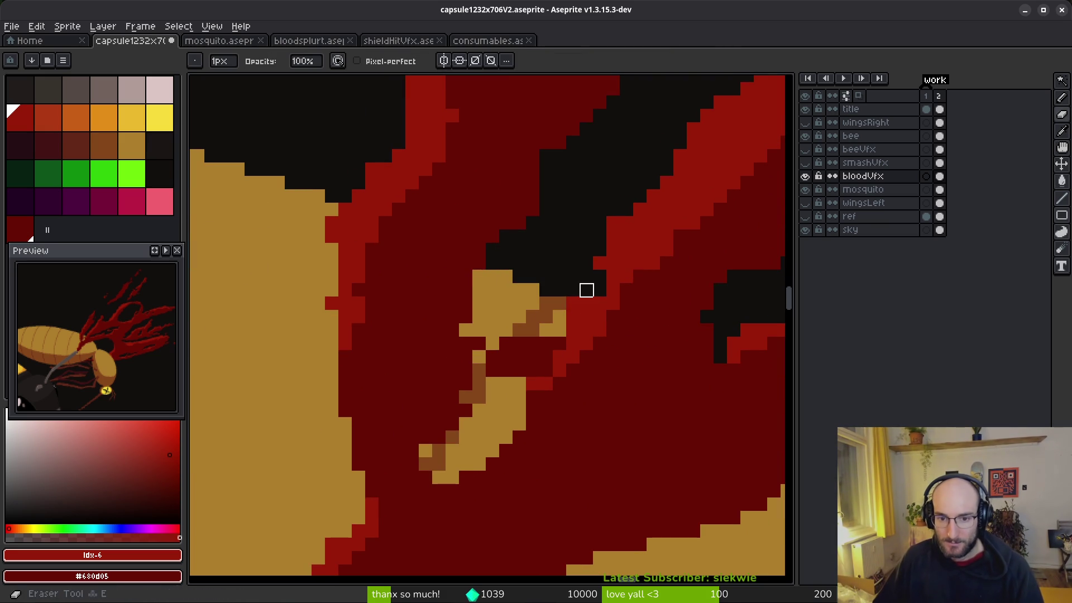
mouse_move(559, 317)
left_mouse_down()
mouse_move(494, 371)
mouse_move(465, 370)
mouse_move(551, 278)
mouse_move(533, 329)
mouse_move(458, 371)
mouse_move(555, 276)
left_mouse_up()
Turn tan pixels along the crack red and darken one to deeper red.
key("b")
left_click(466, 357)
key("e")
key("b")
left_click(492, 316)
left_click(506, 303)
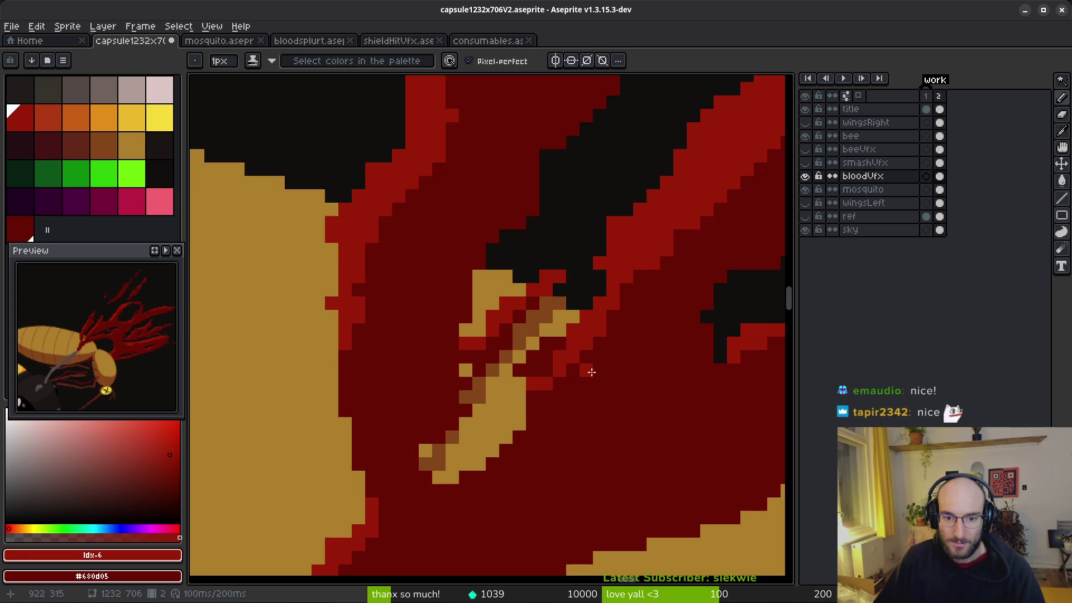
left_click(597, 384)
scroll(581, 381, "down", 1)
right_click(591, 380)
Draw a red stepped edge along the bee's tan body and save the file.
left_click_drag(533, 392, 462, 475)
scroll(522, 430, "down", 3)
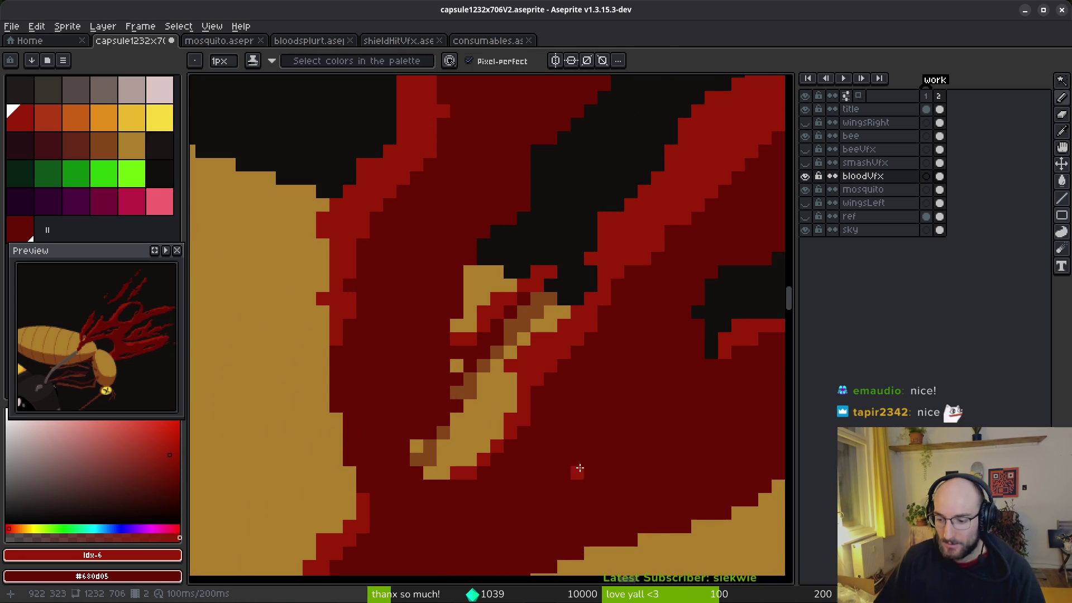
left_click_drag(576, 472, 578, 435)
scroll(577, 434, "up", 2)
key("b")
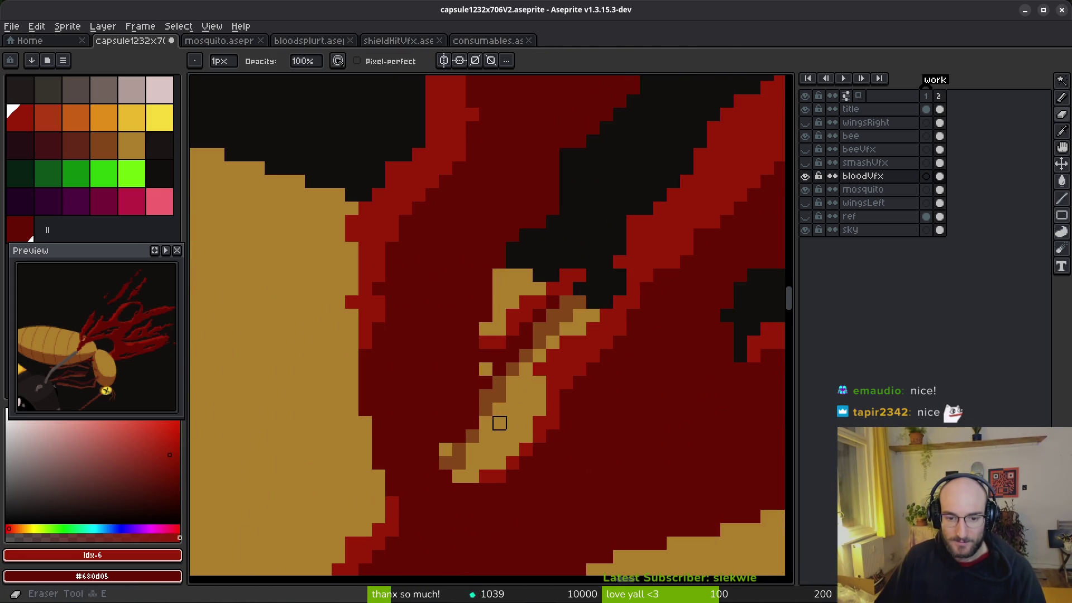
key("s")
key("ctrl+s")
scroll(446, 342, "down", 3)
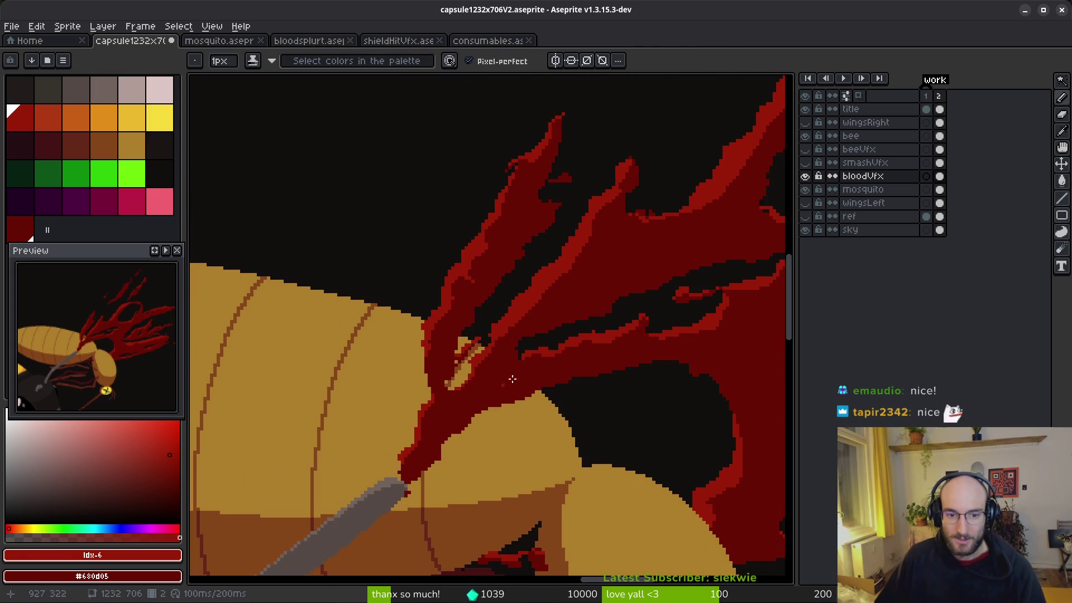
Fill two dark-red bumps on the blood splash with bright red.
scroll(536, 312, "up", 3)
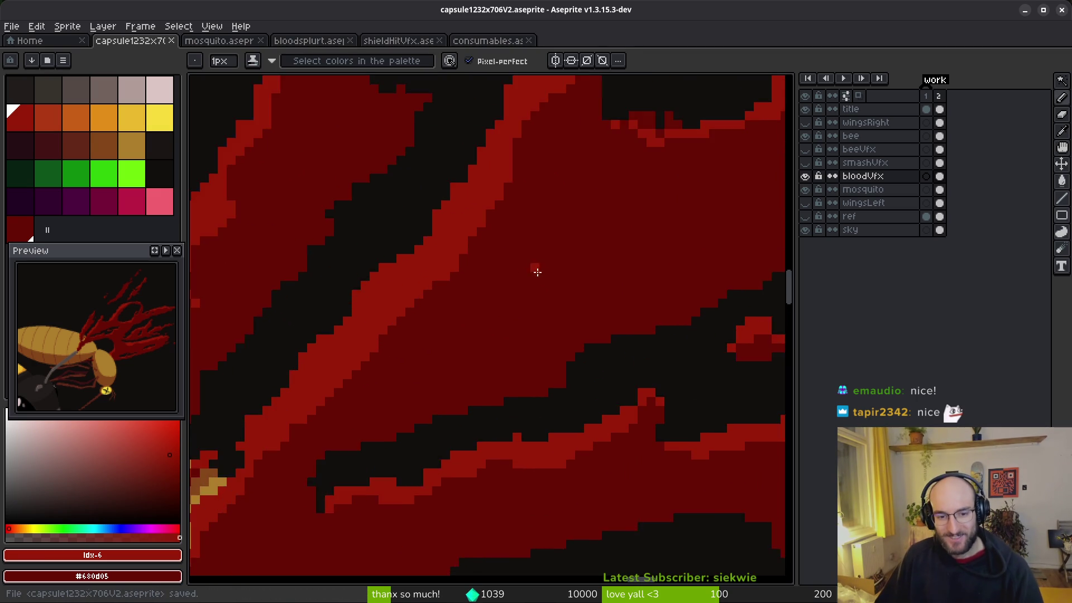
scroll(558, 296, "down", 5)
left_click_drag(590, 323, 586, 340)
scroll(610, 383, "down", 2)
scroll(563, 353, "up", 6)
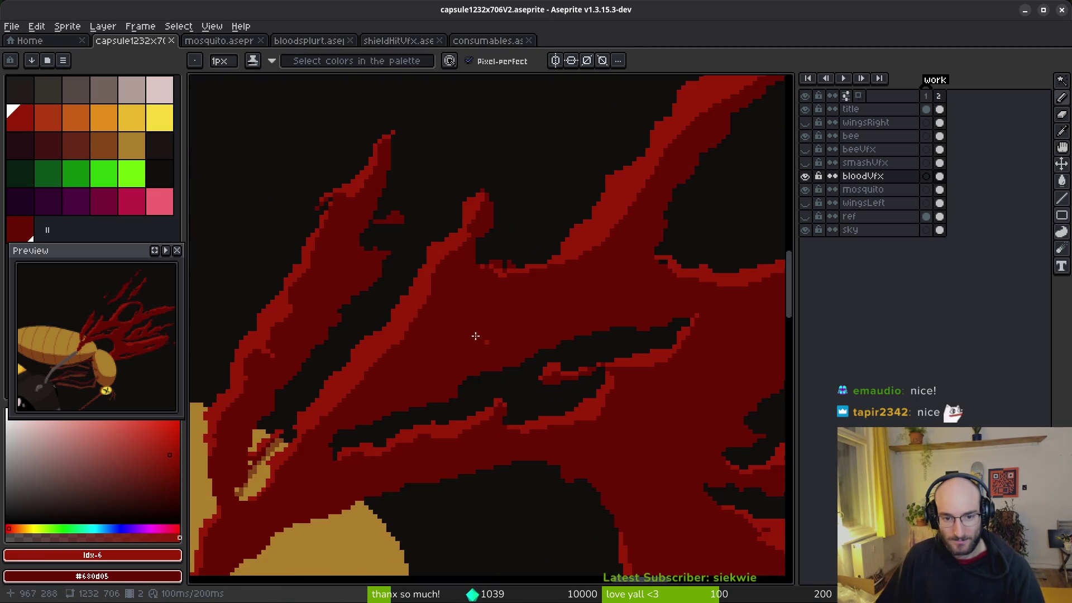
key("g")
left_click(485, 246)
left_click(502, 240)
Add bright-red pixels along the black edge and reshape the notch with darker and light-red pixels.
key("b")
left_click_drag(393, 210, 409, 237)
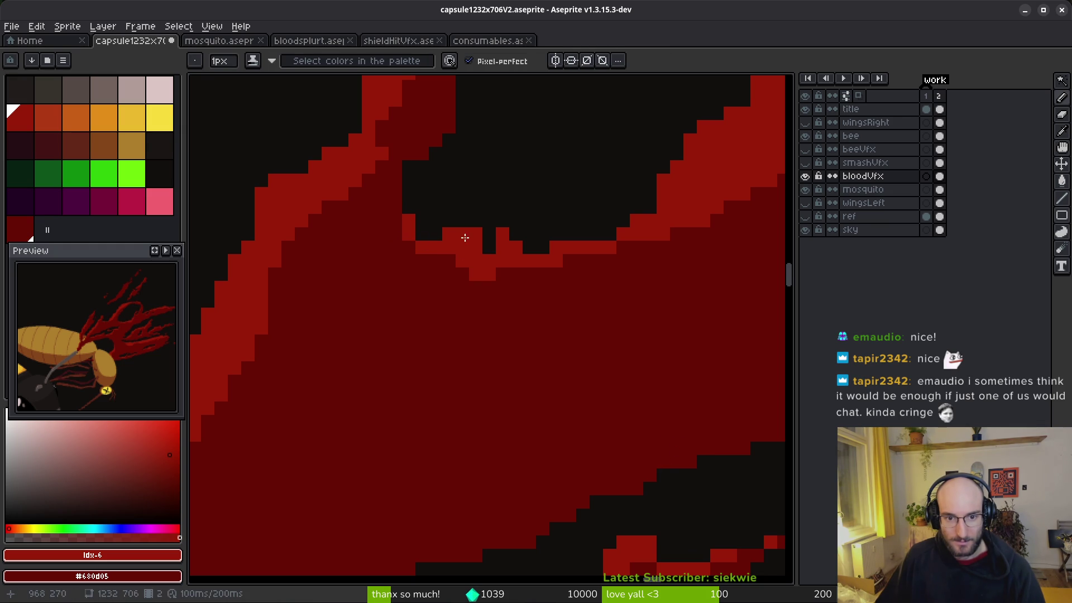
left_click(448, 234)
left_click_drag(476, 247, 489, 247)
left_click(489, 234)
scroll(601, 310, "down", 3)
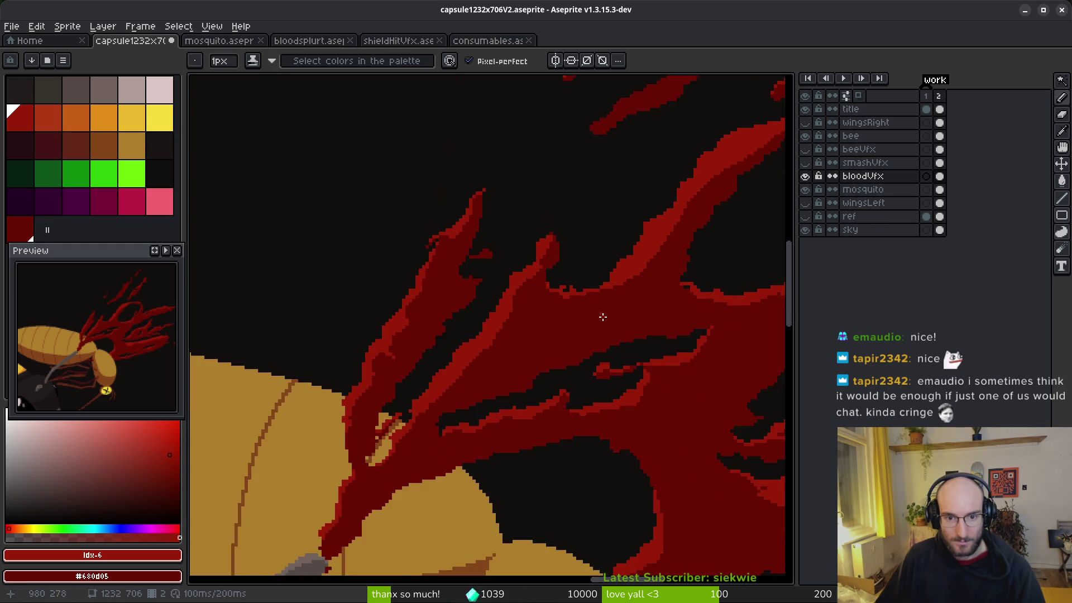
scroll(557, 268, "up", 2)
key("e")
scroll(599, 304, "down", 1)
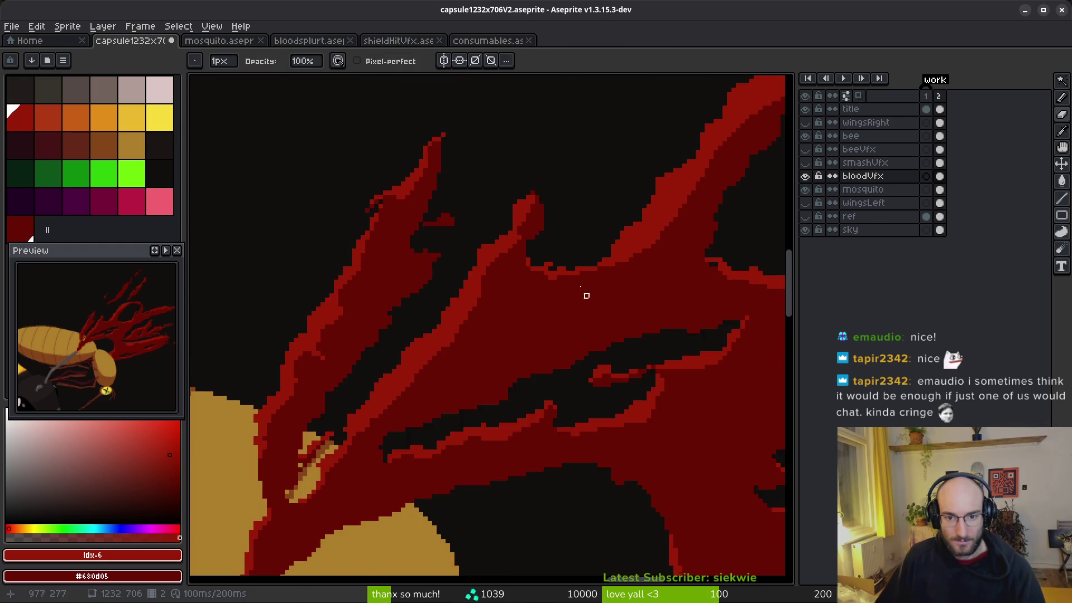
scroll(595, 299, "up", 2)
key("b")
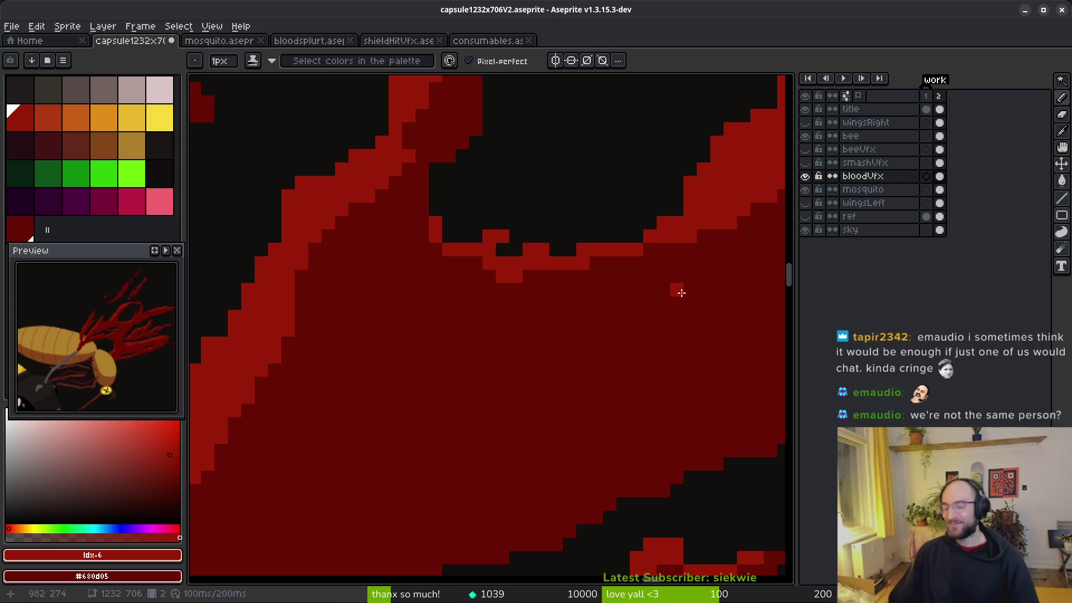
Pan across the blood strands to inspect their edges for further pixel touch-ups.
scroll(490, 316, "right", 3)
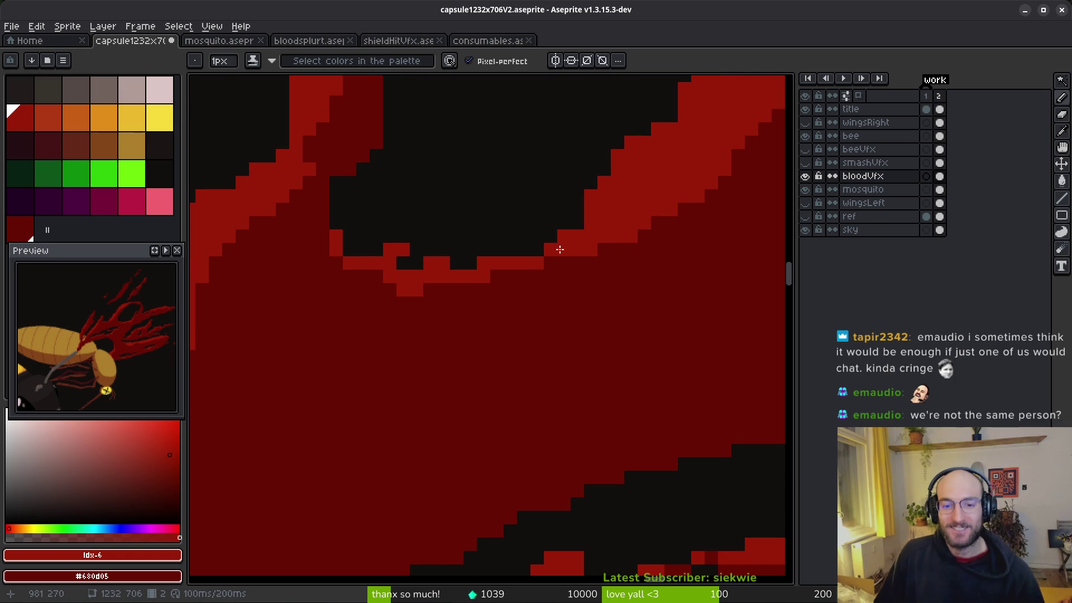
scroll(571, 253, "down", 2)
scroll(603, 292, "up", 1)
scroll(642, 295, "up", 3)
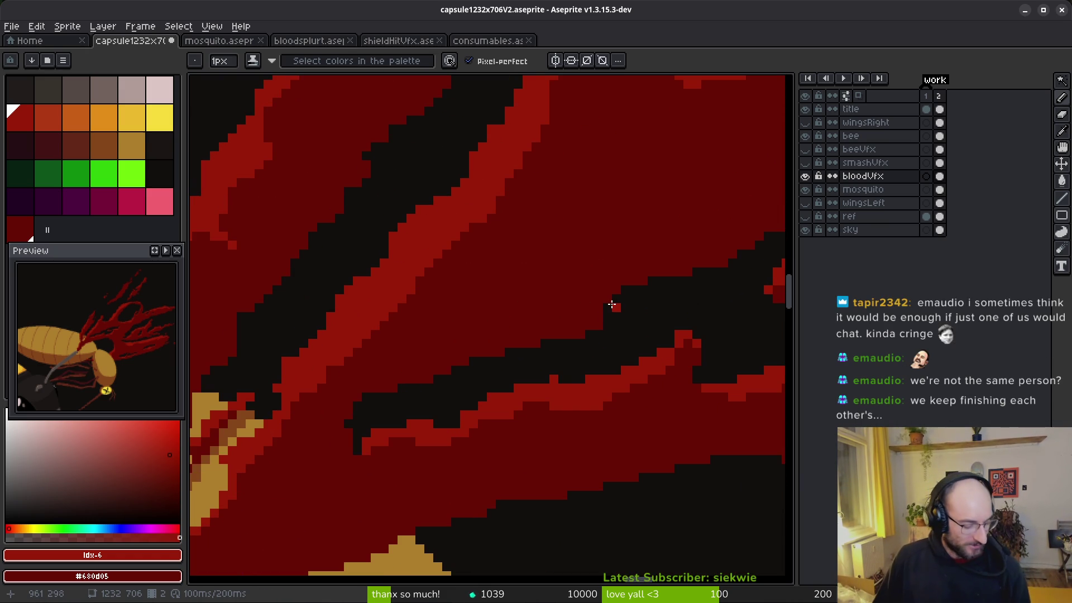
scroll(624, 327, "up", 1)
scroll(623, 326, "right", 1)
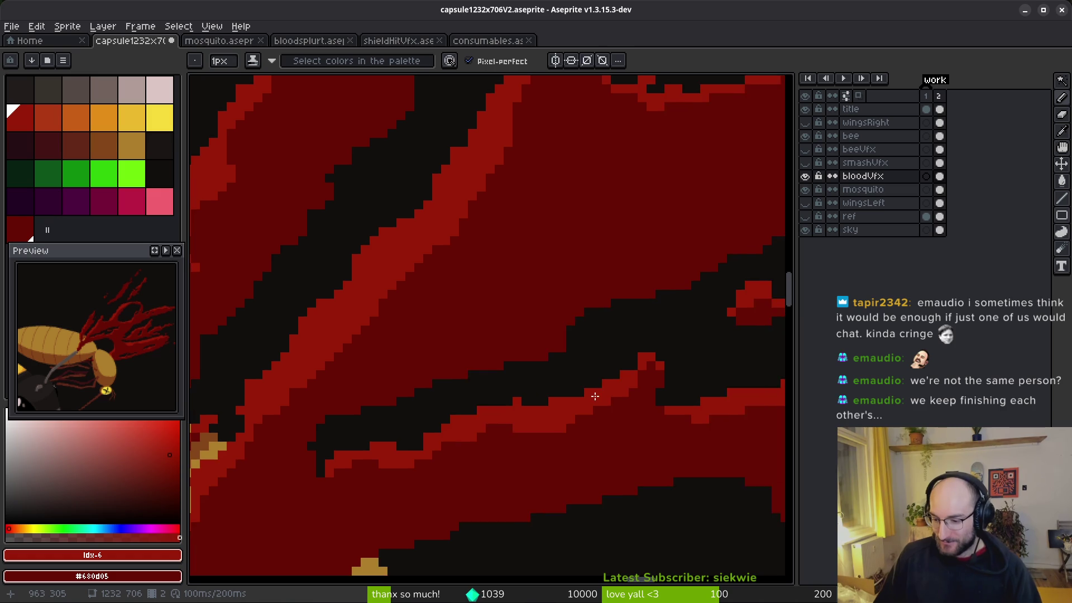
scroll(603, 385, "right", 4)
scroll(603, 385, "up", 1)
key("b")
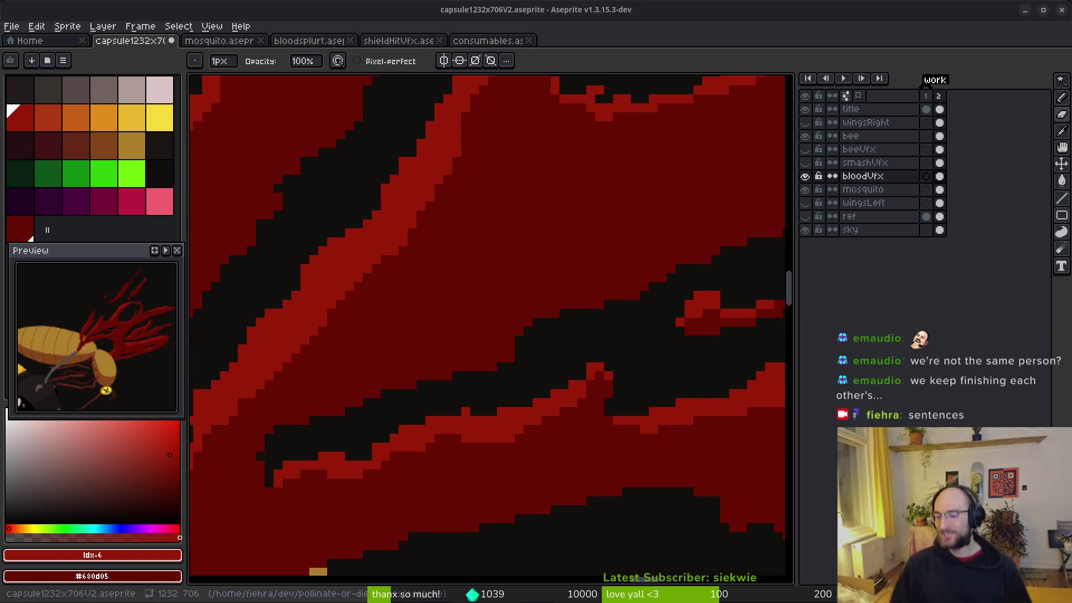
scroll(536, 366, "left", 3)
scroll(536, 366, "up", 1)
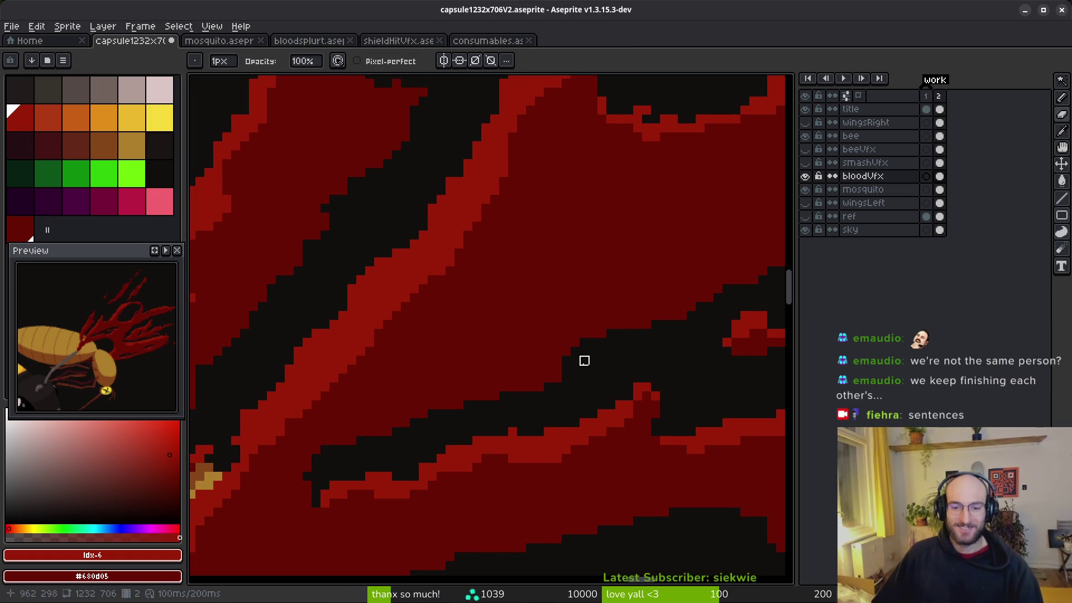
scroll(611, 405, "up", 1)
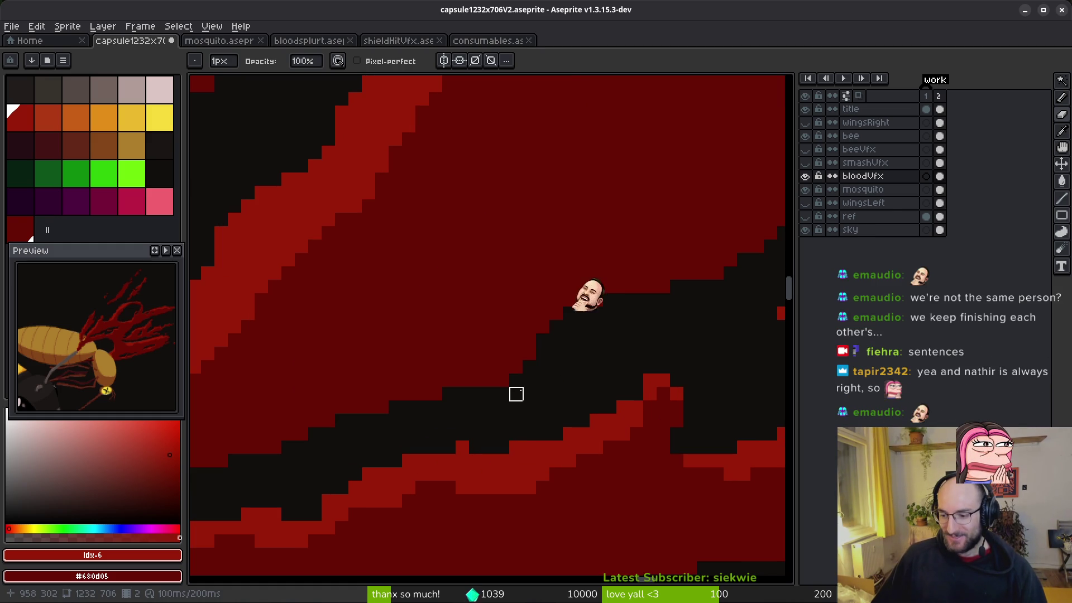
key("b")
scroll(593, 364, "down", 2)
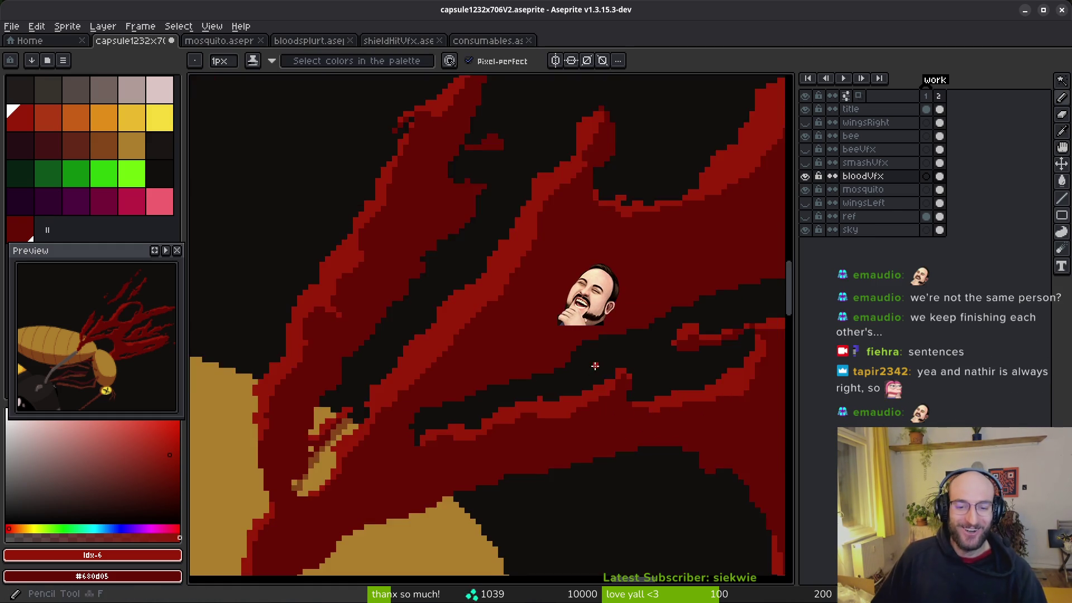
scroll(529, 376, "up", 1)
scroll(491, 385, "down", 1)
scroll(588, 266, "up", 3)
mouse_move(588, 210)
left_mouse_down()
mouse_move(478, 381)
mouse_move(478, 406)
left_mouse_up()
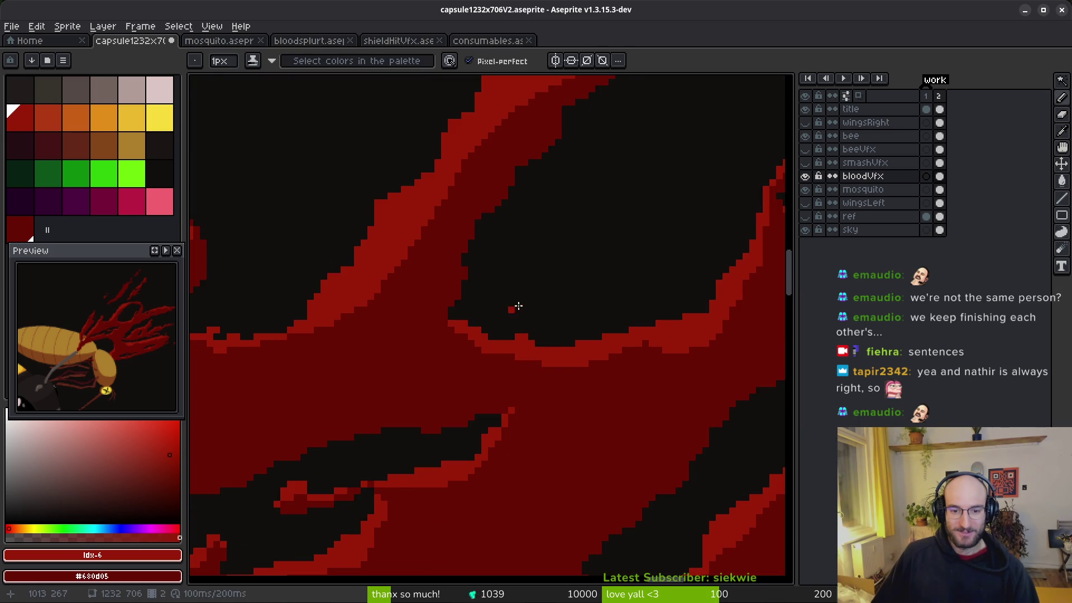
scroll(550, 330, "down", 1)
scroll(581, 313, "up", 1)
left_click_drag(581, 313, 624, 261)
scroll(569, 310, "down", 2)
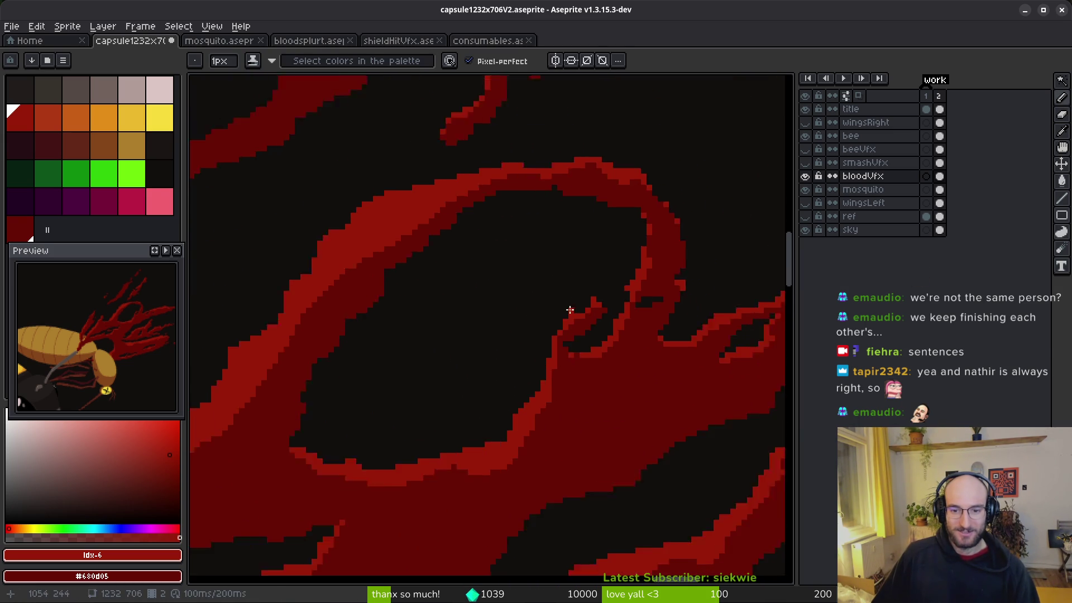
scroll(556, 340, "up", 3)
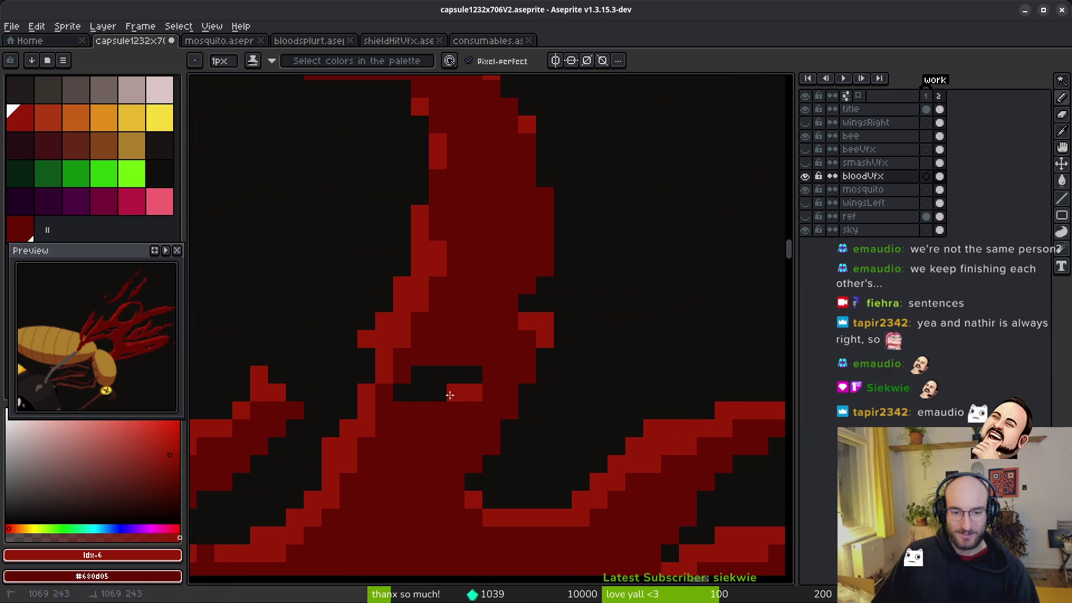
scroll(599, 429, "down", 3)
scroll(526, 390, "up", 1)
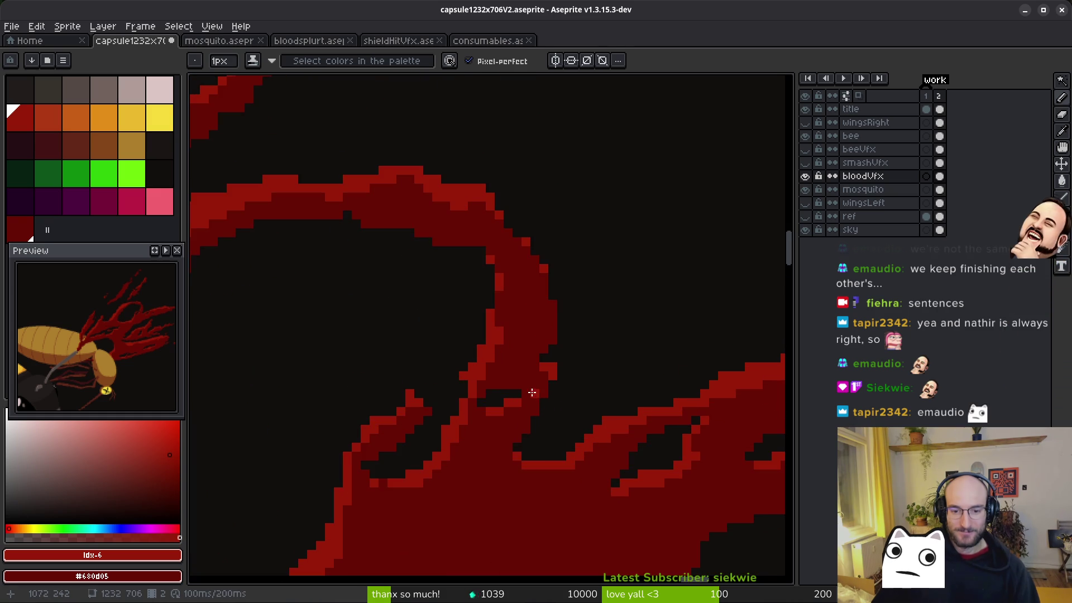
scroll(465, 382, "down", 1)
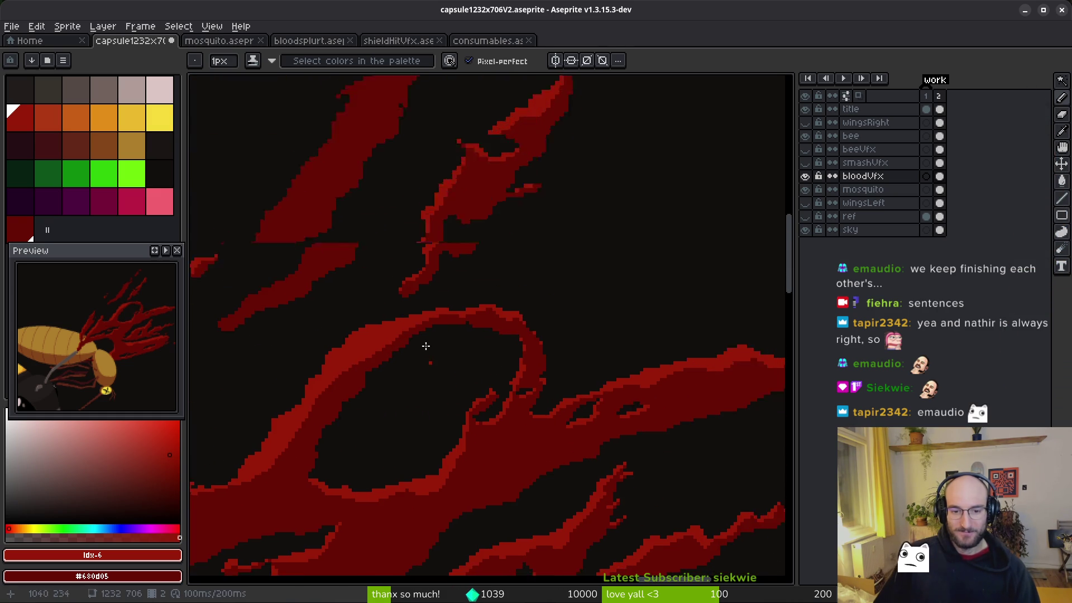
scroll(426, 347, "up", 3)
scroll(586, 237, "down", 2)
scroll(579, 385, "down", 1)
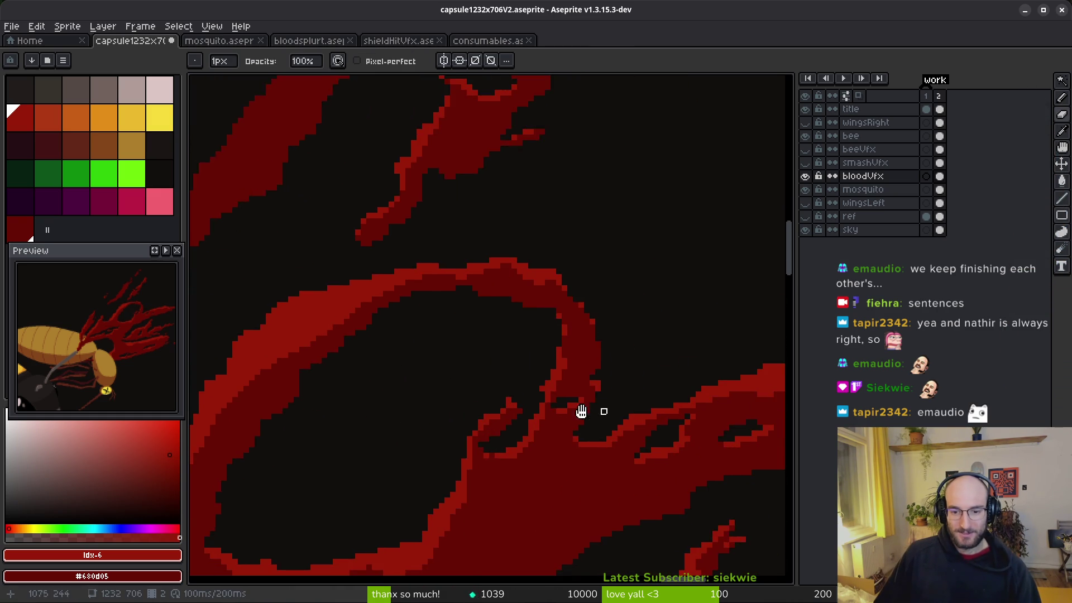
scroll(601, 410, "up", 2)
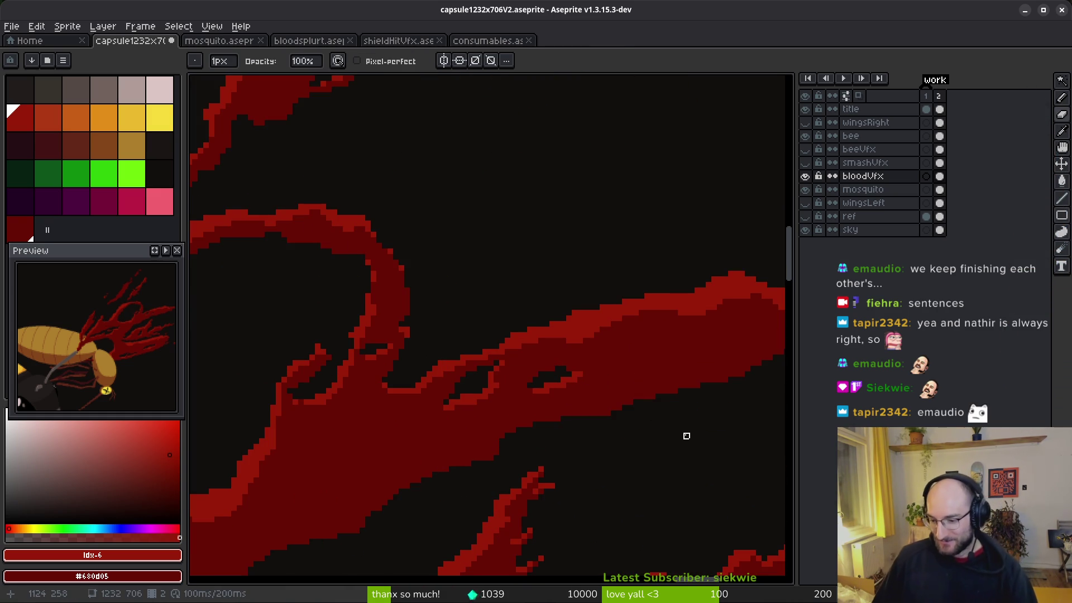
key("b")
scroll(601, 449, "down", 1)
scroll(601, 449, "down", 1)
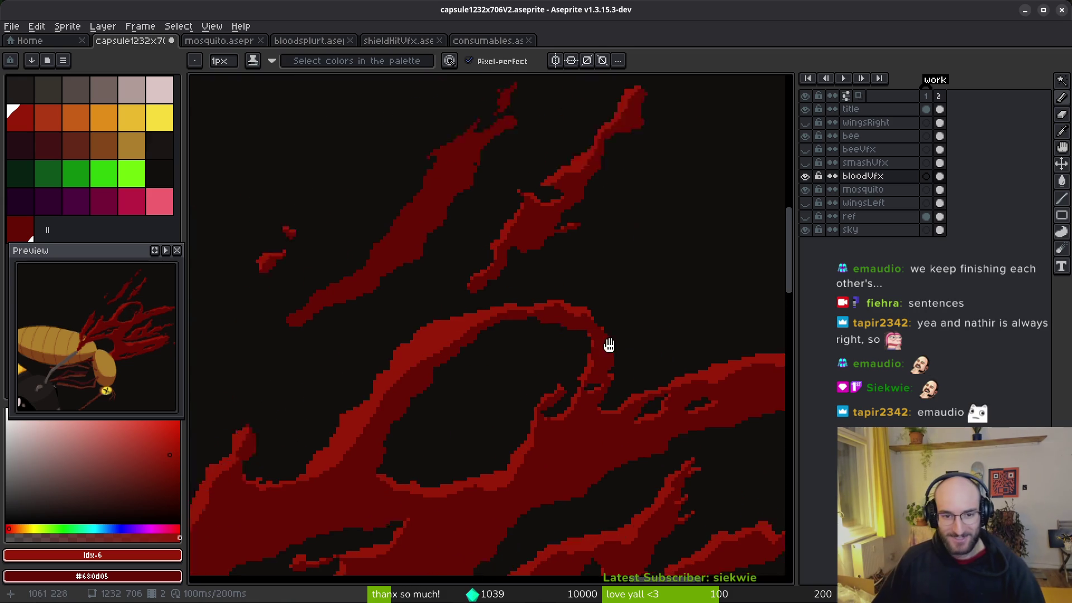
scroll(667, 303, "down", 1)
scroll(631, 397, "up", 2)
scroll(632, 398, "up", 1)
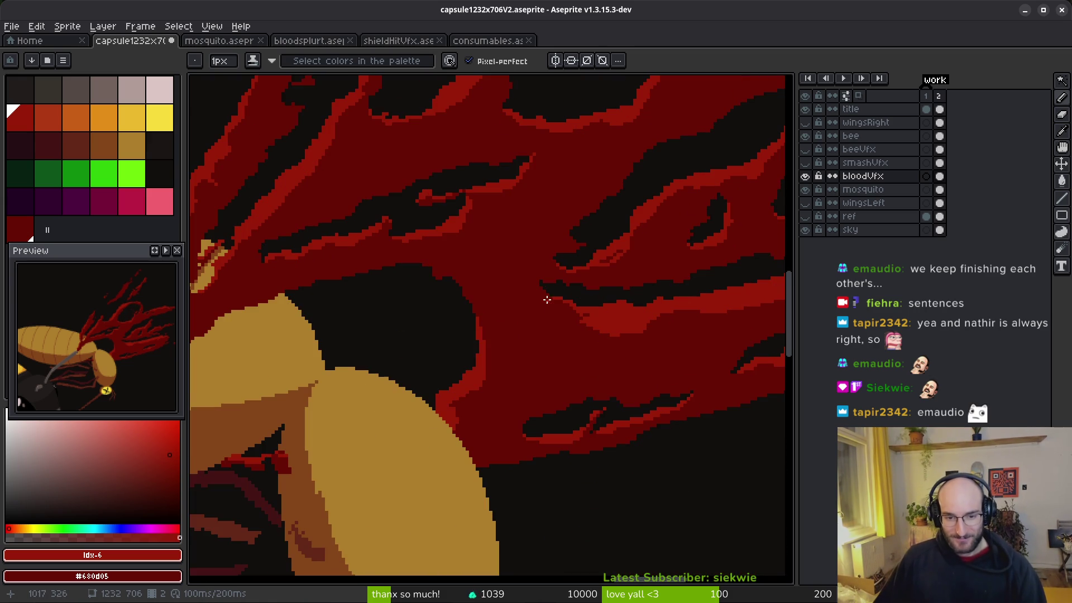
scroll(598, 227, "up", 3)
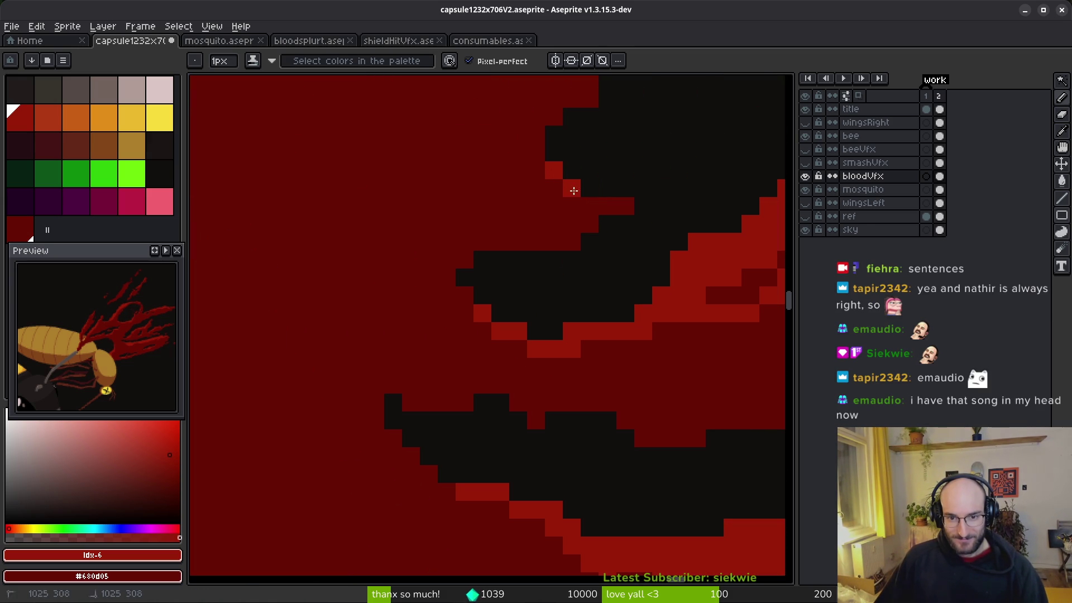
scroll(638, 338, "down", 4)
scroll(560, 286, "up", 3)
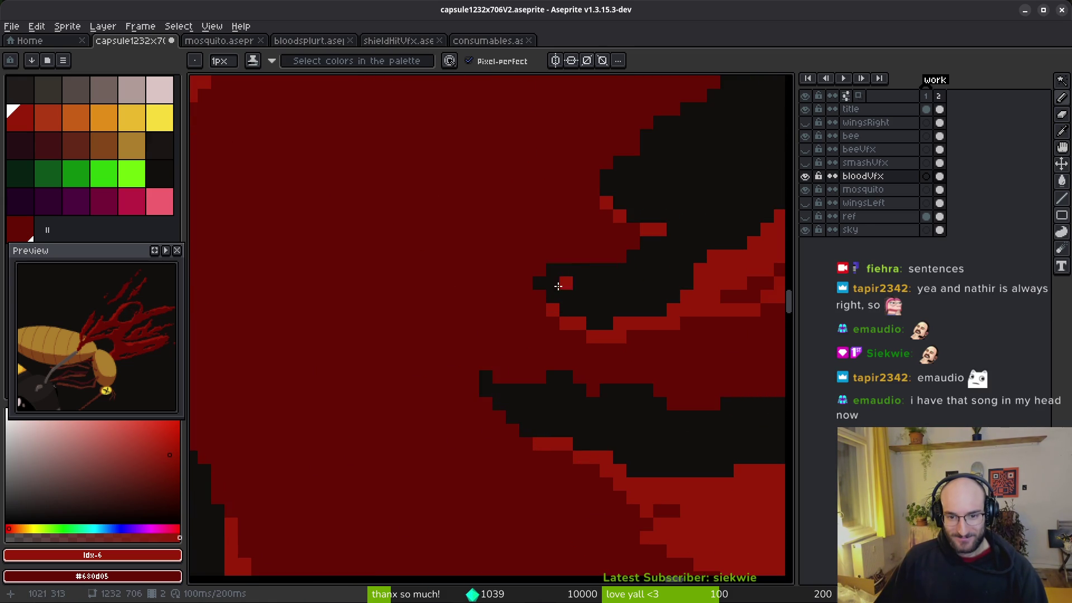
scroll(590, 275, "down", 3)
scroll(462, 343, "up", 3)
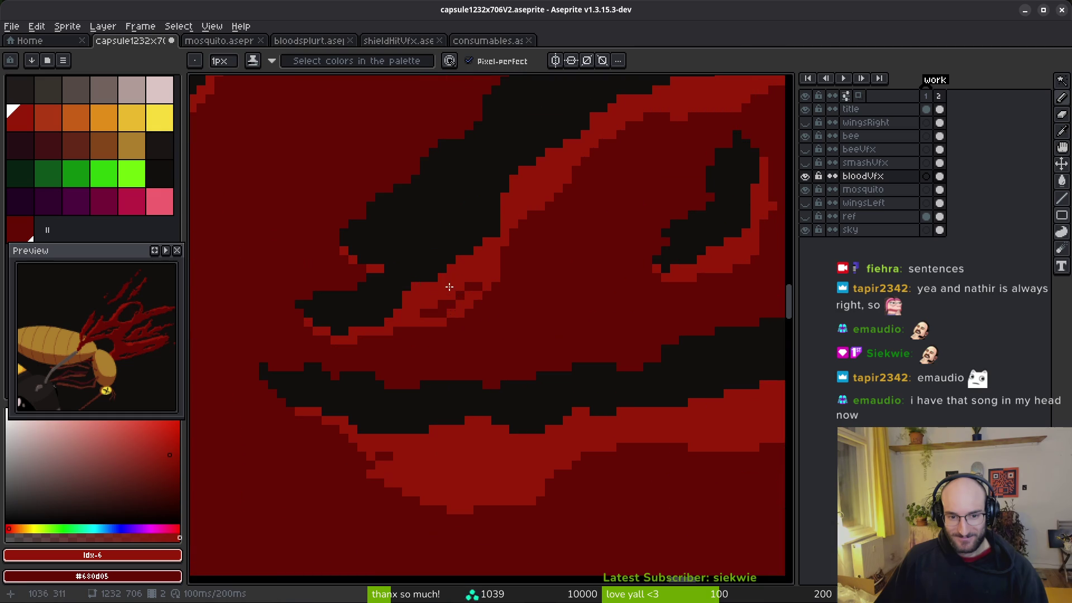
key("g")
key("b")
scroll(553, 324, "down", 4)
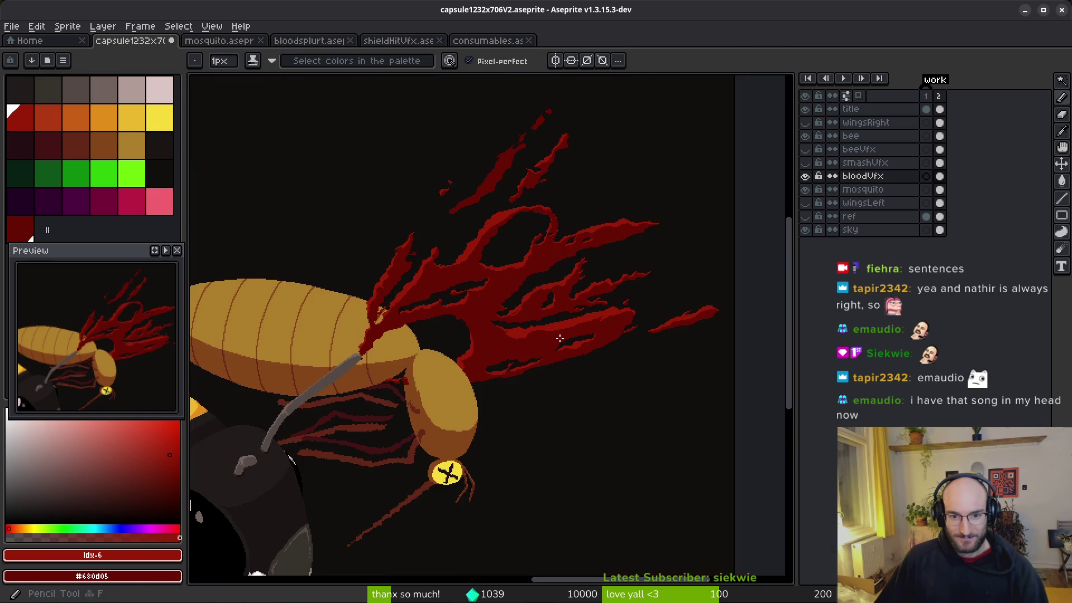
scroll(581, 345, "up", 4)
scroll(576, 350, "down", 2)
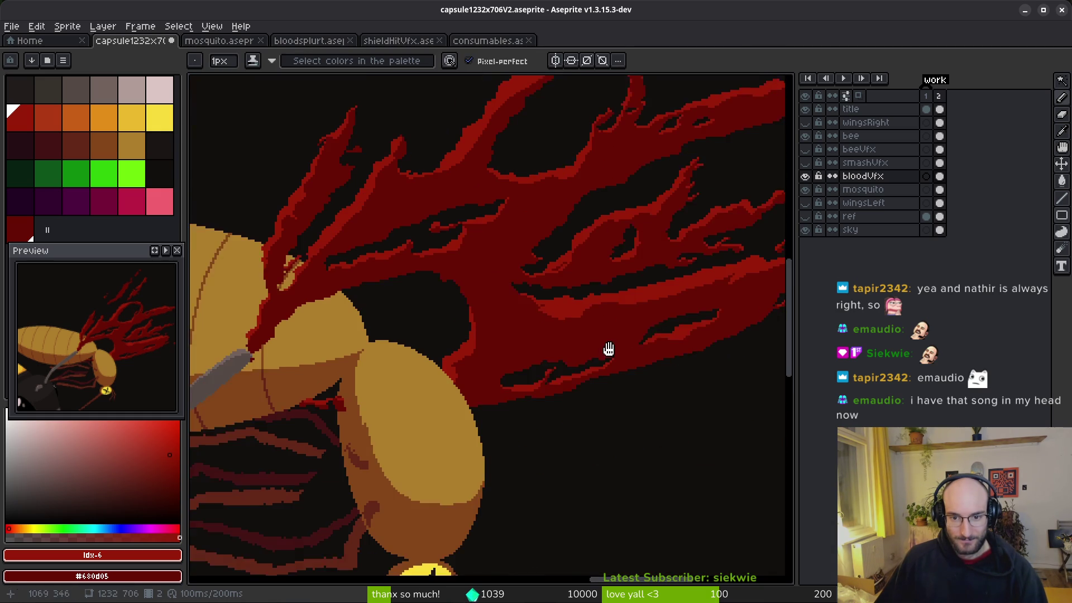
scroll(631, 322, "down", 1)
scroll(625, 319, "up", 2)
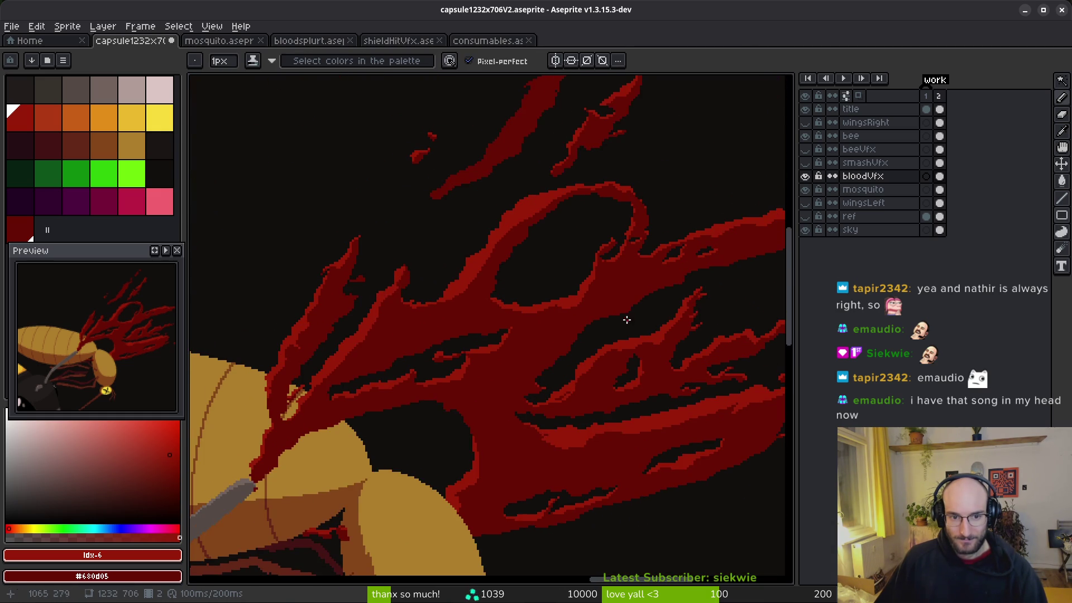
scroll(575, 348, "down", 3)
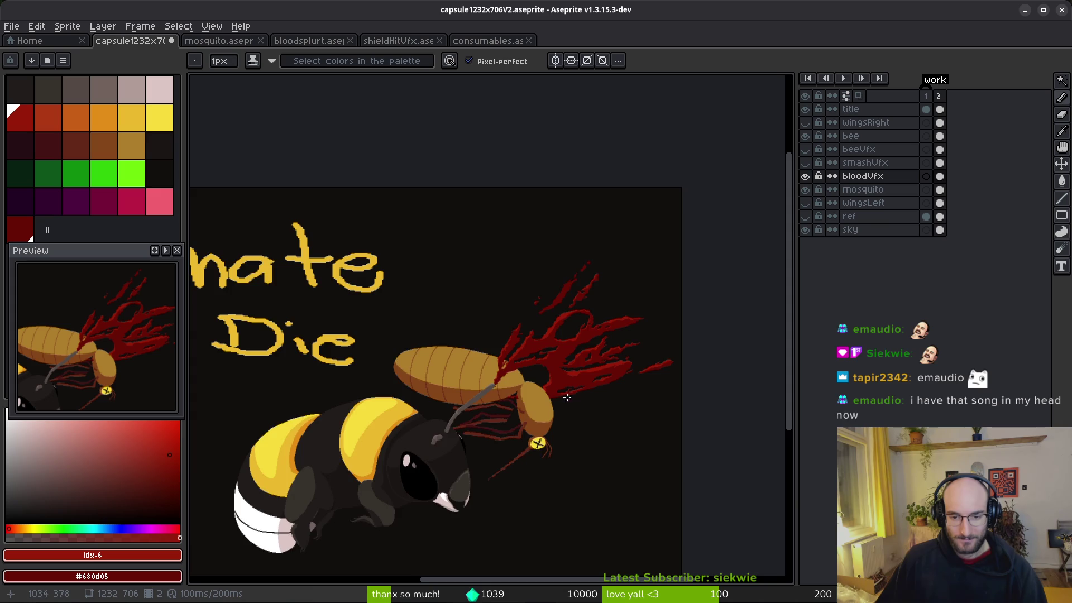
scroll(569, 398, "down", 2)
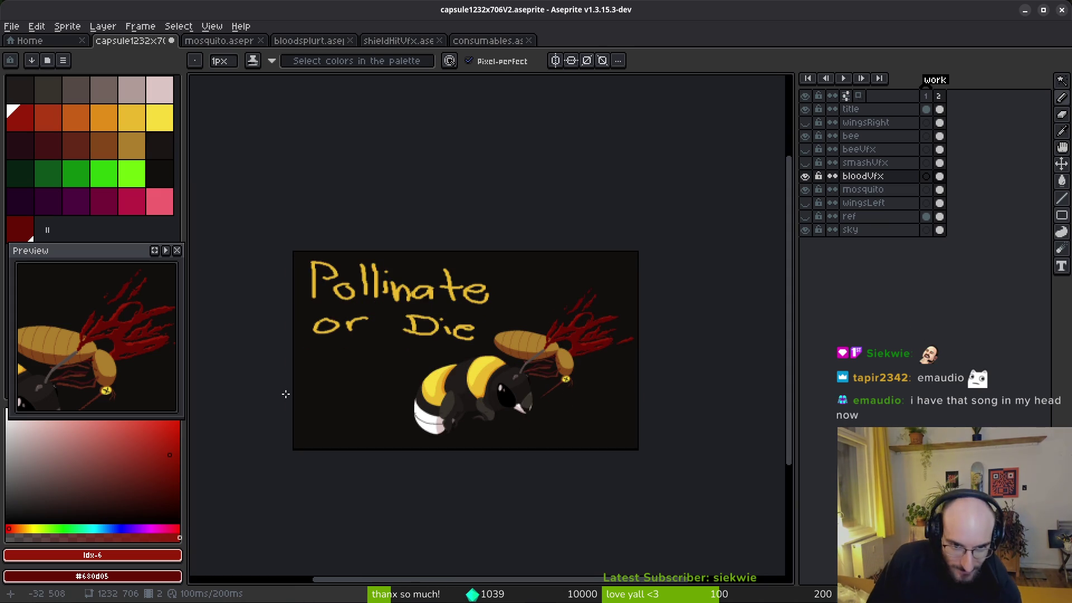
scroll(613, 323, "up", 5)
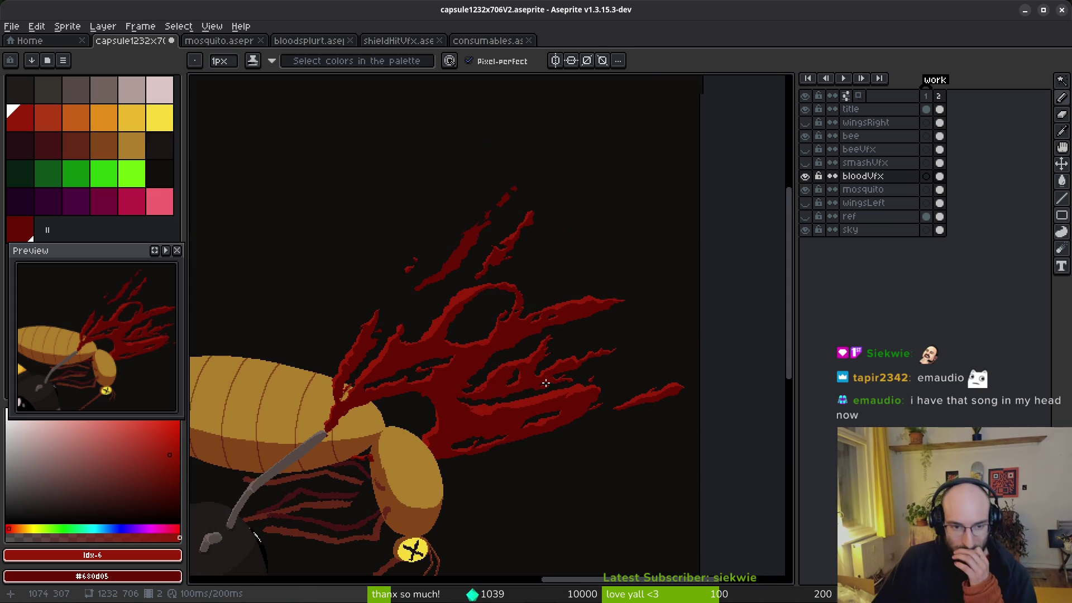
scroll(551, 344, "left", 3)
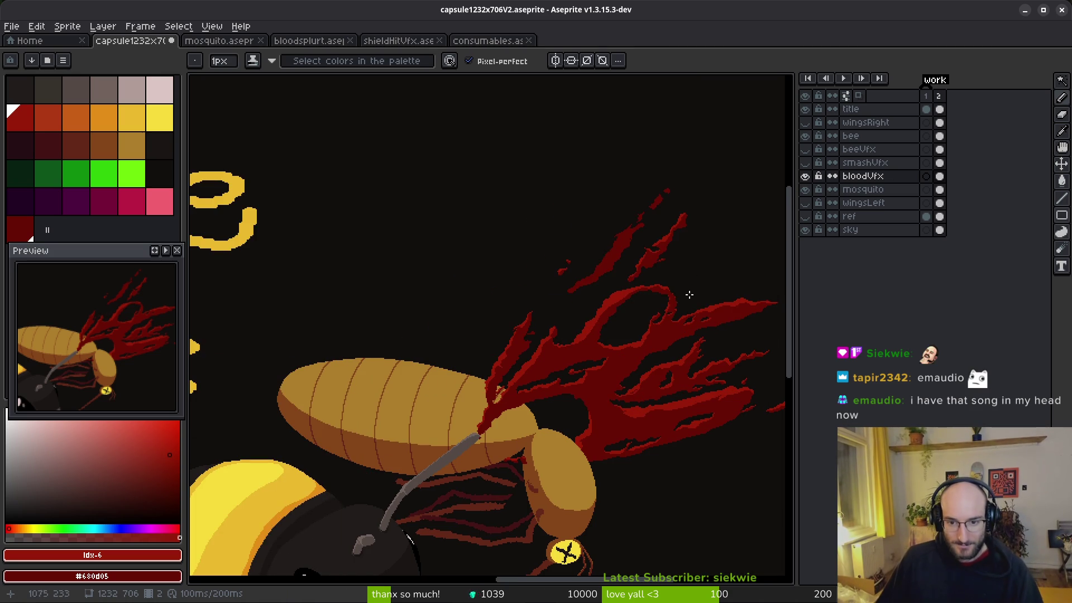
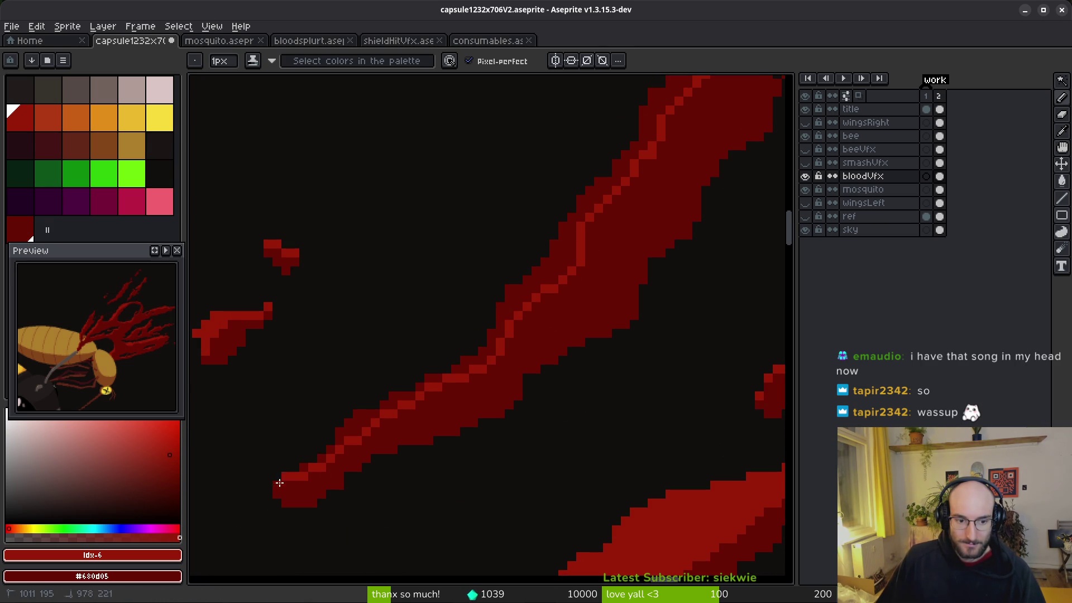
Fill the band along the blood streak's upper edge with bright red.
left_click_drag(278, 491, 278, 490)
key("ctrl+z")
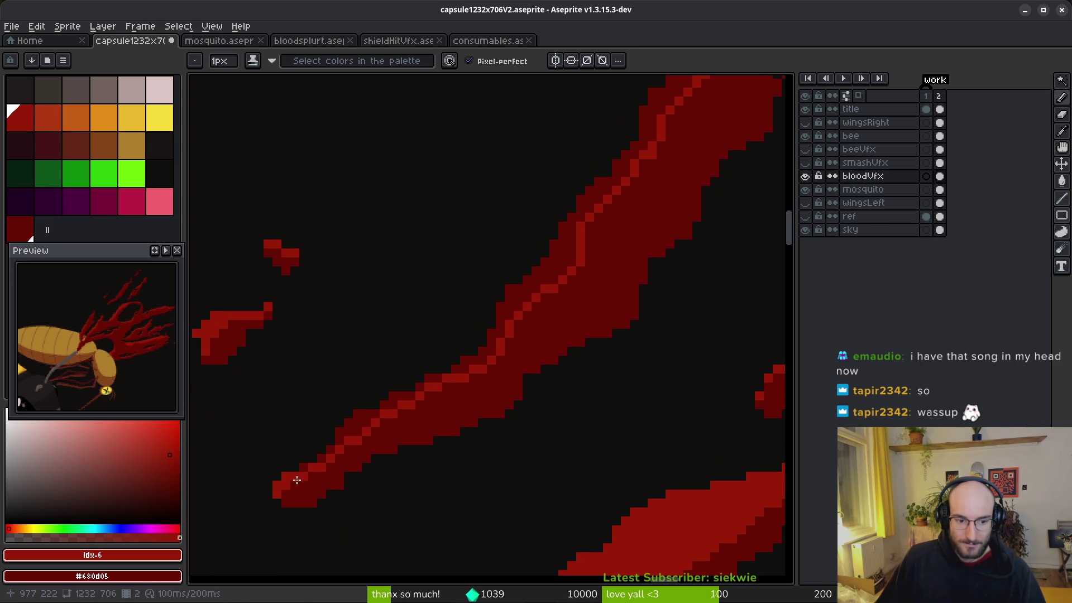
key("g")
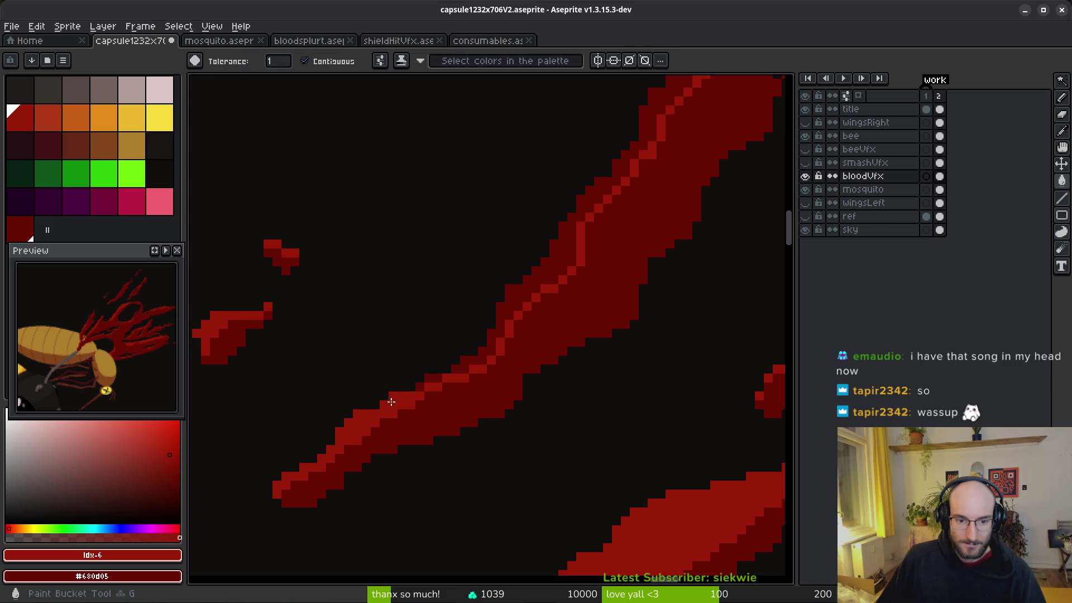
left_click(469, 361)
key("b")
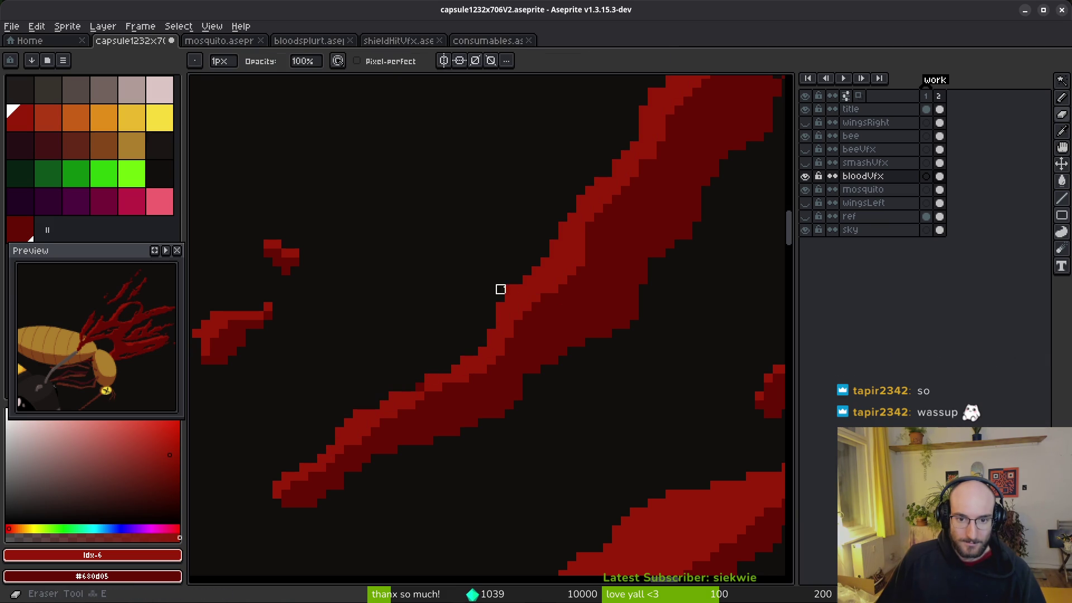
Swap pixel shades and draw a brighter diagonal highlight line through the upper splatter.
scroll(562, 251, "down", 2)
scroll(601, 311, "up", 3)
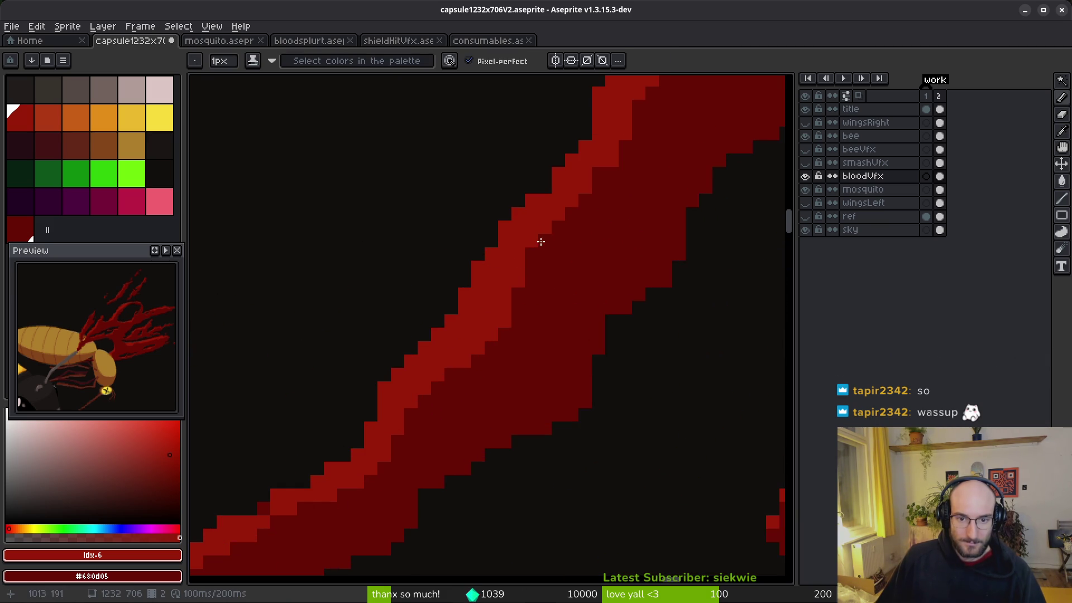
left_click_drag(518, 273, 624, 280)
scroll(583, 207, "down", 2)
scroll(608, 307, "up", 2)
key("g")
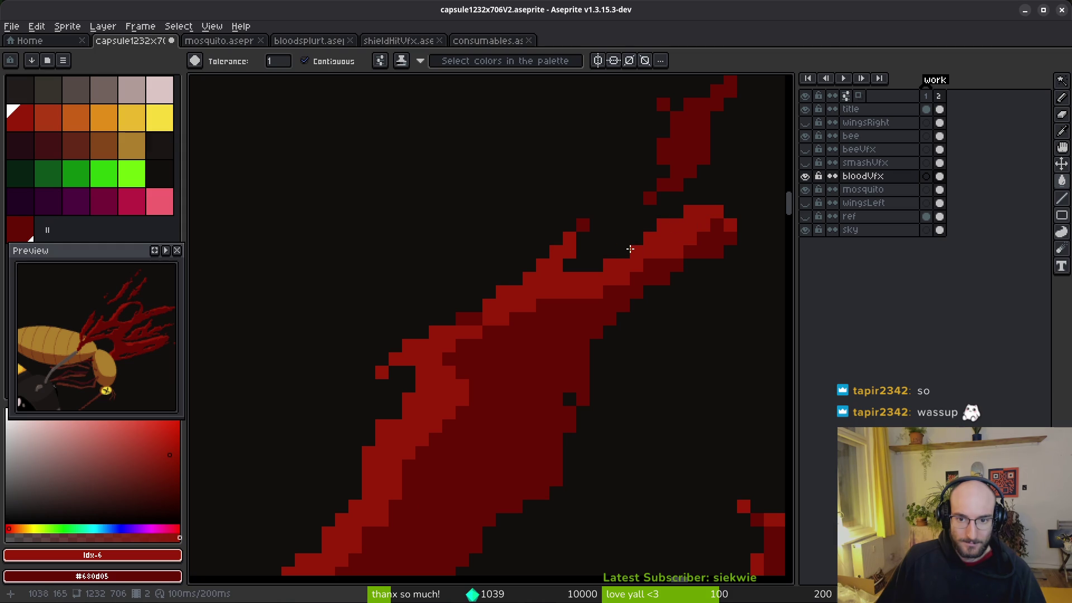
scroll(601, 323, "up", 2)
key("b")
mouse_move(594, 203)
left_mouse_down()
mouse_move(573, 191)
mouse_move(481, 254)
mouse_move(443, 383)
mouse_move(500, 323)
mouse_move(459, 331)
mouse_move(502, 279)
mouse_move(540, 308)
left_mouse_up()
scroll(541, 308, "down", 6)
scroll(609, 223, "up", 4)
mouse_move(601, 167)
left_mouse_down()
mouse_move(564, 216)
mouse_move(529, 314)
mouse_move(459, 354)
mouse_move(491, 331)
left_mouse_up()
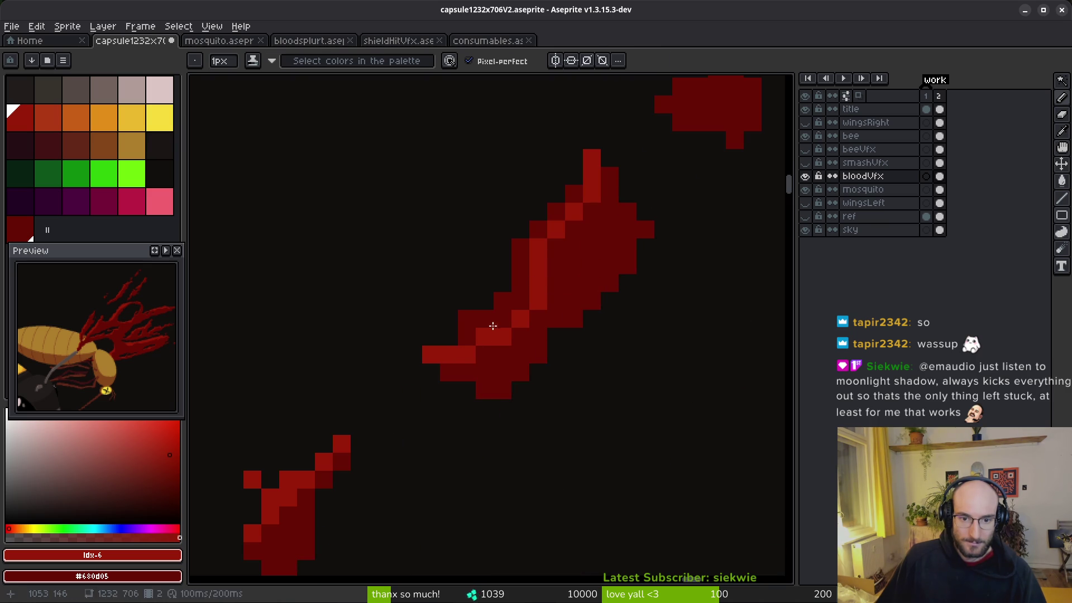
Flood-fill five dark edge patches along the splatter with bright red.
key("g")
left_click(486, 319)
left_click(574, 195)
left_click(556, 213)
left_click(540, 229)
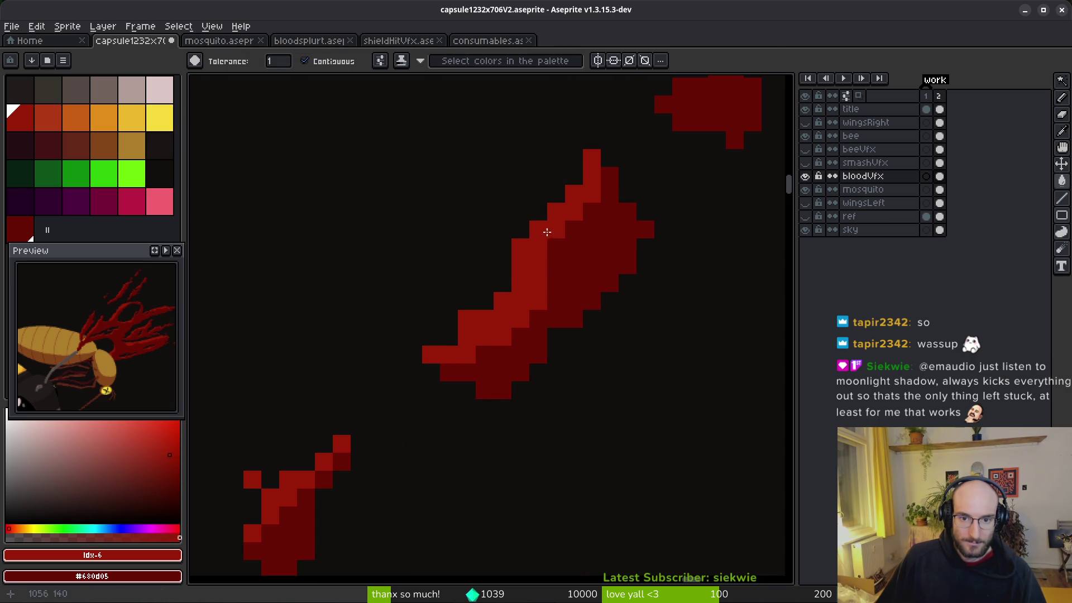
left_click_drag(542, 232, 501, 420)
Brighten pixels on the small blob at the top of the splatter.
key("b")
left_click(692, 258)
left_click_drag(675, 258, 704, 275)
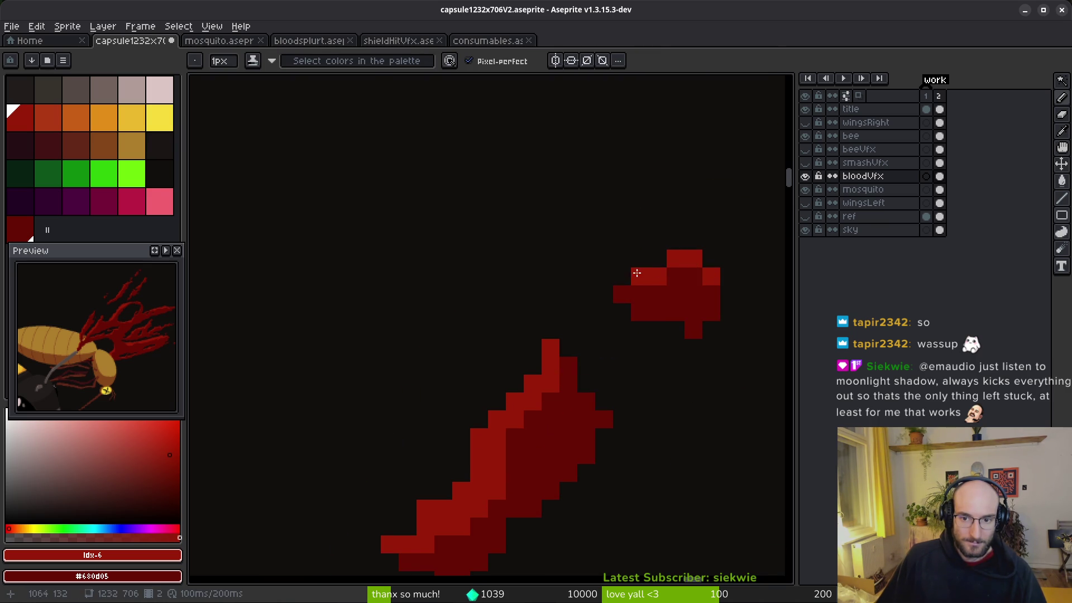
scroll(689, 311, "down", 3)
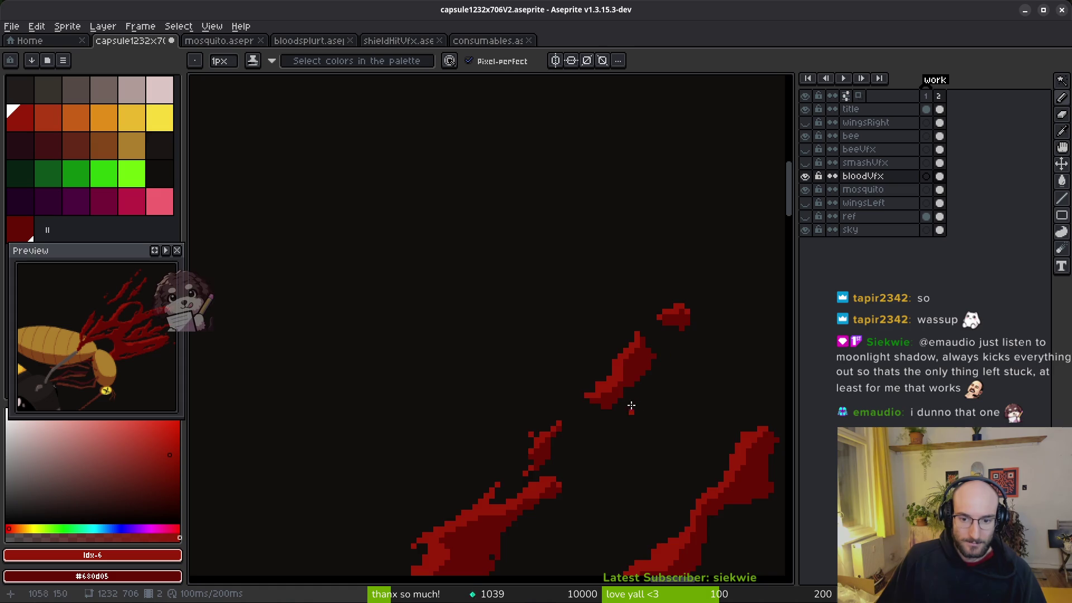
scroll(634, 406, "up", 2)
scroll(635, 360, "down", 2)
left_click_drag(688, 377, 635, 299)
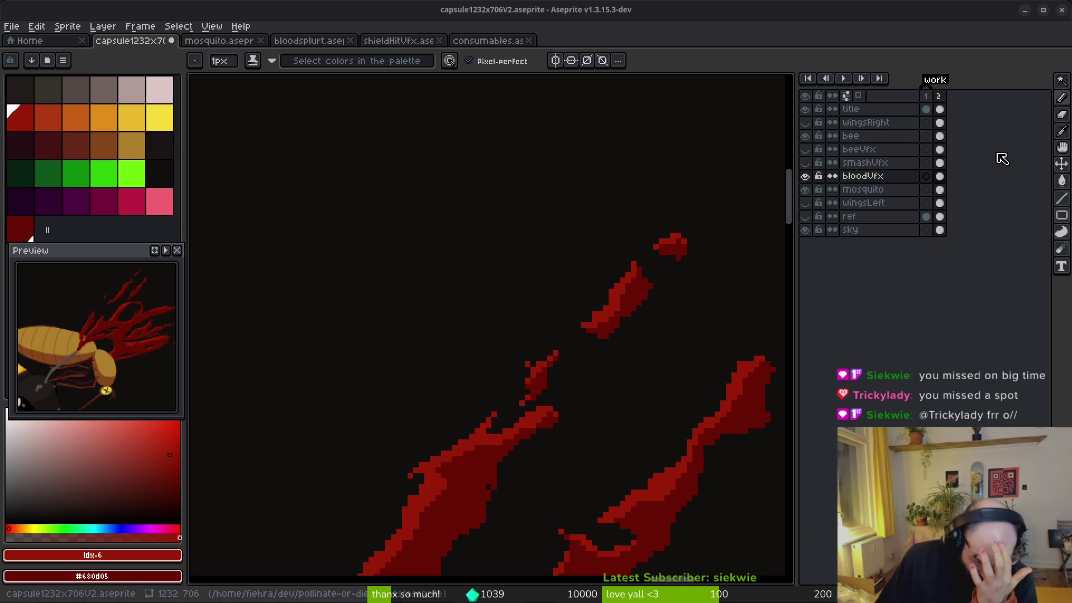
Lighten a diagonal run of pixels along the blood streak with shading.
scroll(658, 403, "up", 4)
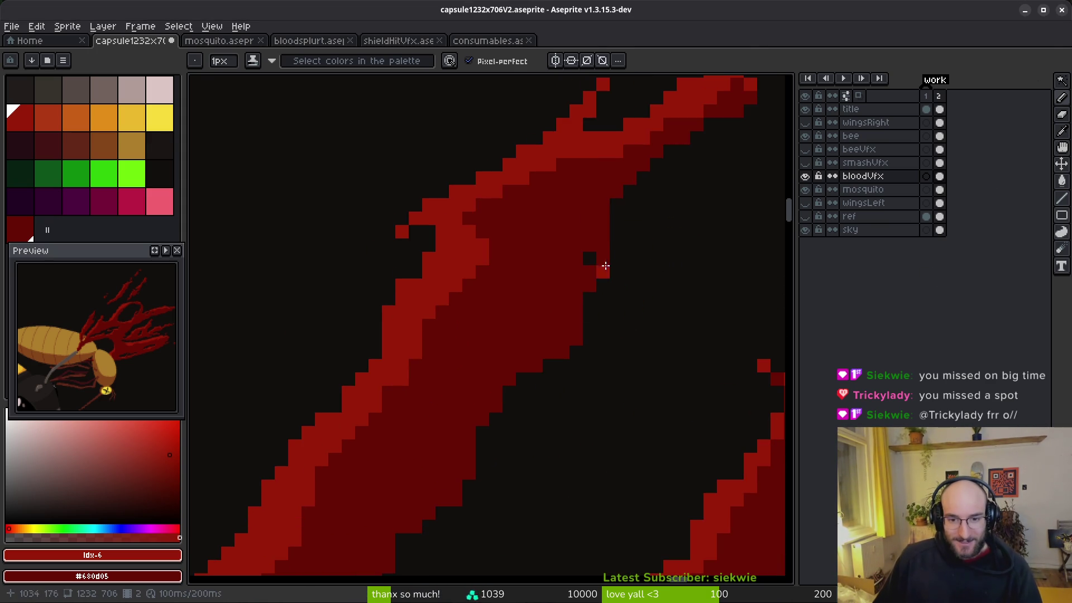
key("e")
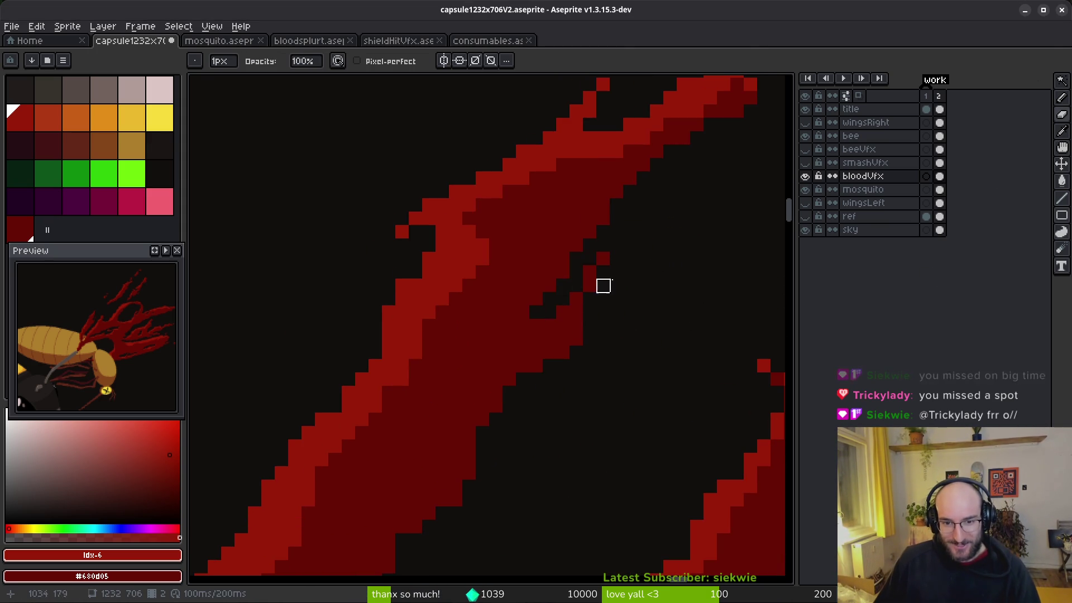
scroll(647, 326, "down", 4)
scroll(614, 321, "up", 3)
key("b")
scroll(608, 249, "down", 1)
scroll(504, 252, "up", 1)
left_click_drag(535, 215, 498, 259)
Recolour the small blood blob's top pixels and add bright pixels to the small bar.
scroll(500, 267, "down", 2)
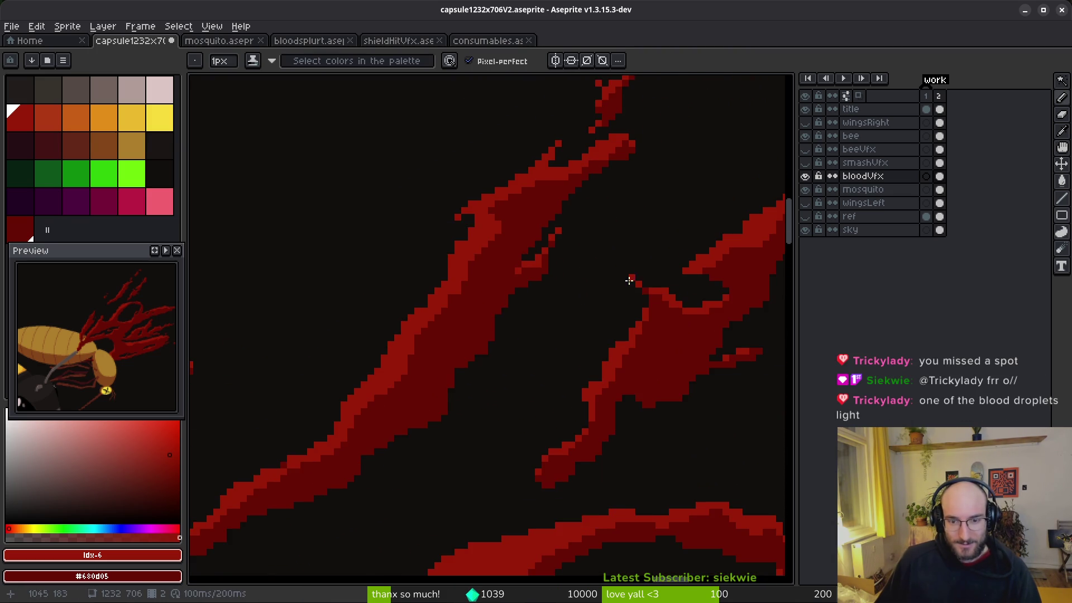
scroll(664, 301, "up", 1)
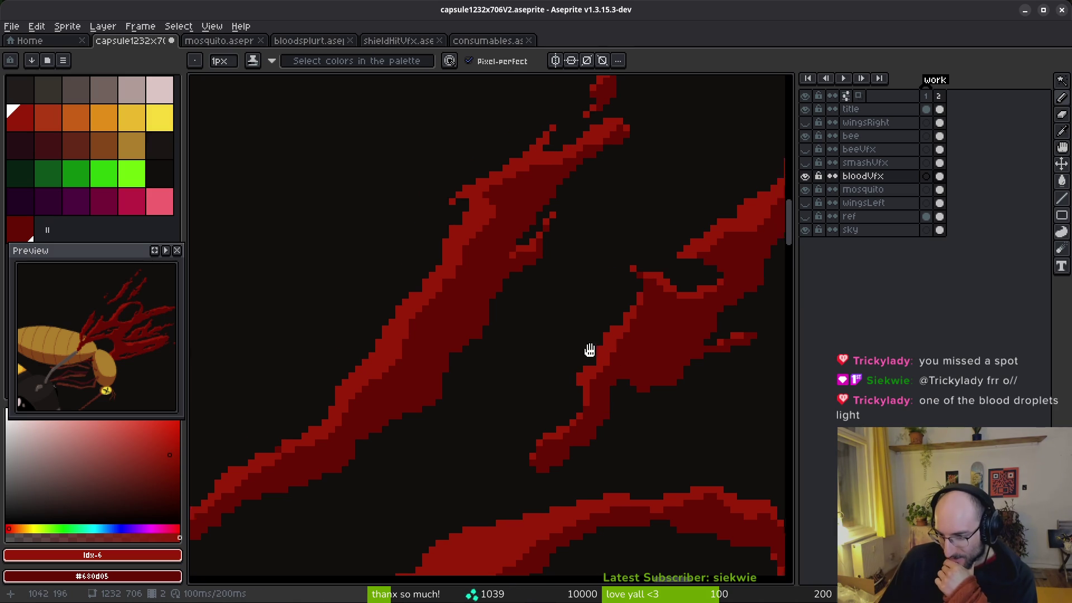
scroll(607, 350, "down", 2)
scroll(479, 351, "down", 2)
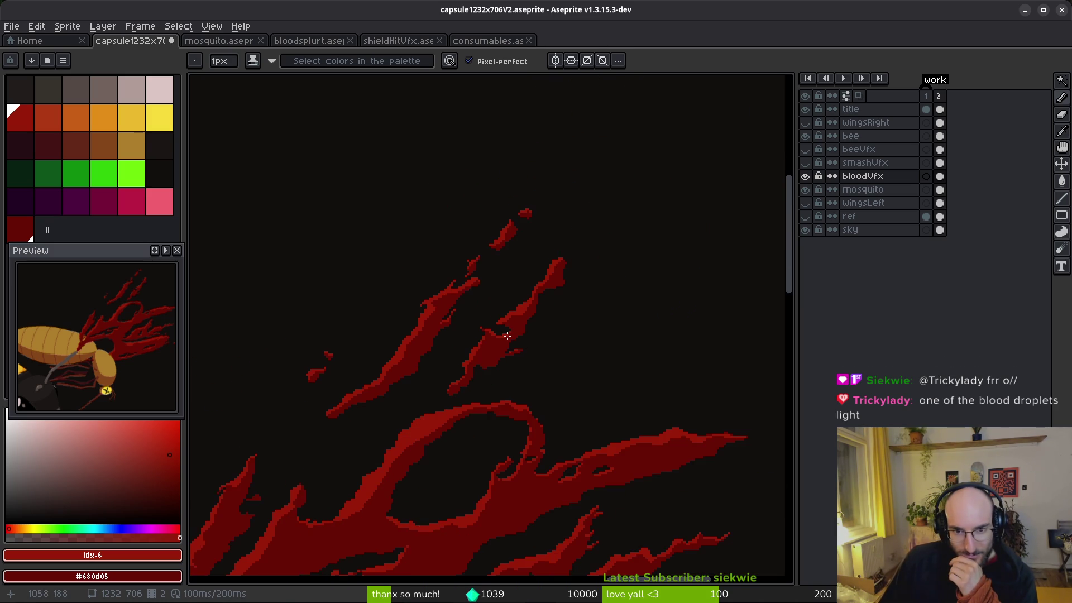
scroll(533, 313, "up", 1)
scroll(467, 352, "up", 3)
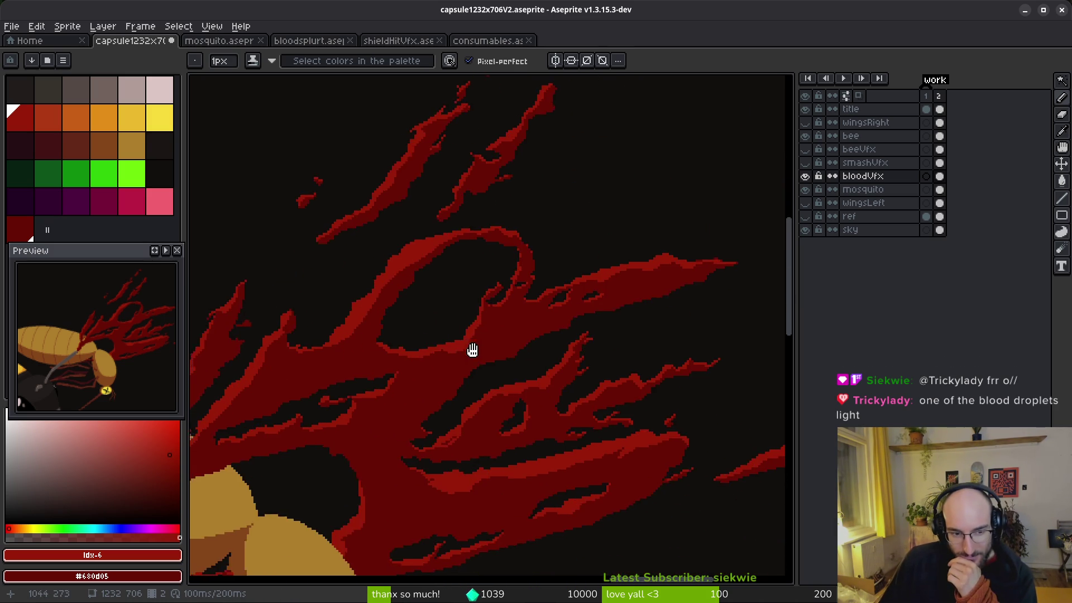
scroll(554, 340, "up", 4)
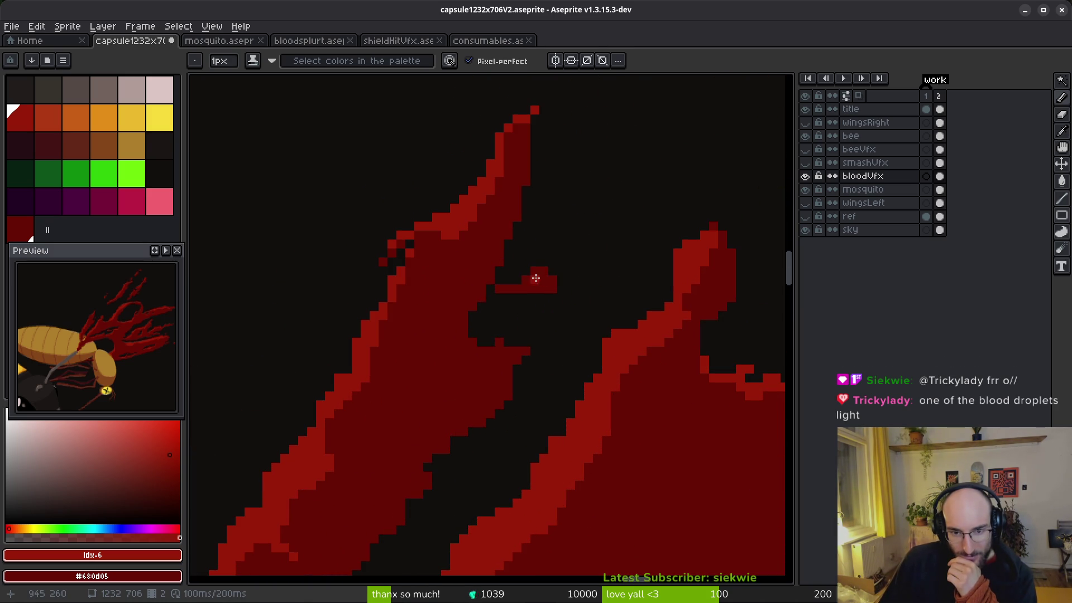
left_click_drag(543, 271, 503, 289)
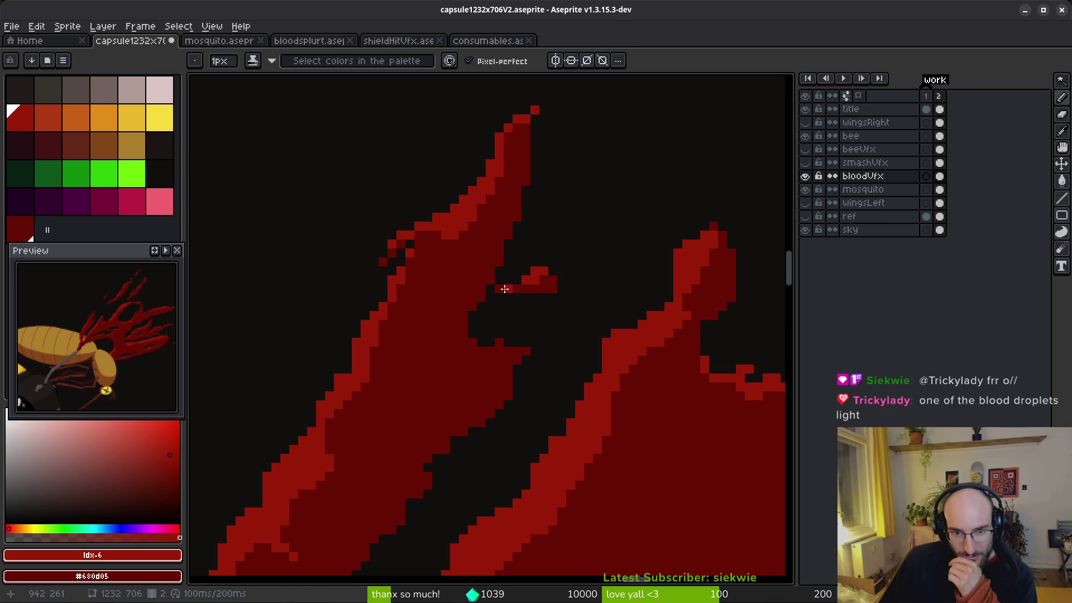
mouse_move(499, 346)
left_mouse_down()
mouse_move(476, 352)
mouse_move(472, 342)
left_mouse_up()
Extend the upper streak's tip with two dark red strokes.
scroll(512, 366, "down", 2)
scroll(513, 356, "up", 4)
scroll(559, 367, "down", 5)
scroll(581, 391, "up", 1)
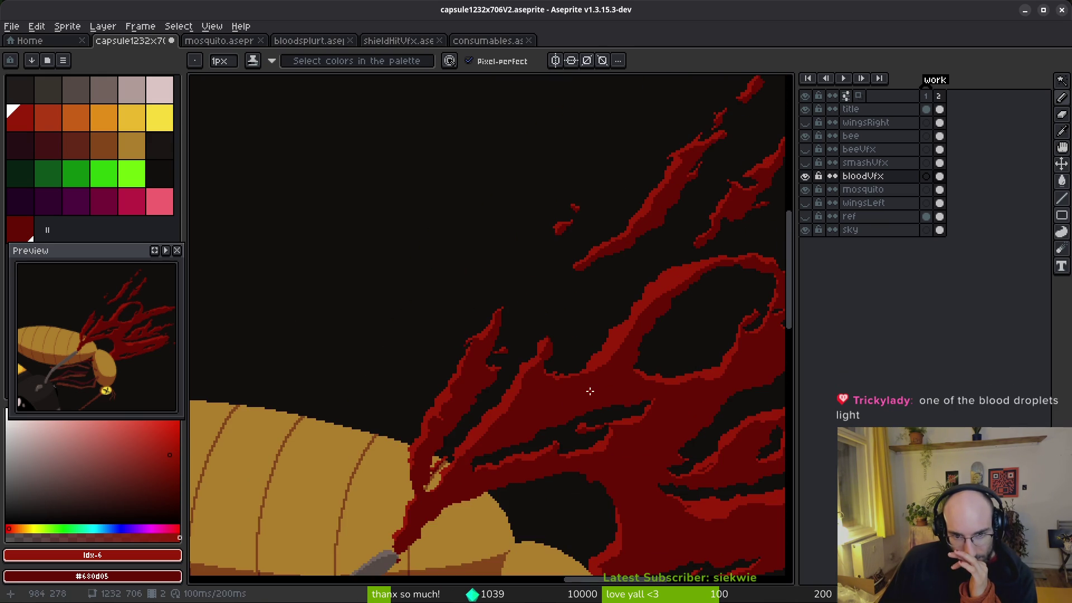
left_click_drag(588, 347, 568, 366)
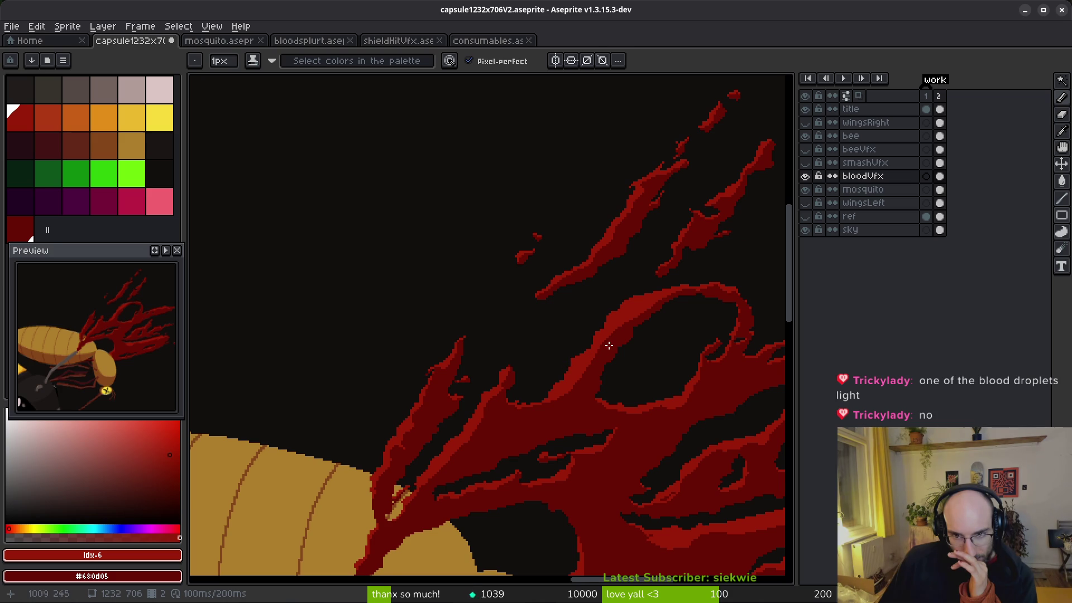
scroll(607, 345, "up", 5)
scroll(607, 345, "right", 5)
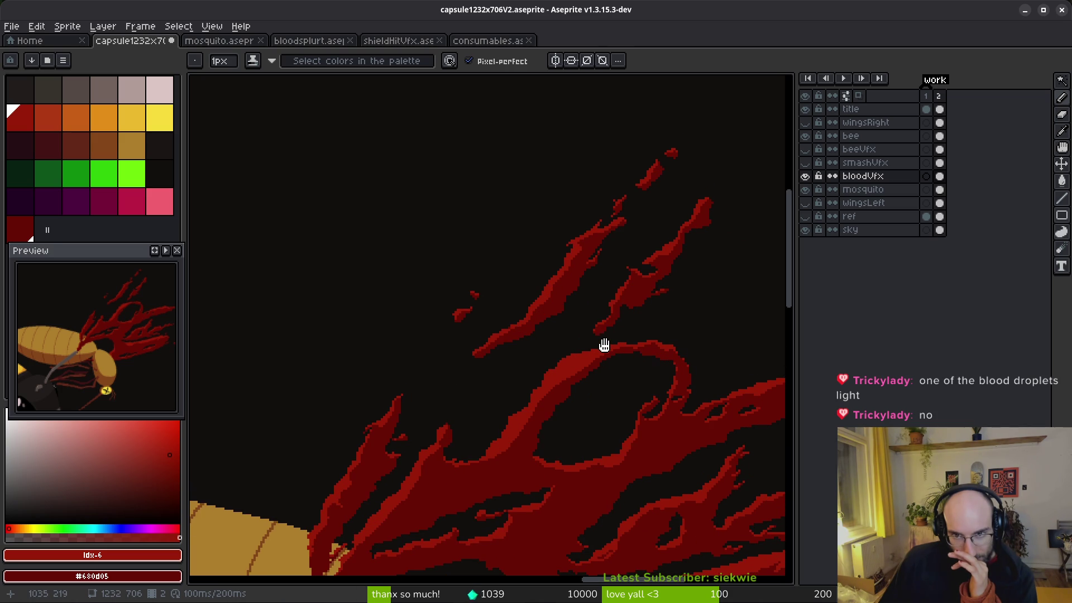
scroll(608, 330, "up", 3)
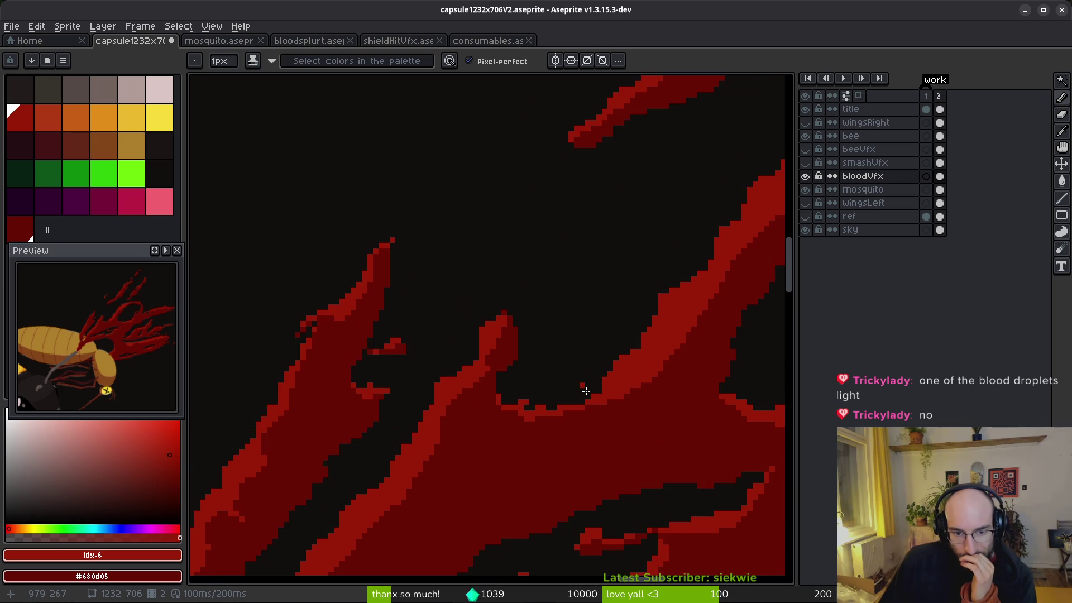
scroll(587, 392, "down", 3)
scroll(447, 363, "up", 2)
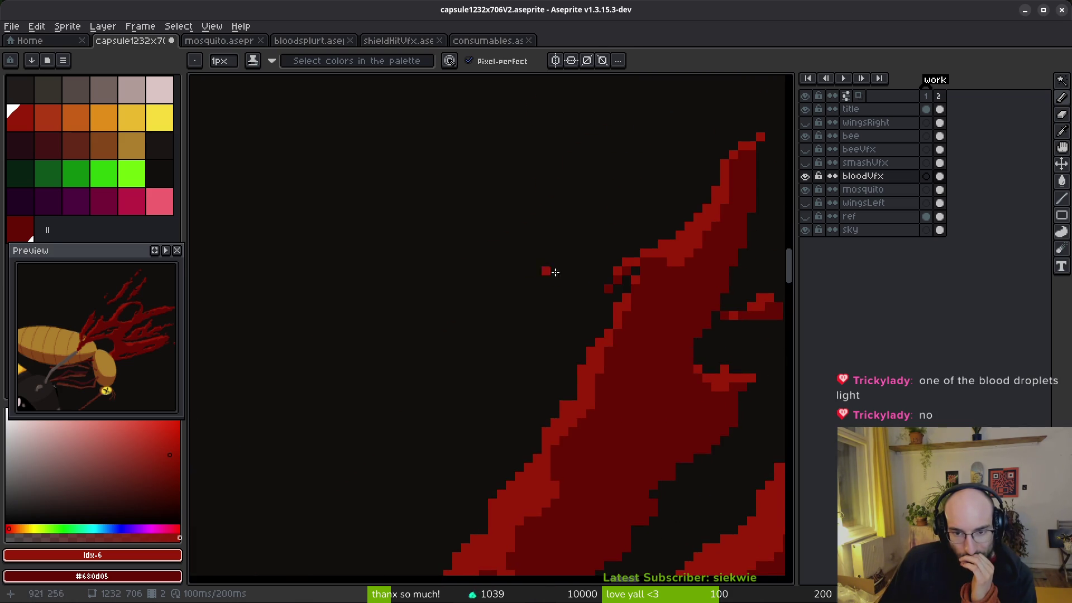
left_click_drag(600, 292, 581, 335)
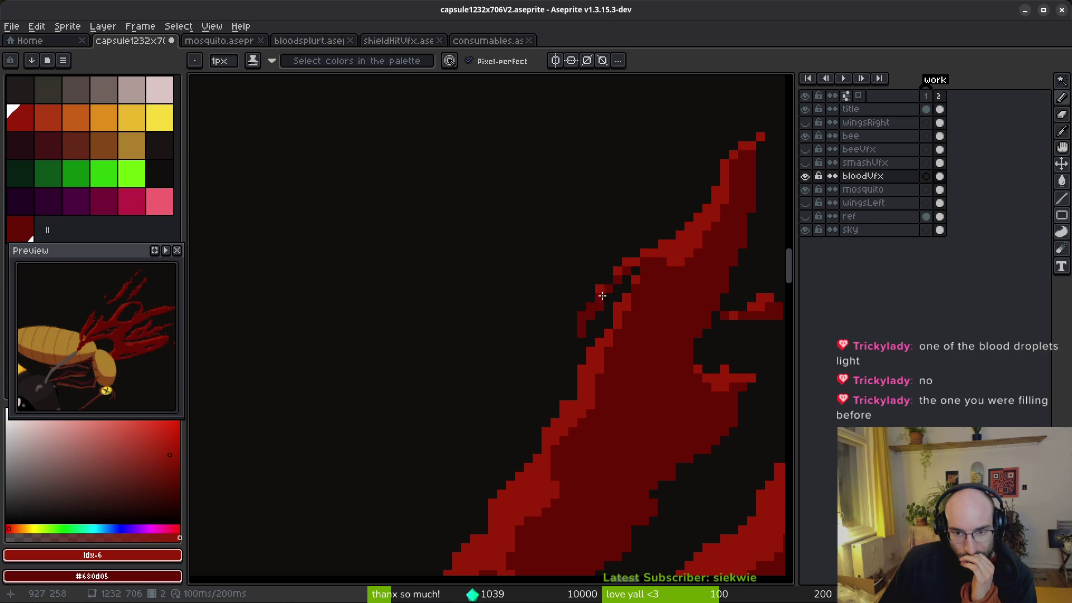
left_click_drag(603, 288, 596, 290)
Fix pixels where the splatter meets the gold body, recolouring them red and dark red.
scroll(683, 343, "down", 4)
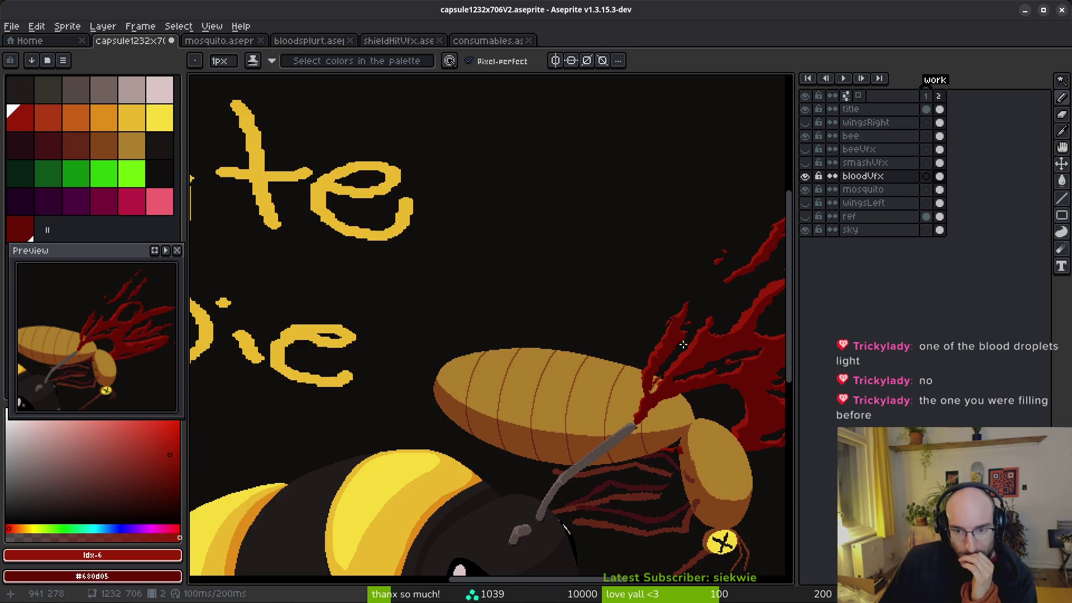
scroll(626, 351, "up", 2)
scroll(543, 369, "up", 3)
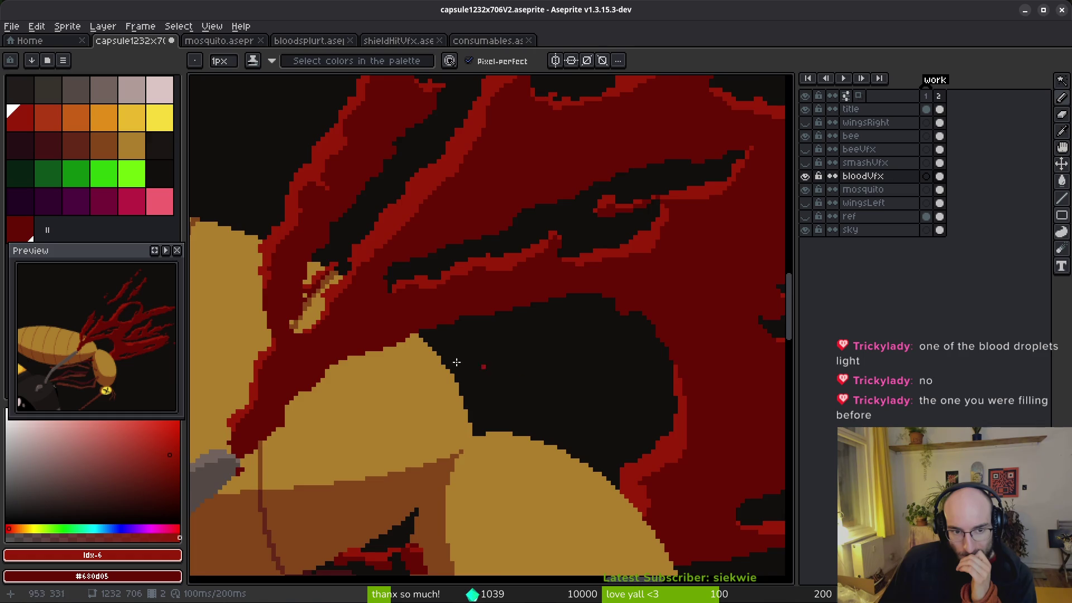
scroll(380, 229, "up", 3)
right_click(375, 226)
left_click(410, 235)
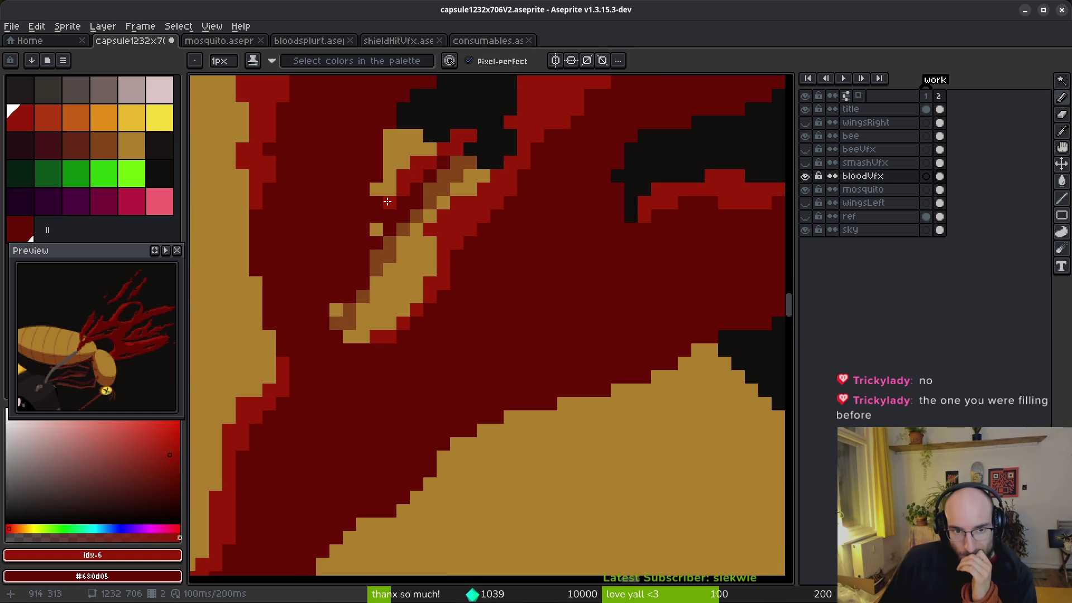
left_click(391, 240)
left_click(380, 224)
Erase the stray dark red pixels beside the mosquito's wing.
scroll(368, 245, "down", 2)
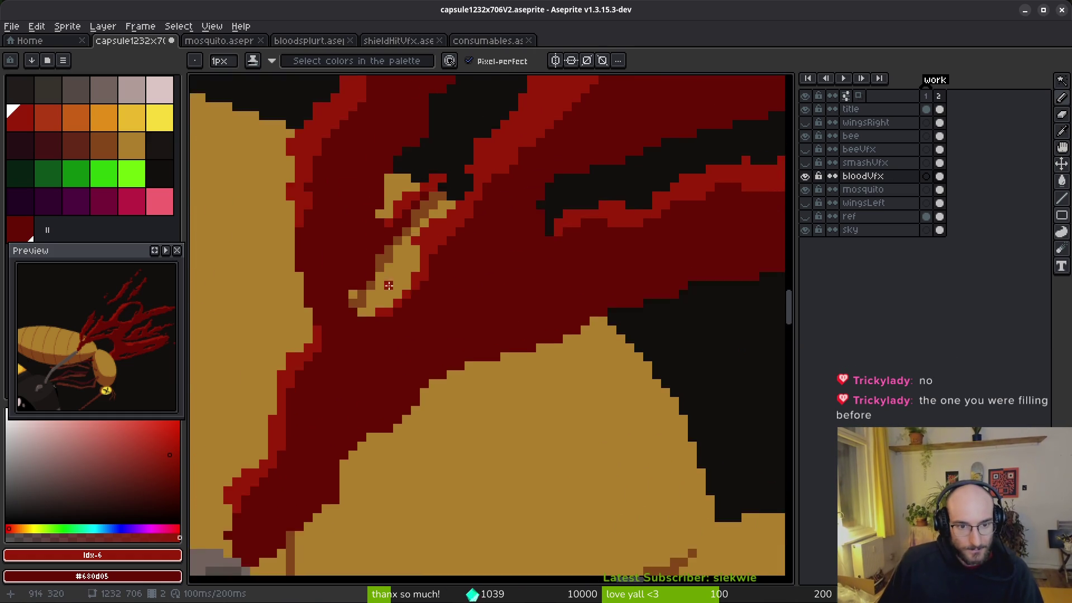
scroll(346, 281, "up", 2)
scroll(355, 330, "down", 4)
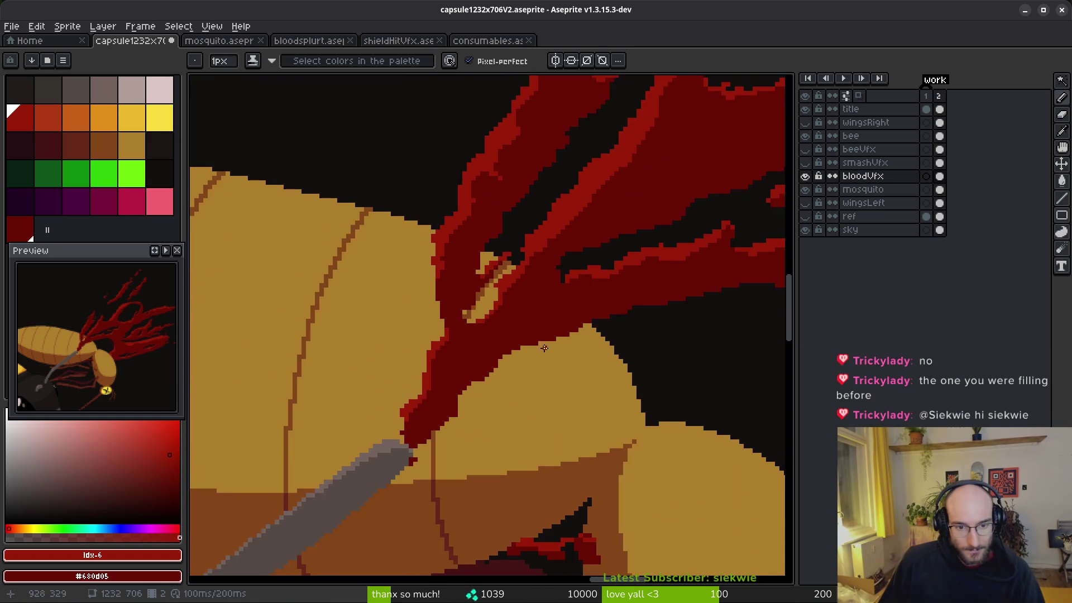
scroll(478, 344, "up", 2)
scroll(351, 413, "up", 6)
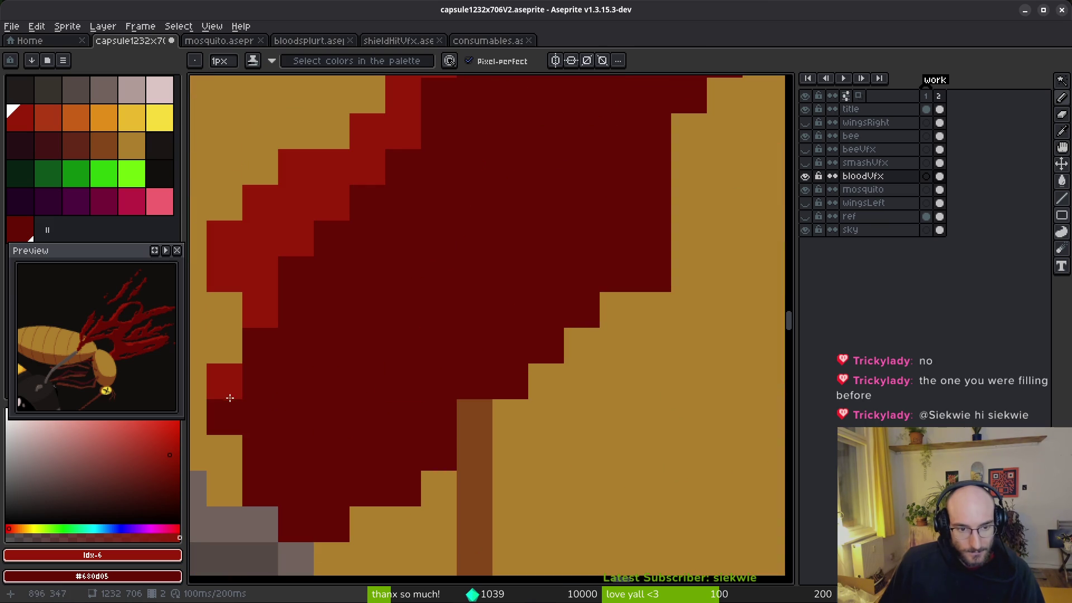
left_click_drag(485, 333, 470, 336)
scroll(475, 335, "down", 4)
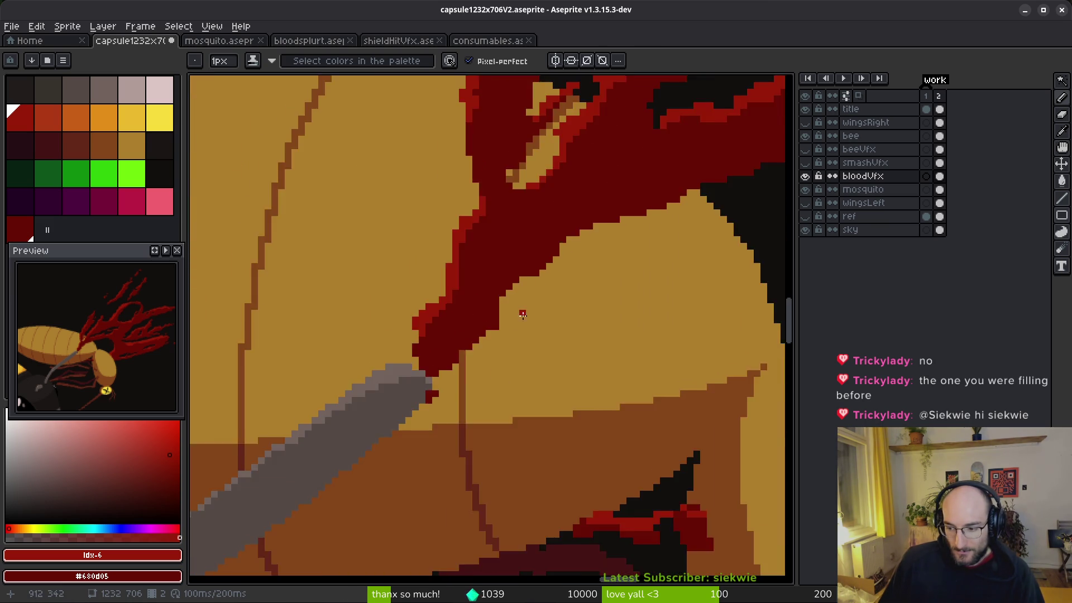
scroll(430, 419, "up", 1)
scroll(429, 419, "up", 3)
scroll(432, 414, "right", 2)
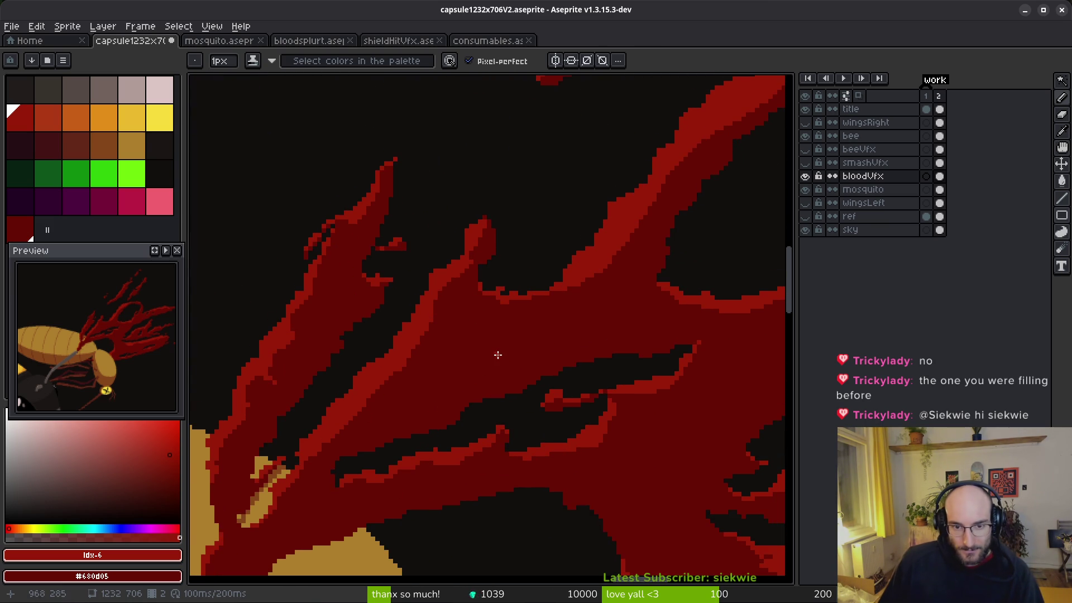
scroll(553, 267, "up", 2)
scroll(514, 367, "up", 1)
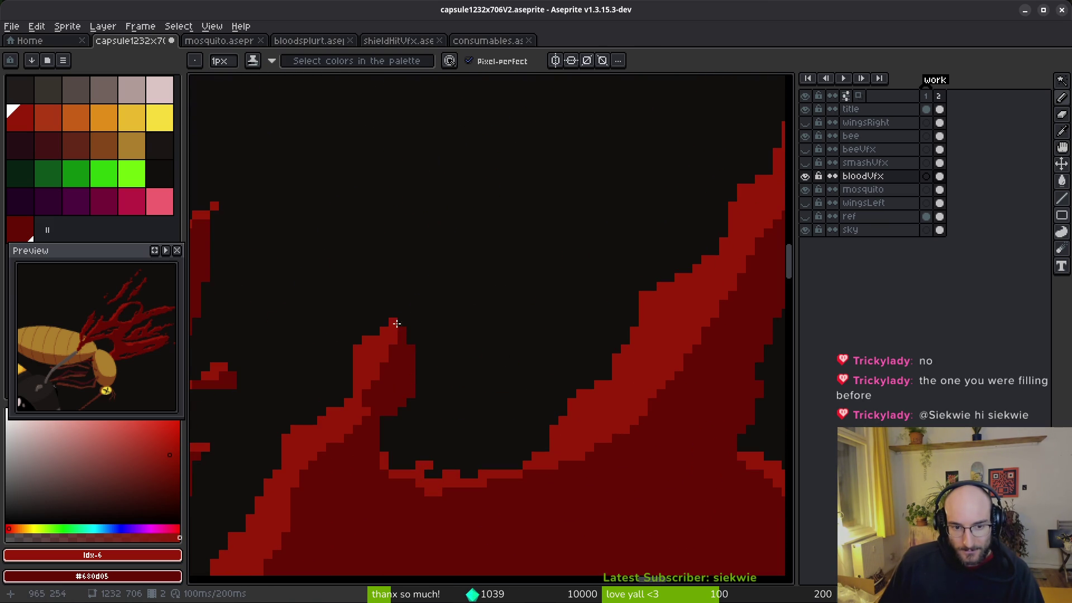
scroll(468, 336, "down", 3)
scroll(510, 335, "up", 1)
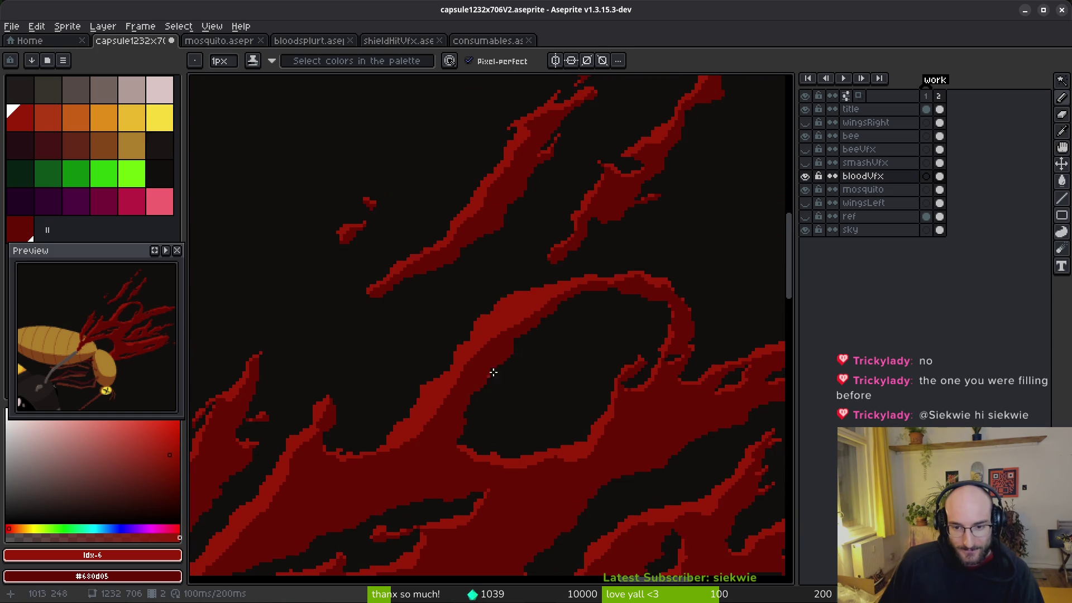
scroll(575, 367, "up", 2)
scroll(496, 368, "right", 2)
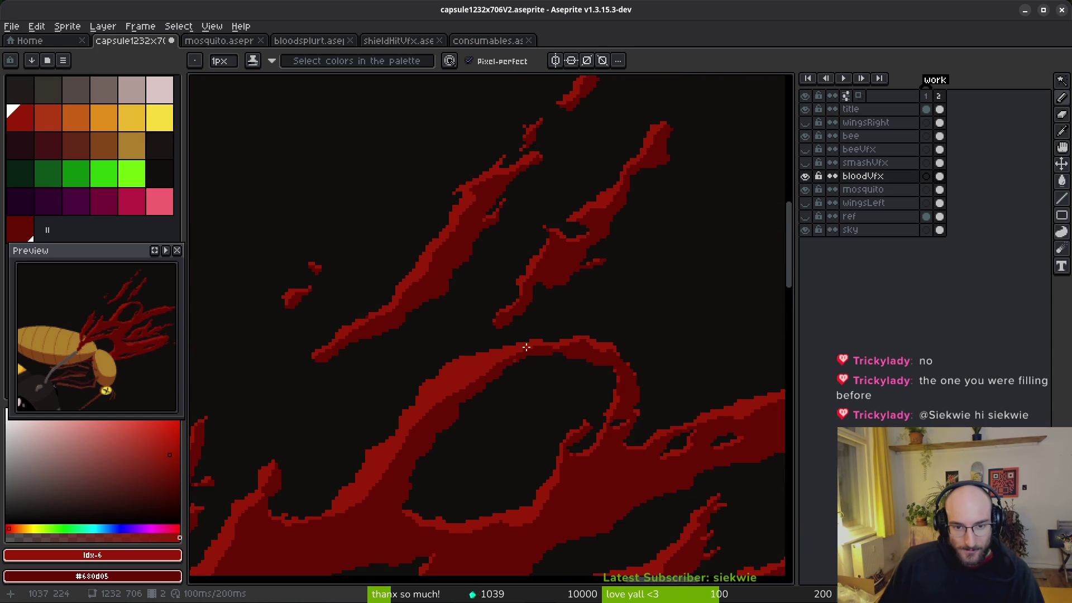
scroll(519, 354, "up", 2)
scroll(561, 347, "right", 1)
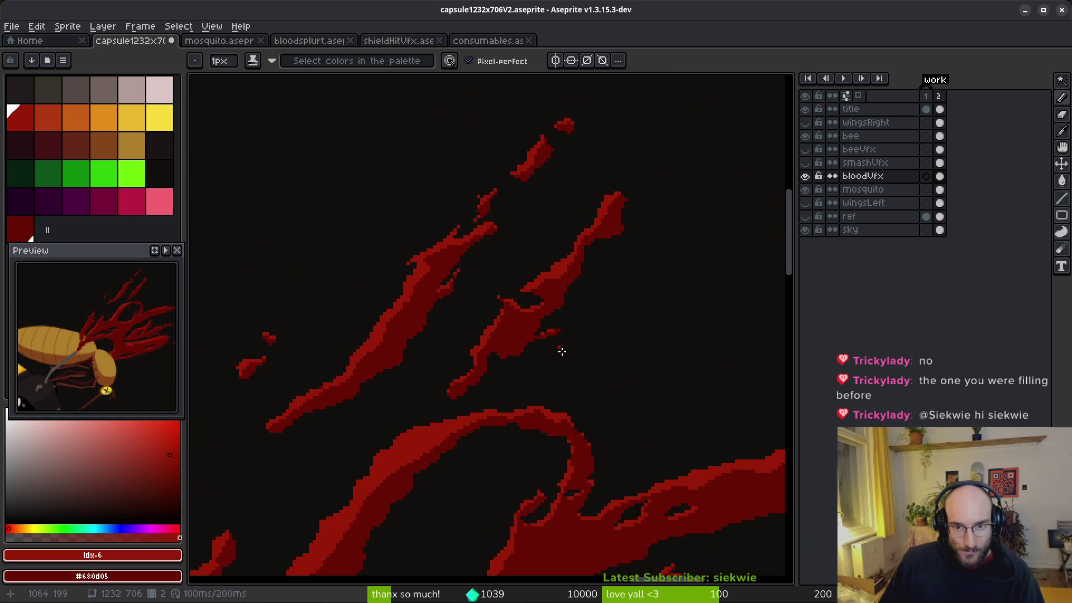
scroll(660, 461, "down", 5)
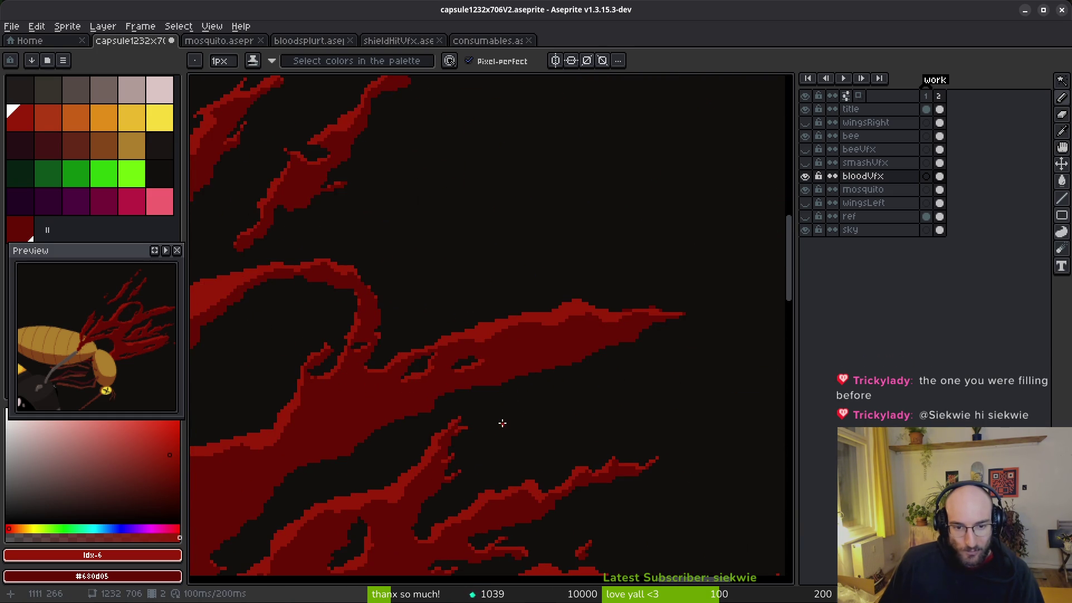
scroll(480, 340, "up", 1)
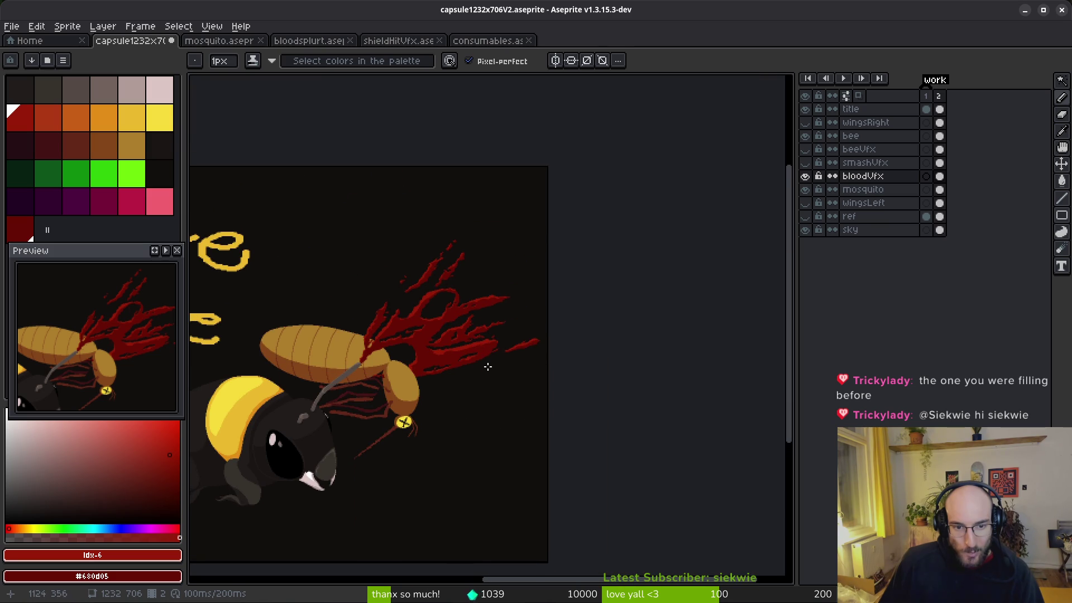
scroll(372, 340, "up", 4)
scroll(488, 370, "up", 1)
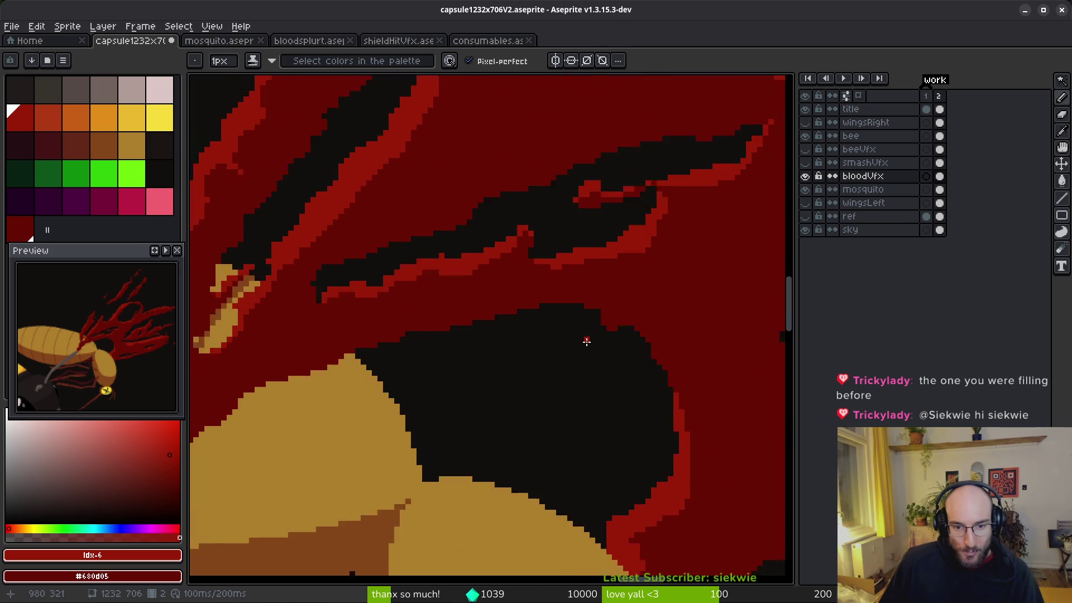
scroll(586, 340, "down", 2)
scroll(588, 374, "down", 3)
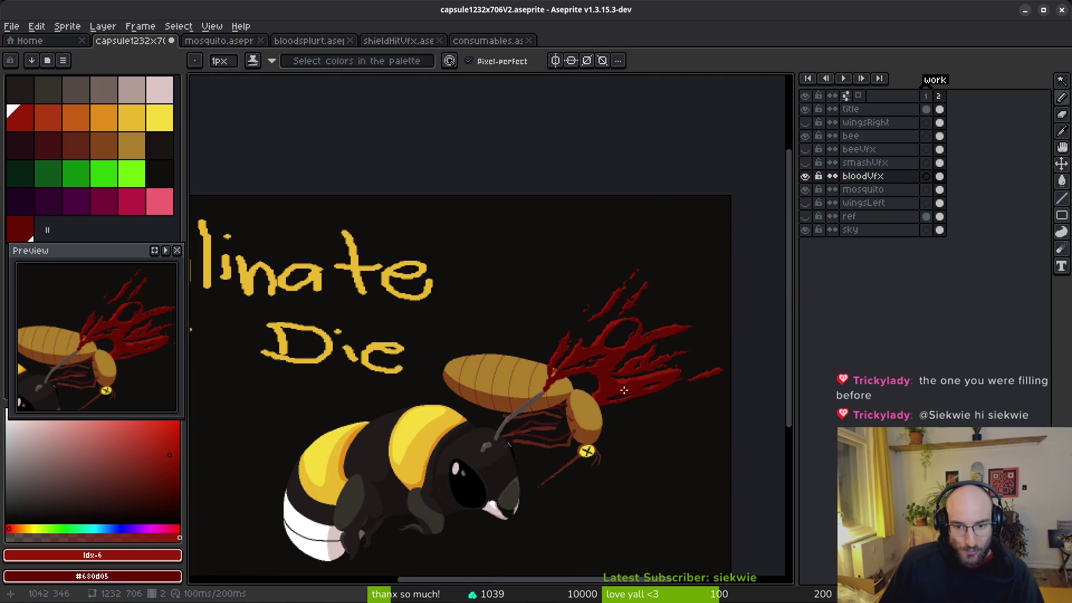
left_click_drag(624, 390, 606, 394)
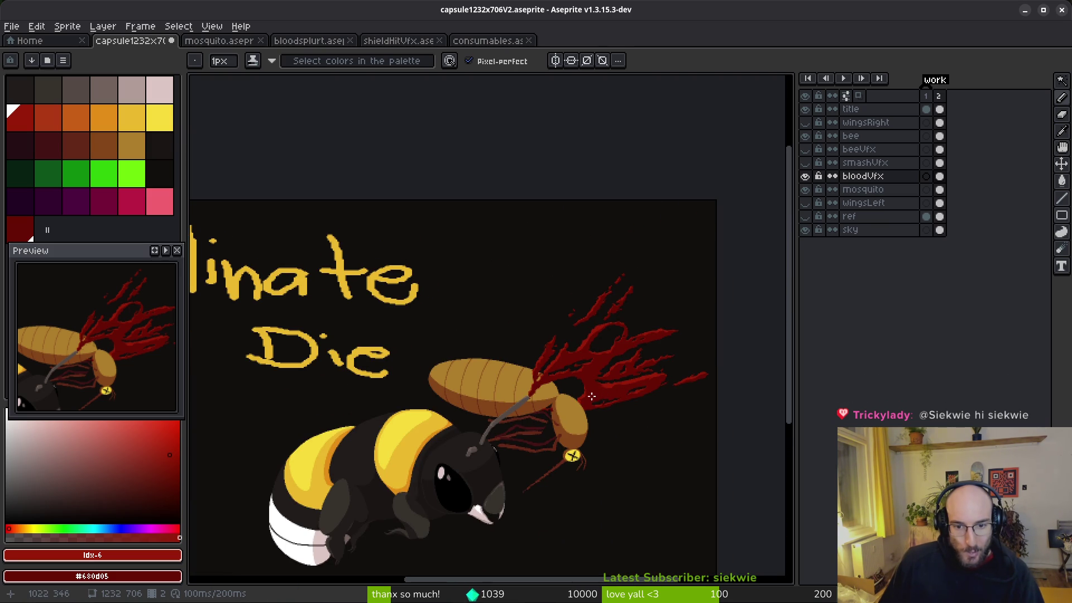
scroll(539, 382, "up", 5)
key("e")
mouse_move(539, 381)
left_mouse_down()
mouse_move(538, 457)
mouse_move(568, 433)
mouse_move(564, 368)
left_mouse_up()
Repaint the red band with a bright red top over dark red, extending it left.
scroll(440, 396, "up", 1)
left_click_drag(401, 421, 428, 247)
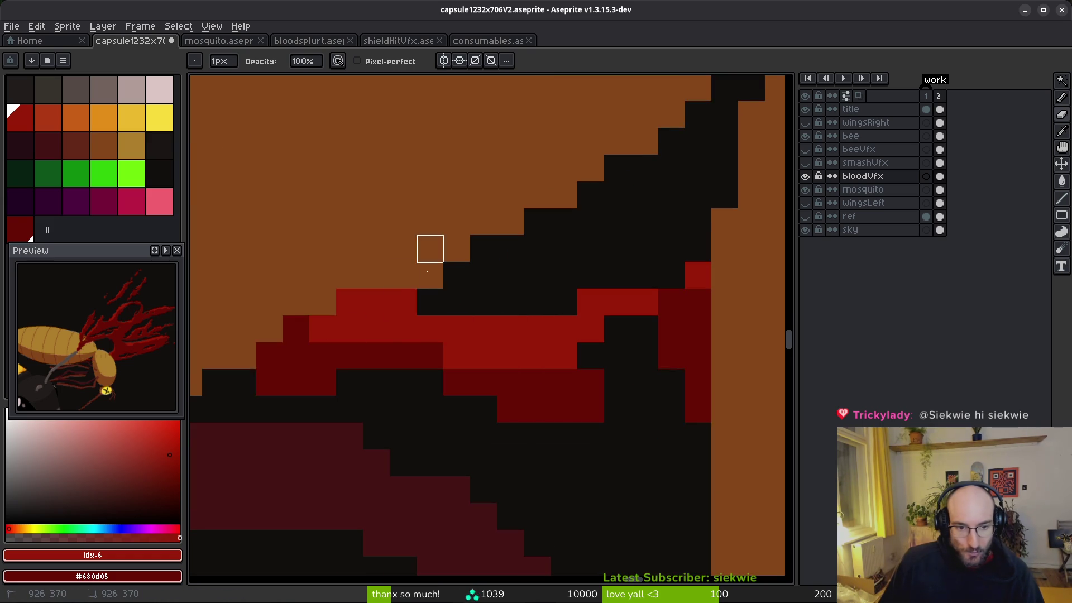
key("f")
left_click_drag(376, 326, 582, 274)
left_click(502, 301)
left_click_drag(529, 301, 583, 301)
mouse_move(436, 328)
left_mouse_down()
mouse_move(502, 301)
mouse_move(636, 328)
left_mouse_up()
left_click_drag(708, 318, 401, 339)
left_click_drag(517, 323, 500, 289)
mouse_move(474, 323)
left_mouse_down()
mouse_move(433, 323)
mouse_move(464, 373)
mouse_move(450, 332)
left_mouse_up()
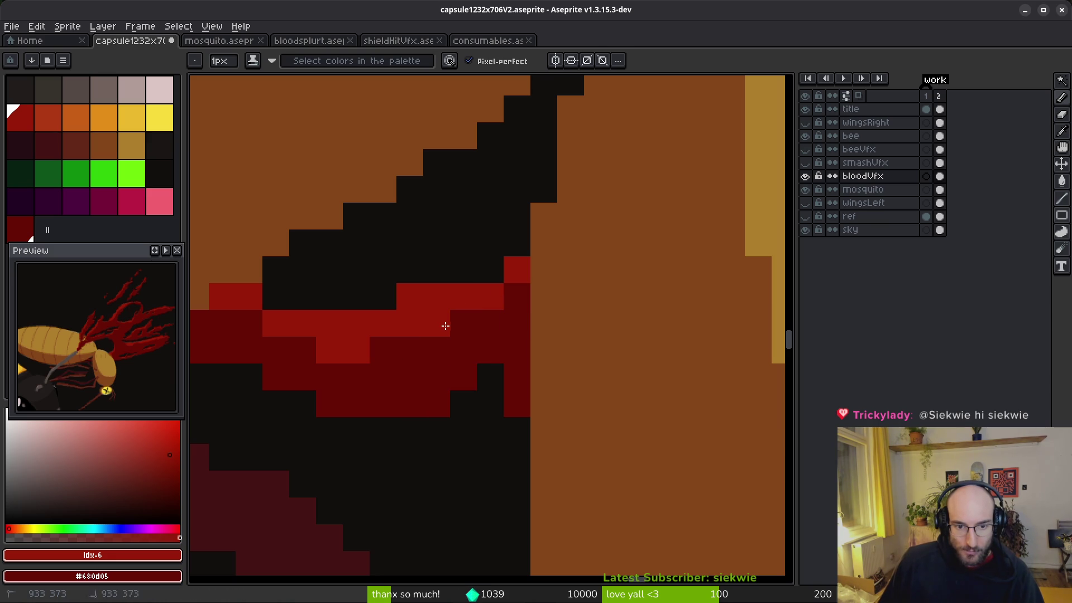
Hide the bee layer and its grey spike.
key("e")
scroll(521, 433, "down", 5)
scroll(519, 441, "down", 4)
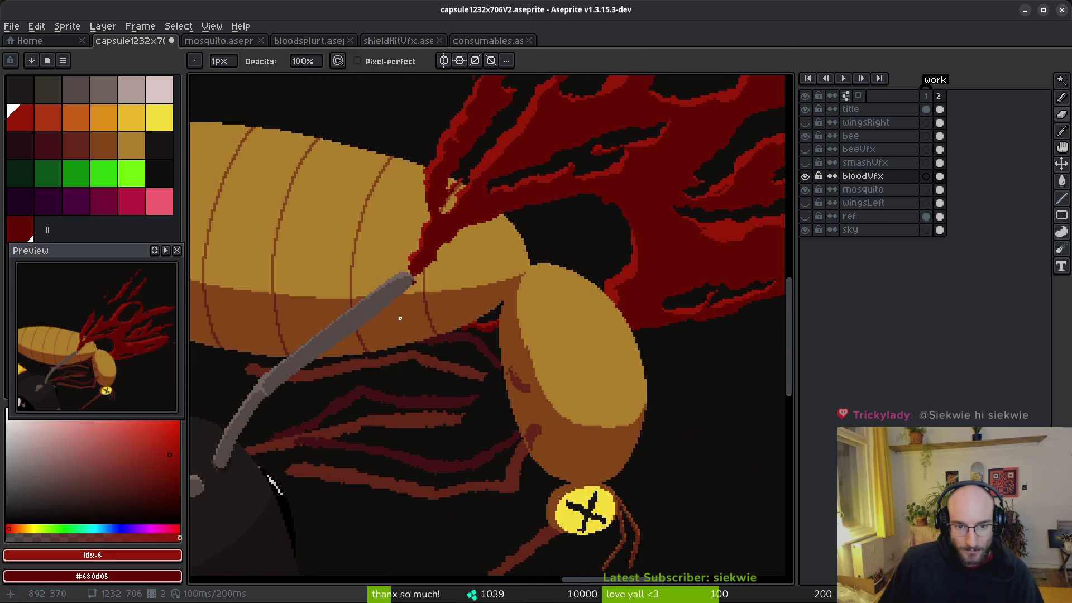
scroll(639, 259, "up", 4)
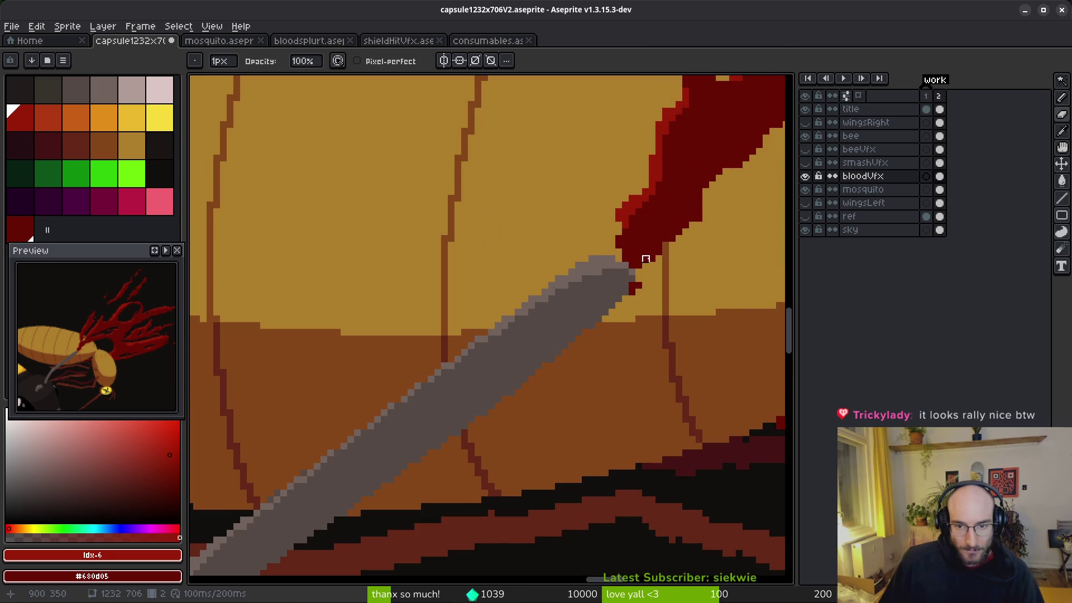
left_click(803, 140)
scroll(564, 279, "up", 3)
Extend the dark red blood streak down-left and thicken its lower edge.
key("b")
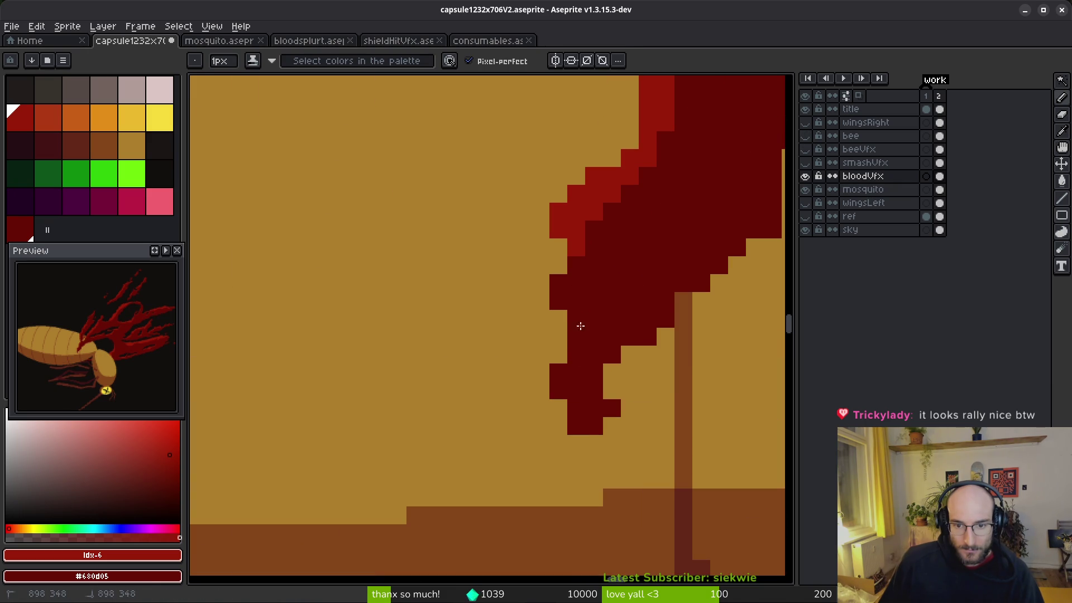
left_click_drag(586, 315, 522, 479)
mouse_move(612, 357)
left_mouse_down()
mouse_move(569, 452)
mouse_move(539, 497)
mouse_move(522, 496)
mouse_move(544, 421)
mouse_move(534, 410)
mouse_move(560, 421)
mouse_move(555, 371)
mouse_move(592, 355)
left_mouse_up()
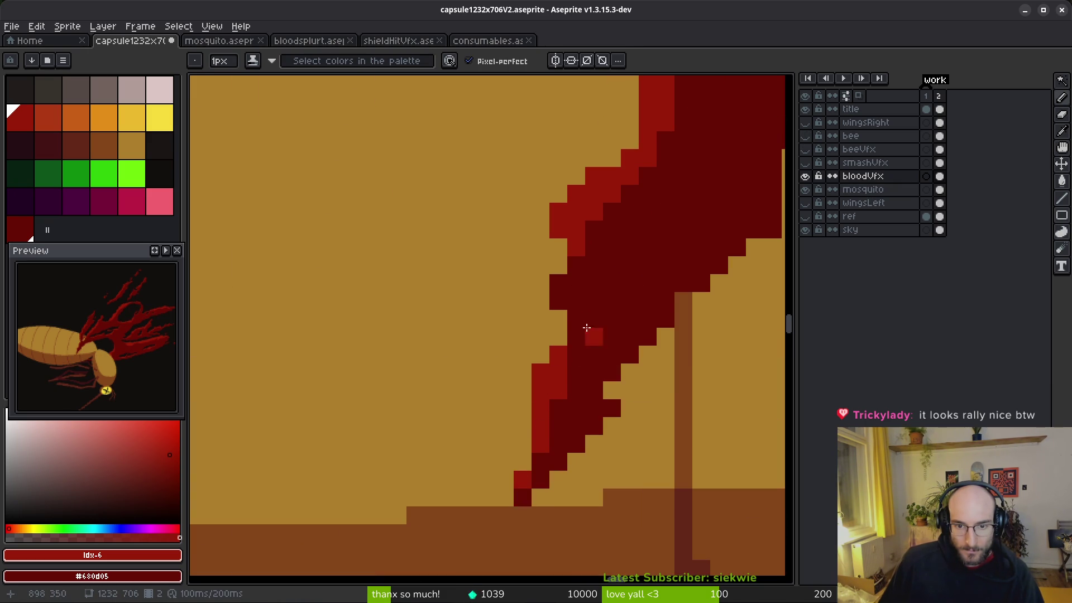
scroll(551, 306, "down", 10)
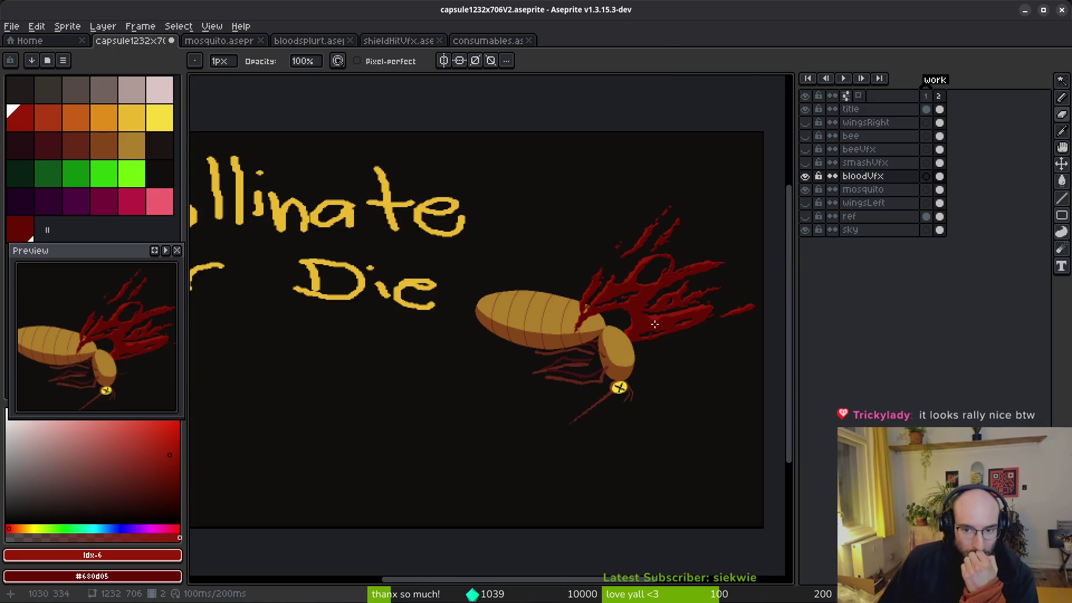
Review the mosquito and 'Pollinate or Die' title, then save capsule1232x706V2.aseprite.
left_click_drag(646, 316, 576, 346)
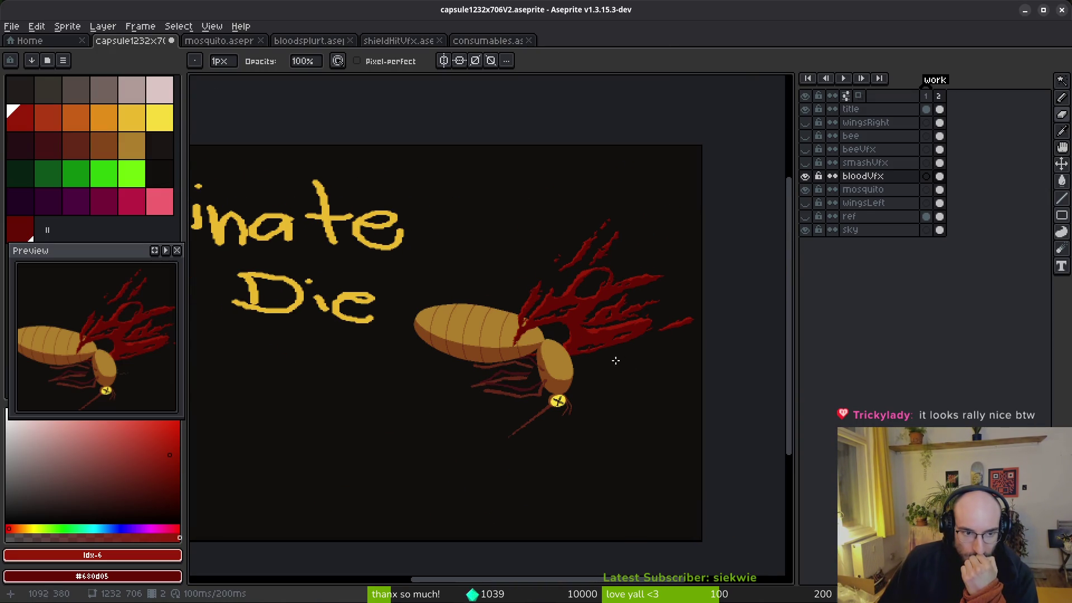
scroll(550, 421, "up", 2)
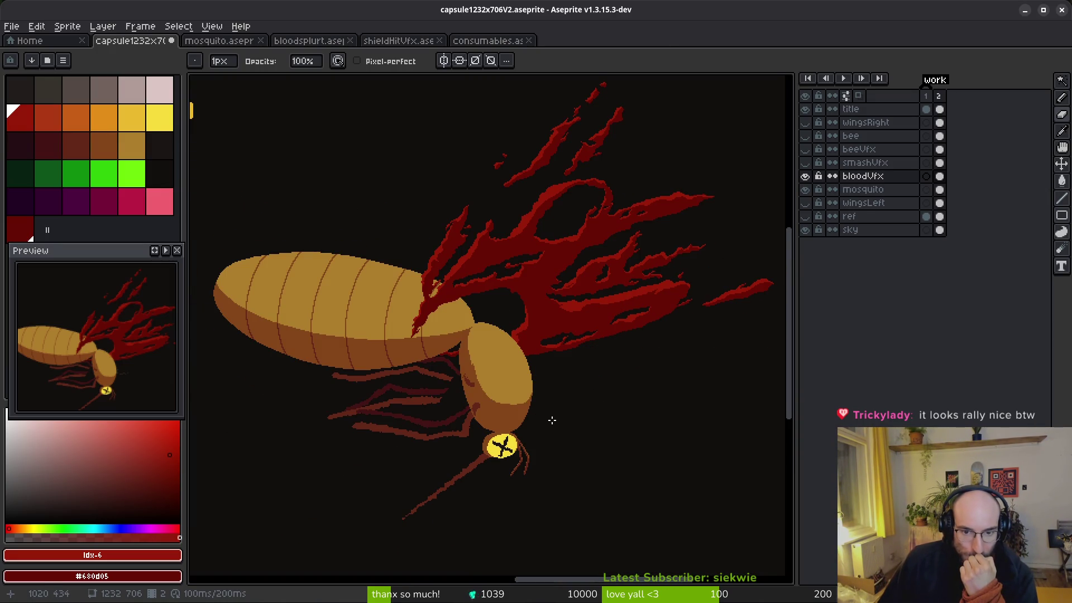
scroll(558, 391, "down", 3)
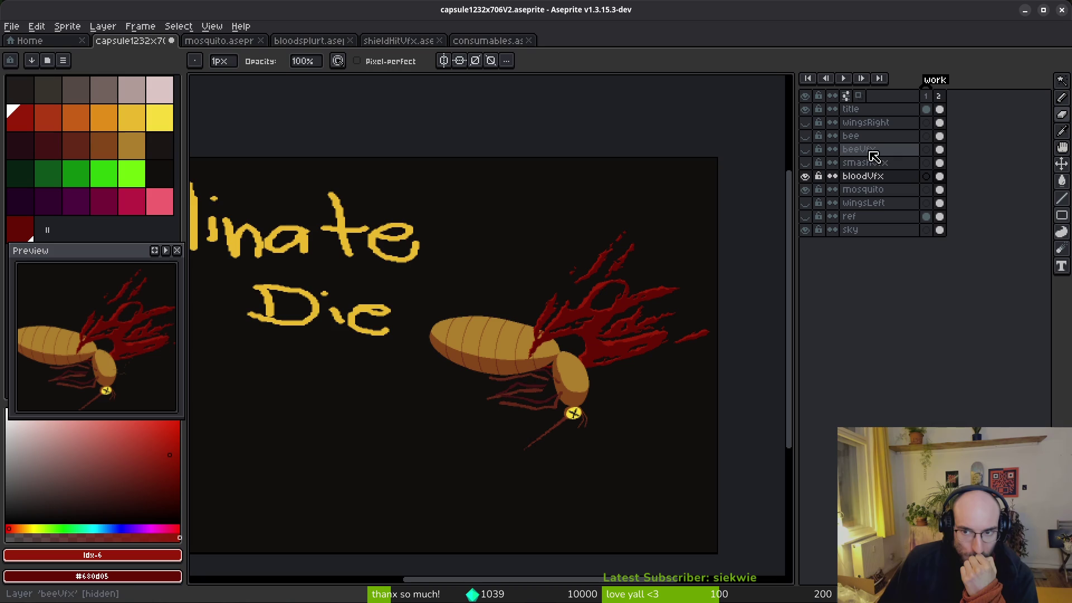
left_click_drag(487, 306, 577, 311)
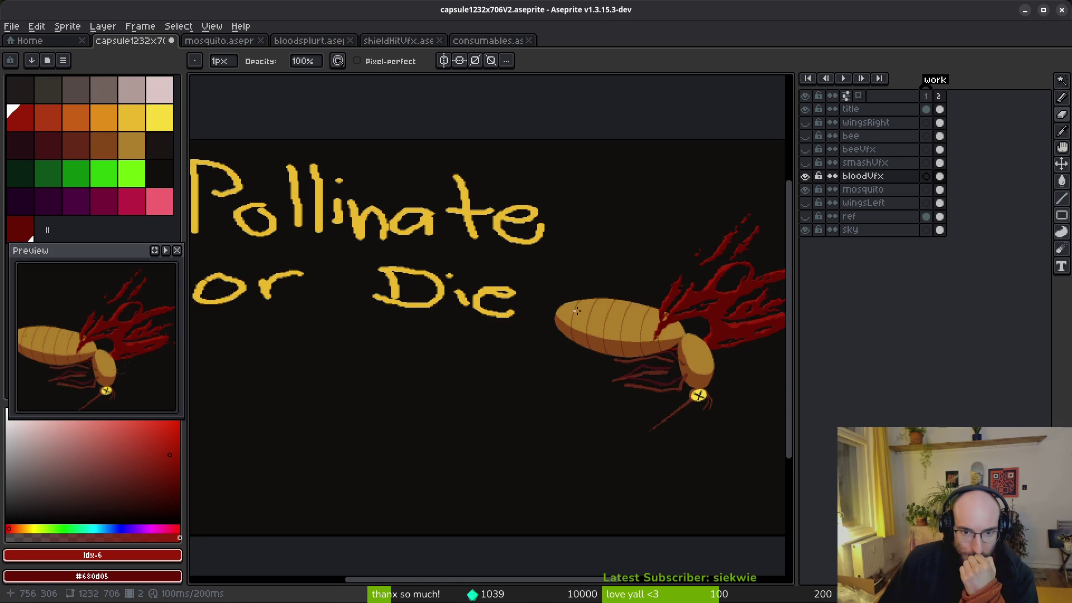
scroll(576, 310, "down", 1)
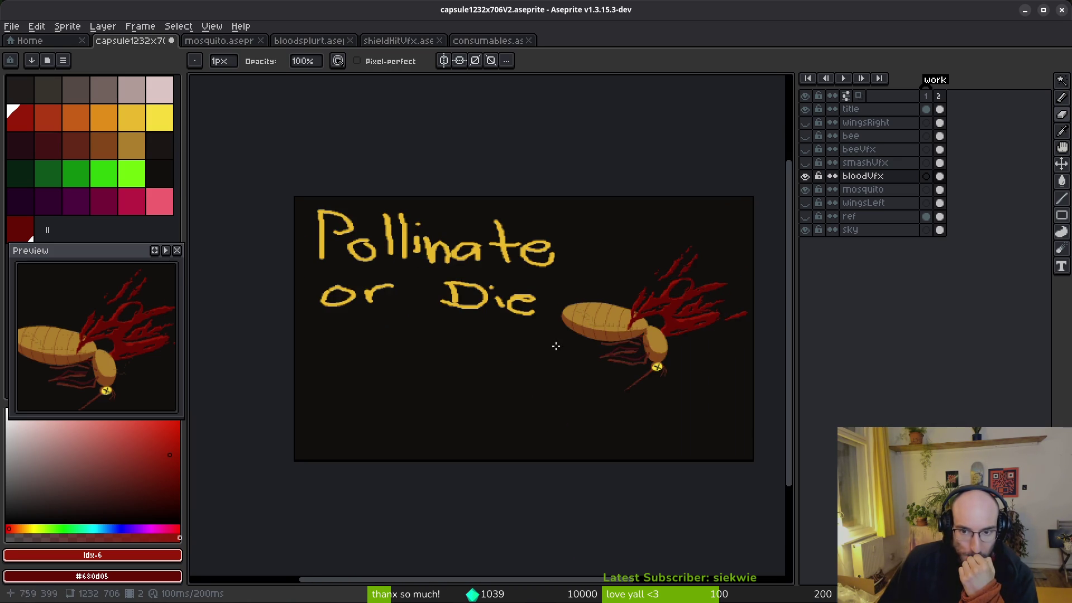
scroll(588, 346, "up", 3)
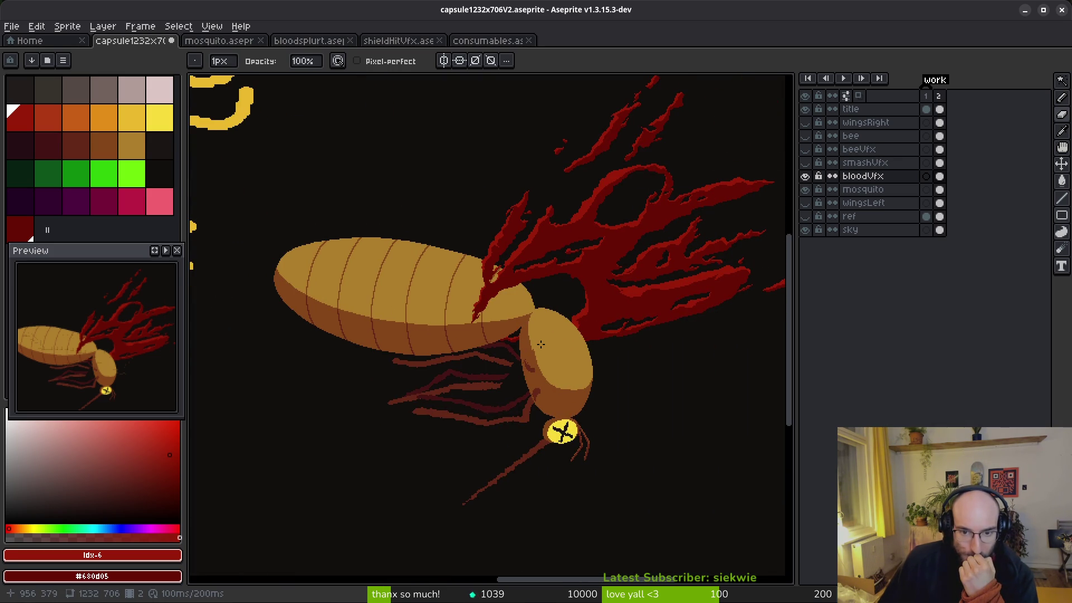
scroll(543, 346, "up", 3)
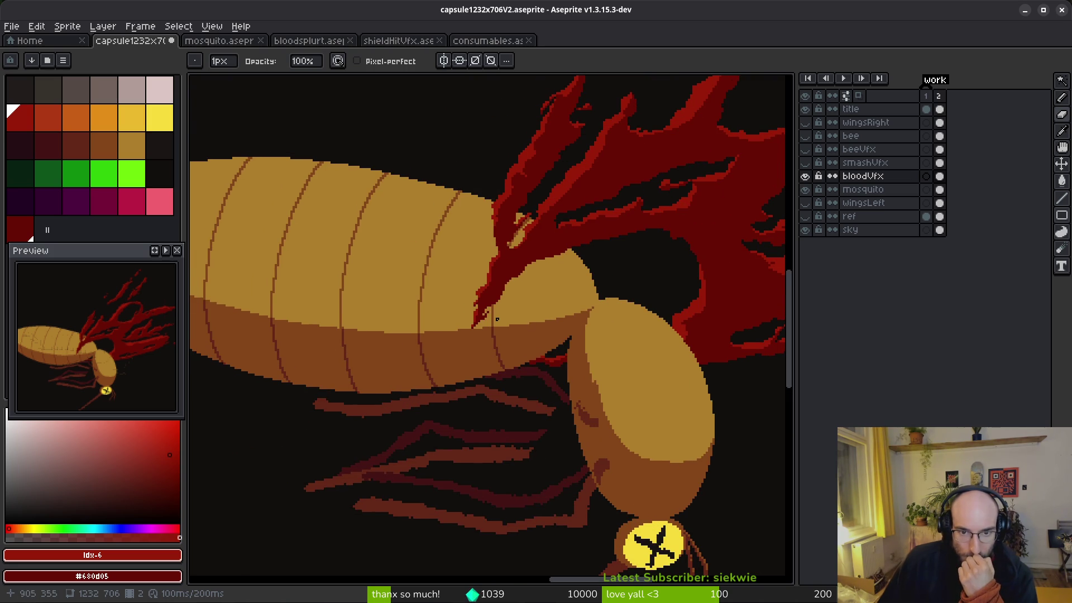
left_click_drag(683, 360, 538, 342)
scroll(514, 352, "up", 1)
scroll(534, 364, "down", 3)
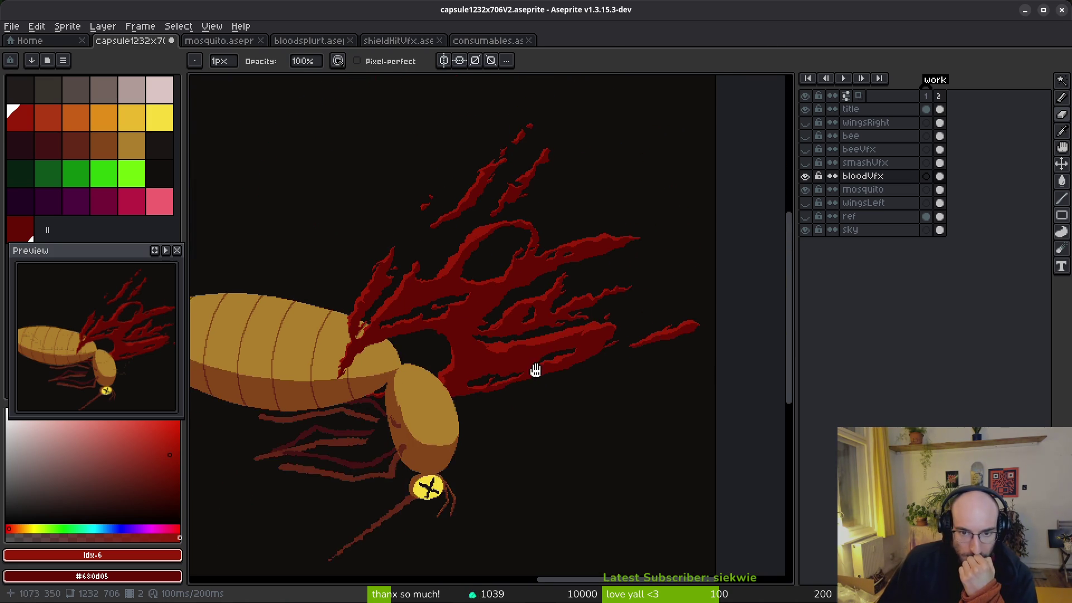
scroll(555, 305, "down", 5)
scroll(556, 305, "left", 5)
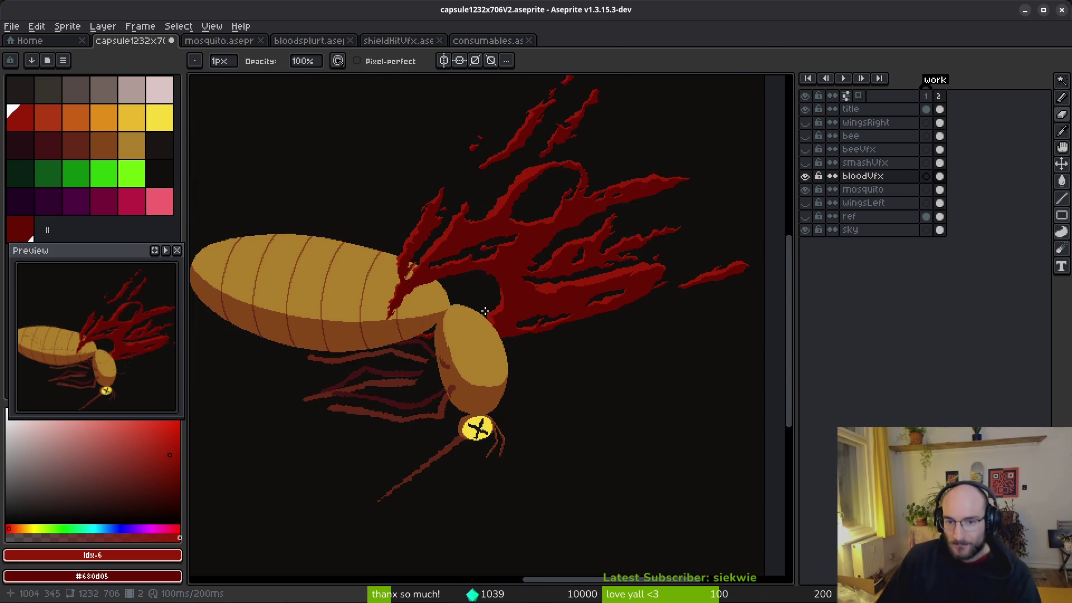
key("ctrl+s")
Eyedrop the mosquito's dark brown #632718 as the drawing colour.
scroll(558, 292, "down", 2)
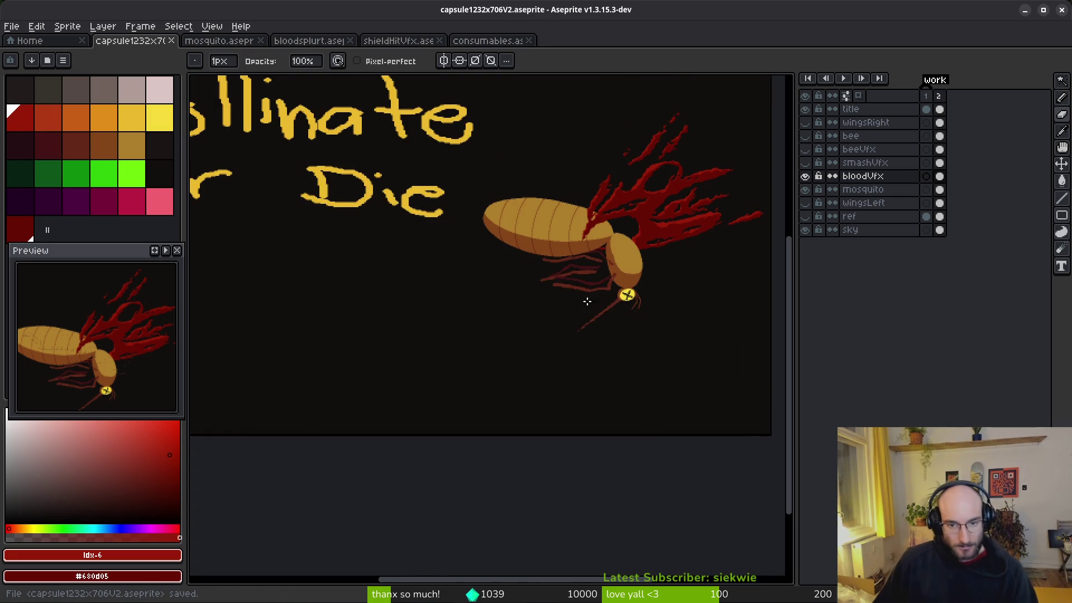
scroll(586, 296, "up", 5)
key("alt")
left_click(588, 342, "alt")
scroll(614, 318, "up", 1)
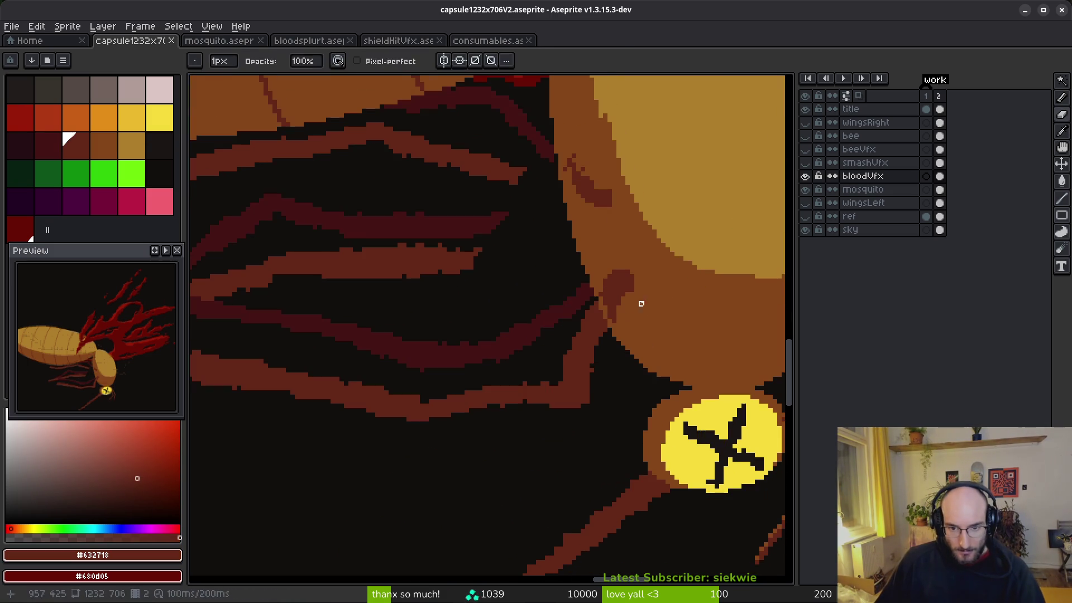
Undo an accidental dark red bucket fill over the mosquito's legs.
scroll(605, 326, "up", 1)
mouse_move(647, 282)
left_mouse_down()
mouse_move(602, 312)
mouse_move(595, 237)
left_mouse_up()
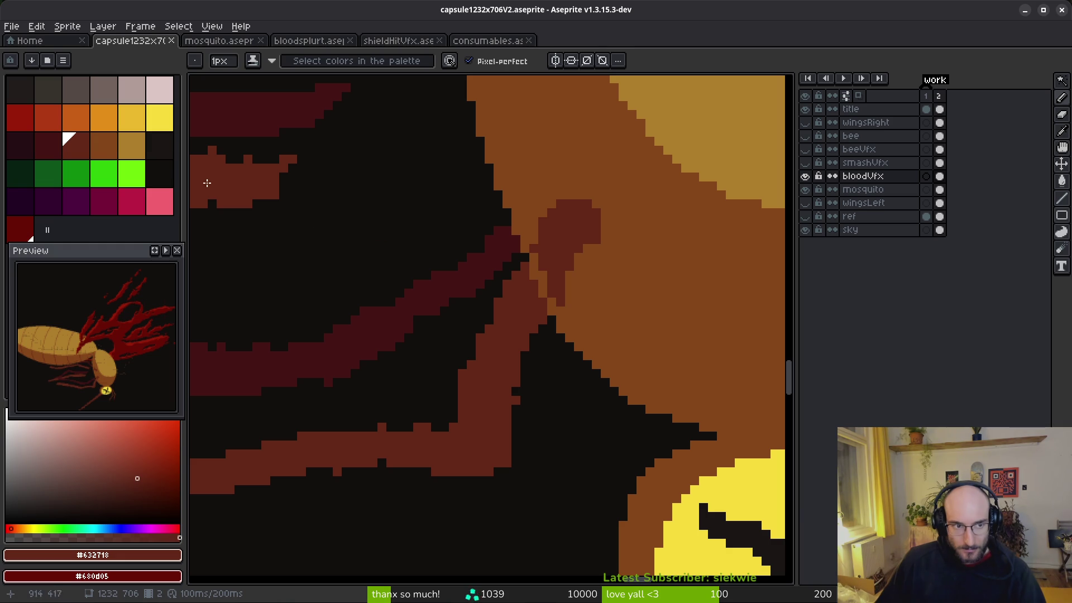
key("[")
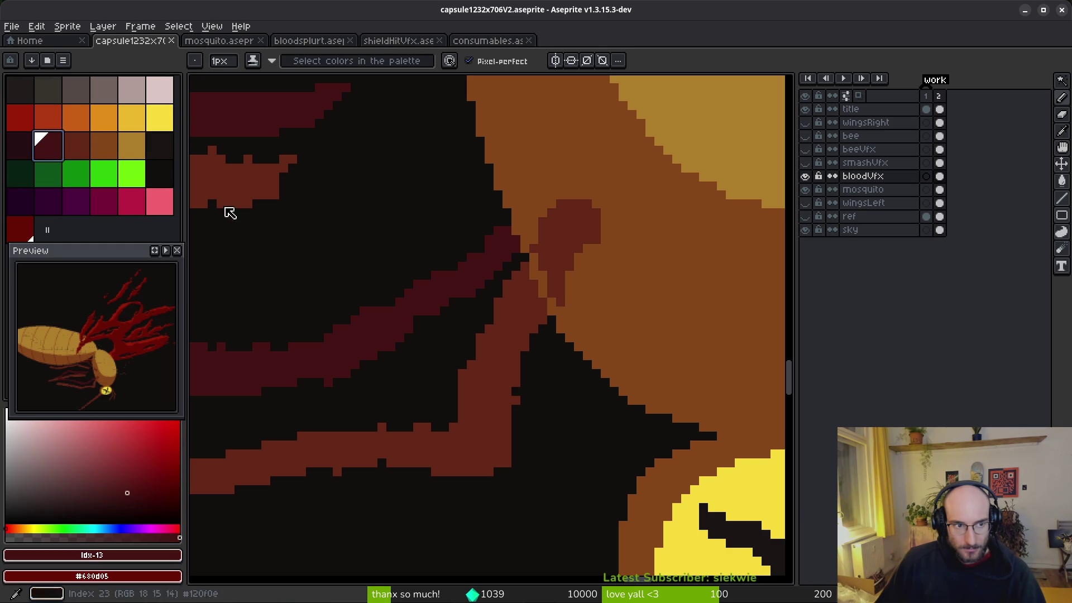
key("g")
left_click(507, 304)
key("ctrl+z")
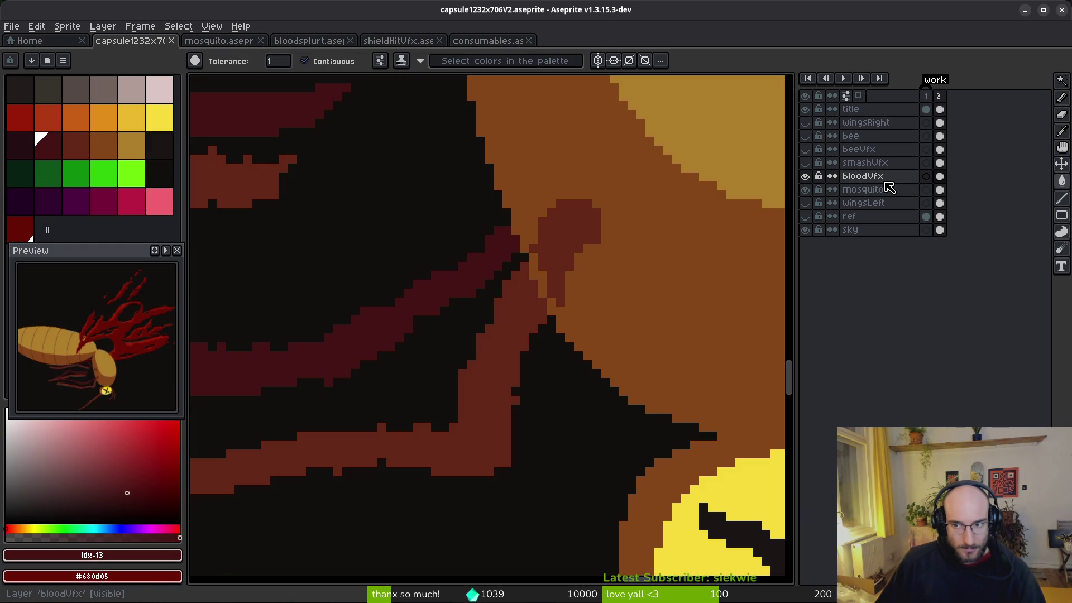
Hide the bloodVfx layer, keep the mosquito visible, and make the mosquito layer active.
scroll(524, 361, "down", 3)
scroll(524, 361, "up", 2)
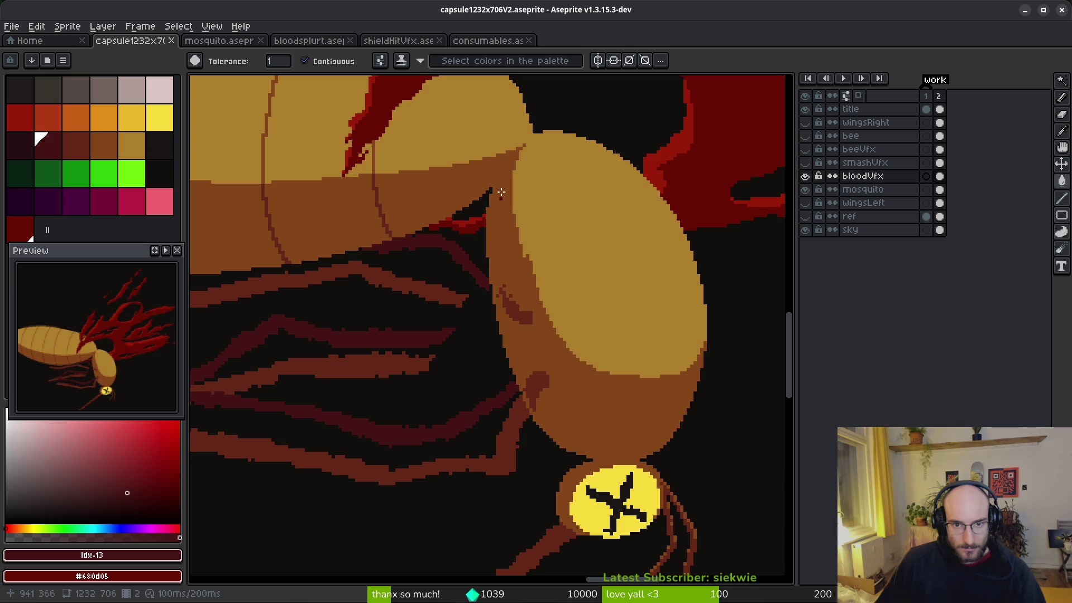
scroll(501, 195, "up", 2)
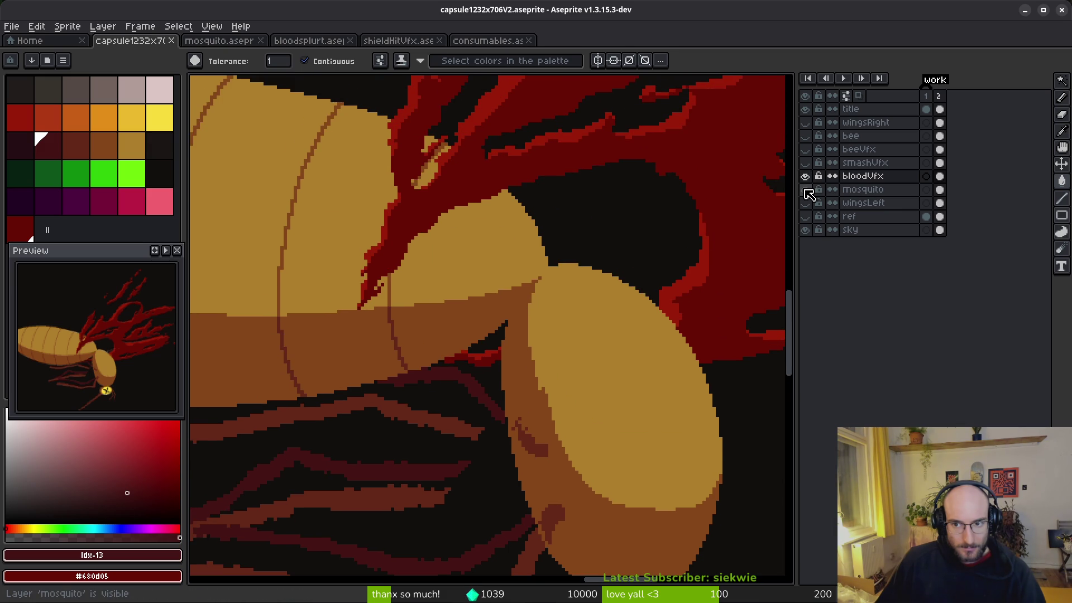
left_click(805, 189)
key("ctrl+0")
key("1")
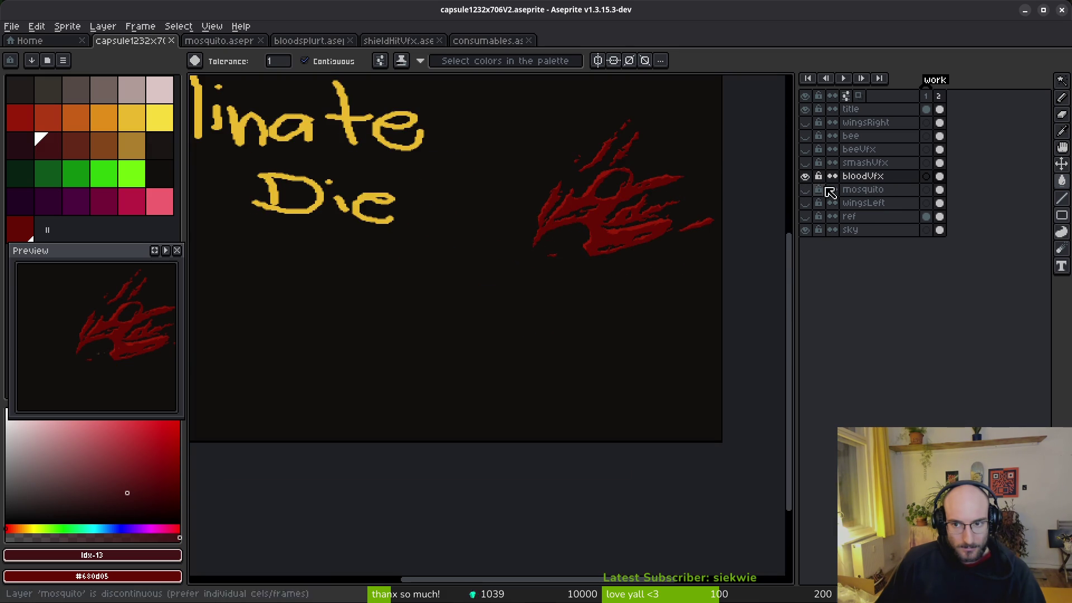
left_click(806, 177)
left_click(806, 189)
left_click(807, 190)
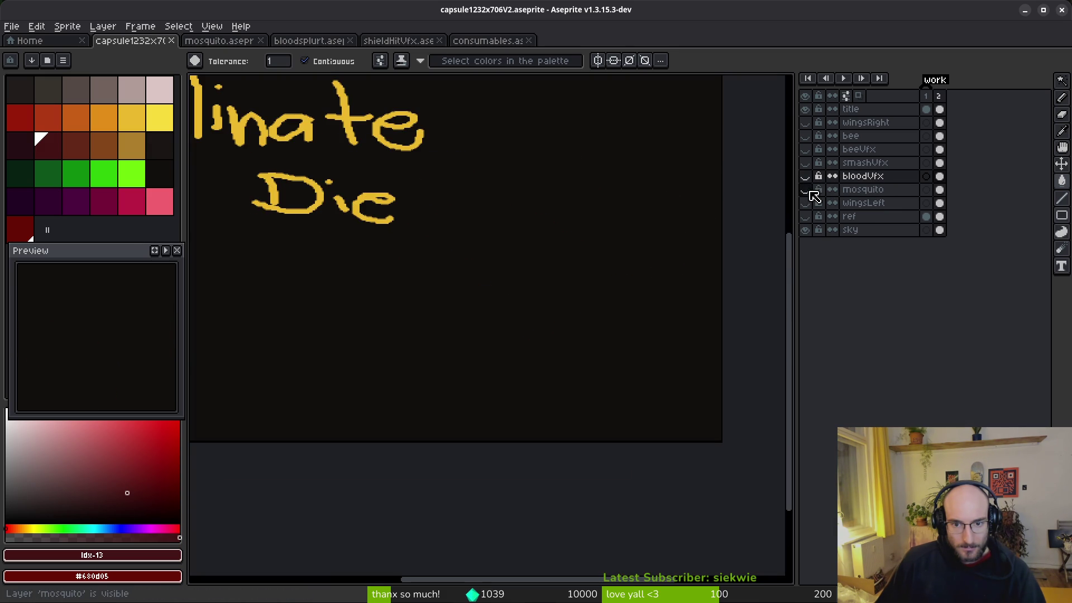
left_click(805, 190)
scroll(558, 299, "up", 3)
key("alt+Down")
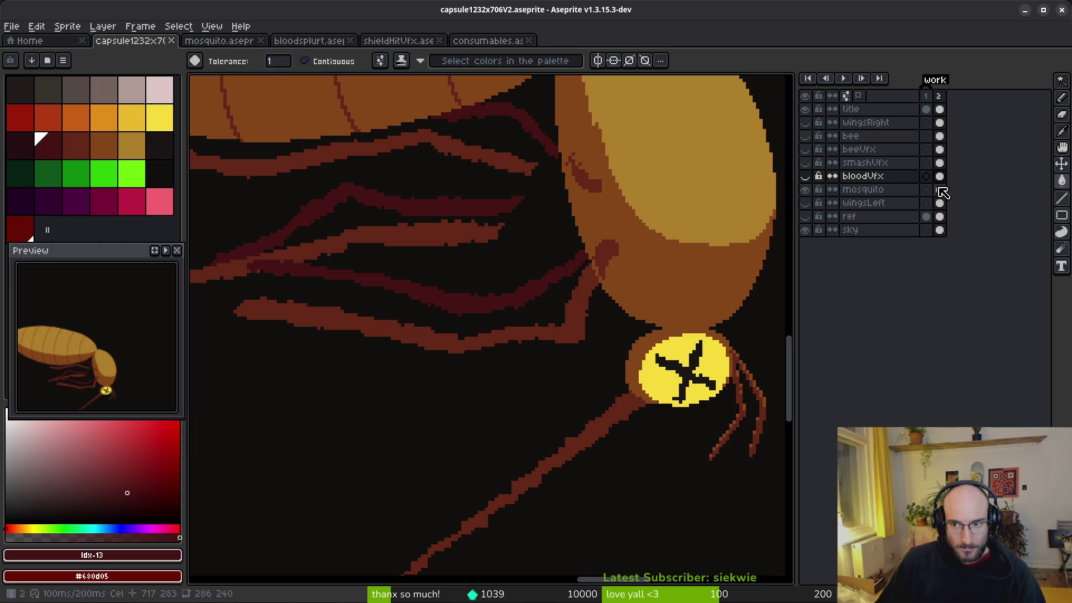
Fill the head's brown blob and dark spot plus a lower leg stripe with dark and red-brown shades.
scroll(597, 346, "up", 3)
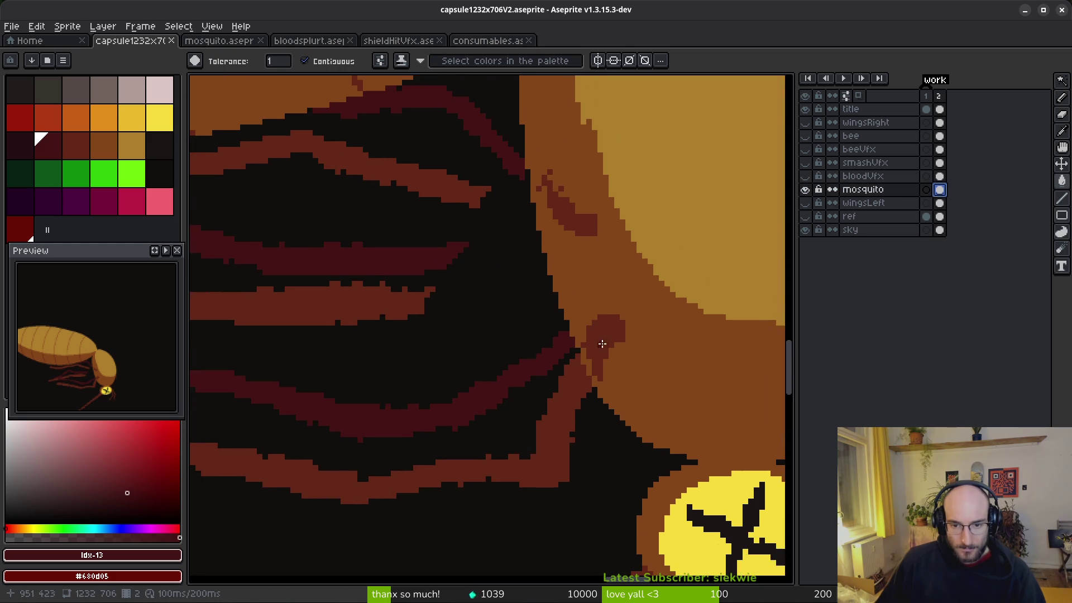
left_click(611, 327)
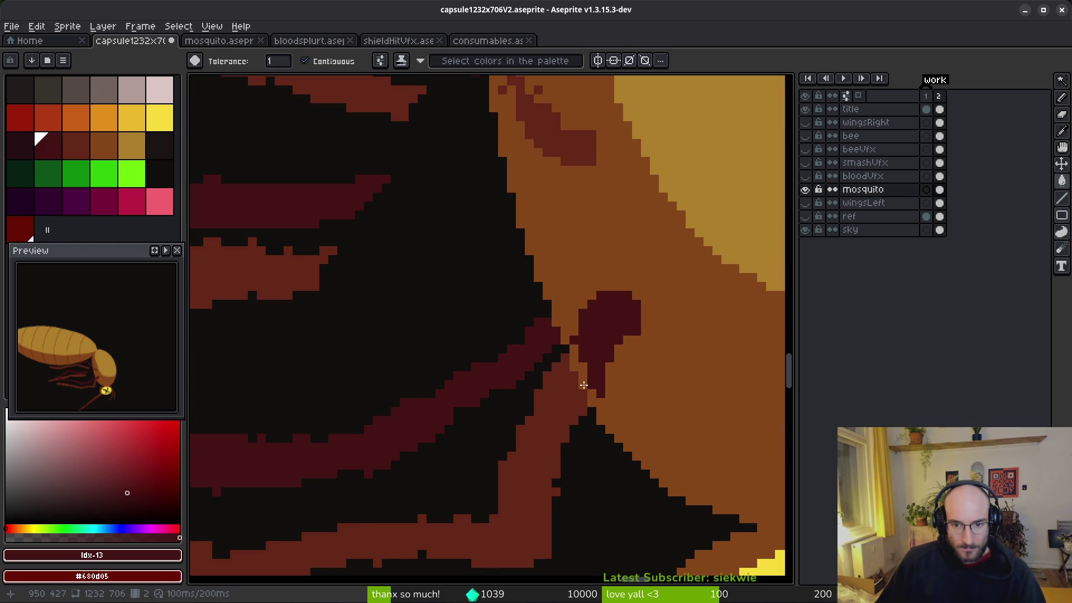
scroll(564, 391, "down", 2)
scroll(565, 396, "down", 2)
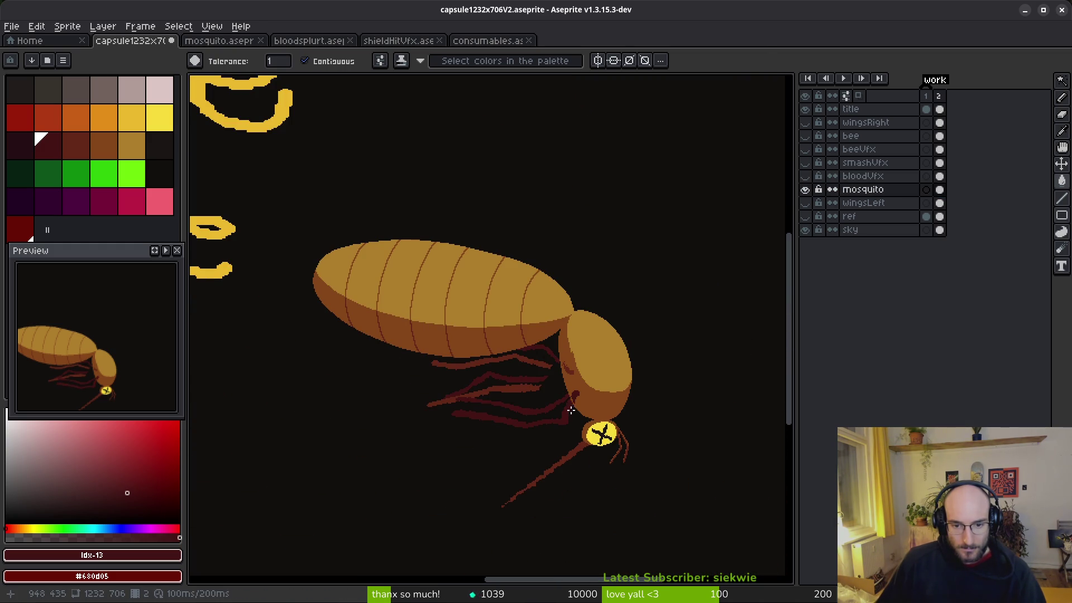
scroll(578, 417, "up", 4)
key("bracketleft")
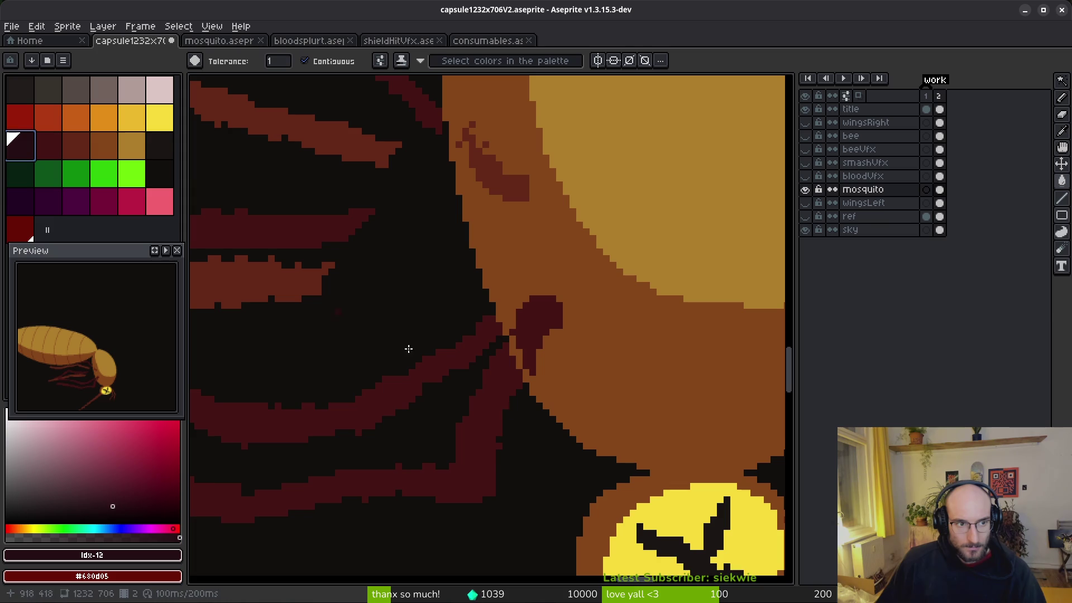
scroll(456, 355, "down", 2)
scroll(451, 408, "down", 2)
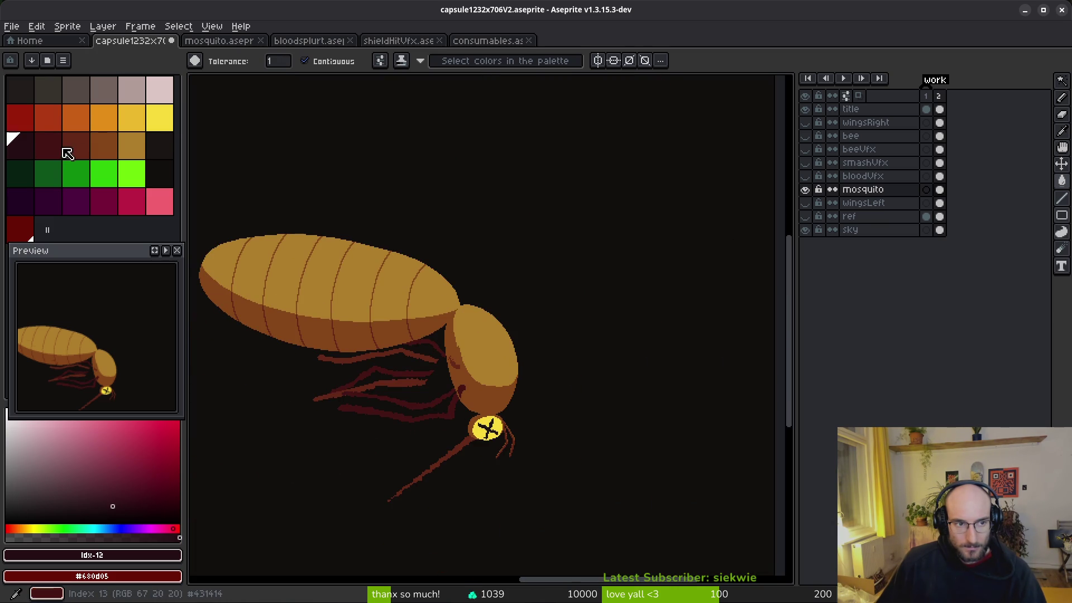
key("bracketright")
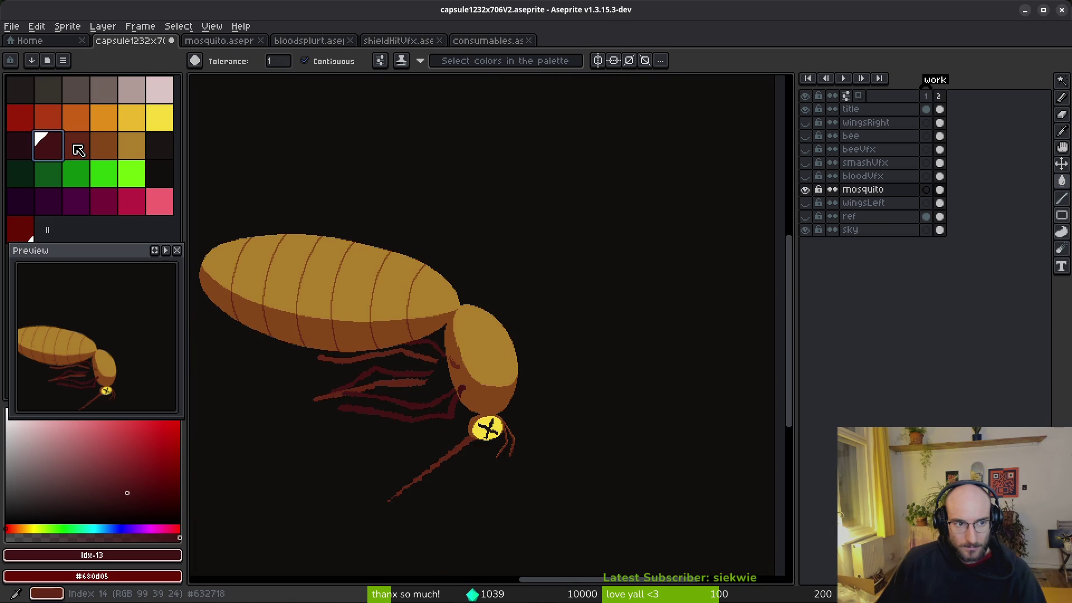
left_click(78, 149)
scroll(414, 359, "up", 5)
left_click(385, 216)
left_click(344, 282)
Pencil dark red and black pixels along the leg edge, restoring stray pixels to body colour.
mouse_move(344, 283)
left_mouse_down()
mouse_move(540, 229)
mouse_move(626, 232)
left_mouse_up()
key("b")
mouse_move(627, 178)
left_mouse_down()
mouse_move(644, 220)
mouse_move(672, 237)
mouse_move(495, 278)
left_mouse_up()
left_click(688, 246, "alt")
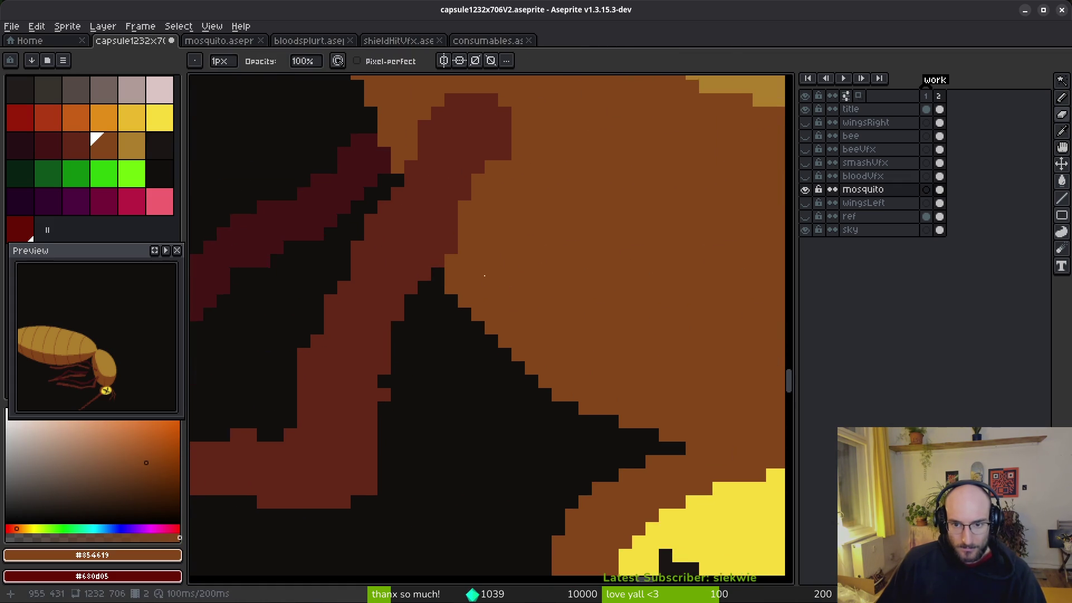
left_click(469, 221, "alt")
right_click(491, 213)
left_click(461, 288)
right_click(461, 288)
right_click(450, 248)
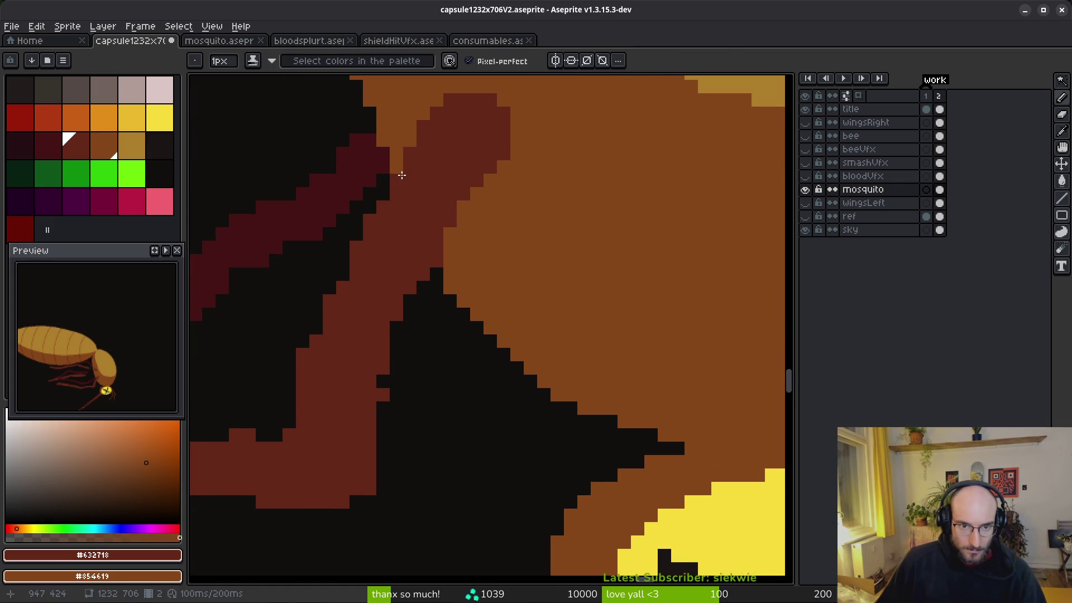
left_click(433, 274)
left_click(436, 260)
left_click(429, 329)
mouse_move(417, 294)
left_mouse_down()
mouse_move(390, 330)
mouse_move(384, 366)
left_mouse_up()
Switch between eraser and pencil while moving the view to the head and upper leg joint.
key("e")
key("b")
key("e")
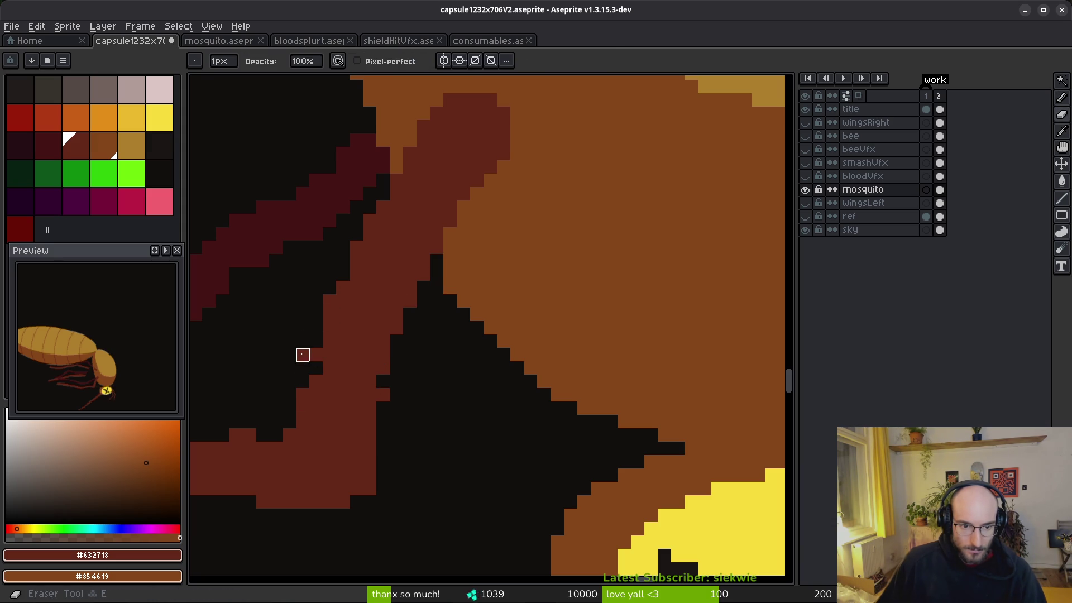
key("b")
left_click_drag(411, 313, 511, 299)
key("e")
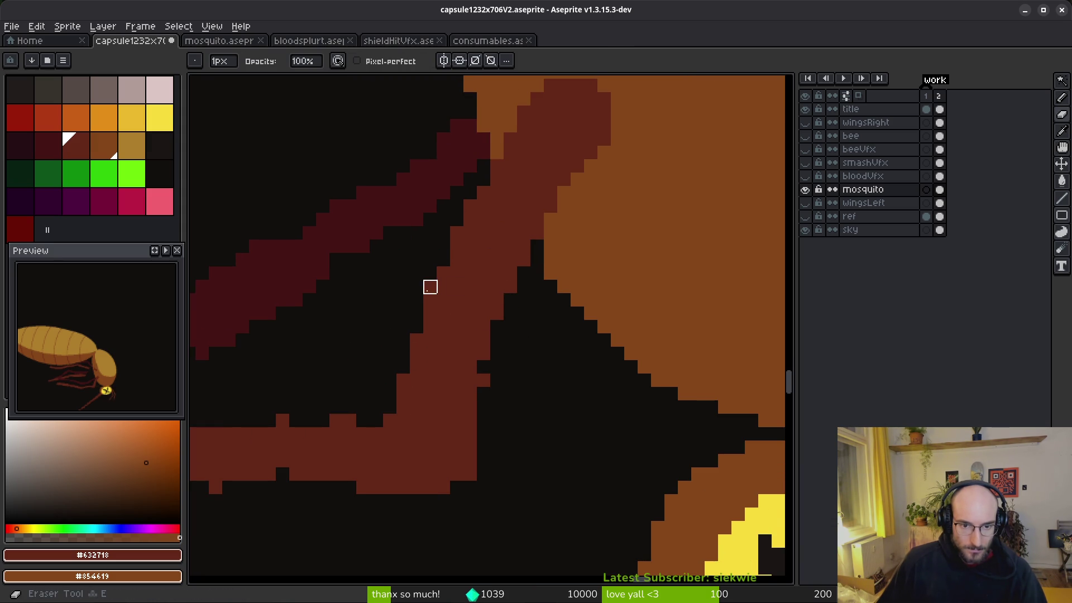
key("b")
key("e")
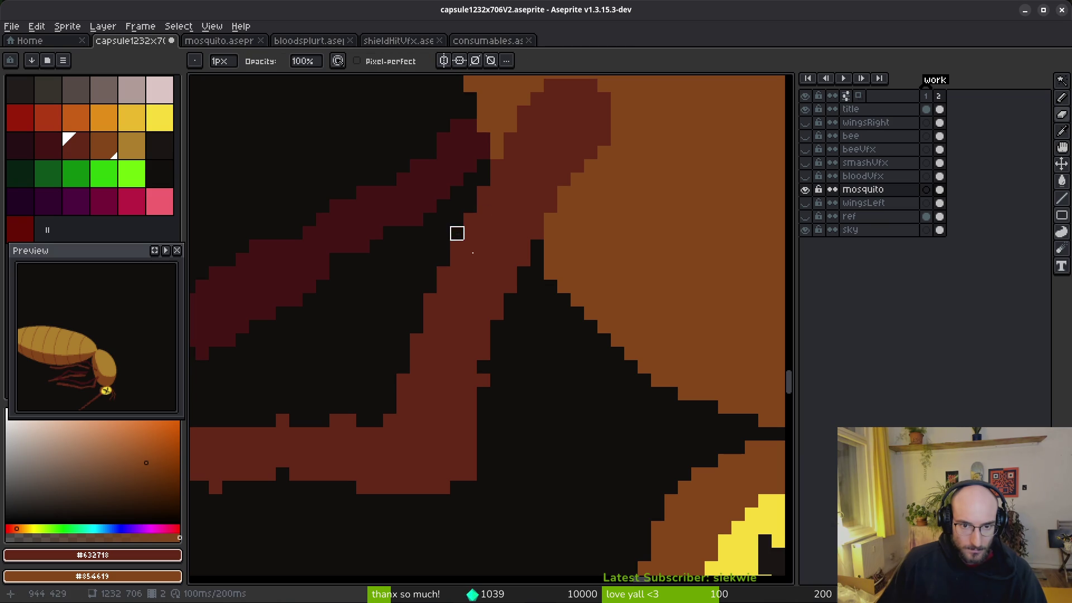
scroll(537, 314, "down", 3)
scroll(509, 359, "up", 3)
key("b")
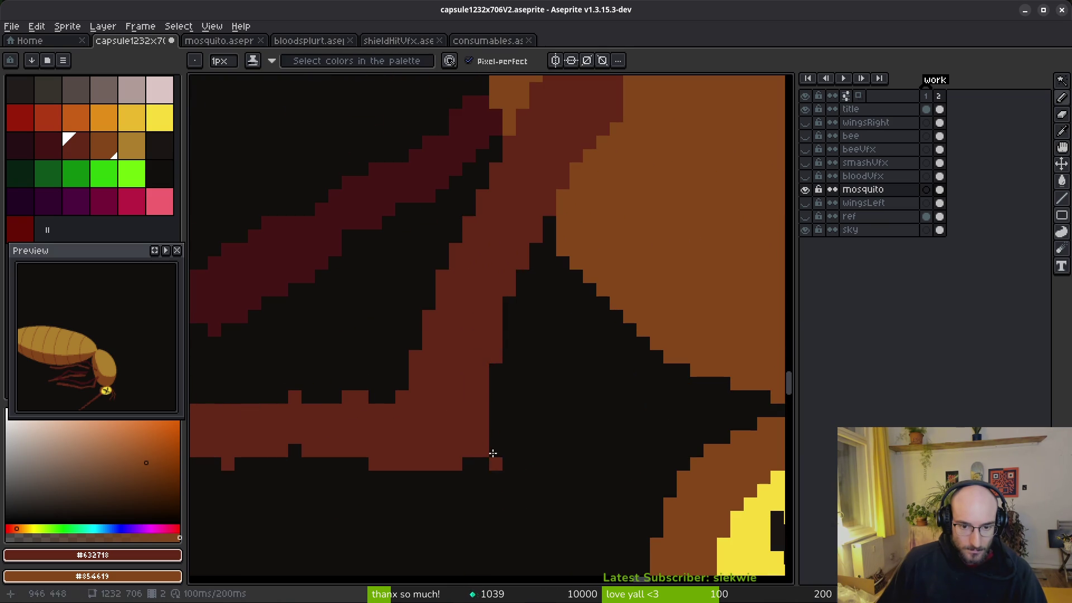
key("e")
key("b")
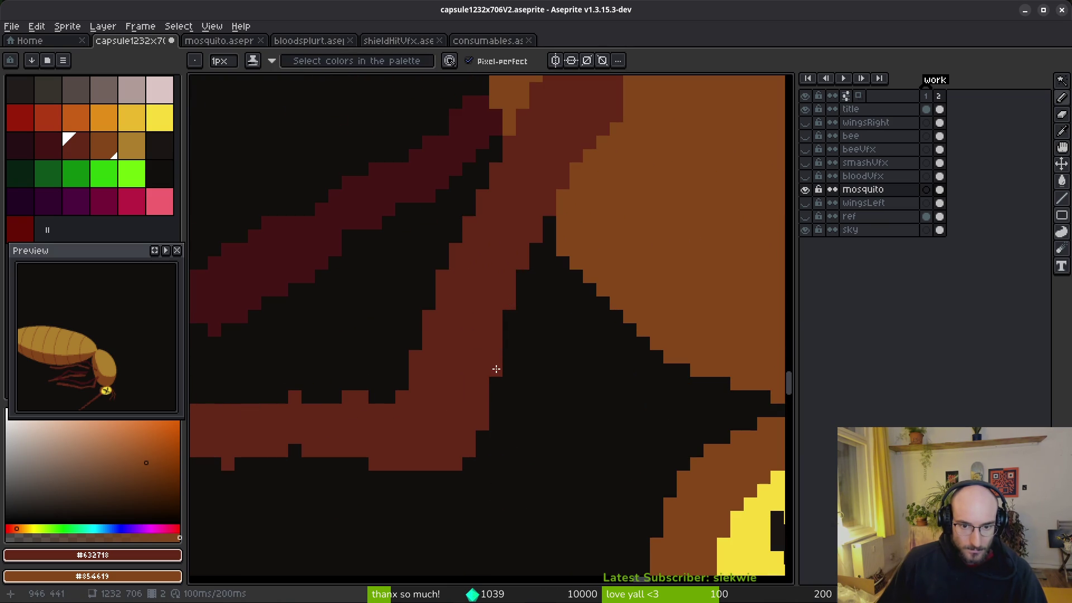
scroll(607, 211, "down", 1)
scroll(611, 240, "up", 1)
scroll(598, 180, "down", 1)
scroll(558, 223, "up", 1)
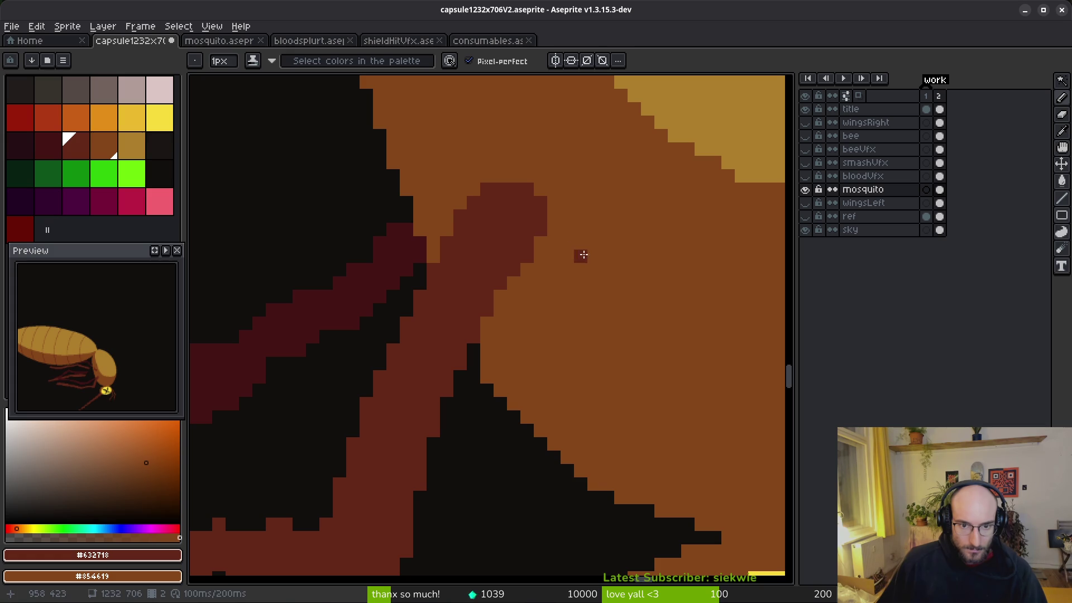
scroll(586, 246, "down", 3)
scroll(600, 294, "up", 3)
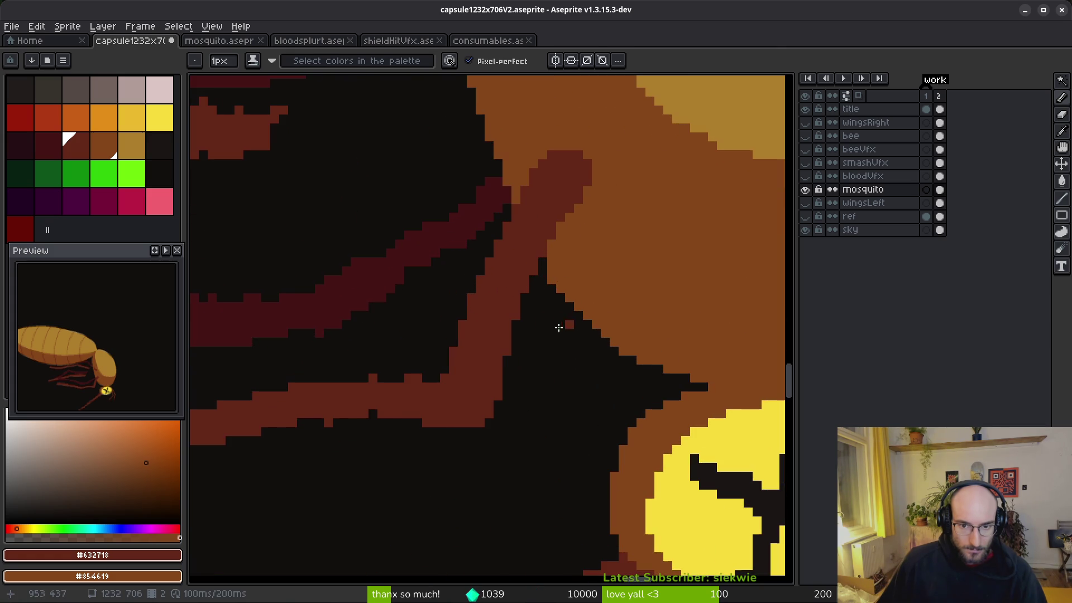
key("e")
scroll(614, 335, "down", 3)
scroll(562, 303, "down", 1)
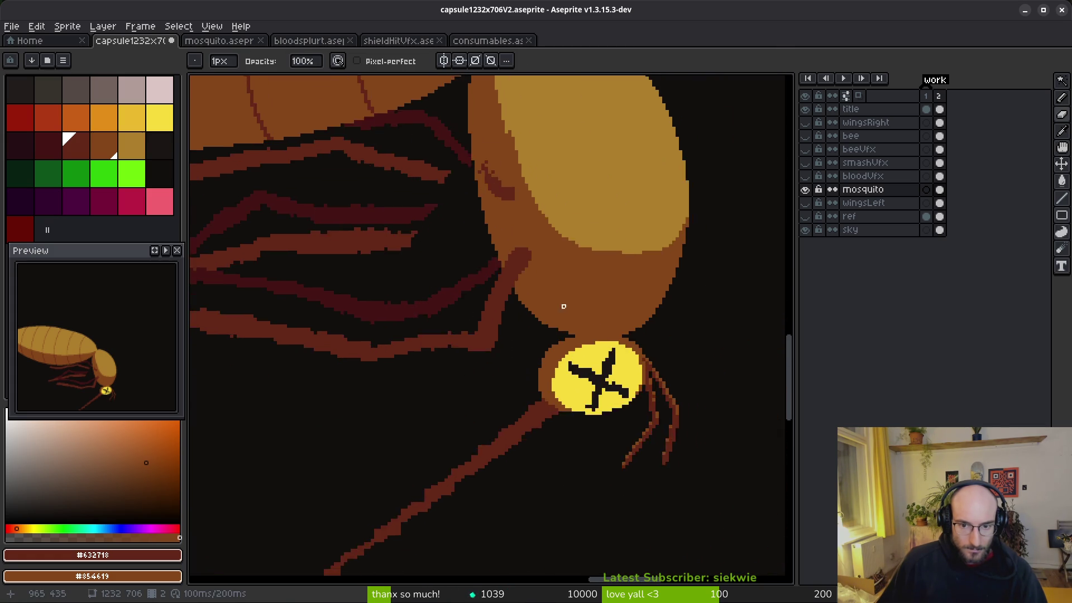
scroll(428, 296, "up", 3)
scroll(588, 291, "down", 2)
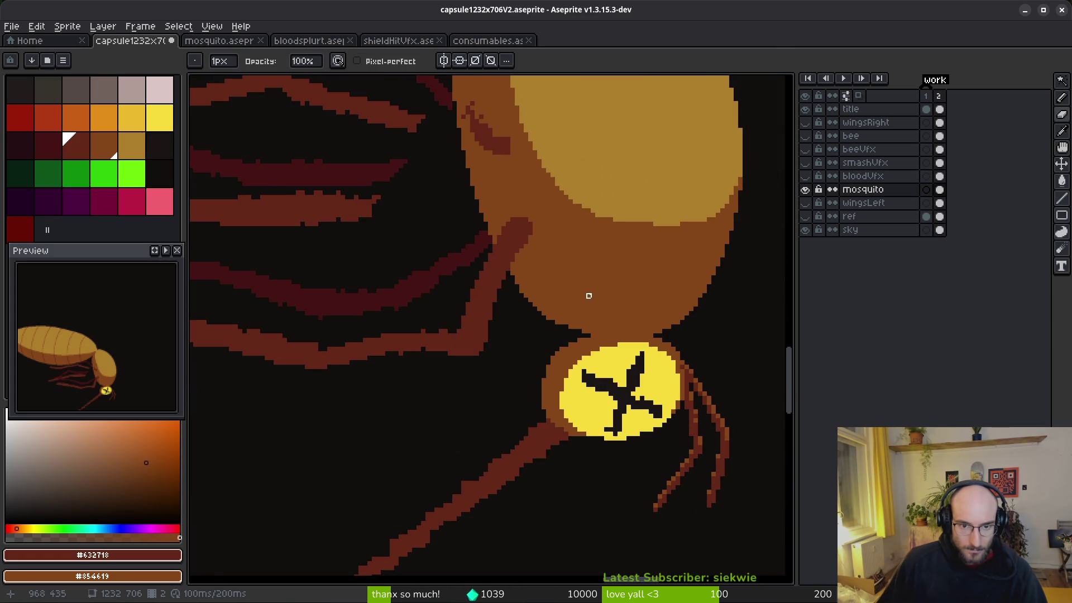
left_click_drag(562, 219, 569, 302)
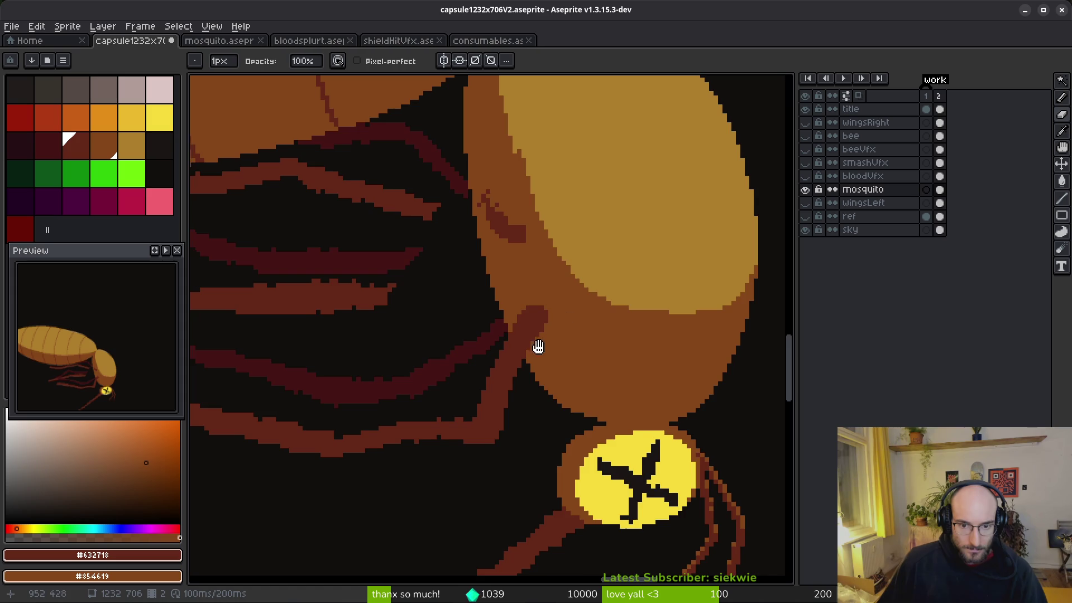
scroll(655, 342, "up", 1)
scroll(529, 342, "down", 2)
scroll(454, 318, "up", 4)
Shade the leg's diagonal edge in darker red from the joint down-left, replacing an undone medium red line.
left_click(454, 318, "alt")
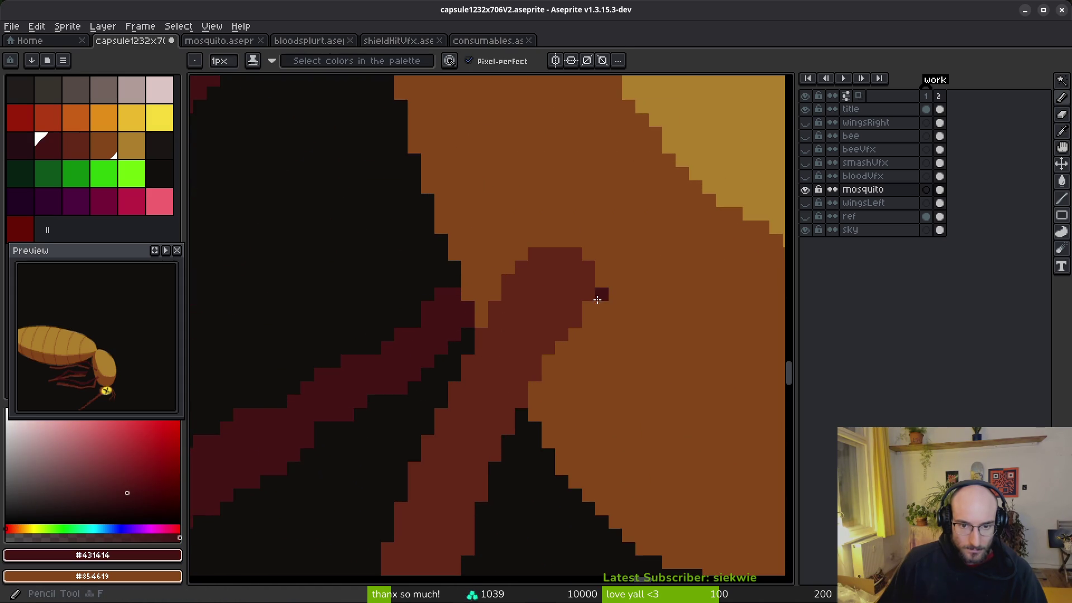
scroll(600, 304, "up", 1)
scroll(510, 268, "up", 1)
key("bracketright")
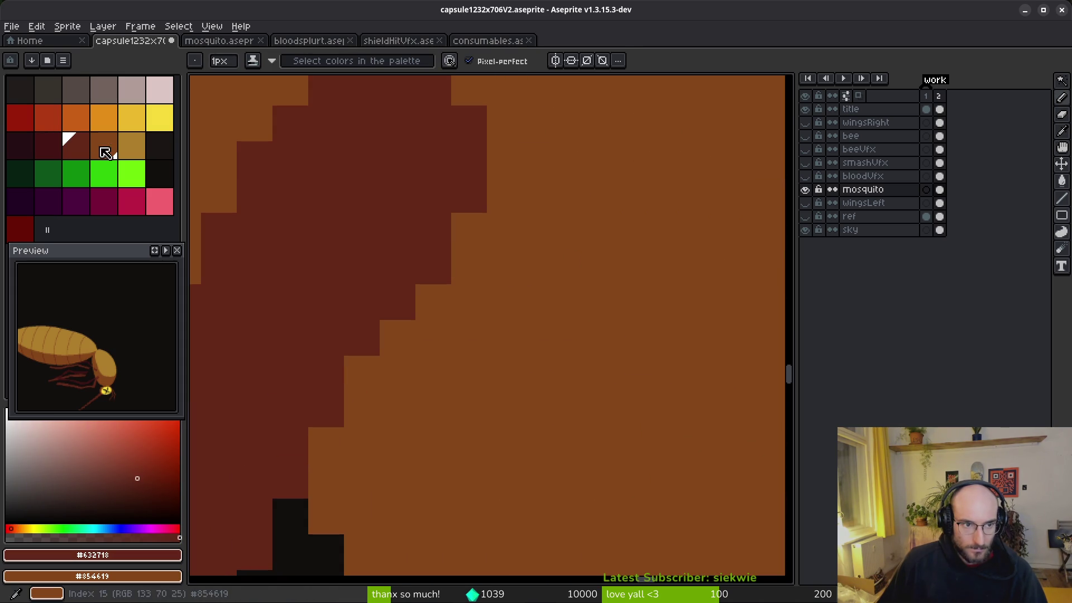
left_click(83, 144)
left_click(499, 183)
mouse_move(500, 183)
left_mouse_down()
mouse_move(503, 172)
mouse_move(387, 421)
left_mouse_up()
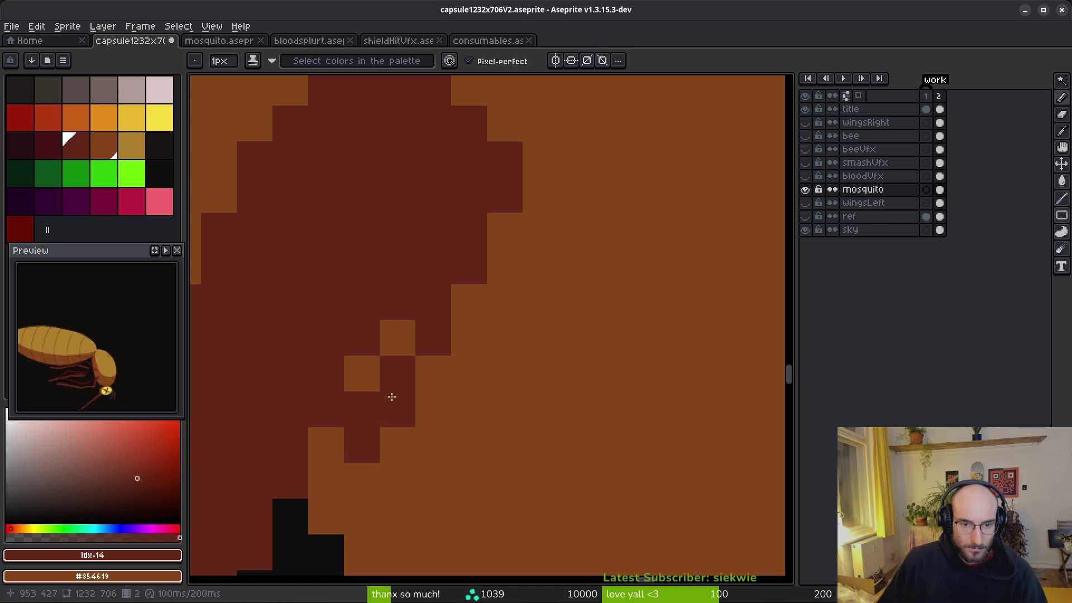
key("ctrl+z")
key("ctrl+z")
key("bracketleft")
left_click(472, 182)
mouse_move(463, 198)
left_mouse_down()
mouse_move(433, 268)
mouse_move(476, 112)
mouse_move(390, 304)
mouse_move(361, 334)
left_mouse_up()
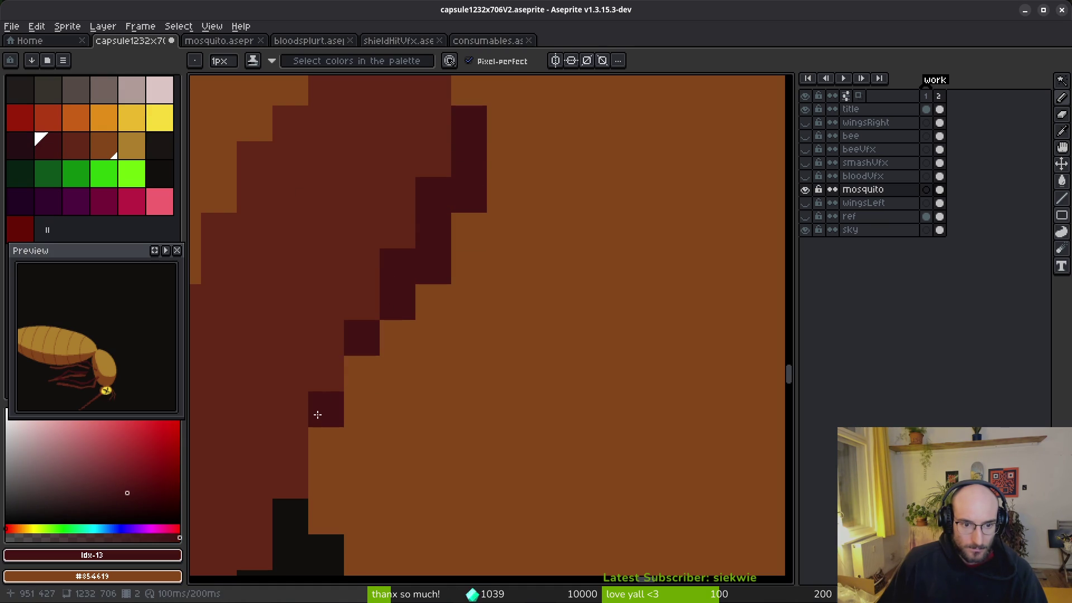
left_click(290, 445, "shift")
Paint reddish and maroon pixels along the leg's right edge and turn stray maroon pixels orange.
scroll(480, 423, "down", 3)
scroll(480, 424, "up", 2)
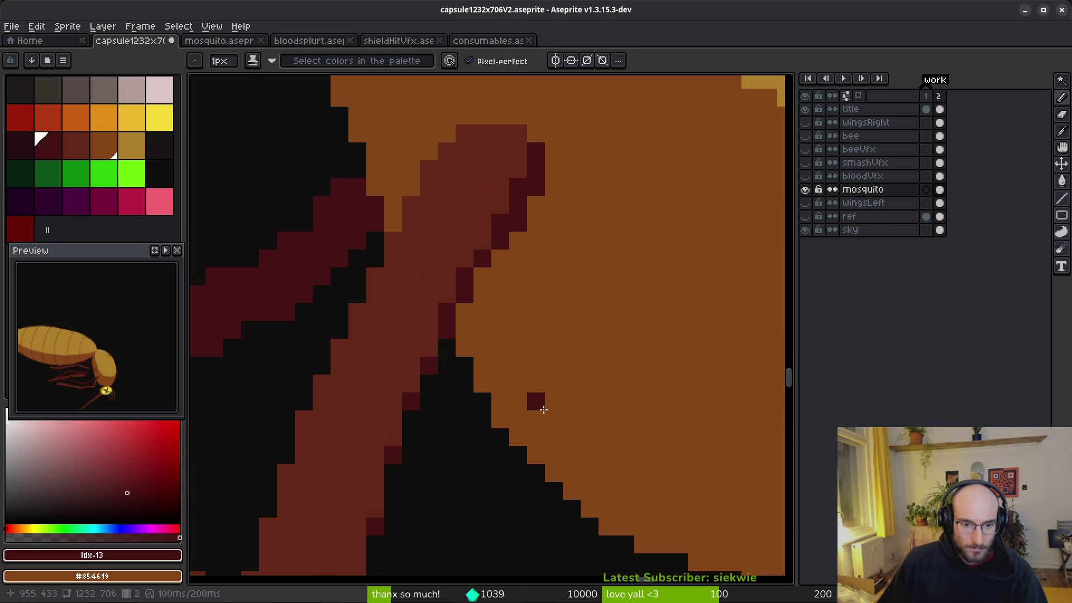
scroll(531, 402, "down", 2)
left_click(76, 148)
scroll(497, 371, "up", 2)
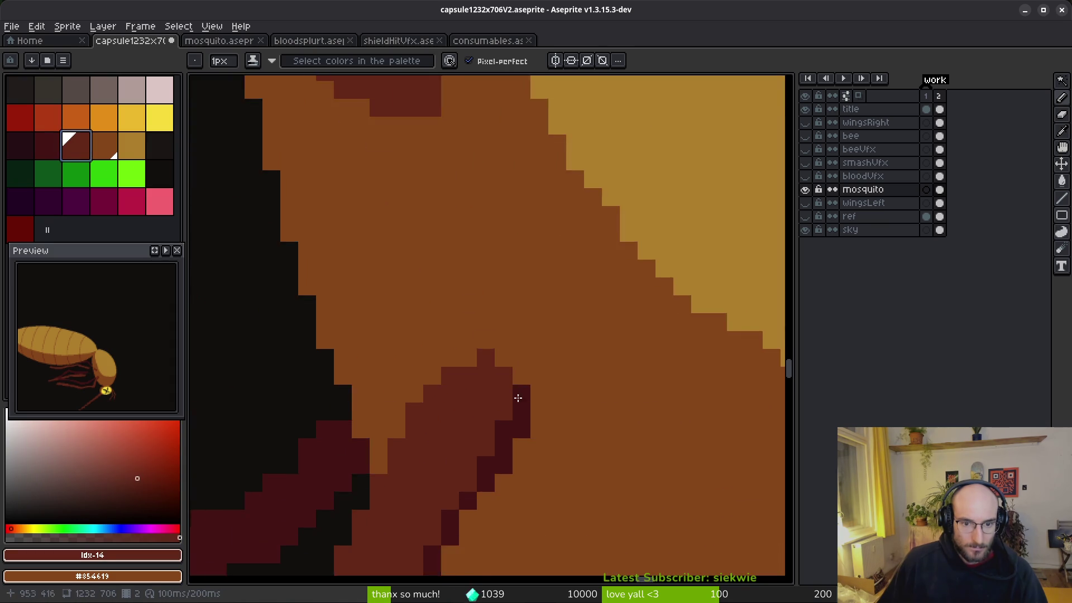
left_click(539, 290)
mouse_move(542, 293)
left_mouse_down()
mouse_move(447, 435)
mouse_move(457, 452)
mouse_move(534, 317)
left_mouse_up()
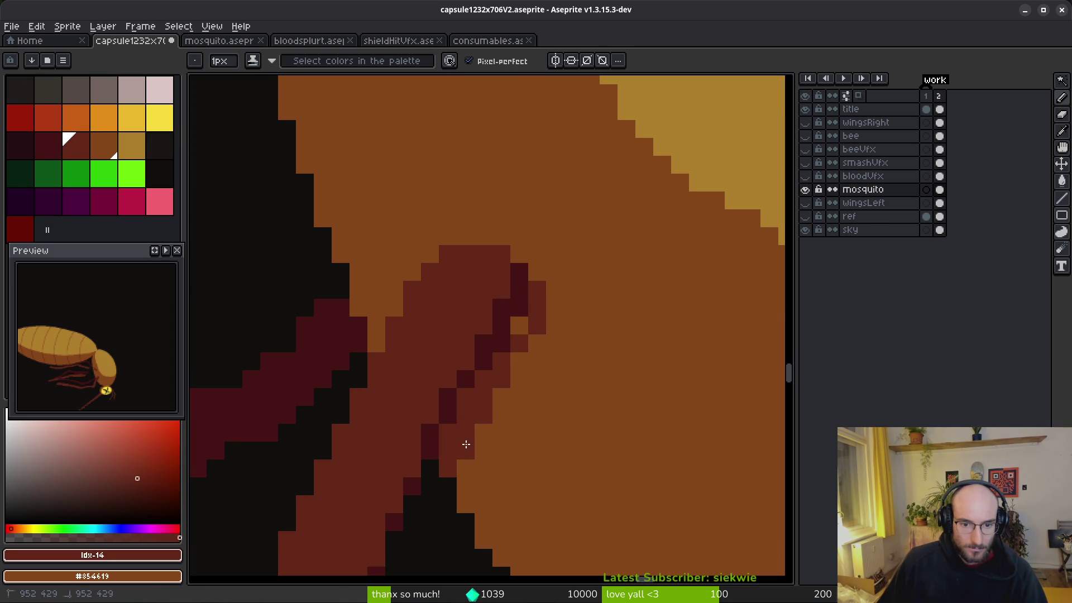
scroll(544, 346, "down", 5)
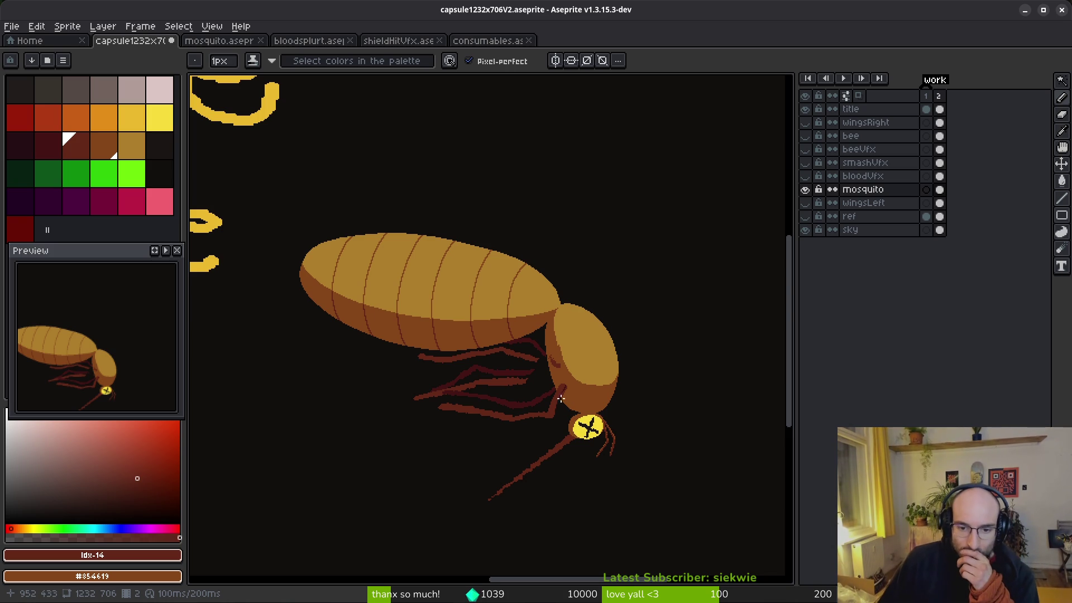
scroll(560, 390, "up", 4)
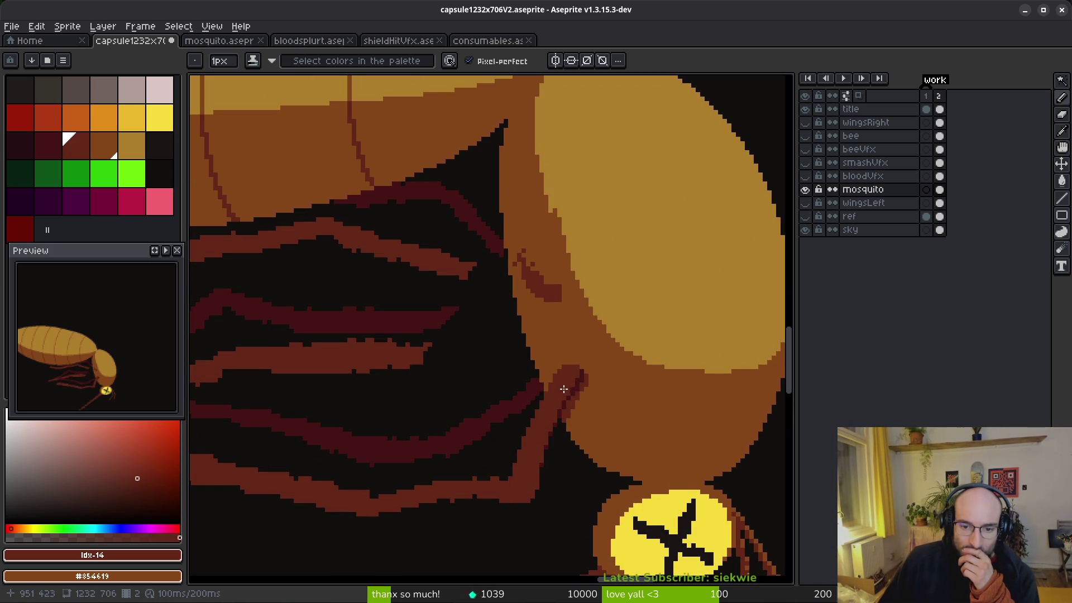
scroll(583, 400, "up", 4)
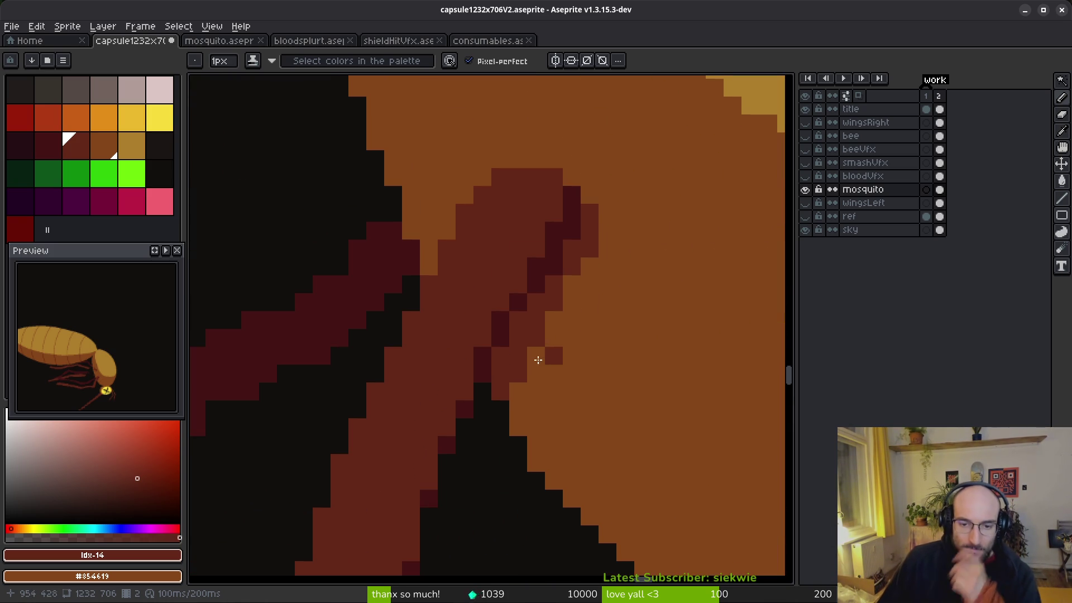
left_click(547, 211, "alt")
mouse_move(573, 187)
left_mouse_down()
mouse_move(555, 287)
mouse_move(543, 266)
mouse_move(546, 302)
left_mouse_up()
key("ctrl+z")
left_click(562, 246, "alt")
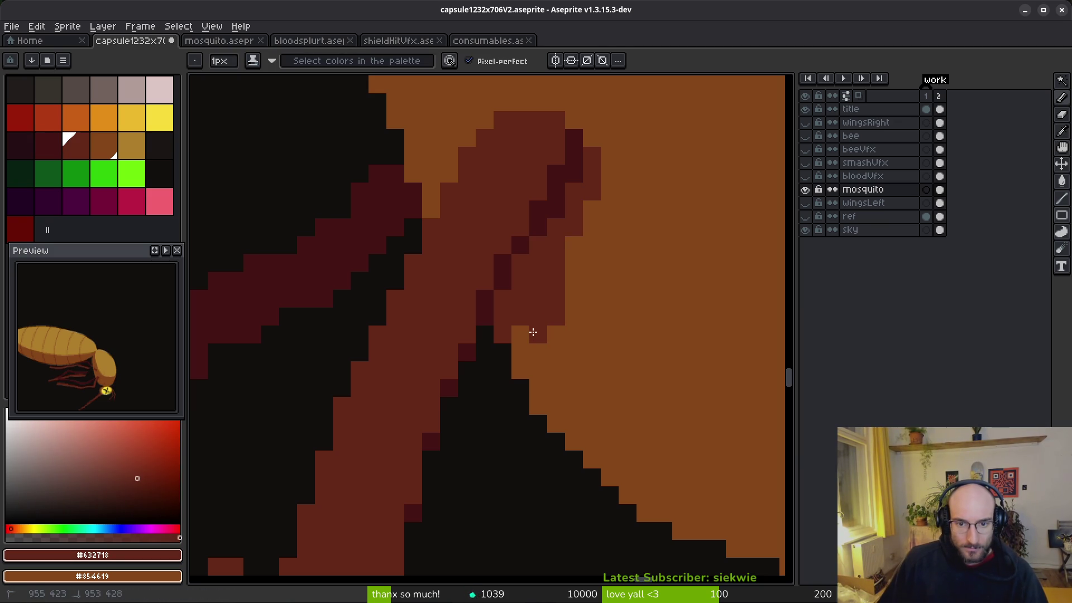
right_click(503, 335)
right_click(555, 318)
Pencil darkest-brown pixels along the leg edge and repaint stray pixels reddish-brown and orange.
left_click(550, 210, "alt")
left_click_drag(550, 212, 526, 286)
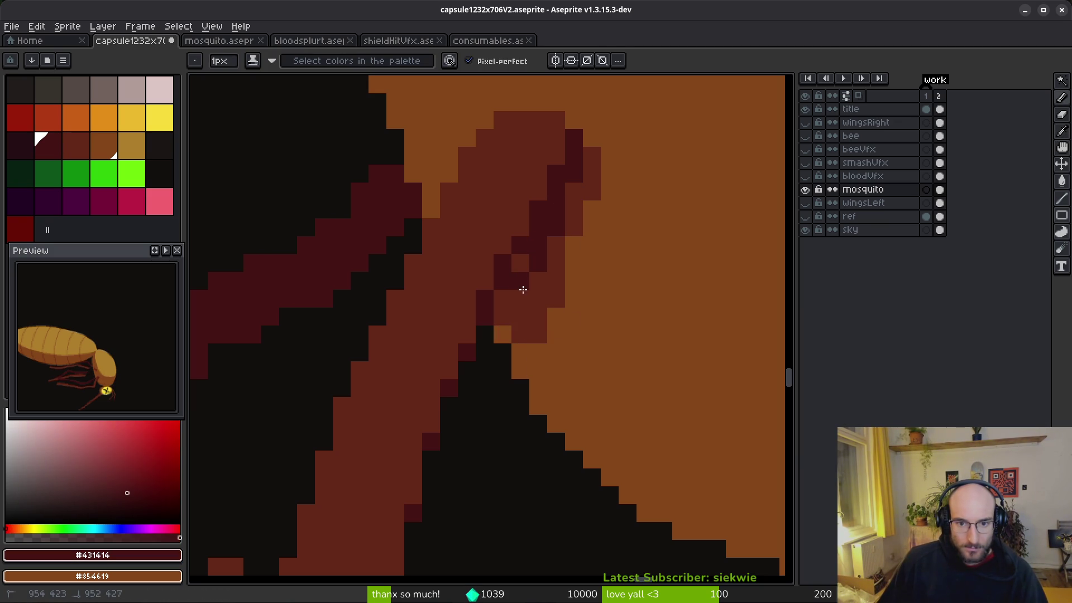
scroll(594, 304, "down", 5)
scroll(630, 355, "up", 3)
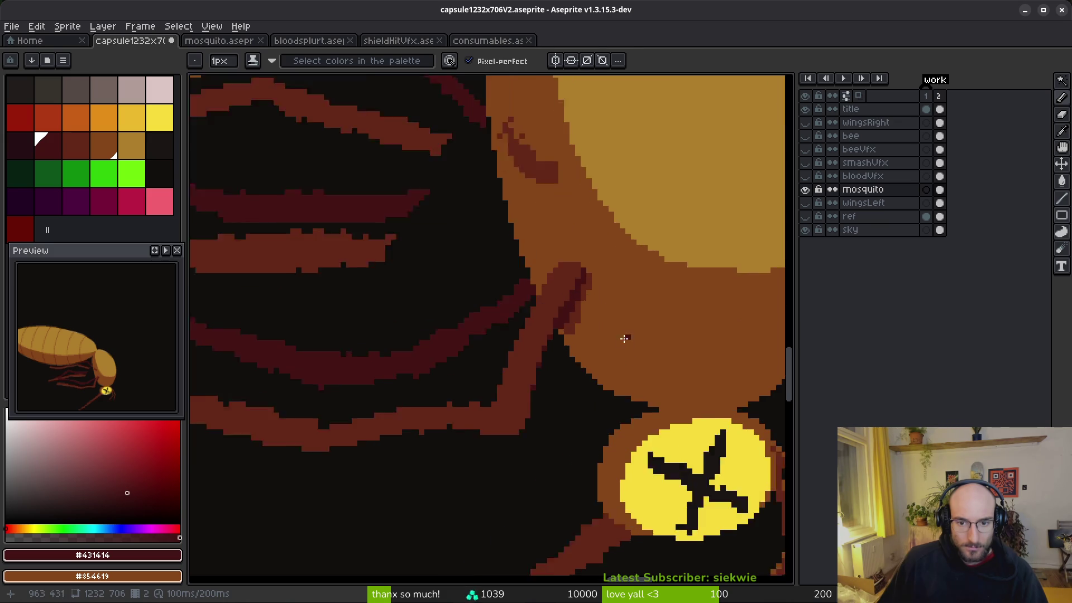
scroll(574, 294, "up", 2)
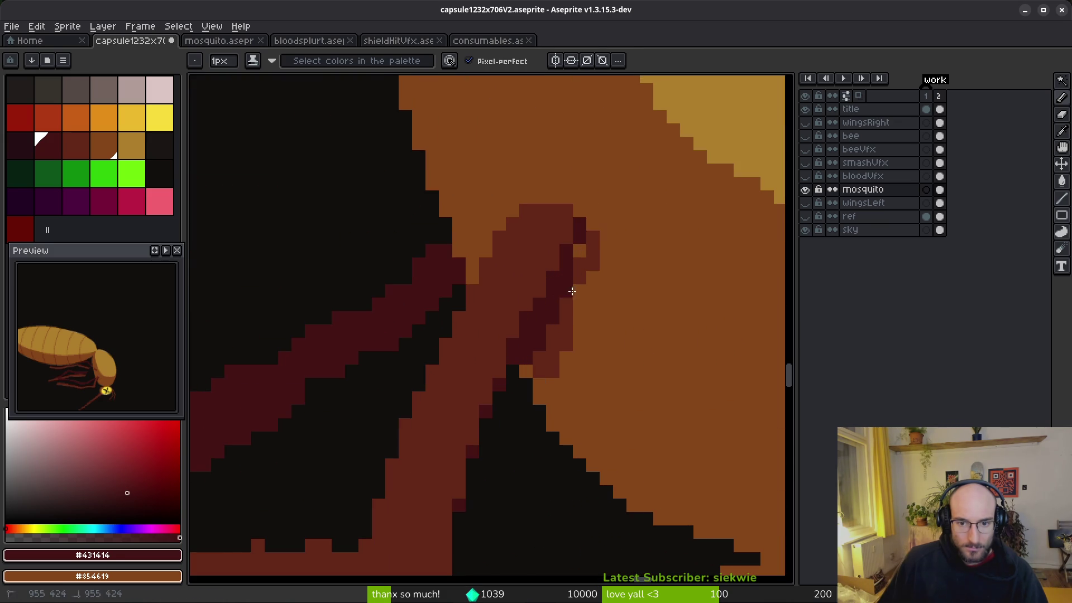
left_click(580, 251, "alt")
right_click(620, 304)
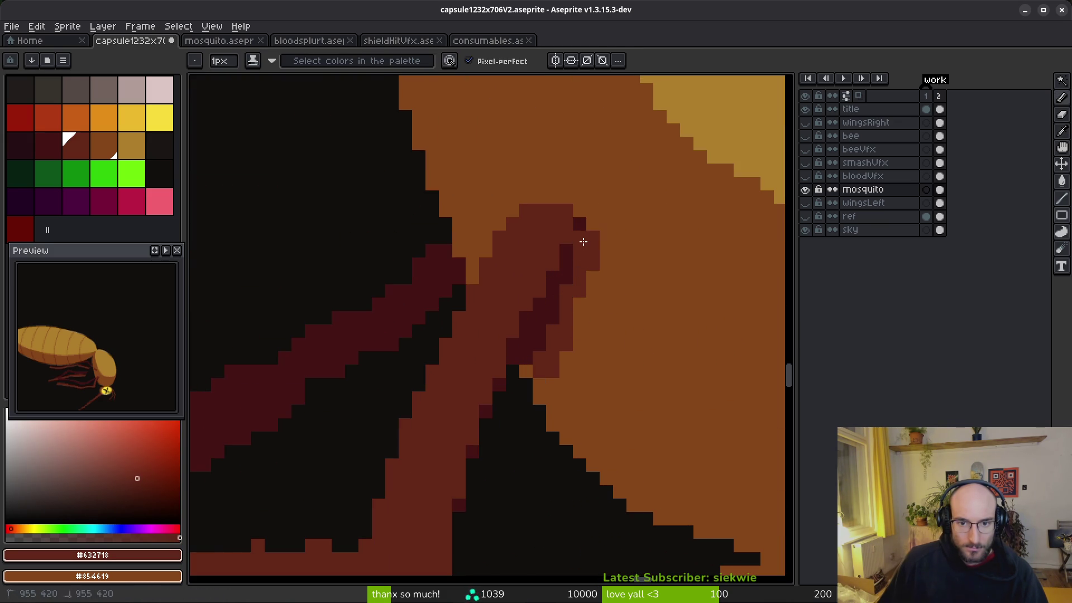
left_click(553, 318)
left_click(539, 345)
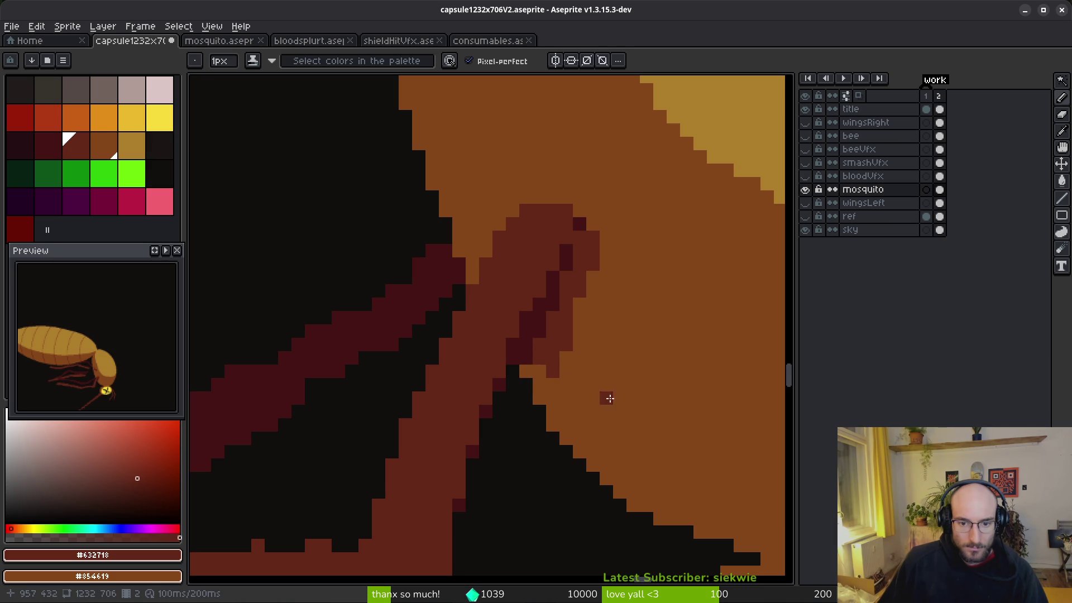
scroll(605, 401, "down", 5)
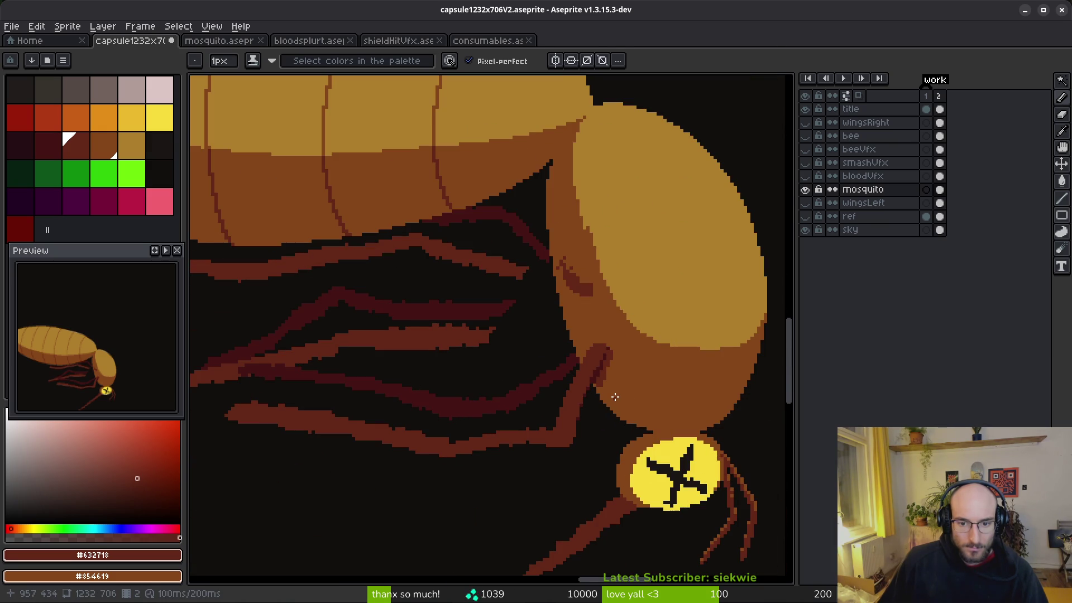
scroll(615, 396, "up", 5)
left_click(595, 352, "alt")
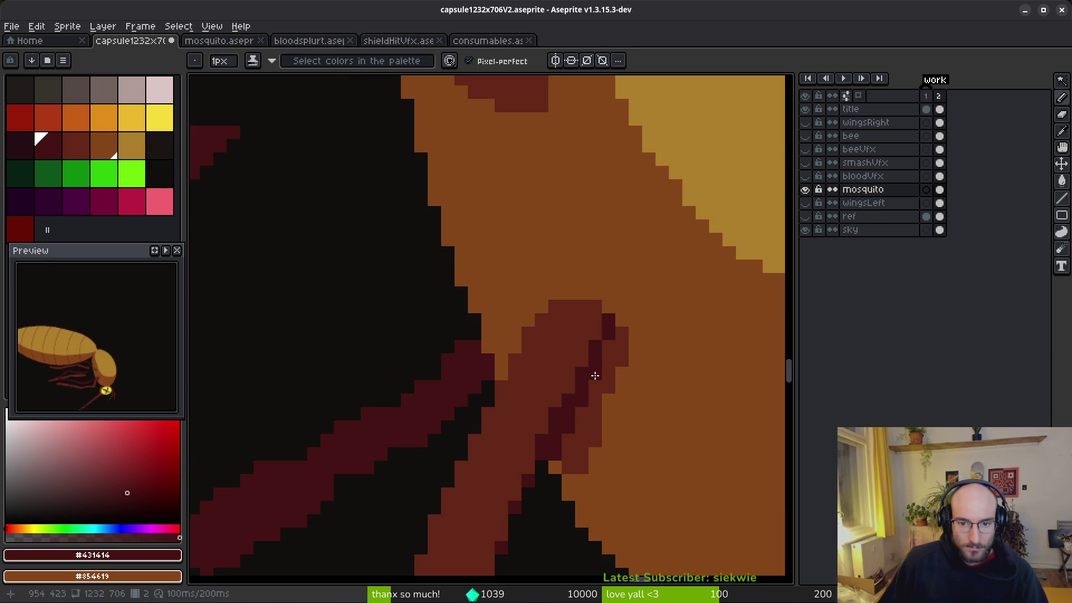
scroll(581, 438, "down", 3)
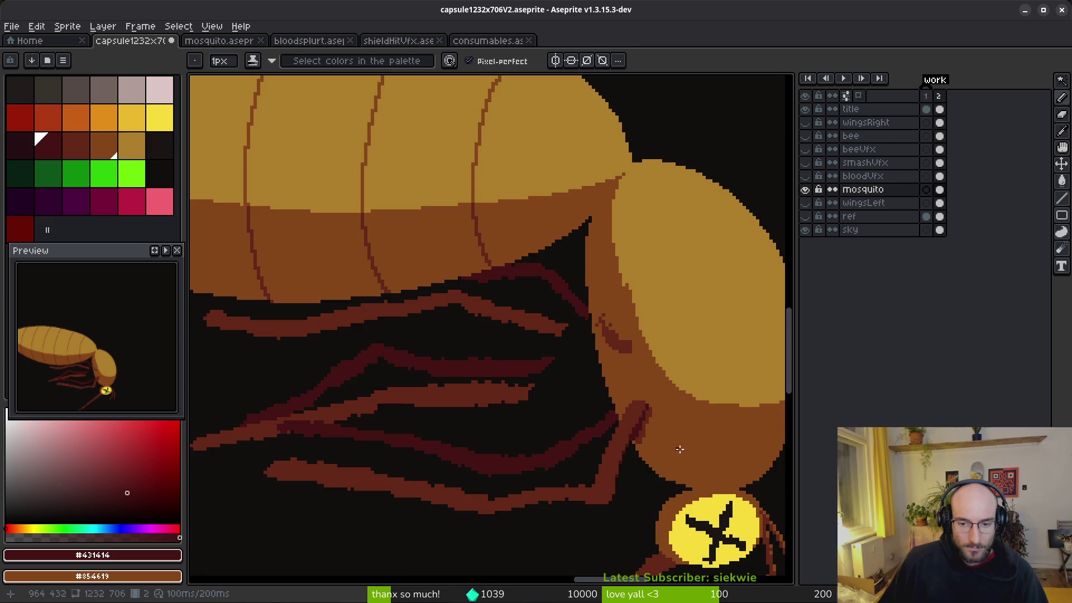
scroll(617, 463, "up", 3)
left_click(567, 410, "alt")
left_click(554, 387)
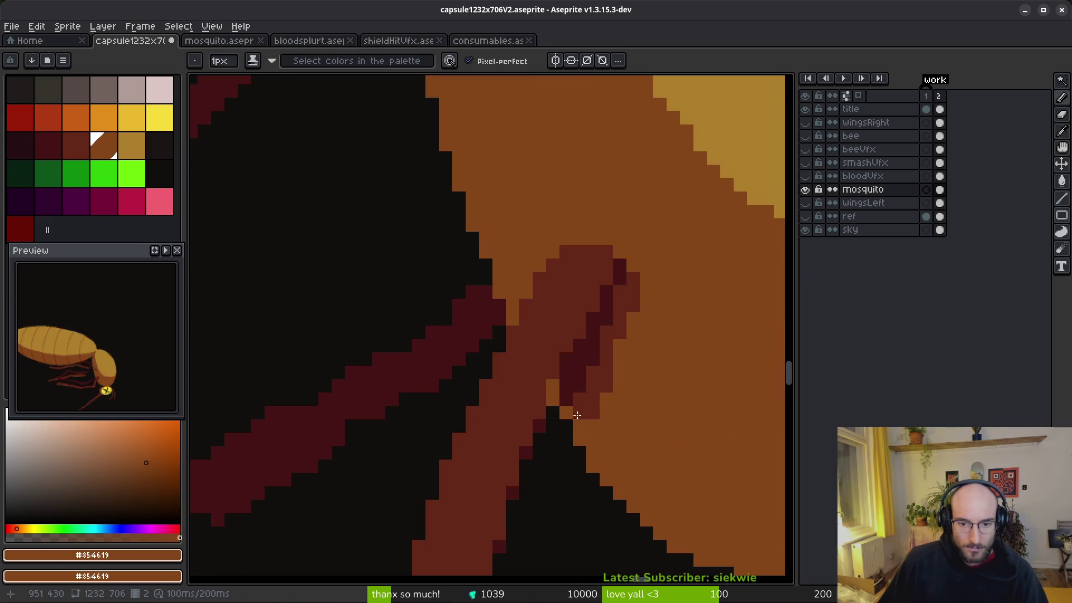
scroll(706, 416, "down", 3)
scroll(697, 432, "up", 2)
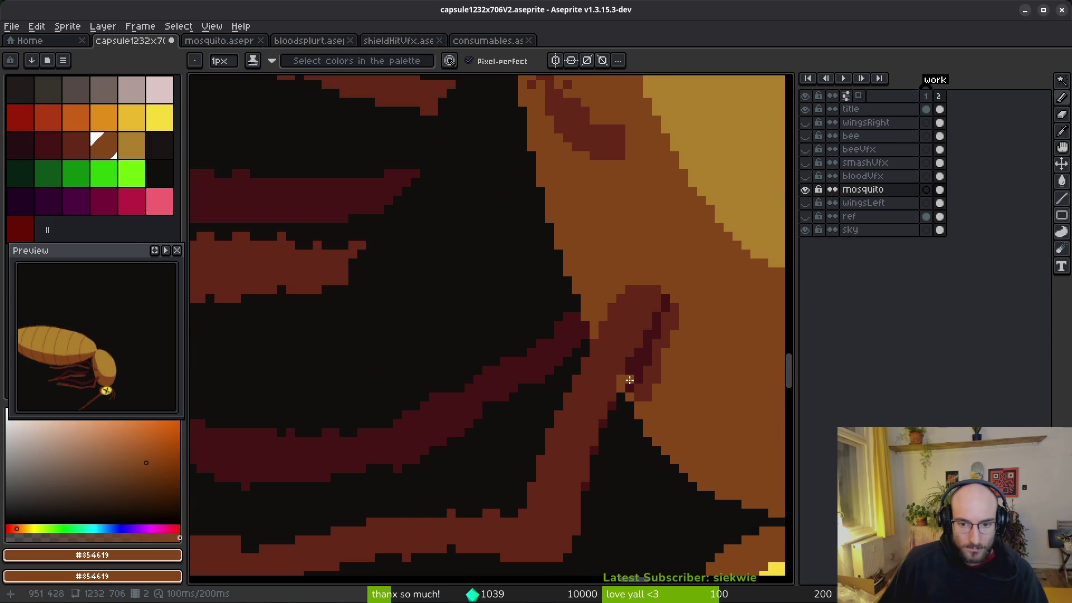
Recolour one dark leg pixel maroon and save capsule1232x706V2.aseprite.
scroll(708, 426, "down", 3)
scroll(712, 411, "up", 3)
scroll(524, 323, "up", 2)
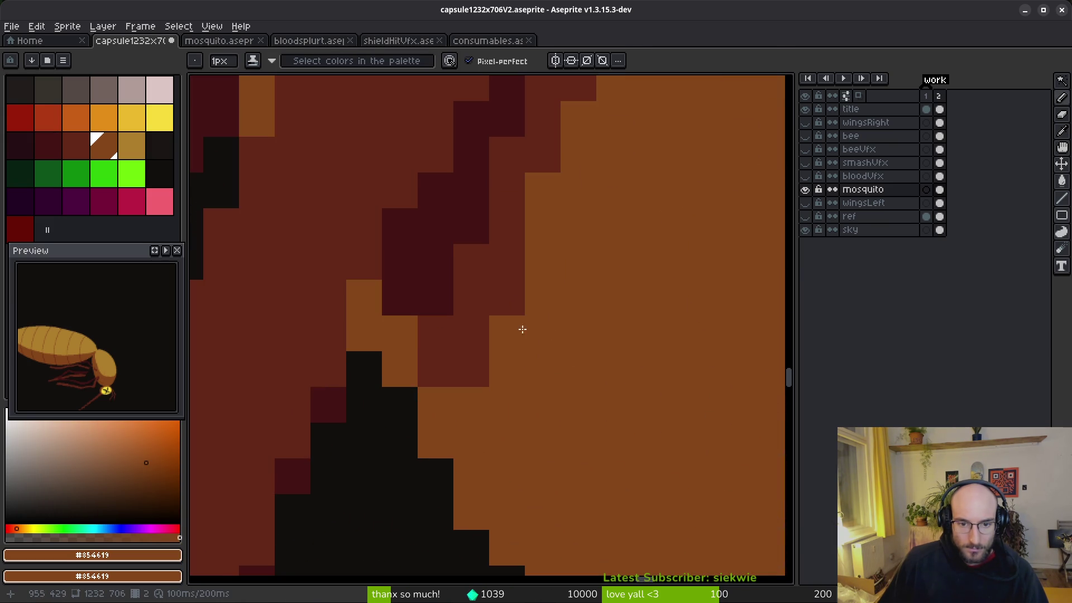
left_click(444, 335, "alt")
scroll(594, 371, "down", 5)
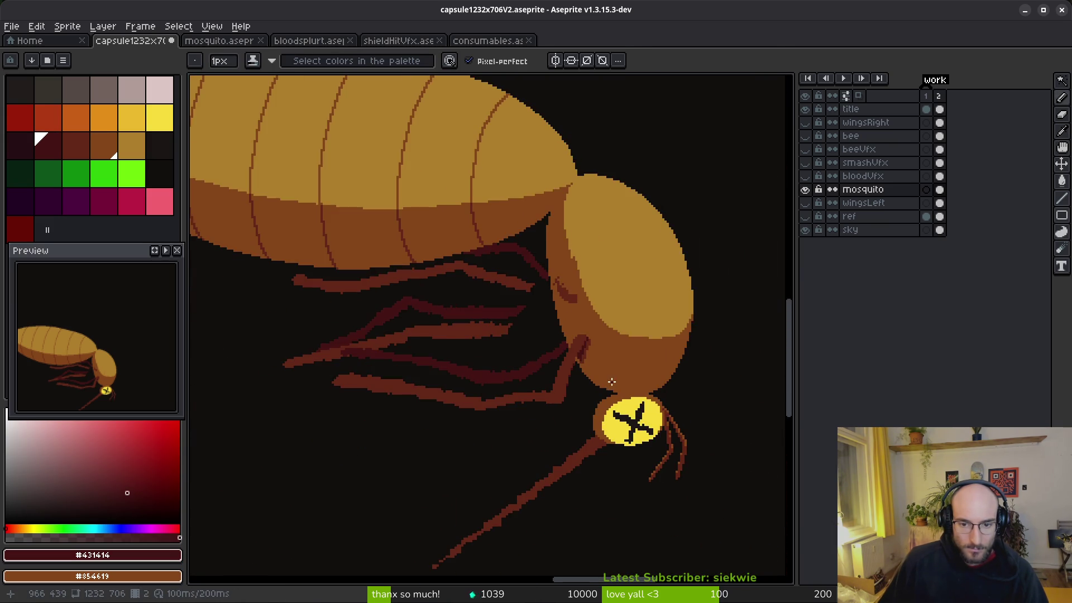
scroll(615, 385, "up", 4)
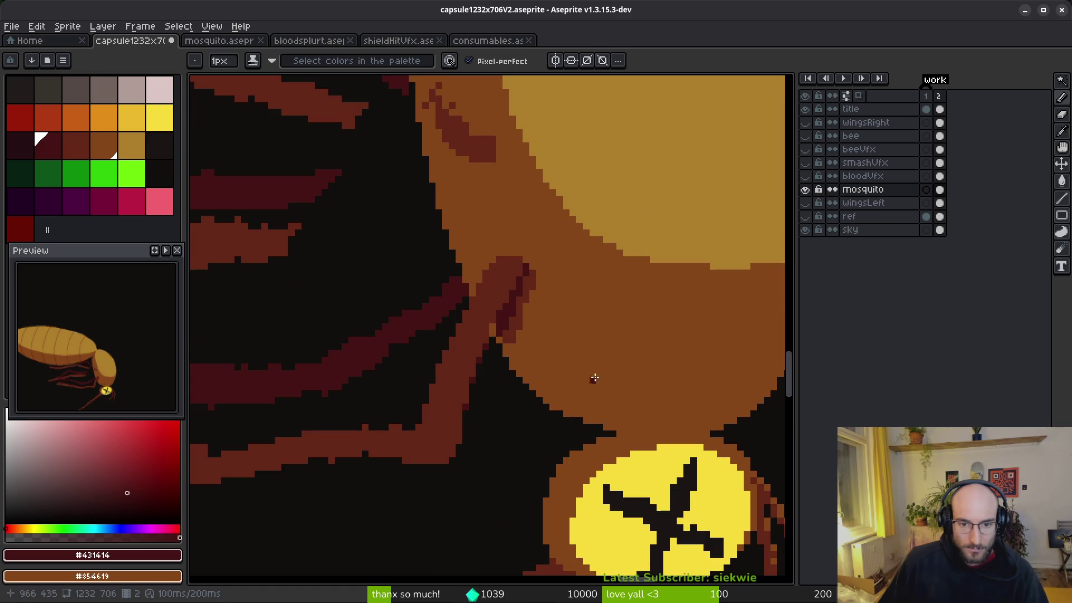
scroll(569, 373, "down", 4)
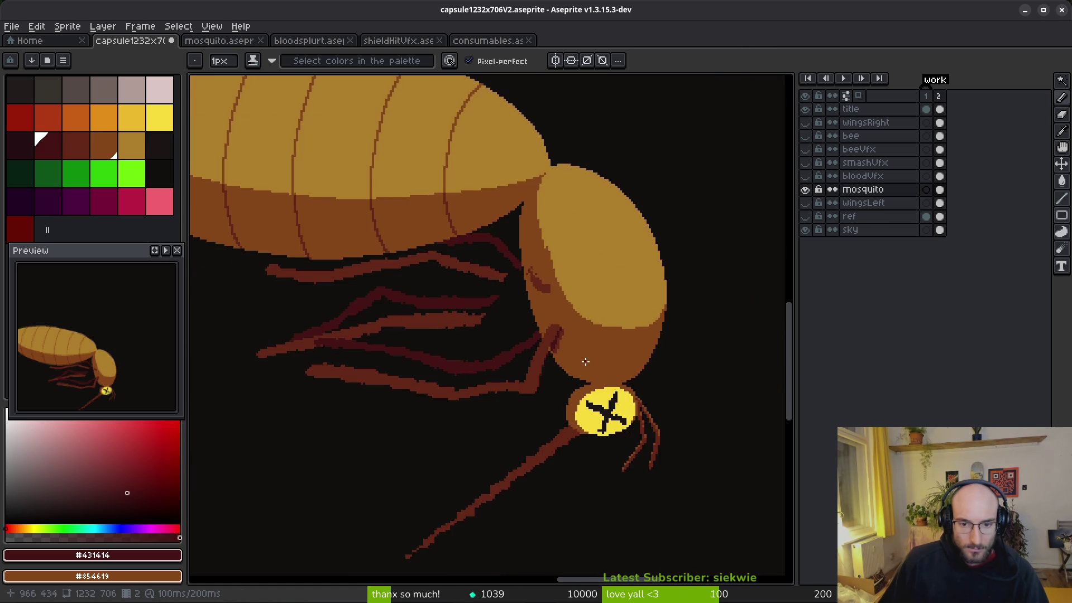
scroll(585, 363, "up", 5)
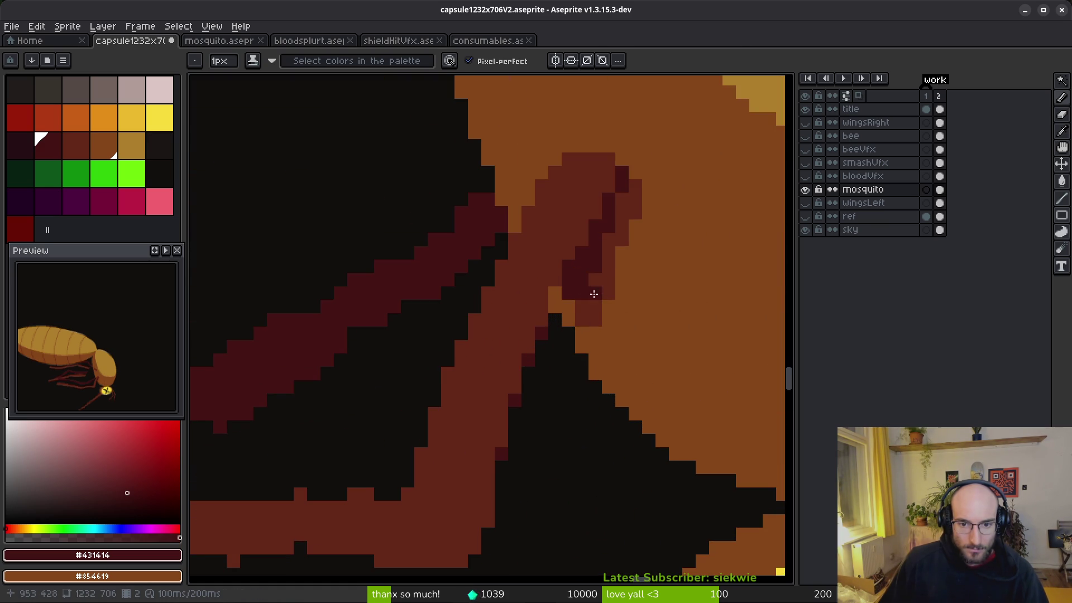
scroll(615, 294, "down", 2)
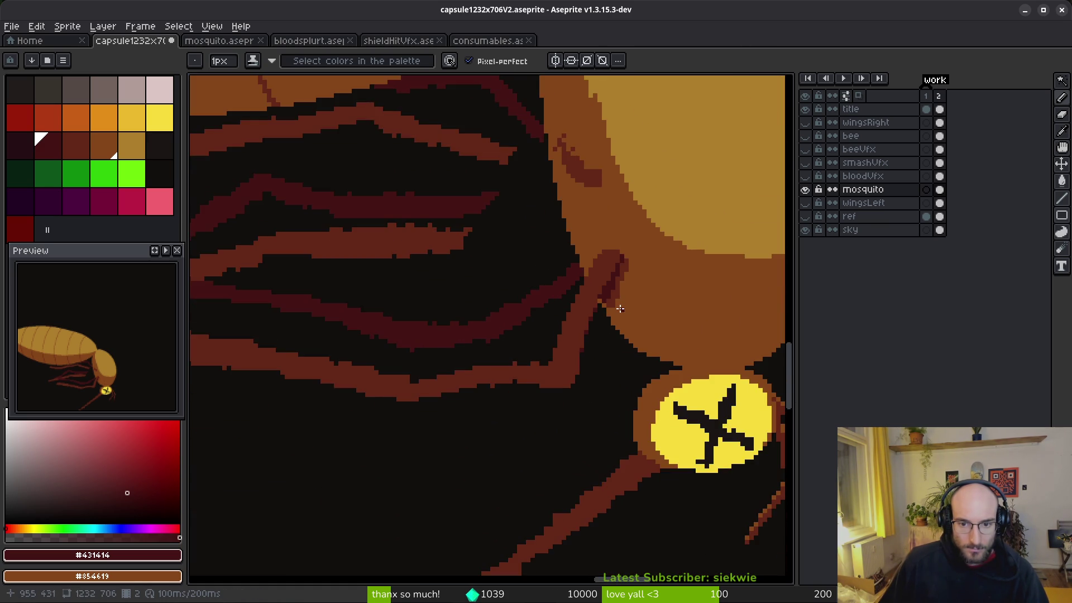
scroll(620, 308, "up", 2)
left_click(569, 239, "alt")
left_click(595, 243)
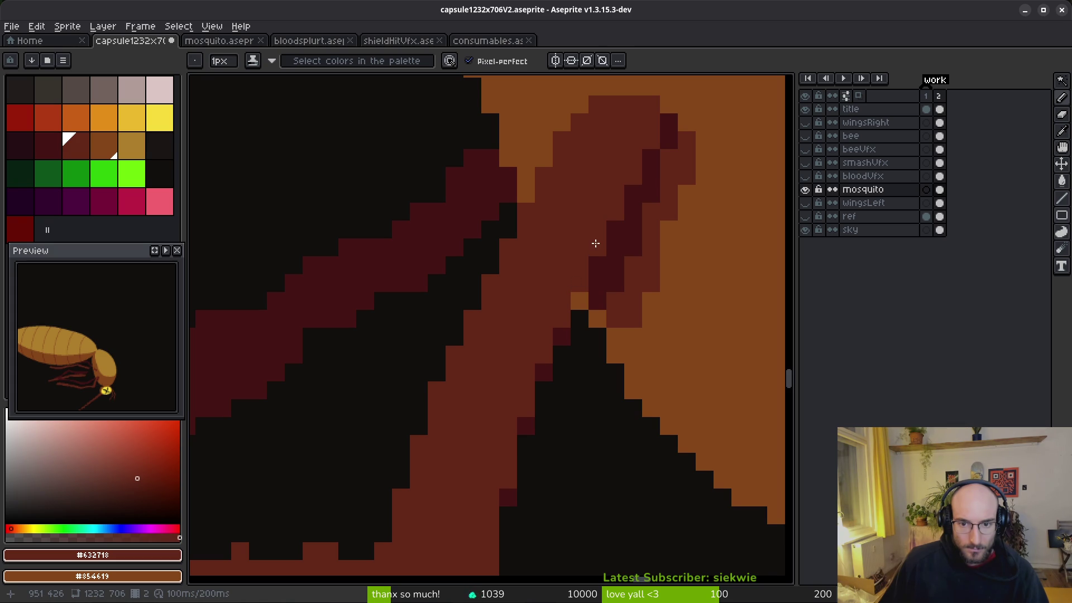
scroll(678, 293, "down", 3)
scroll(675, 299, "up", 3)
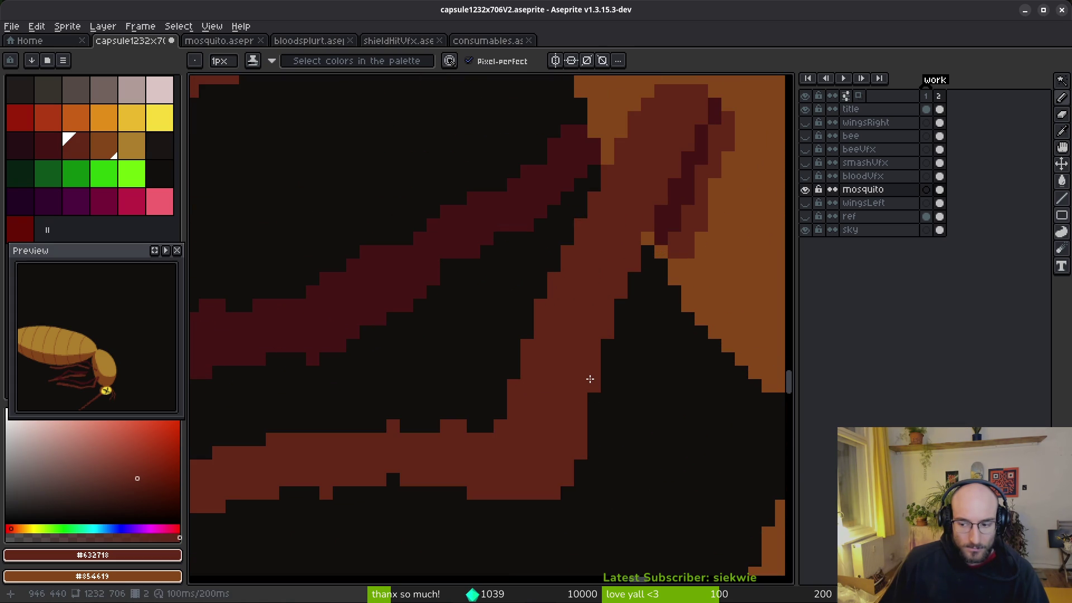
key("ctrl+s")
scroll(586, 372, "down", 4)
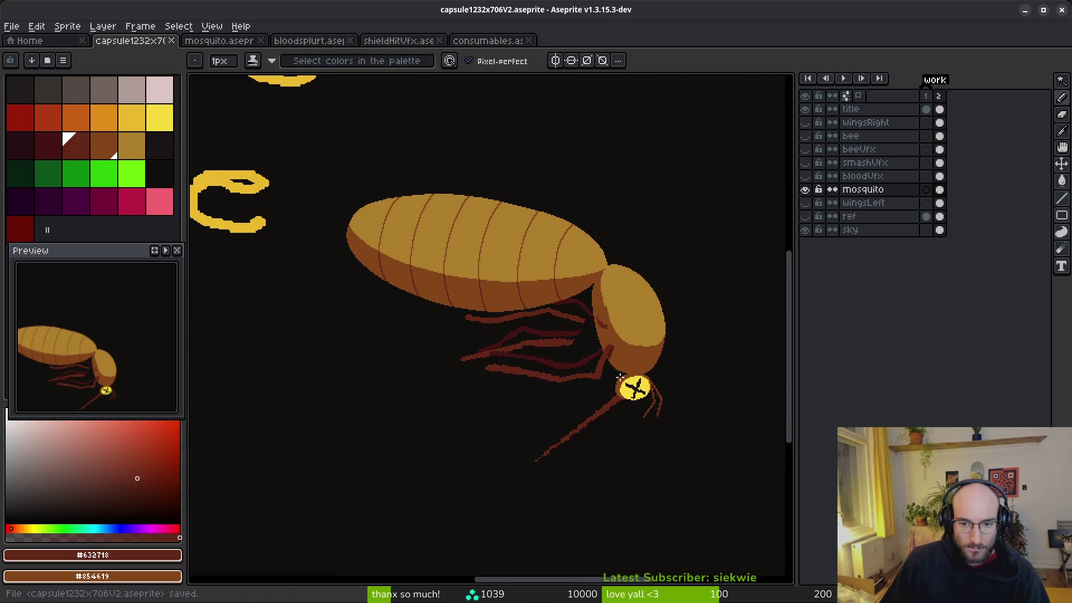
Draw a dark brown pencil line along the underside of the mosquito's head, above the yellow eye.
scroll(614, 379, "up", 3)
scroll(525, 299, "down", 2)
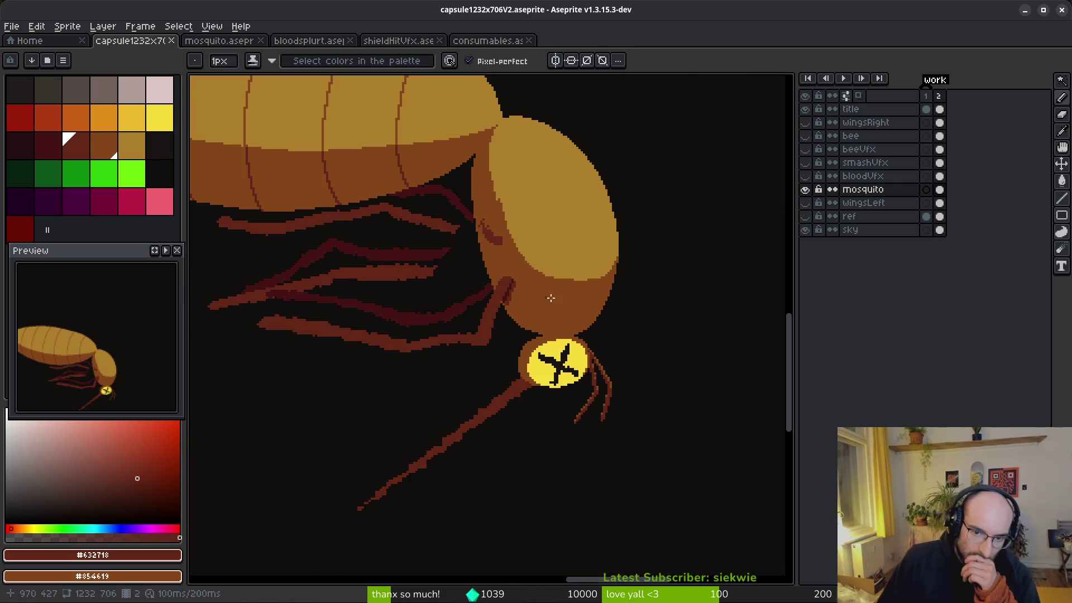
scroll(547, 298, "down", 2)
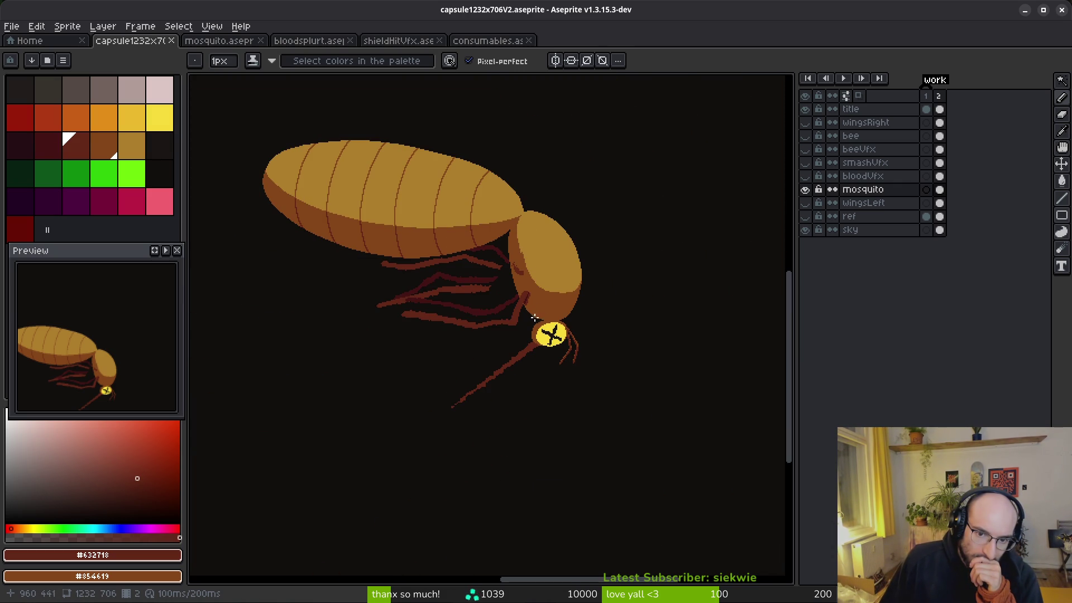
scroll(566, 316, "up", 4)
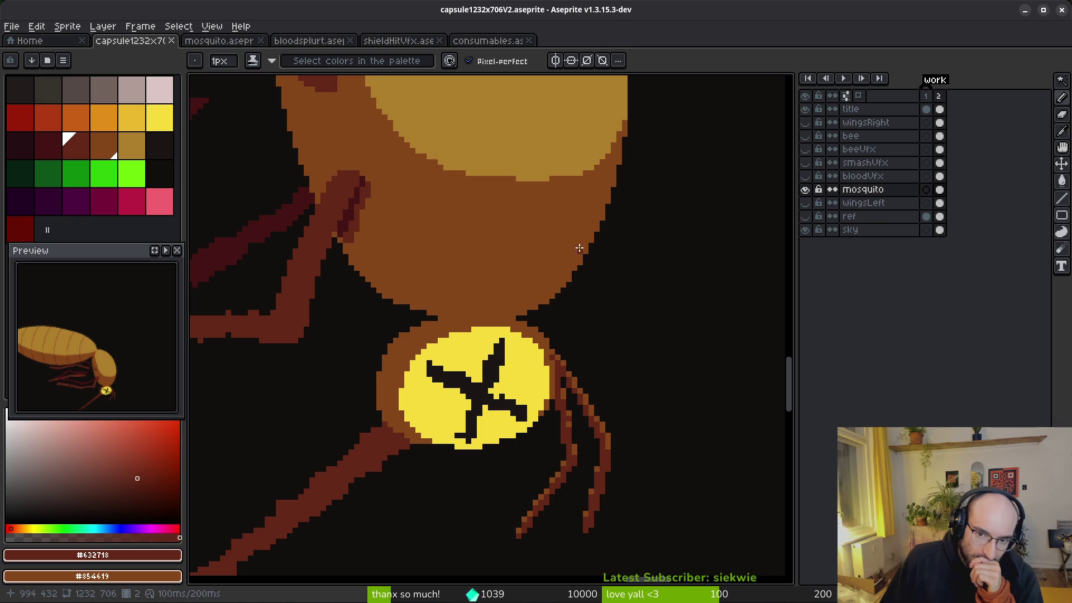
left_click(600, 216)
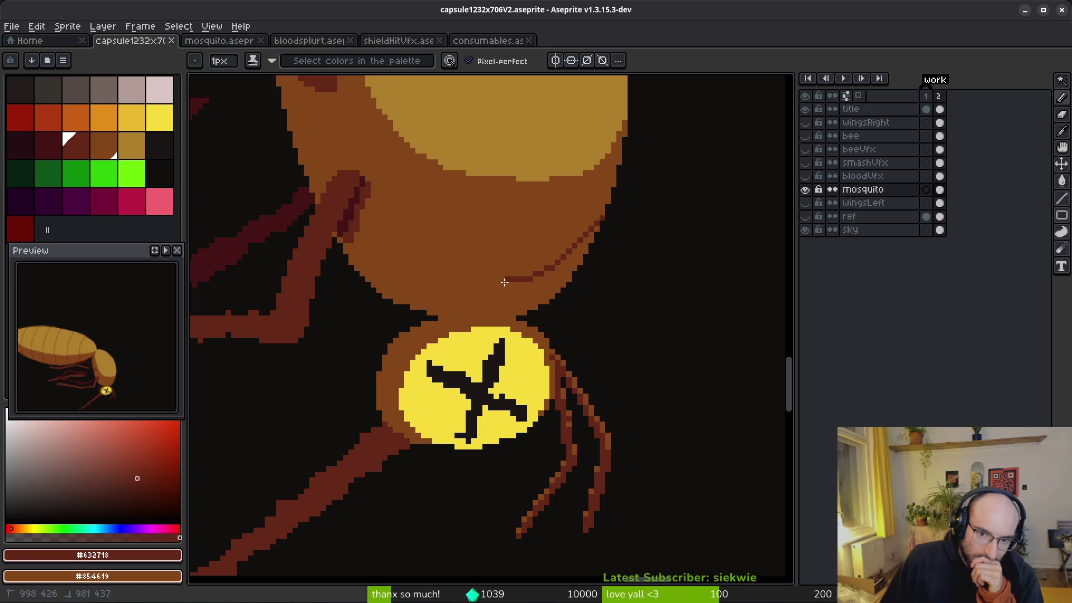
left_click_drag(352, 254, 351, 252)
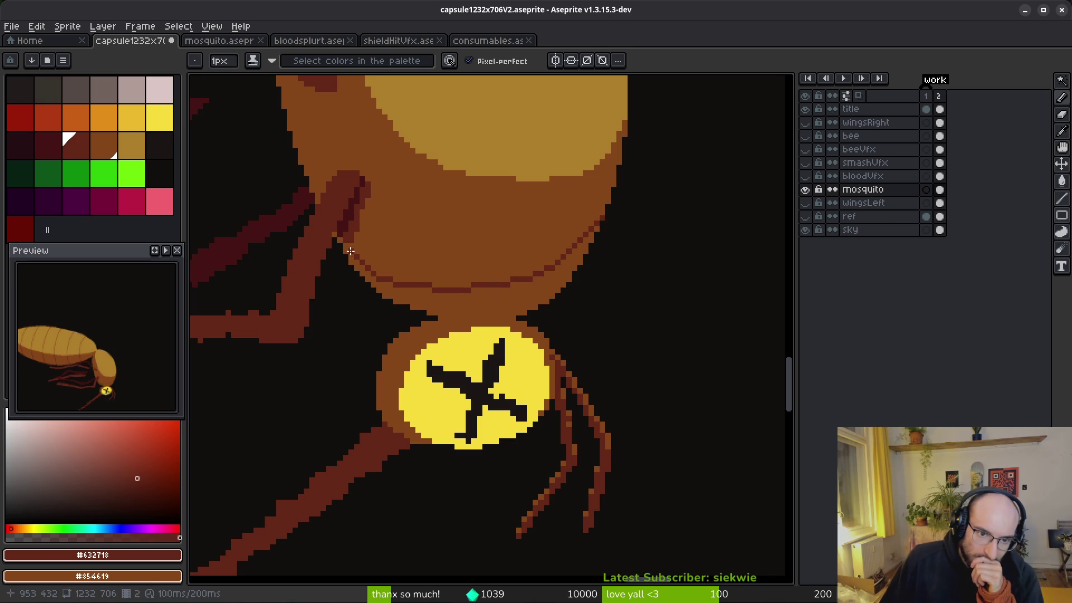
Glance at the original mosquito.aseprite for reference, then return to the capsule artwork.
key("g")
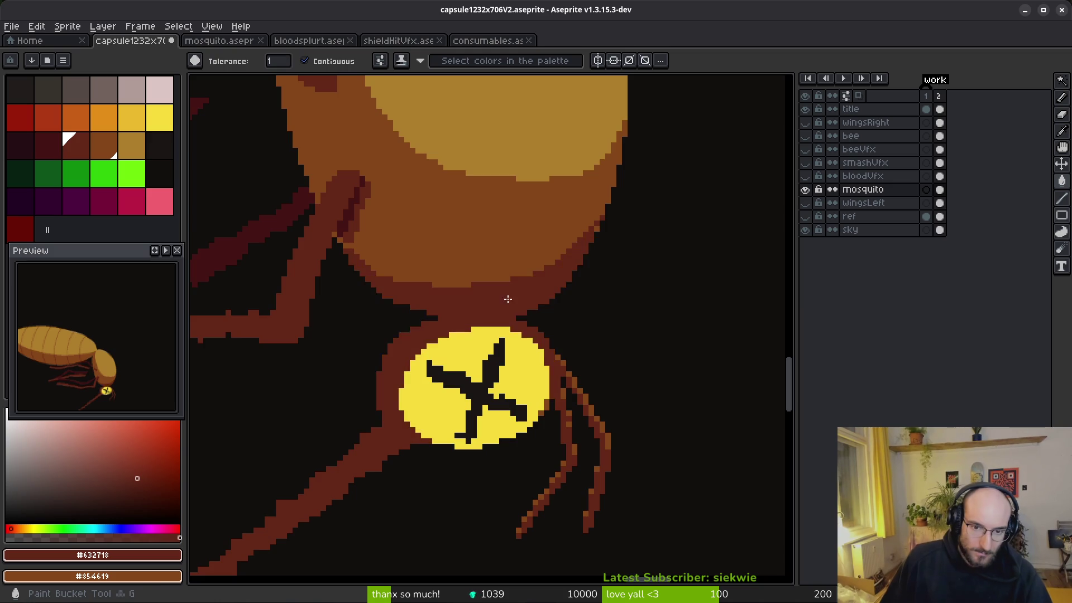
scroll(501, 299, "down", 6)
scroll(527, 316, "up", 3)
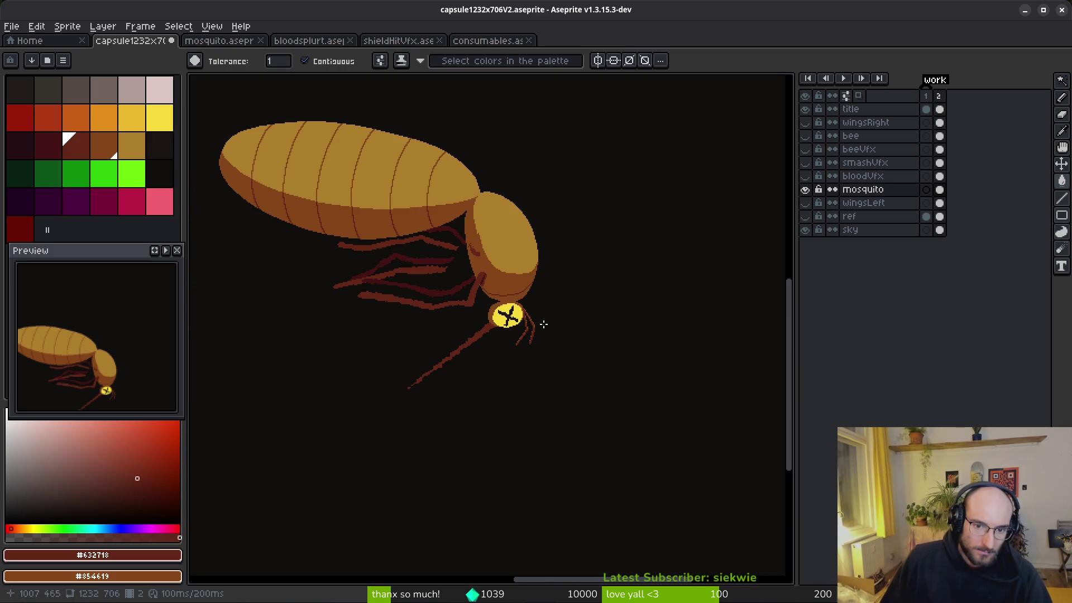
scroll(542, 322, "up", 2)
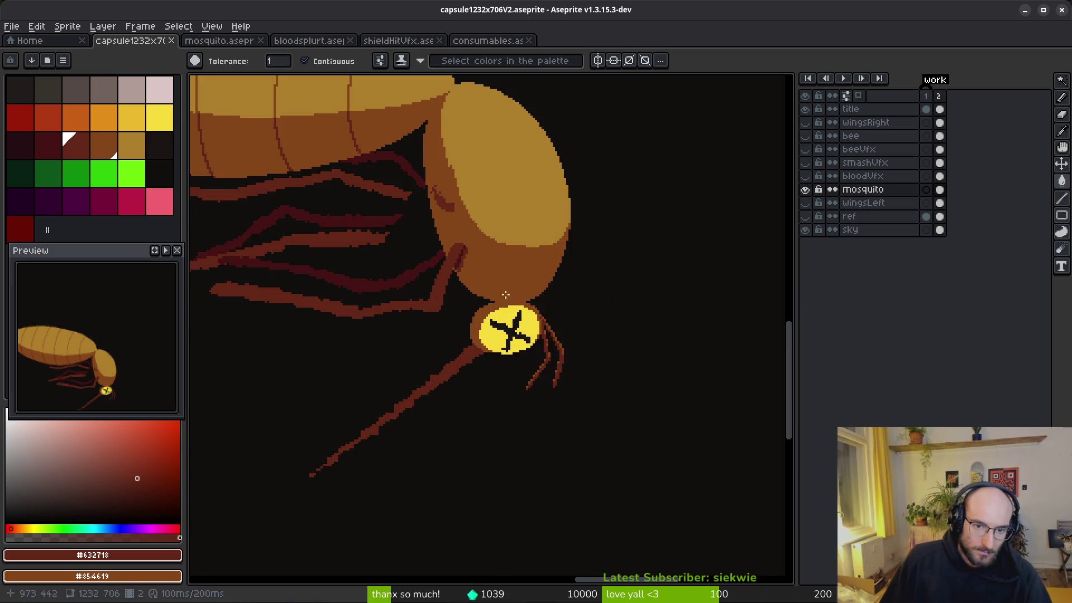
key("v")
left_click(234, 41)
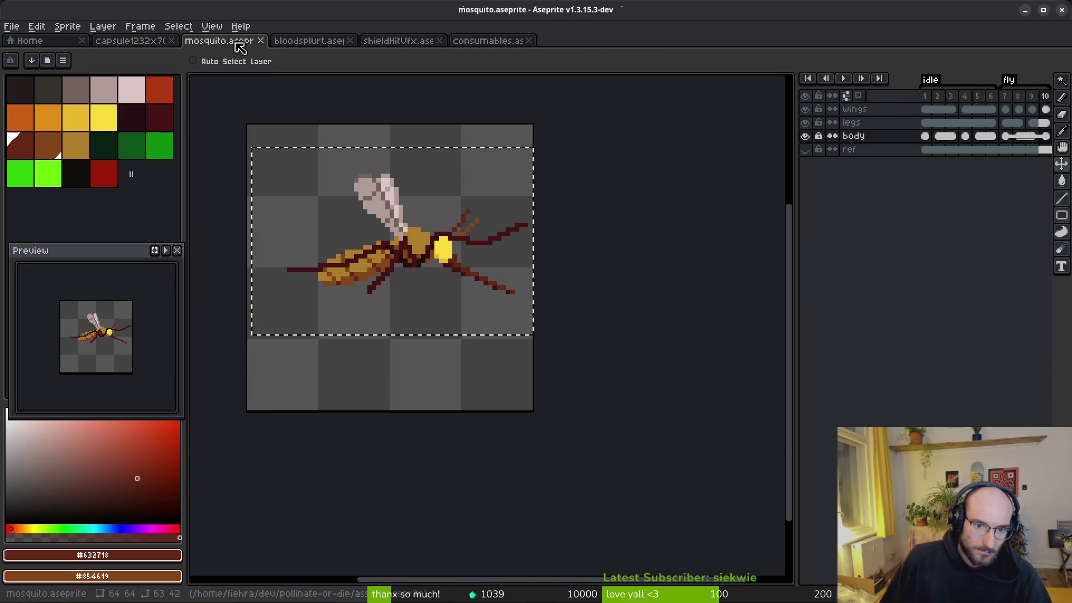
left_click(139, 40)
Pick the deeper maroon #431414 and test a dark red fill on the head, then undo it.
scroll(520, 426, "down", 2)
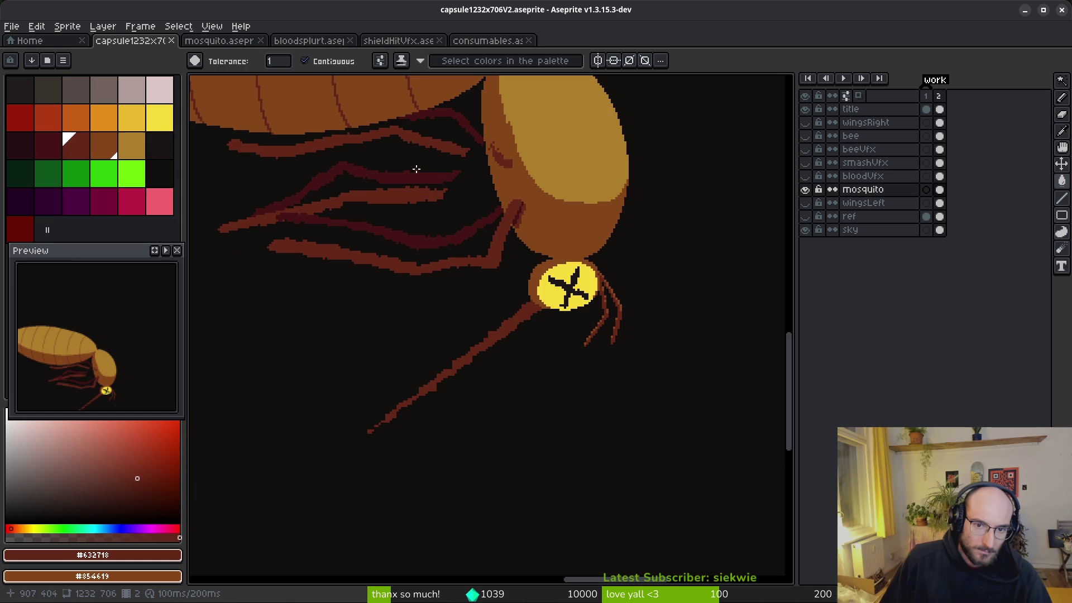
left_click(466, 232, "alt")
scroll(558, 338, "up", 2)
left_click(561, 167)
key("ctrl+z")
Extend the dark line along the head's lower edge, then undo an accidental brown background fill.
key("f")
left_click_drag(579, 179, 602, 179)
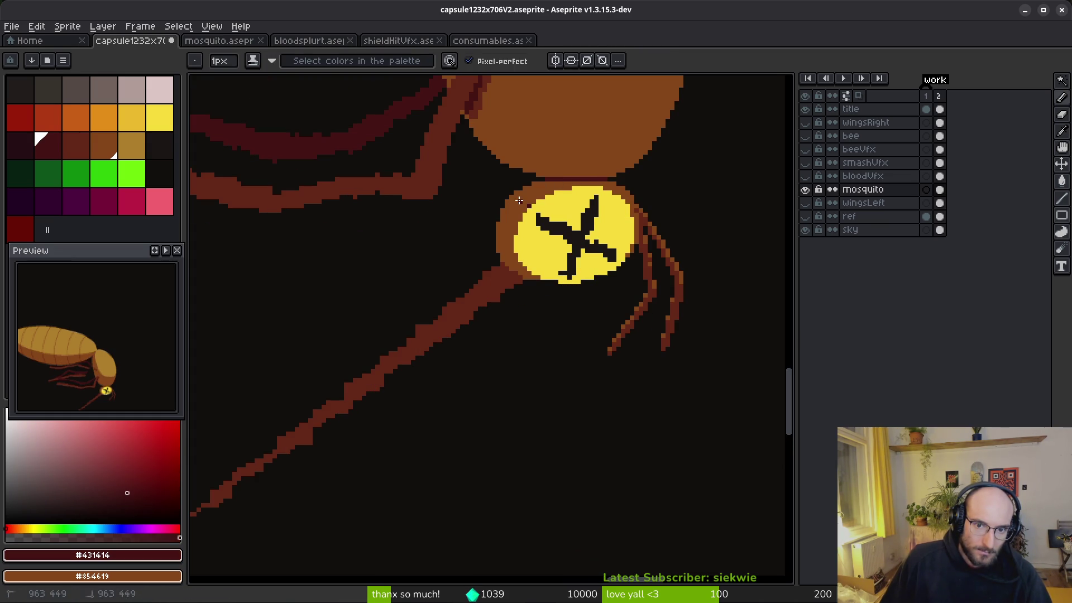
key("g")
scroll(654, 244, "down", 5)
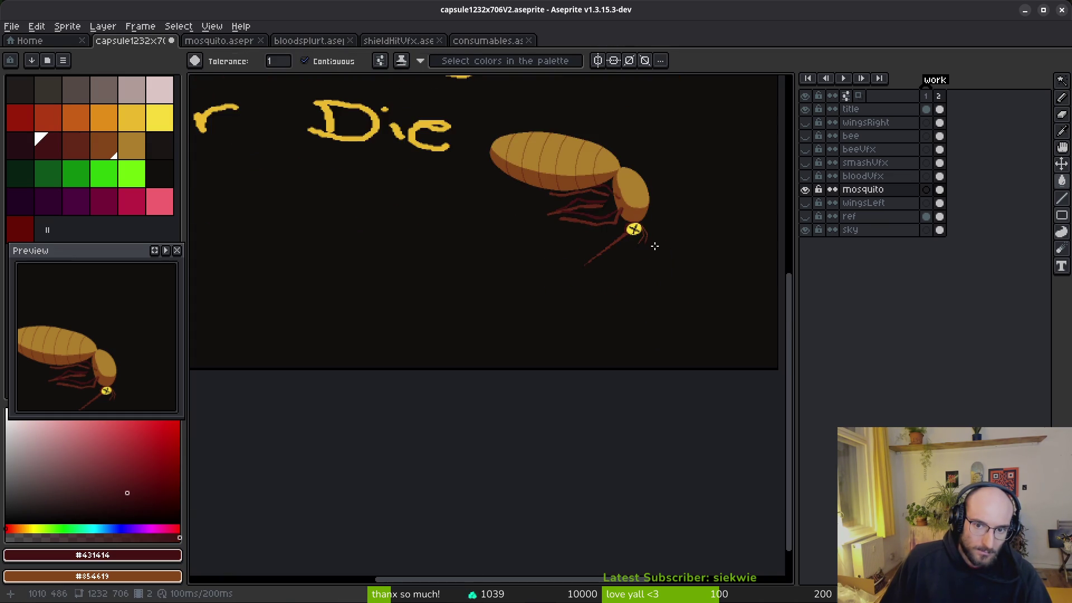
scroll(642, 231, "up", 4)
left_click(509, 243, "alt")
left_click(508, 243)
key("ctrl+z")
Try the eye's yellow and then dark red as the proboscis fill colour.
scroll(627, 271, "down", 1)
scroll(589, 279, "up", 2)
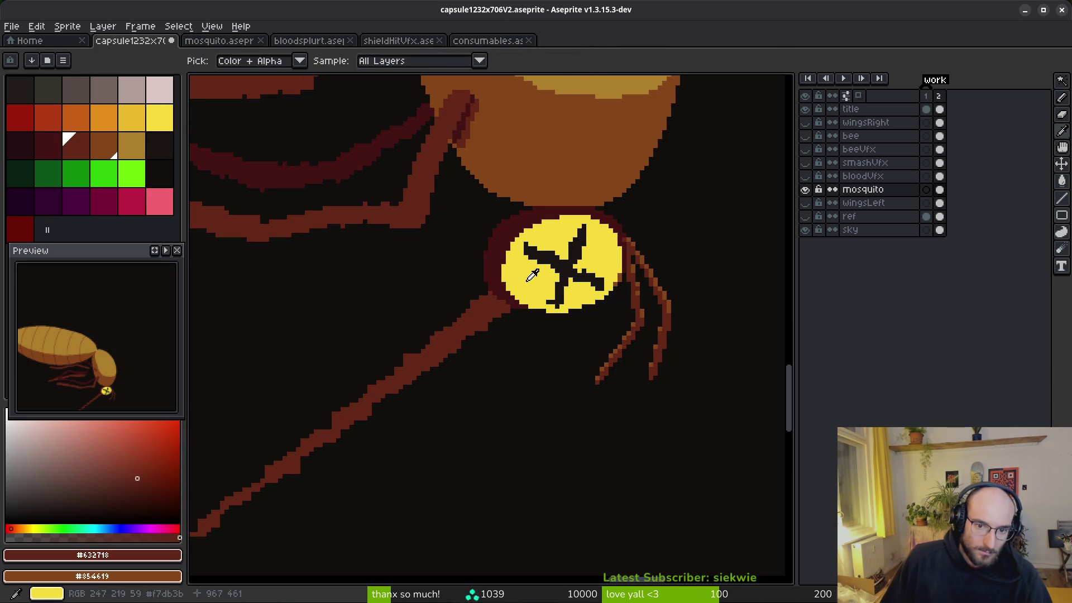
left_click(550, 274, "alt")
left_click(478, 306)
left_click(443, 173, "alt")
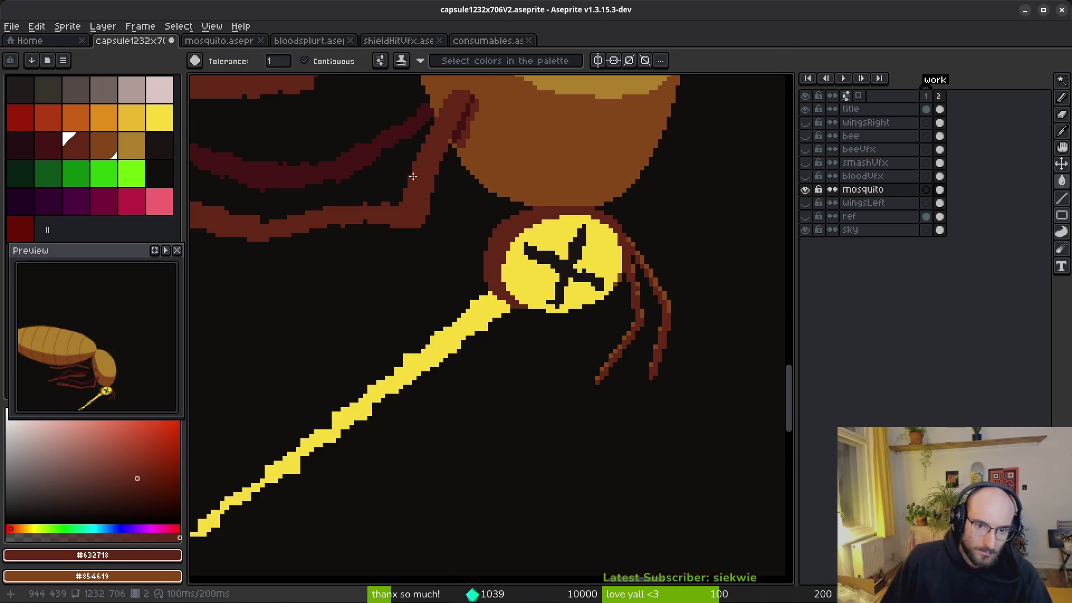
left_click(449, 358)
key("ctrl+z")
left_click(449, 344)
Compare against the bee layer, then fill the proboscis brown #854619.
scroll(553, 357, "down", 4)
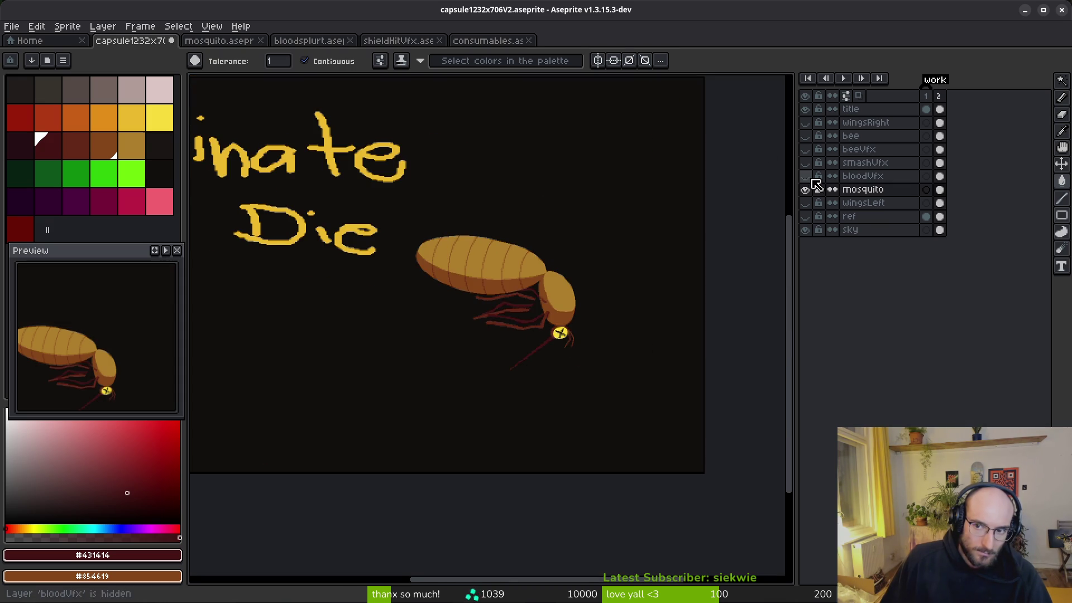
left_click(805, 137)
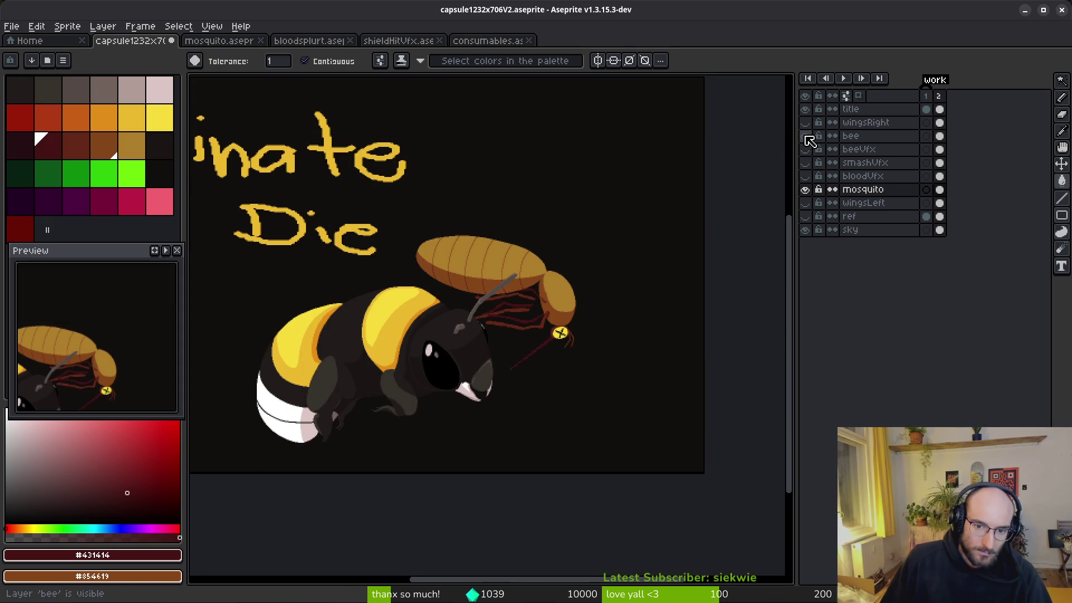
left_click(805, 136)
scroll(560, 333, "up", 4)
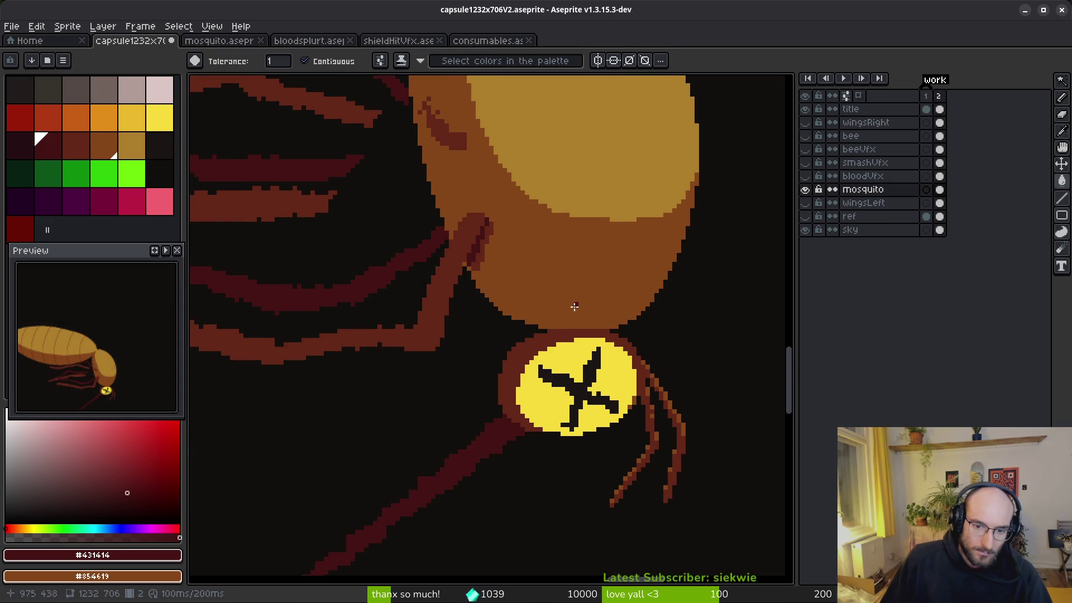
left_click(574, 303, "alt")
left_click(523, 417)
With the bee layer visible, fill the proboscis red, then orange from the next palette swatch.
scroll(523, 417, "down", 4)
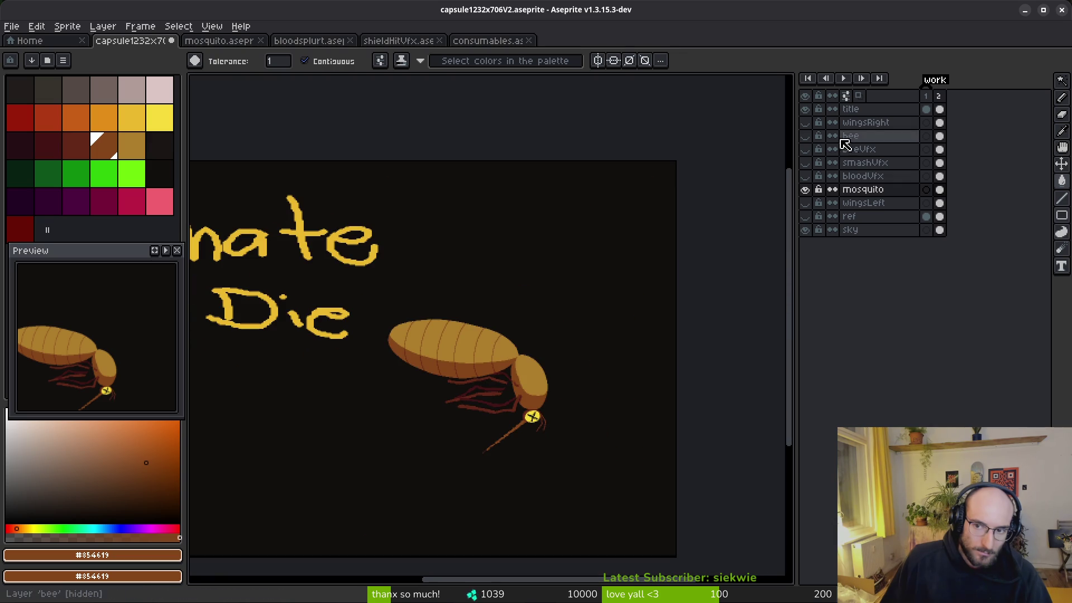
left_click(804, 136)
scroll(655, 340, "down", 3)
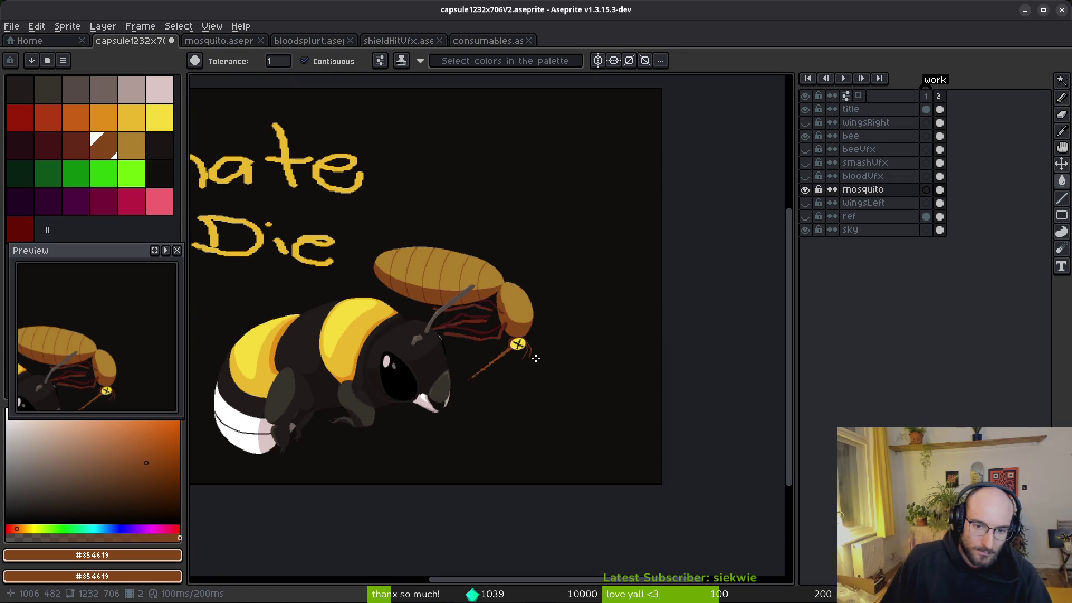
scroll(501, 361, "up", 4)
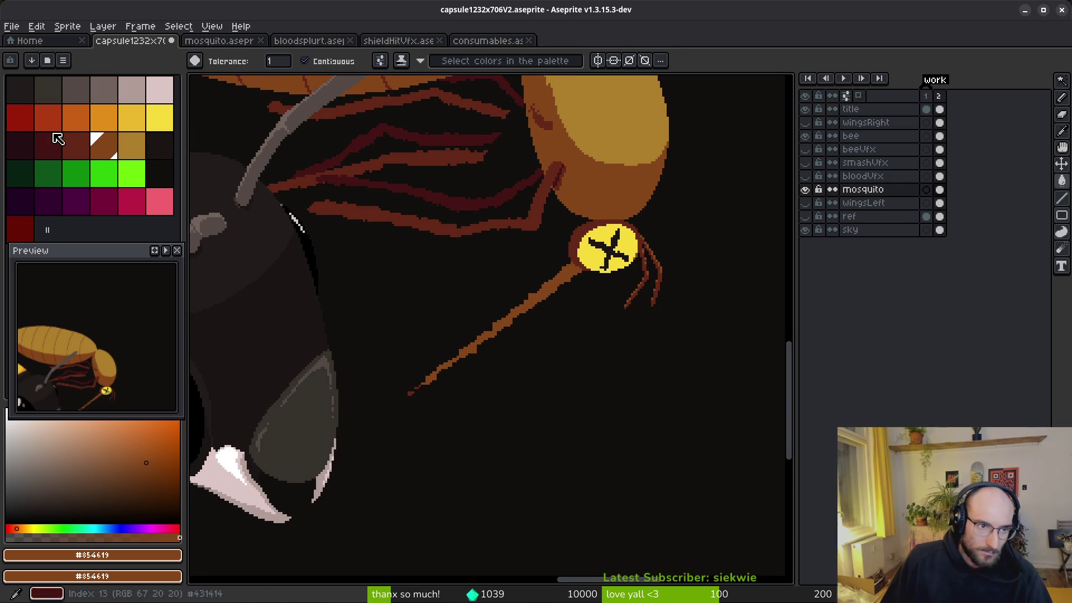
left_click(48, 117)
left_click(571, 273)
scroll(579, 308, "down", 3)
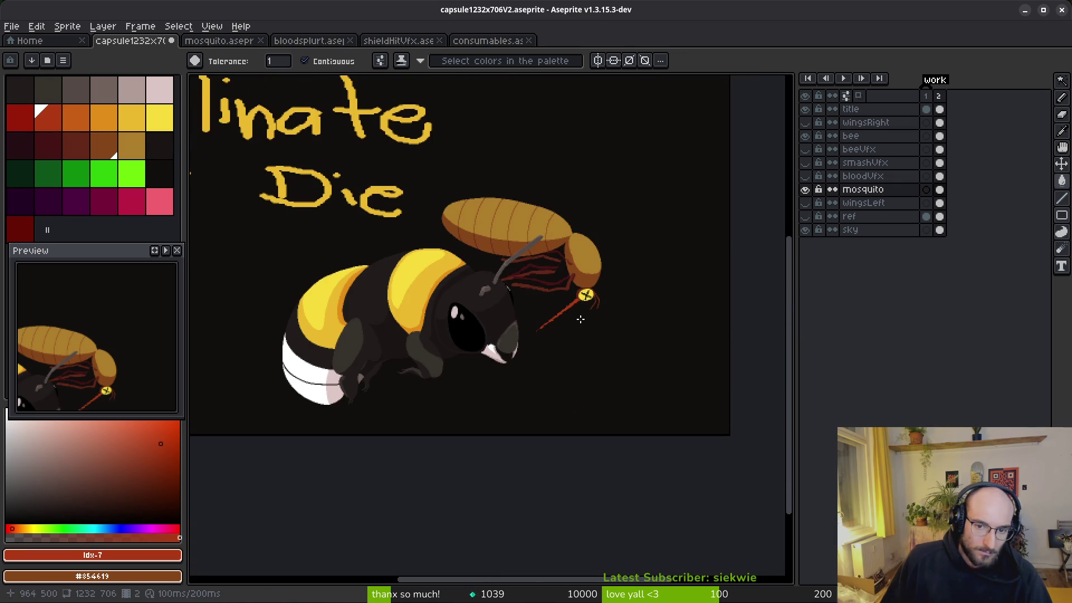
key("bracketright")
scroll(544, 340, "up", 3)
left_click(544, 341)
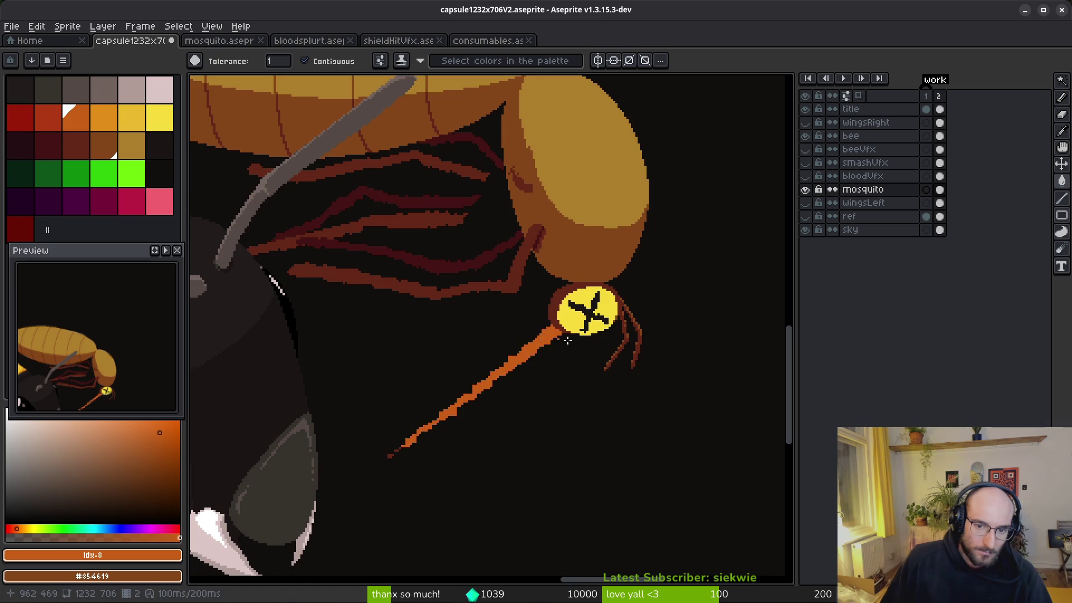
Refill the proboscis with a lighter orange and pick another palette colour.
scroll(592, 360, "down", 4)
scroll(592, 363, "up", 3)
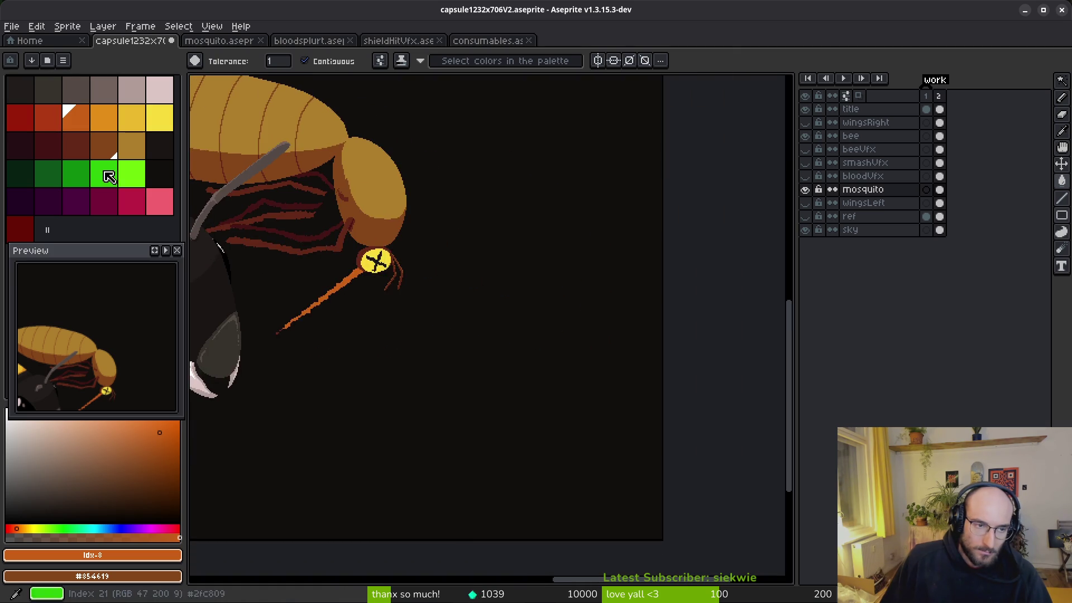
key("bracketright")
scroll(344, 308, "up", 3)
left_click(344, 308)
scroll(344, 309, "down", 4)
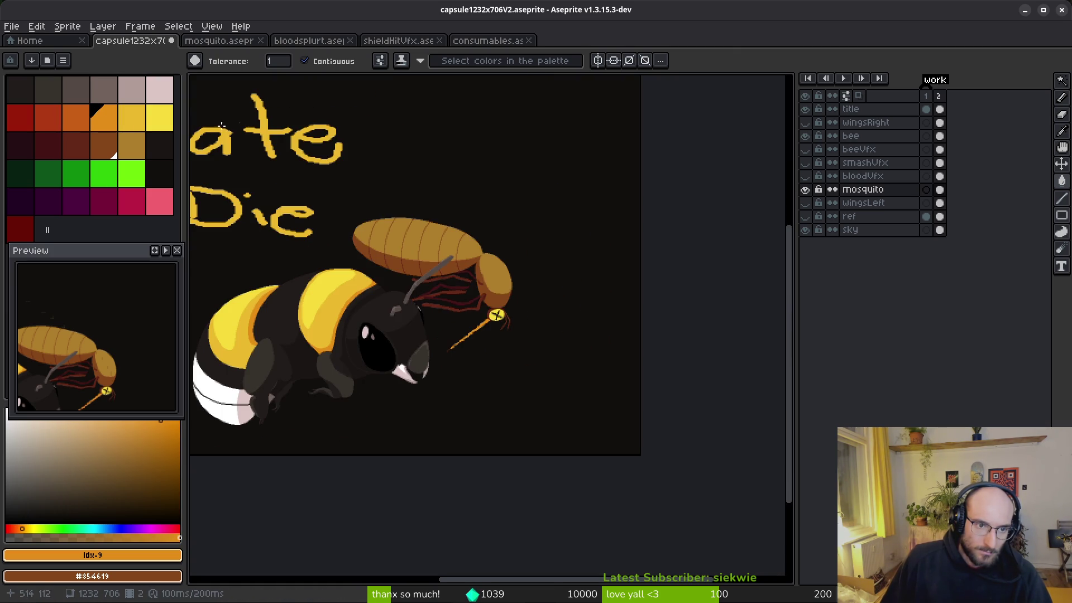
left_click(140, 144)
scroll(509, 368, "up", 4)
scroll(636, 435, "down", 4)
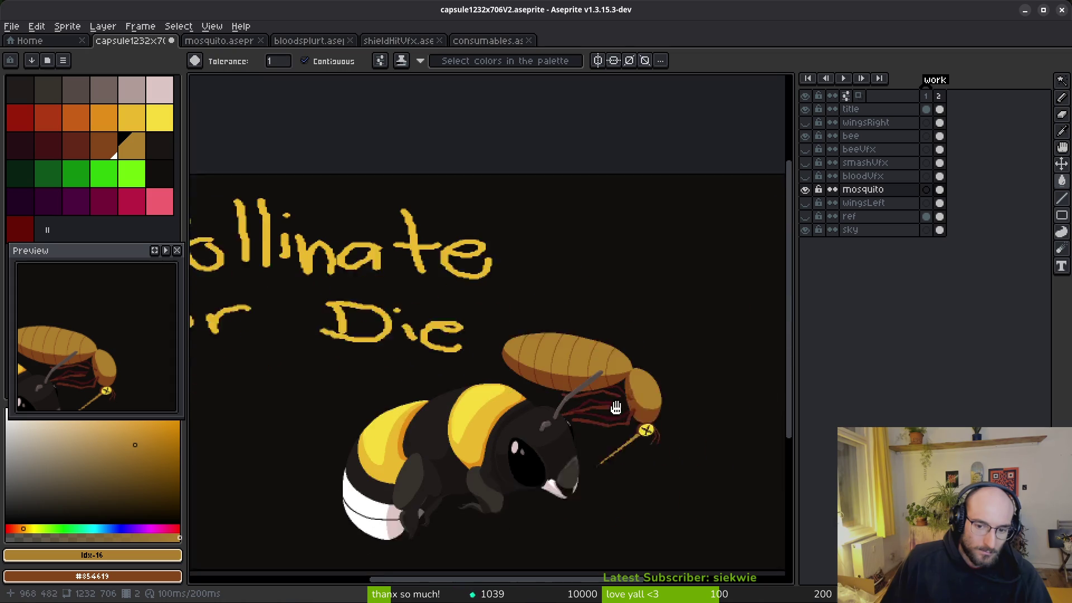
scroll(636, 436, "down", 1)
scroll(417, 197, "up", 5)
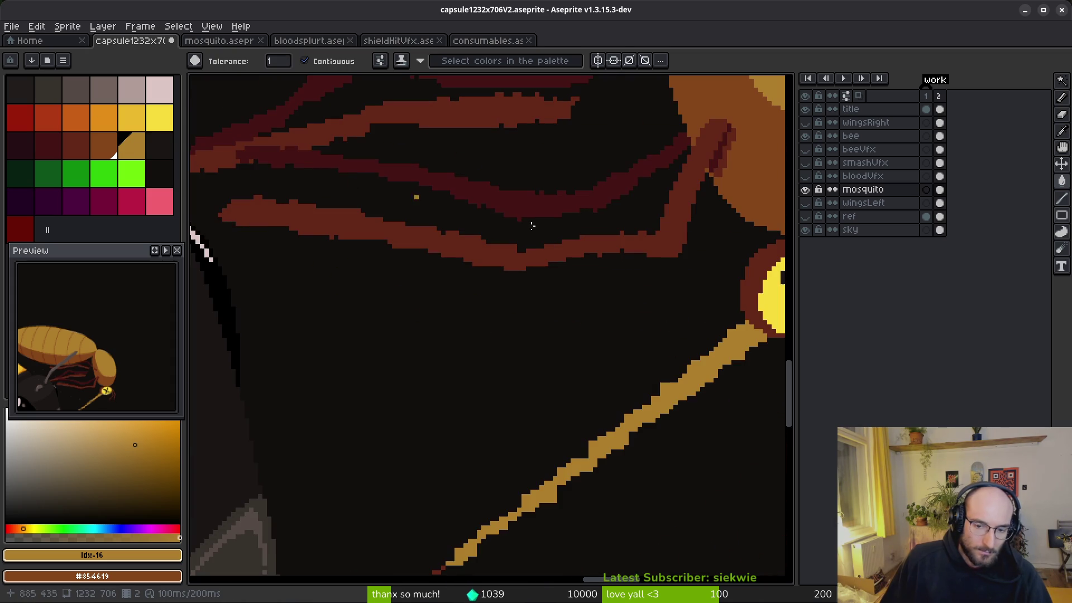
scroll(748, 374, "down", 5)
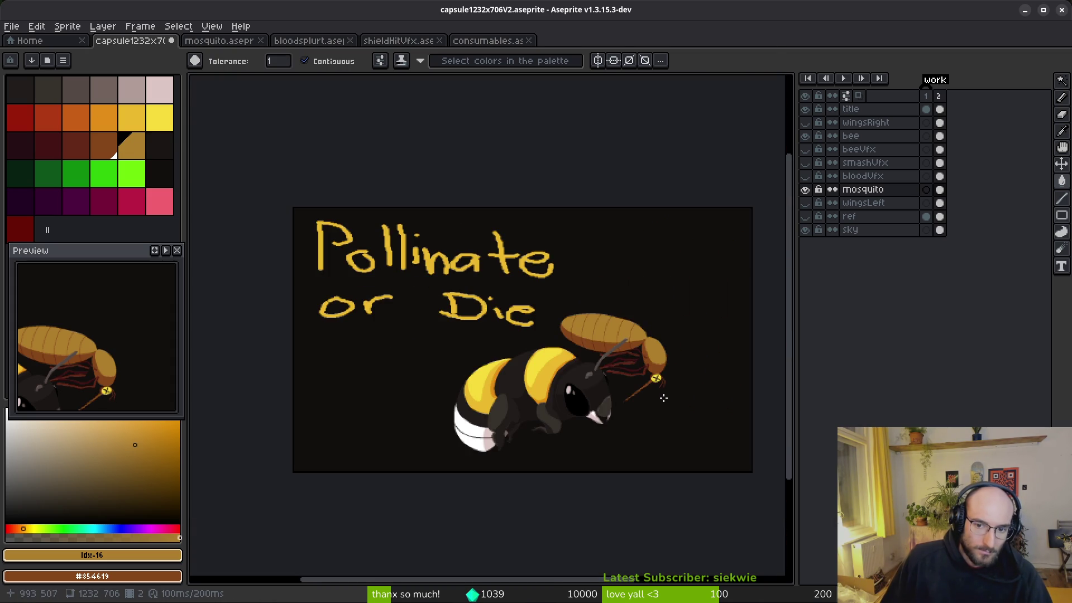
scroll(490, 359, "up", 6)
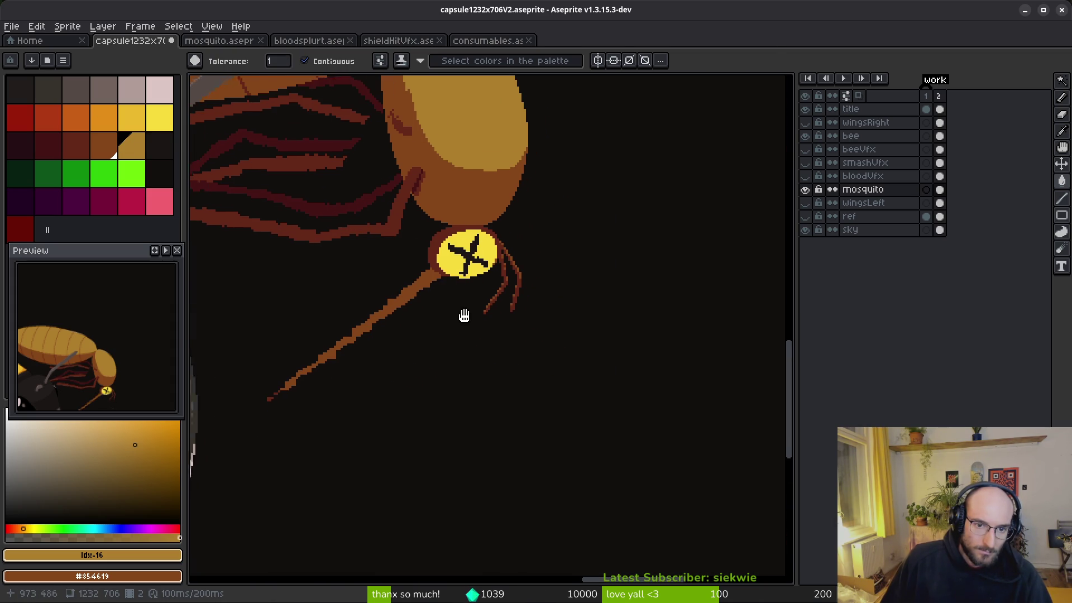
Save capsule1232x706V2.aseprite and pick up the mosquito's dark brown #632718 leg colour.
left_click_drag(464, 315, 480, 299)
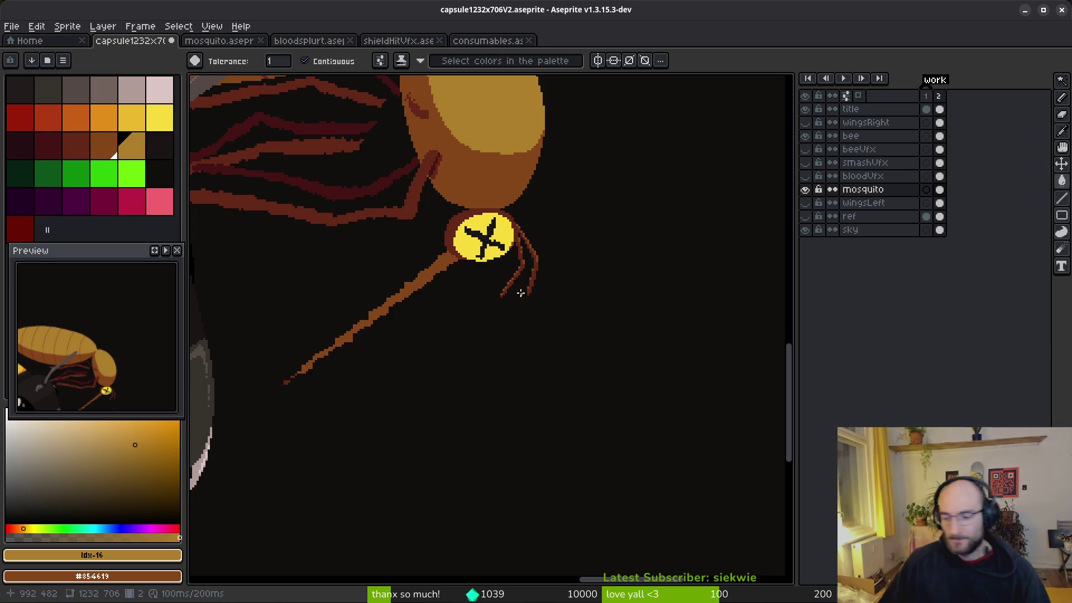
key("ctrl+s")
scroll(521, 293, "down", 3)
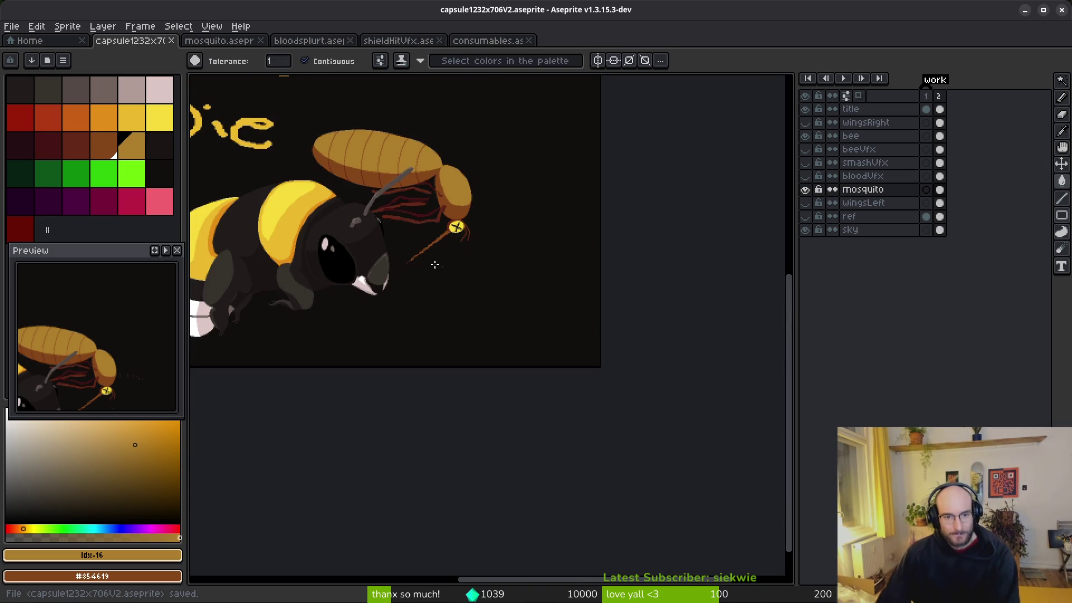
scroll(496, 287, "up", 2)
scroll(502, 282, "up", 2)
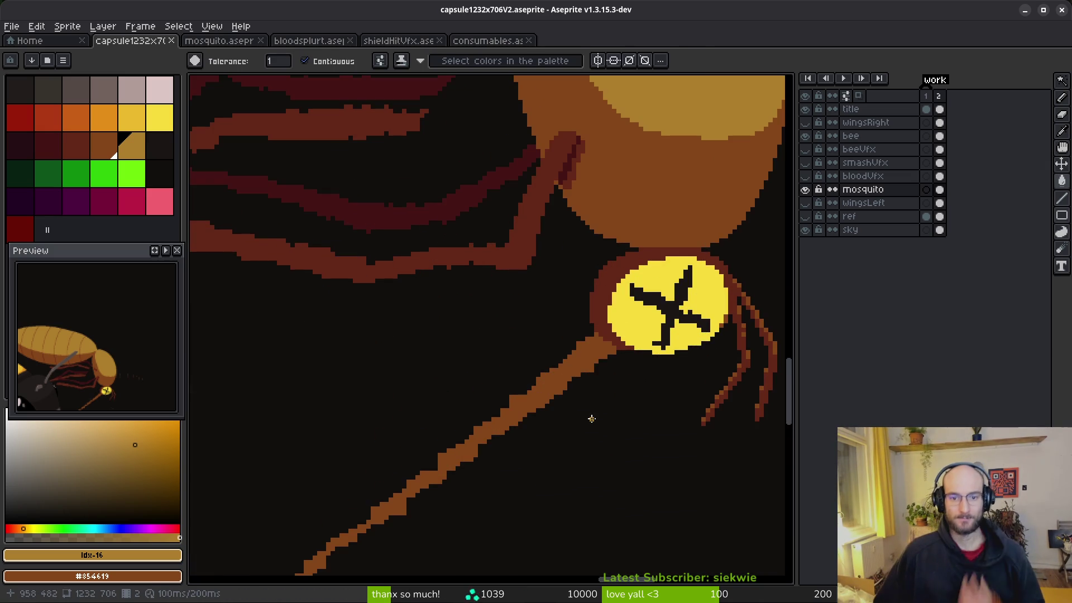
scroll(590, 418, "up", 2)
left_click(711, 303, "alt")
scroll(670, 291, "down", 1)
scroll(549, 224, "up", 2)
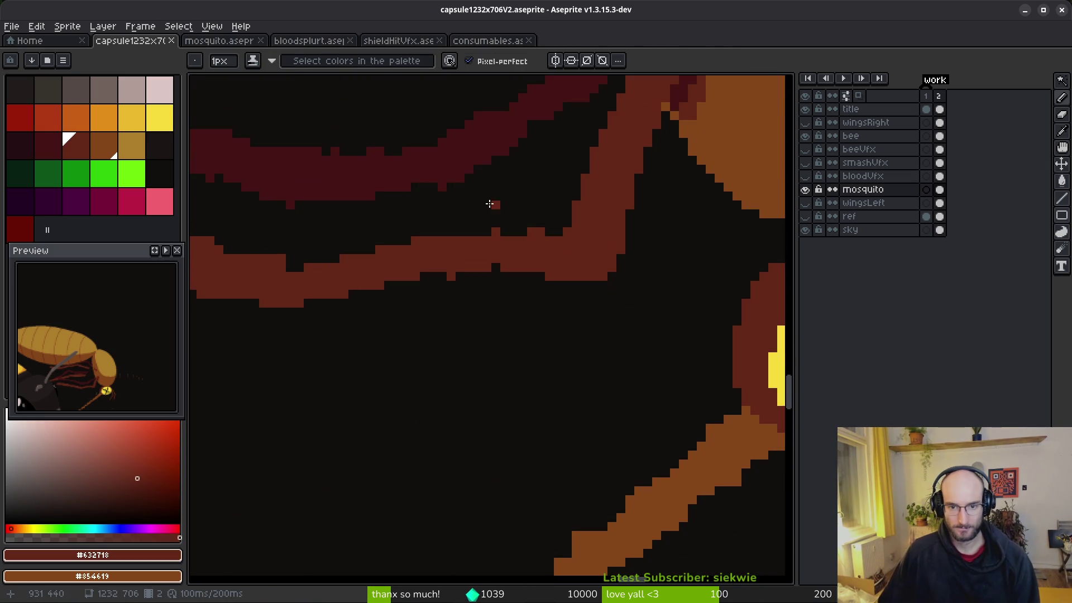
Fill the notches along the leg's lower and upper edges and trim its upper edge.
key("e")
key("b")
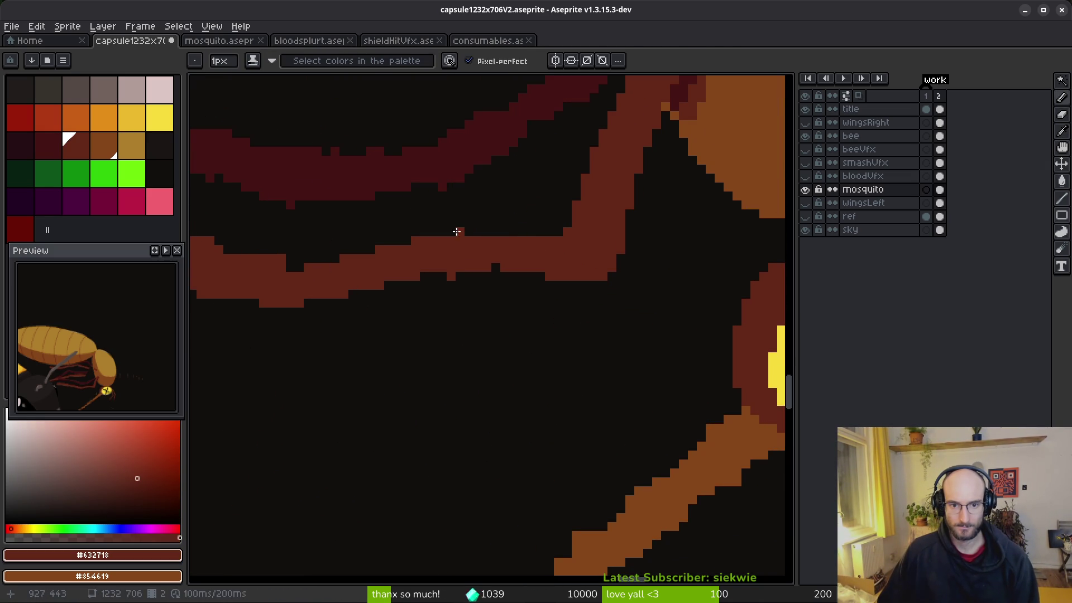
scroll(609, 276, "left", 2)
left_click_drag(528, 249, 367, 289)
key("e")
key("b")
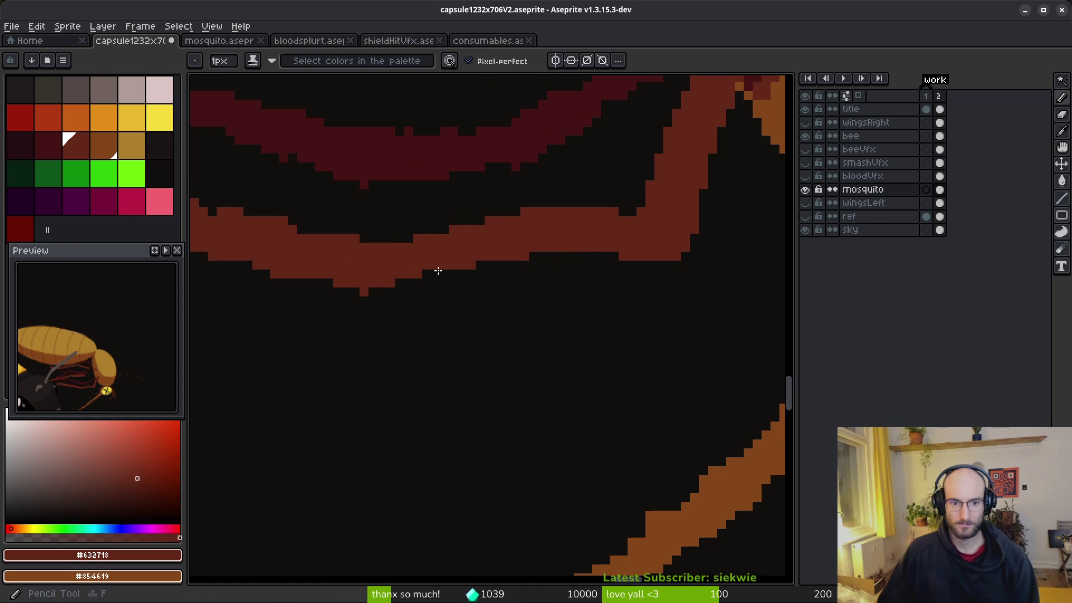
scroll(434, 263, "left", 3)
key("e")
left_click_drag(556, 254, 333, 227)
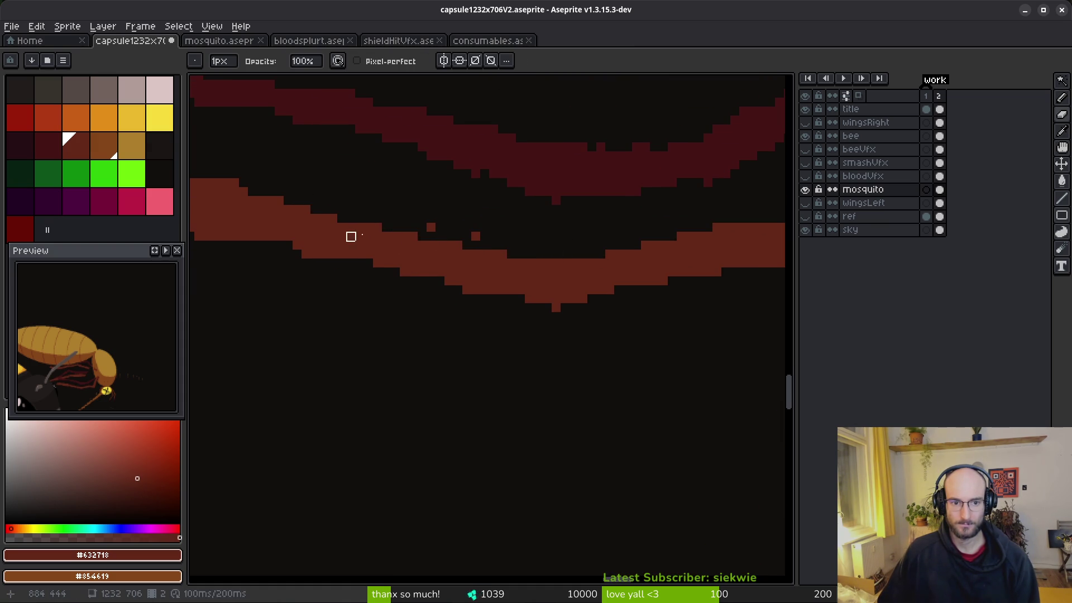
key("b")
scroll(664, 274, "left", 3)
left_click_drag(678, 265, 569, 248)
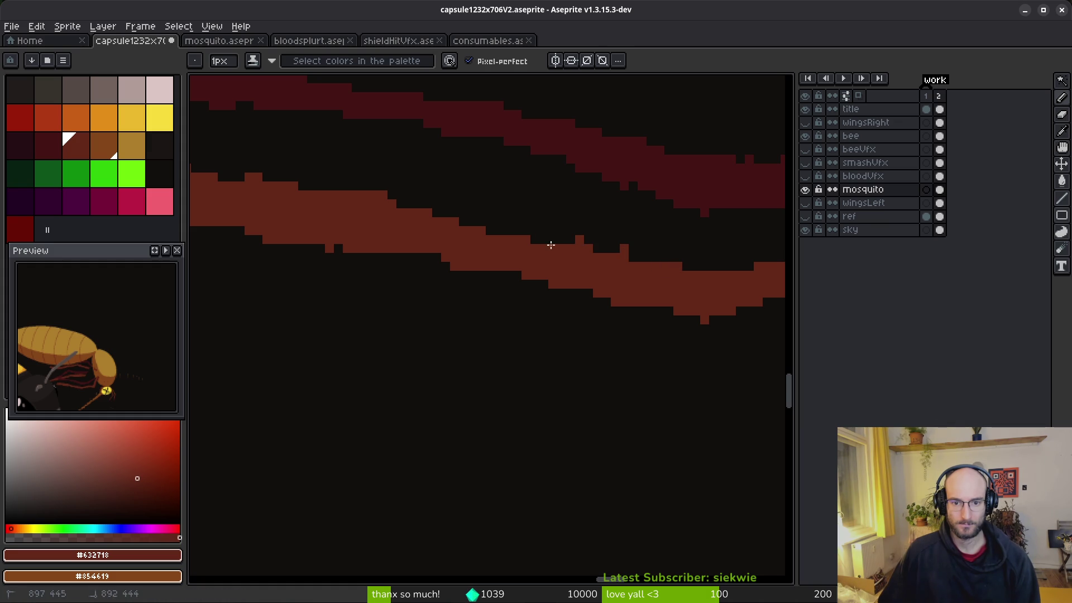
Erase pixels to lower the leg's stepped top edge, trim its lower-left edge, and remove stray pixels.
scroll(383, 211, "left", 3)
key("e")
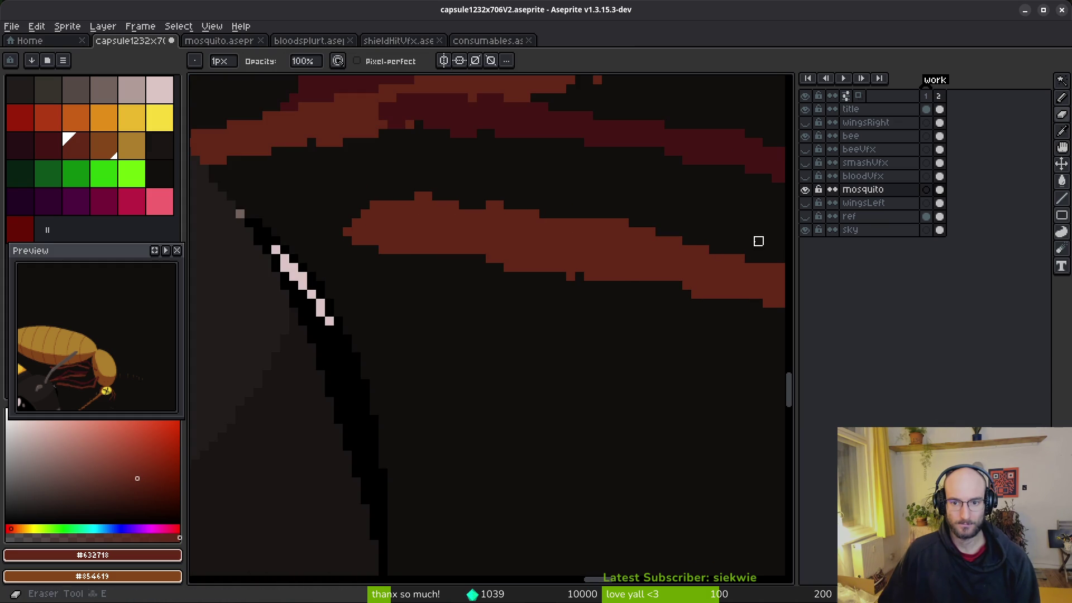
left_click_drag(641, 232, 409, 194)
left_click_drag(687, 232, 347, 196)
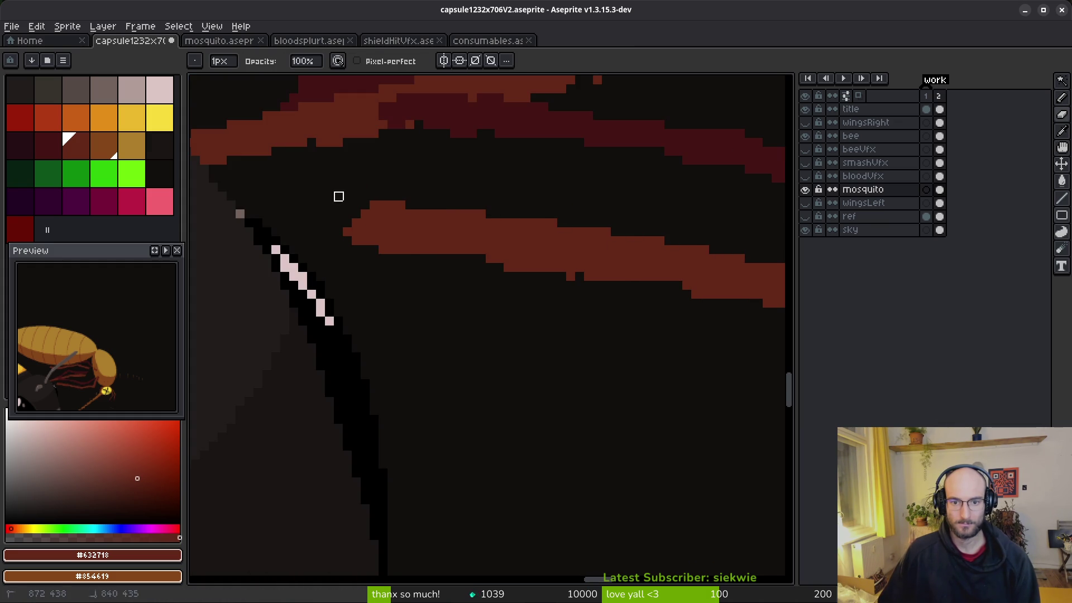
key("b")
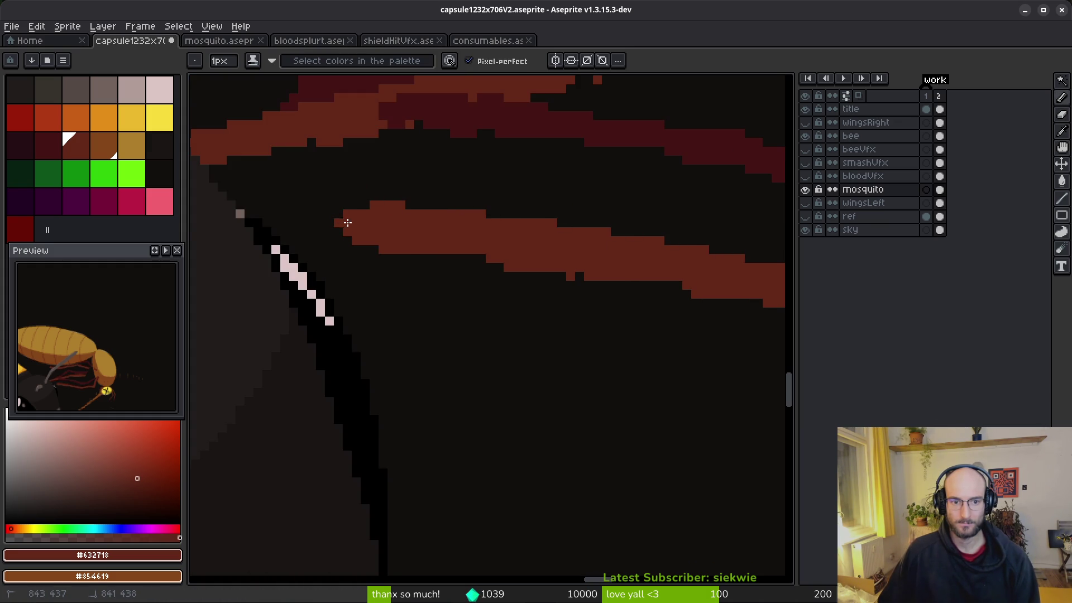
scroll(521, 304, "right", 3)
key("e")
left_click_drag(237, 217, 398, 246)
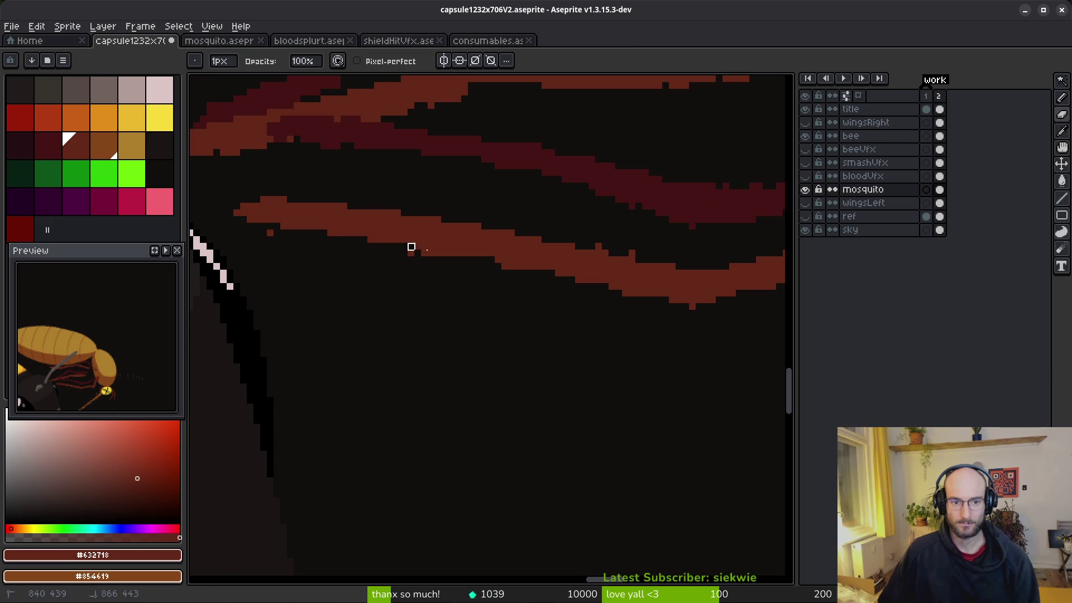
scroll(336, 263, "up", 2)
left_click_drag(229, 197, 214, 196)
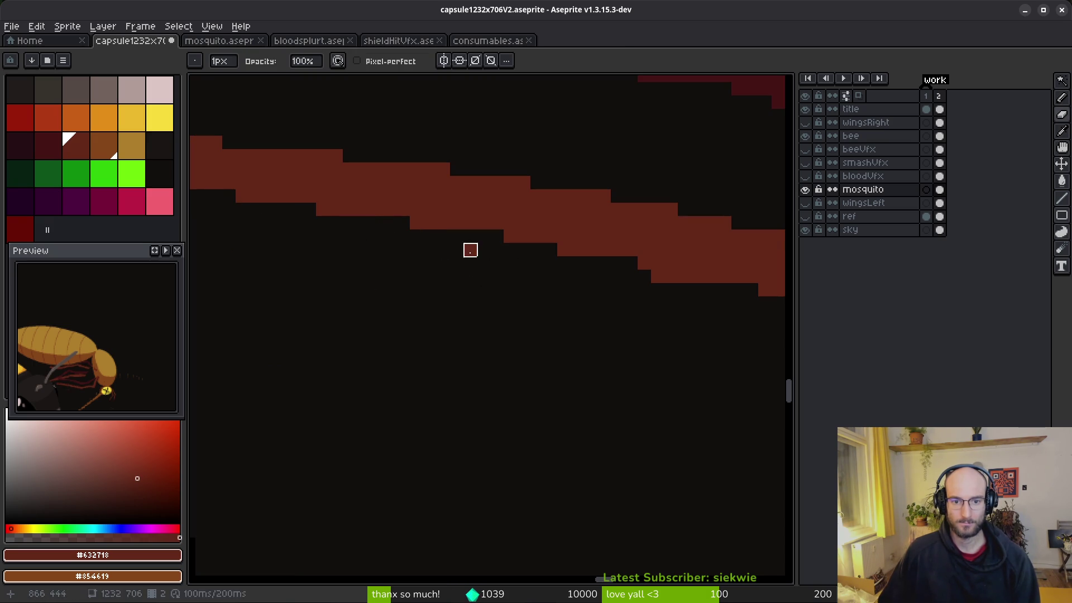
scroll(470, 250, "right", 3)
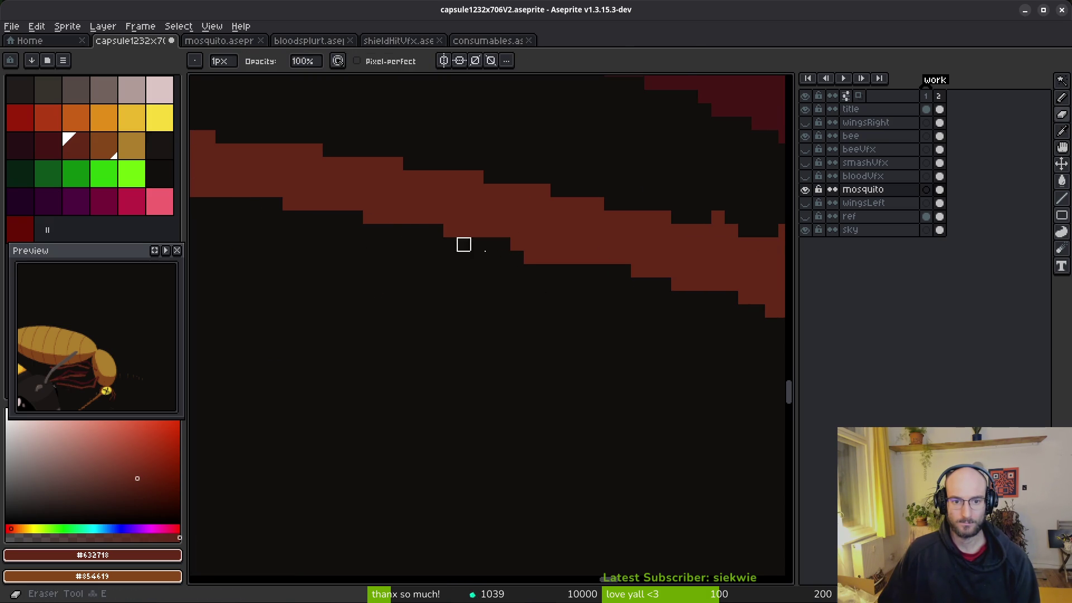
scroll(610, 296, "right", 5)
Thicken the leg along its lower edge and erase the bump on its top.
key("b")
mouse_move(404, 249)
left_mouse_down()
mouse_move(639, 299)
mouse_move(624, 302)
left_mouse_up()
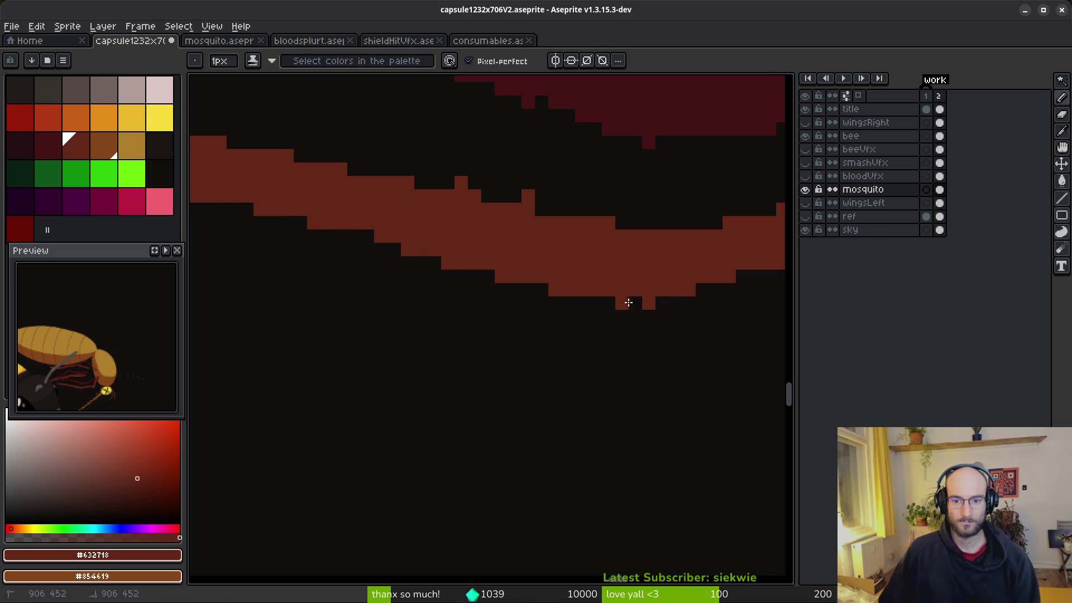
scroll(624, 302, "down", 4)
scroll(542, 337, "up", 1)
scroll(411, 265, "up", 3)
key("e")
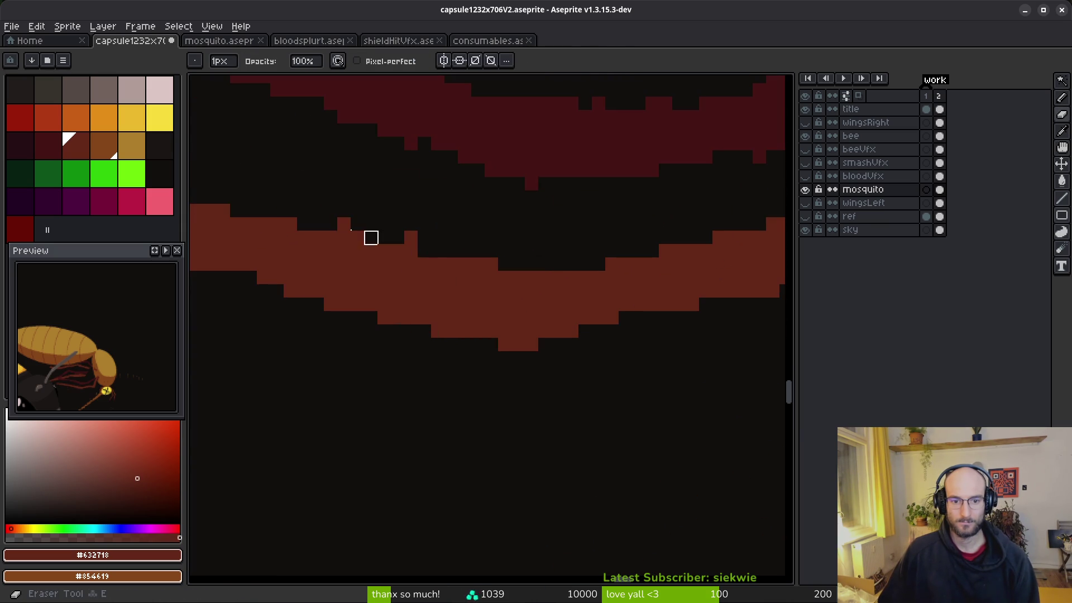
mouse_move(411, 234)
left_mouse_down()
mouse_move(478, 263)
mouse_move(424, 265)
left_mouse_up()
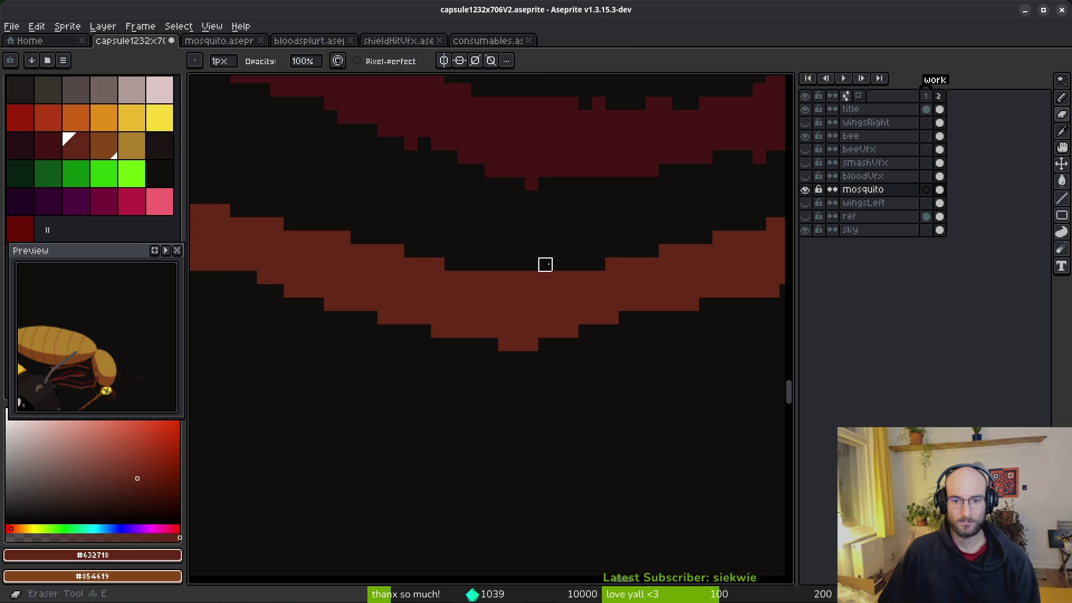
scroll(517, 263, "down", 3)
scroll(574, 292, "up", 2)
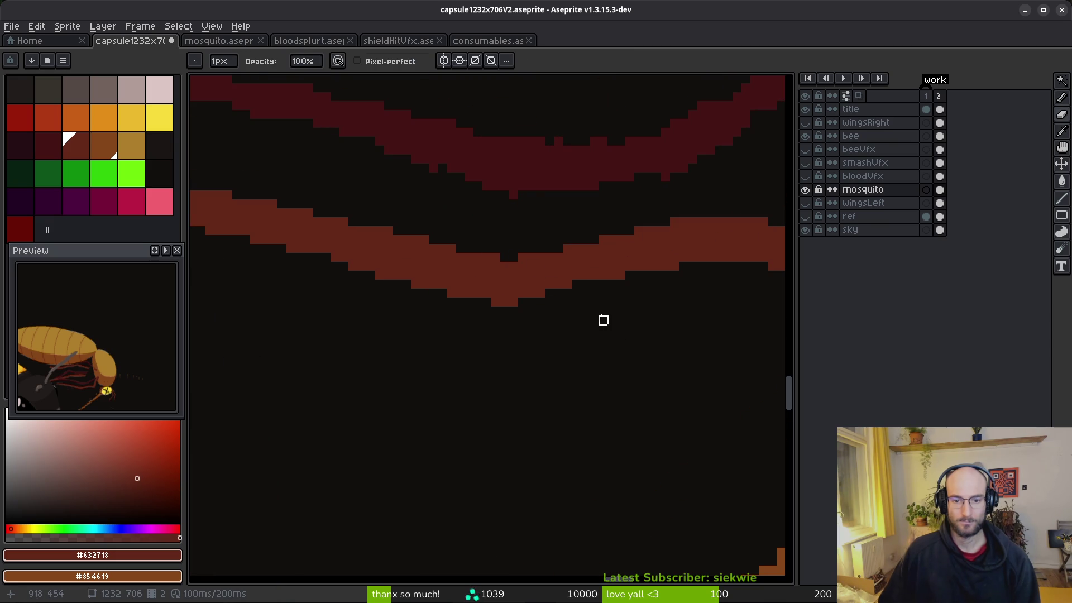
scroll(610, 303, "down", 2)
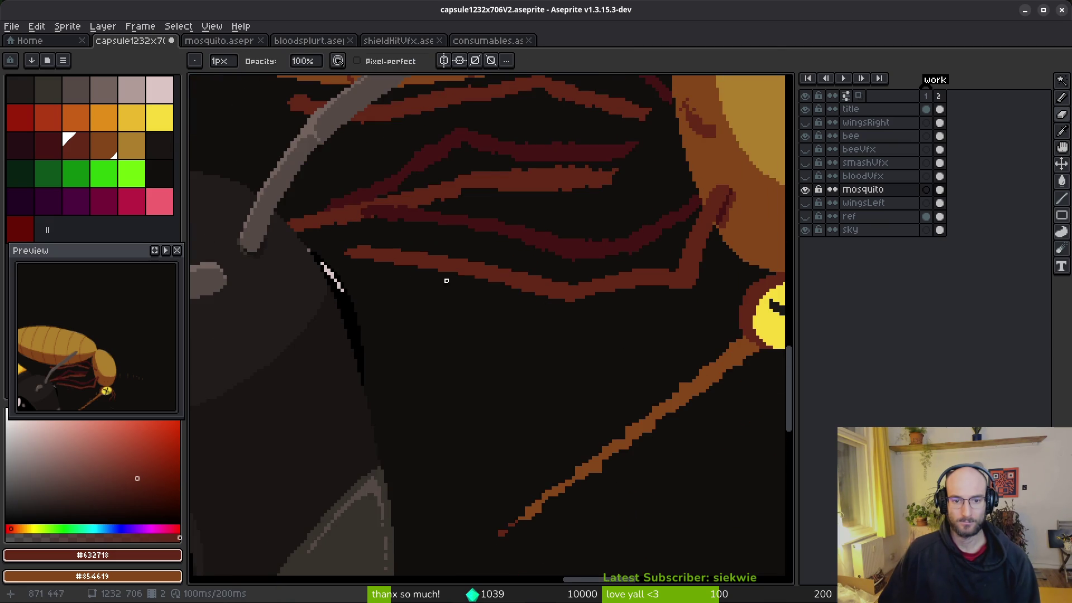
scroll(643, 313, "down", 1)
scroll(692, 343, "down", 1)
scroll(440, 341, "right", 3)
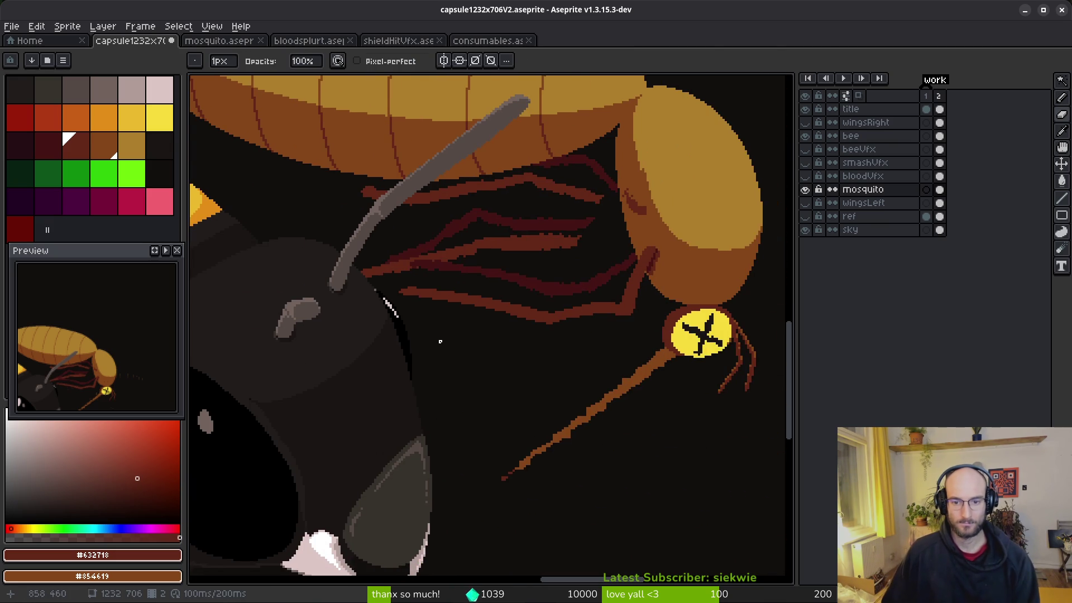
scroll(603, 334, "down", 1)
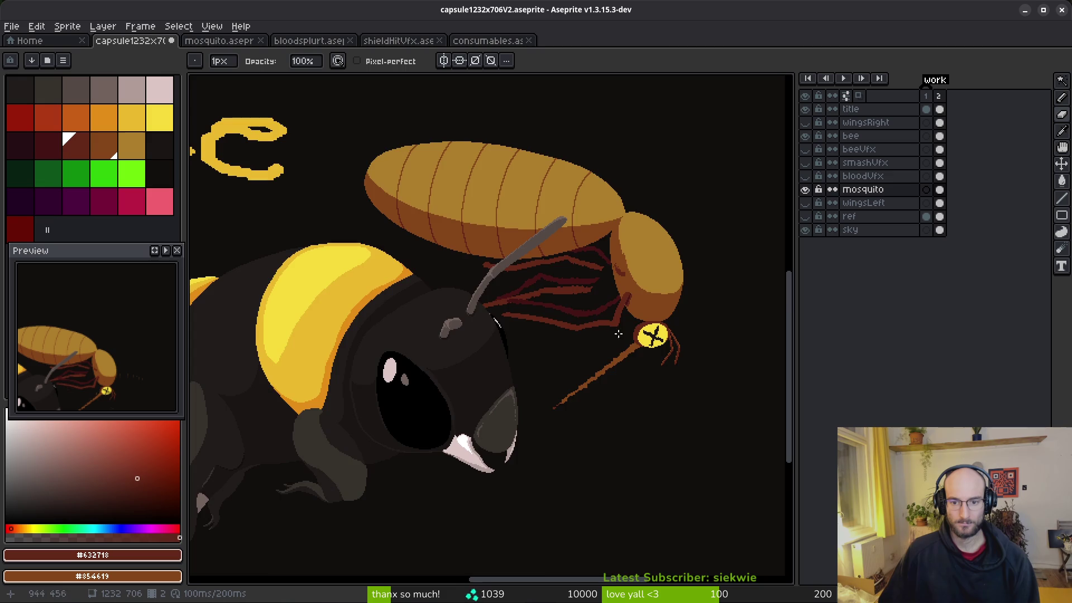
scroll(617, 334, "up", 2)
scroll(639, 310, "up", 1)
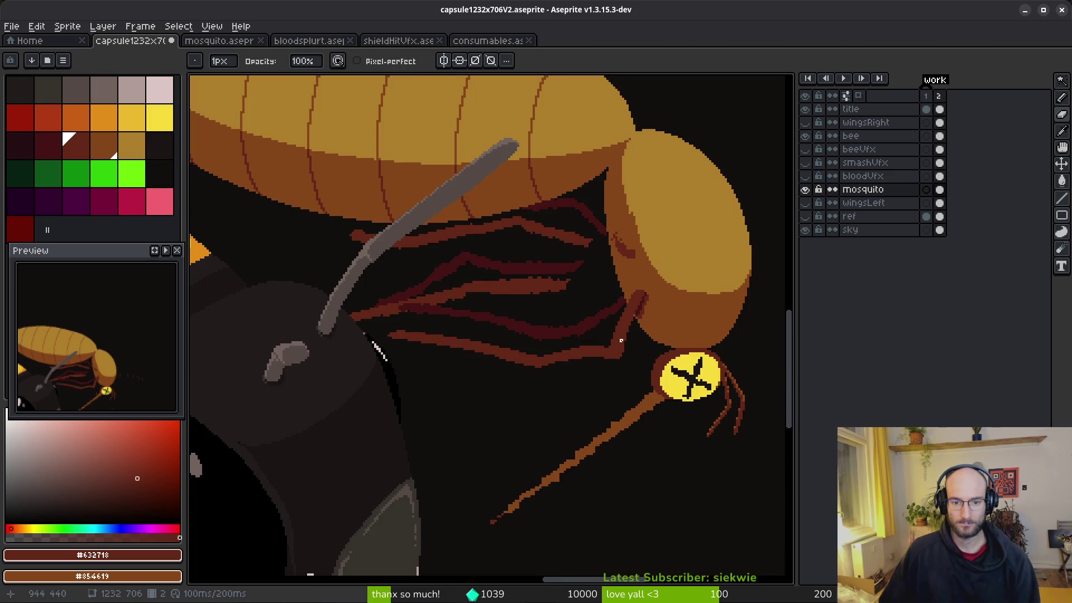
scroll(626, 332, "up", 2)
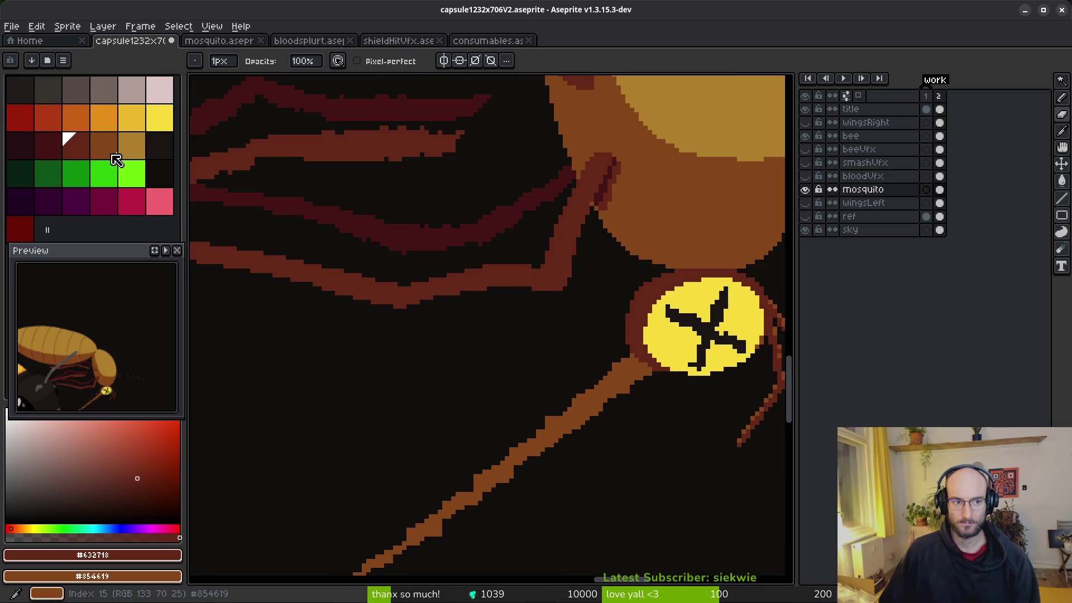
Draw an orange-brown highlight along the leg's upper edge after undoing a trial orange fill.
left_click(109, 152)
key("g")
scroll(536, 256, "up", 1)
scroll(534, 267, "up", 1)
scroll(629, 169, "up", 3)
left_click(628, 216)
key("ctrl+z")
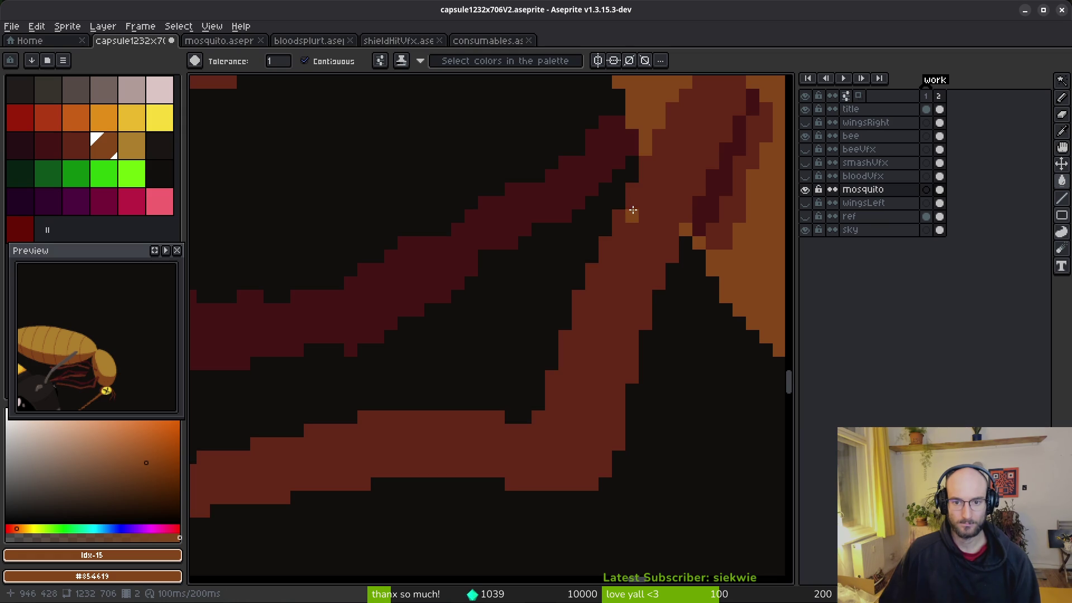
scroll(620, 279, "down", 2)
key("b")
left_click(655, 179)
left_click_drag(655, 180, 597, 302)
left_click(604, 298)
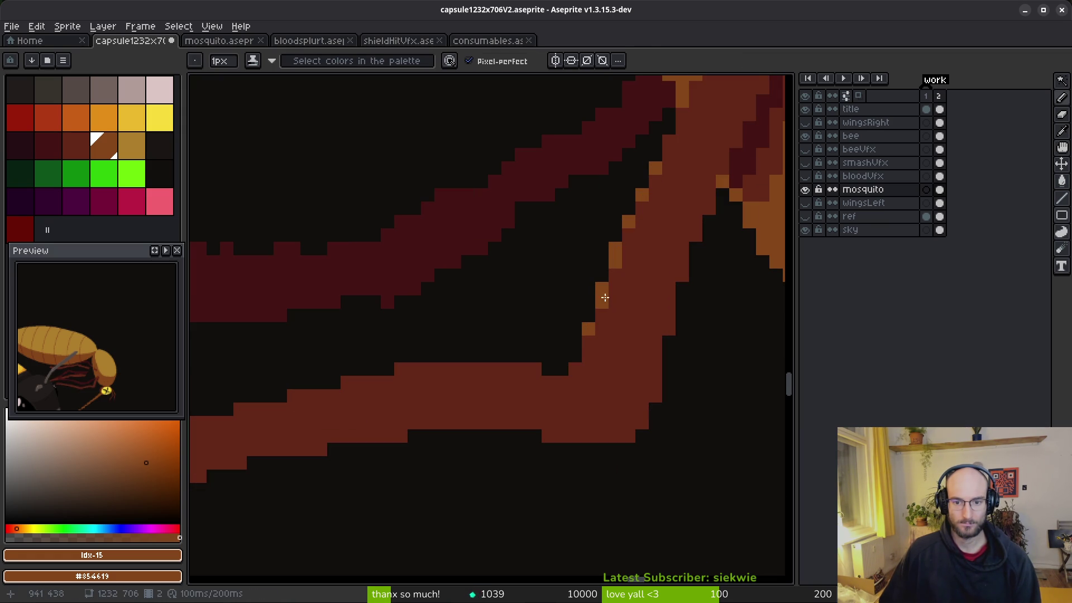
Shade under the leg joint and another leg bend in dark red.
right_click(75, 145)
scroll(611, 435, "up", 3)
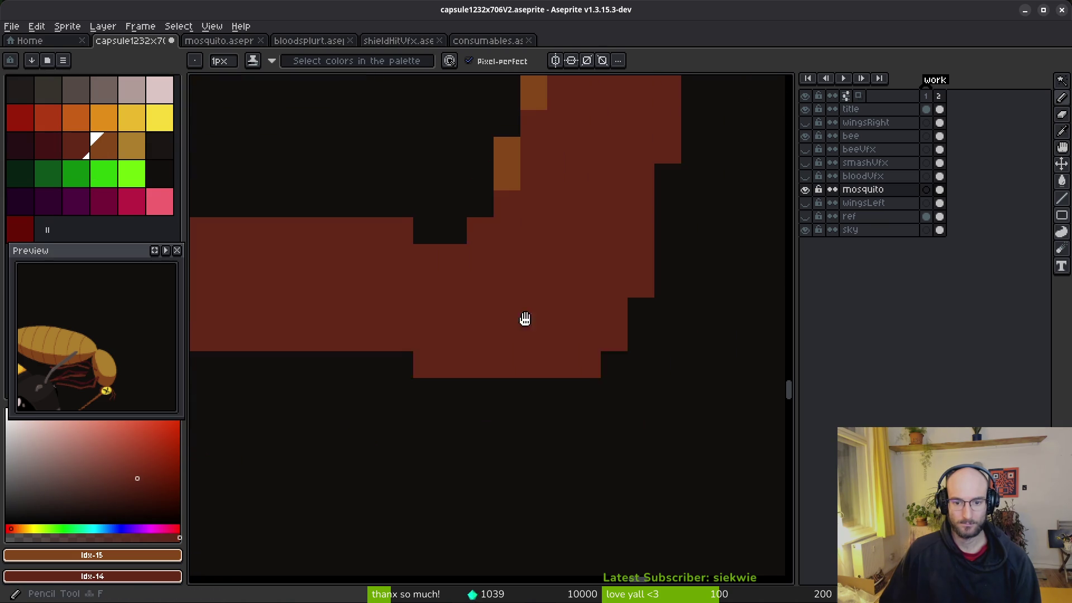
left_click(48, 145)
mouse_move(471, 275)
left_mouse_down()
mouse_move(526, 327)
mouse_move(573, 342)
mouse_move(544, 345)
left_mouse_up()
mouse_move(459, 261)
left_mouse_down()
mouse_move(593, 327)
mouse_move(474, 276)
mouse_move(466, 227)
left_mouse_up()
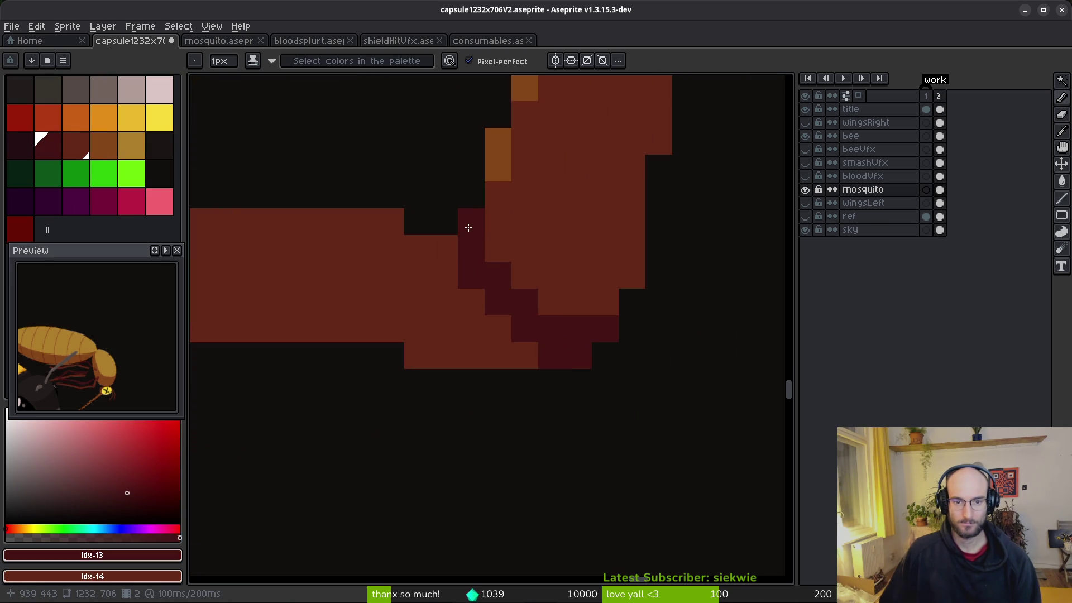
scroll(651, 371, "down", 5)
scroll(508, 369, "up", 5)
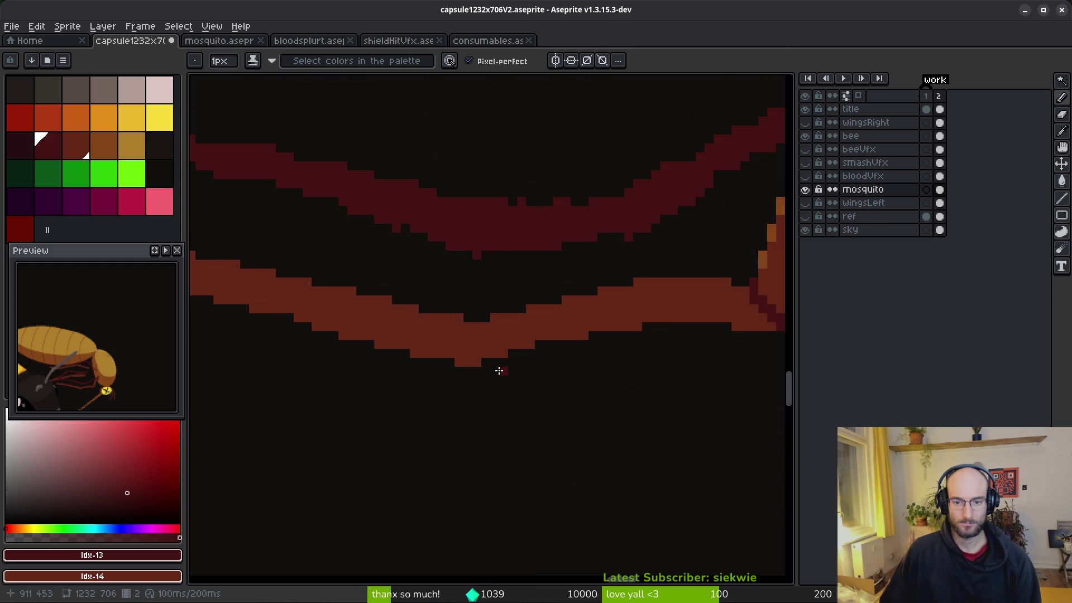
mouse_move(480, 321)
left_mouse_down()
mouse_move(454, 364)
mouse_move(495, 400)
mouse_move(413, 409)
mouse_move(464, 431)
mouse_move(464, 374)
mouse_move(470, 388)
left_mouse_up()
Try extra dark-red shadow pixels at the leg bend, then undo the misplaced ones.
scroll(470, 388, "down", 4)
scroll(631, 409, "up", 1)
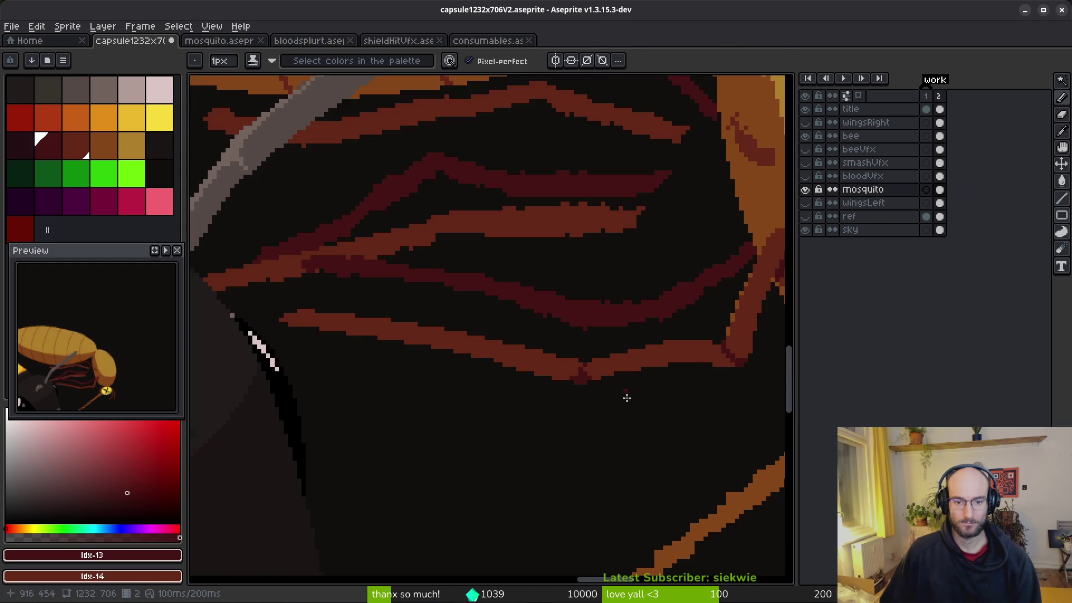
scroll(605, 399, "up", 2)
scroll(547, 350, "up", 1)
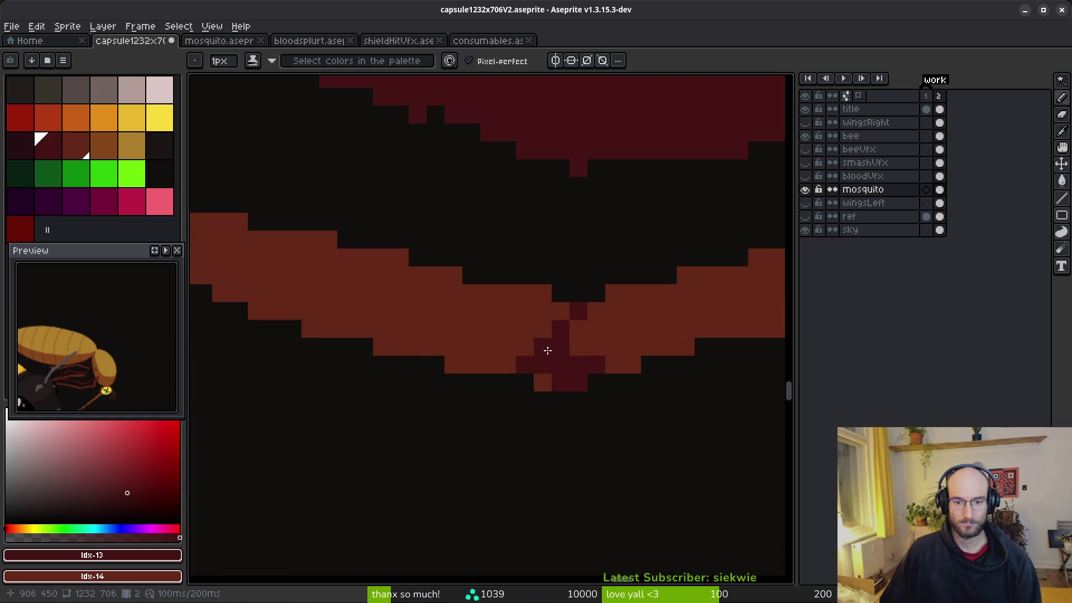
key("ctrl+z")
left_click(622, 345)
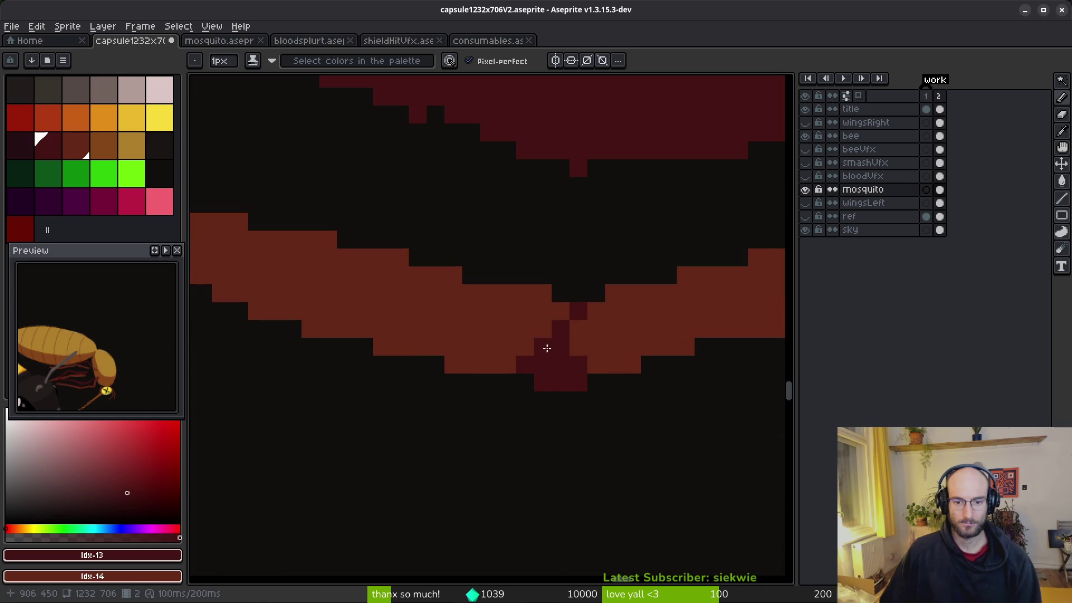
key("ctrl+z")
left_click(578, 327)
key("ctrl+z")
scroll(642, 385, "down", 3)
scroll(506, 399, "down", 1)
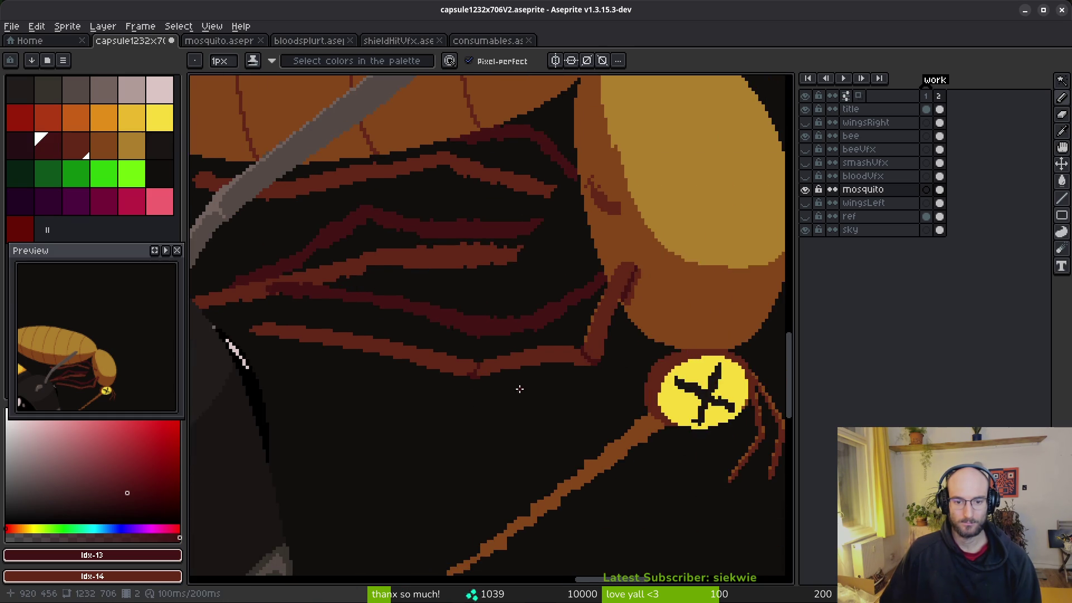
scroll(520, 393, "down", 1)
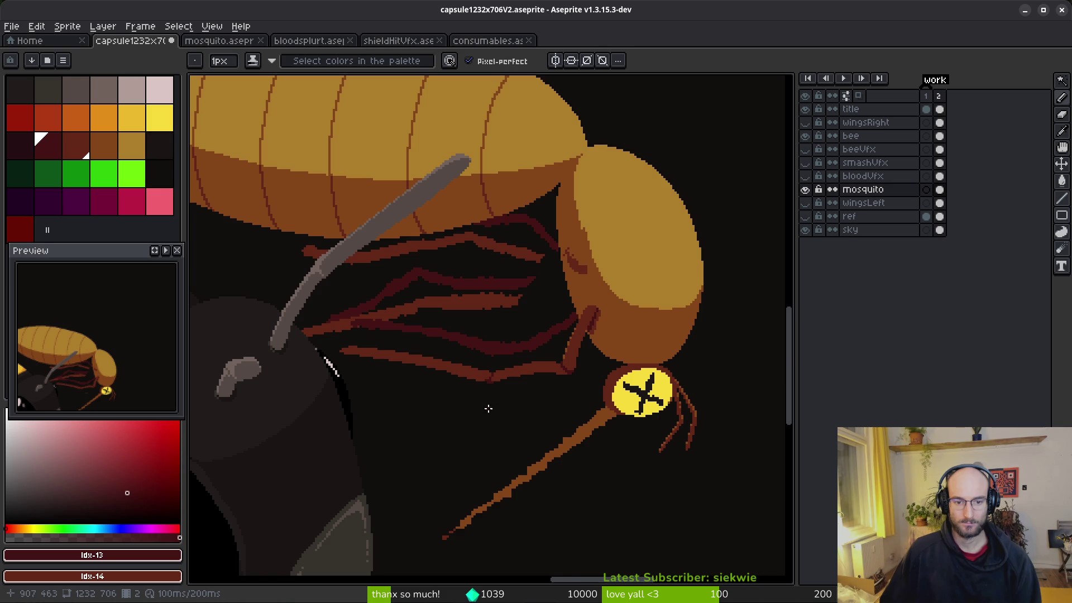
scroll(490, 407, "up", 2)
scroll(440, 366, "up", 1)
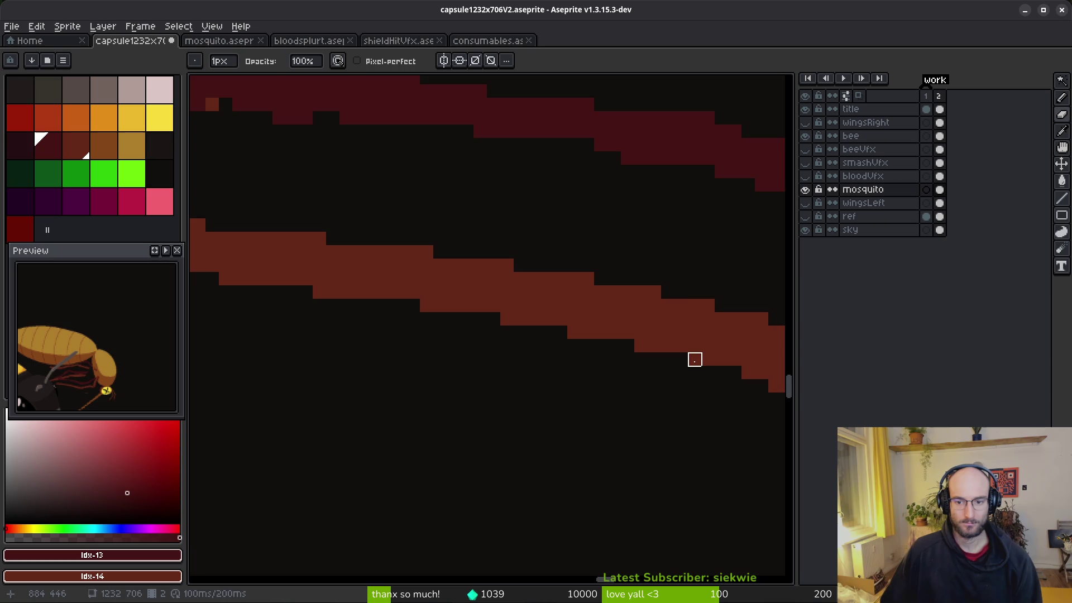
scroll(495, 382, "down", 2)
scroll(531, 412, "up", 4)
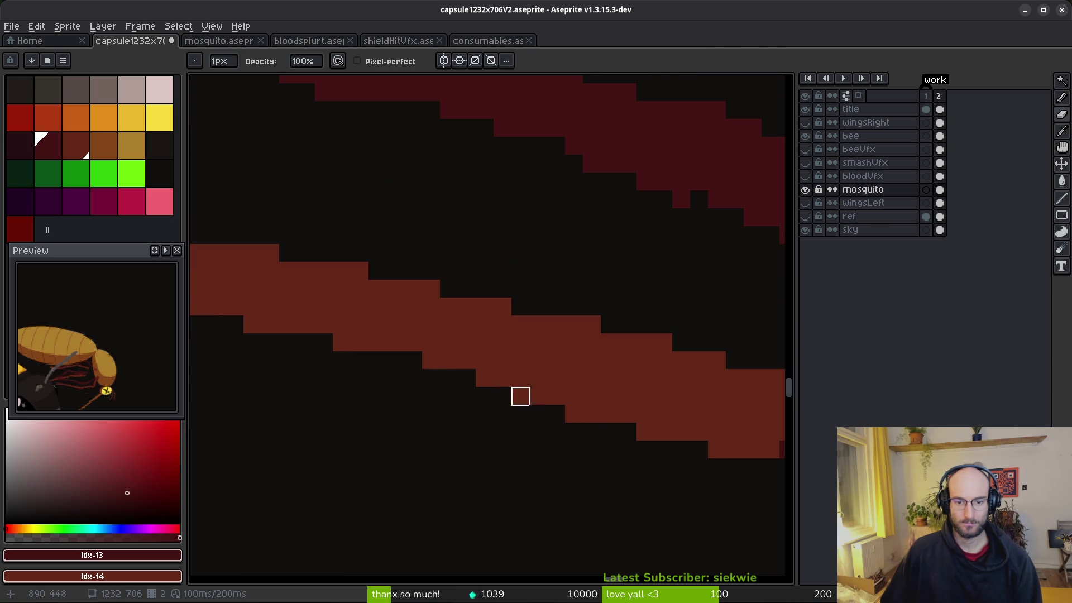
Erase the stray pixels along the leg's lower edge.
key("f")
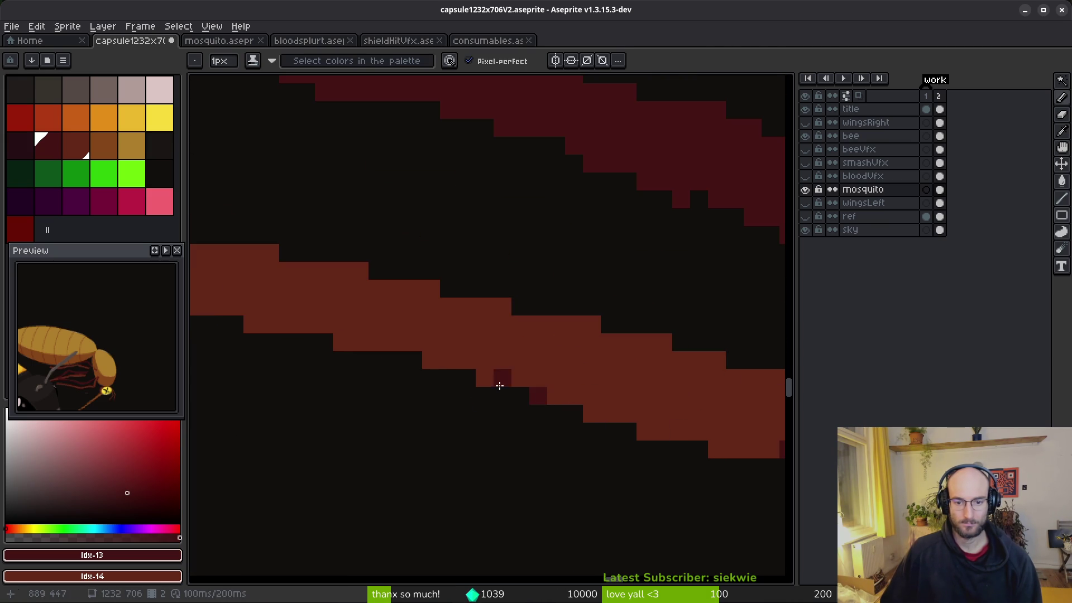
scroll(502, 363, "right", 5)
scroll(502, 363, "down", 2)
key("e")
left_click(481, 366)
left_click(552, 383)
left_click(428, 347)
scroll(554, 456, "down", 5)
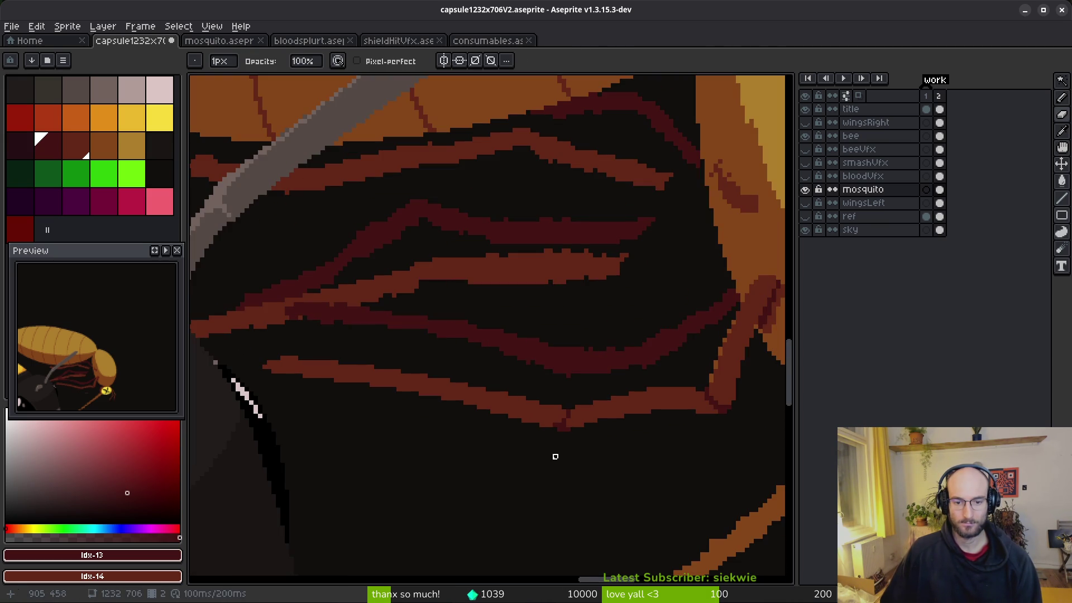
scroll(554, 460, "up", 3)
Darken a pixel on the leg stroke with Shading ink, then pick the leg's brown colour.
key("b")
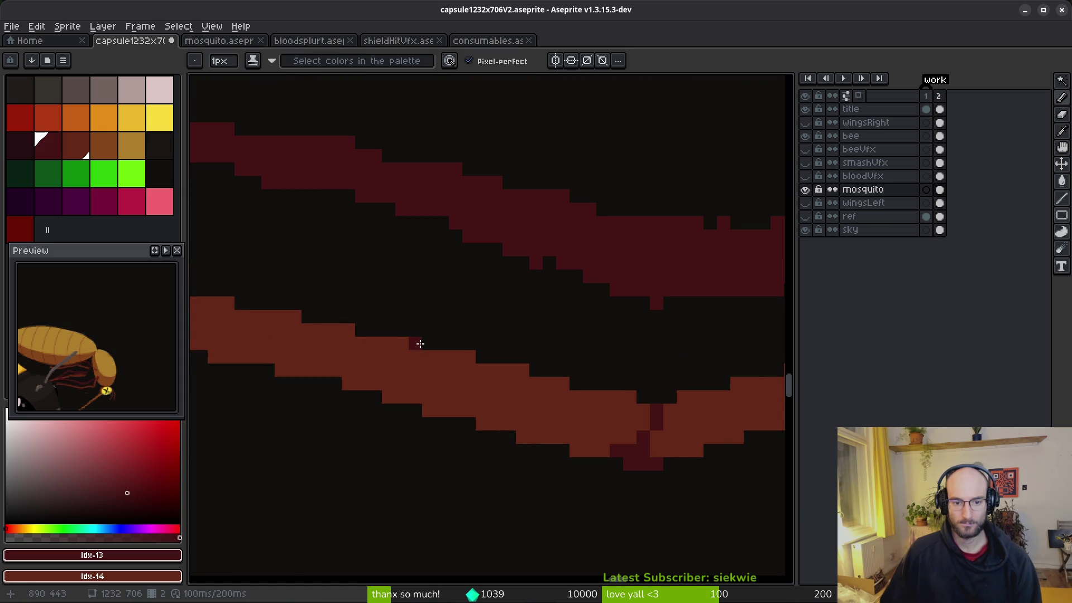
left_click(601, 364)
scroll(413, 328, "down", 3)
scroll(415, 313, "up", 3)
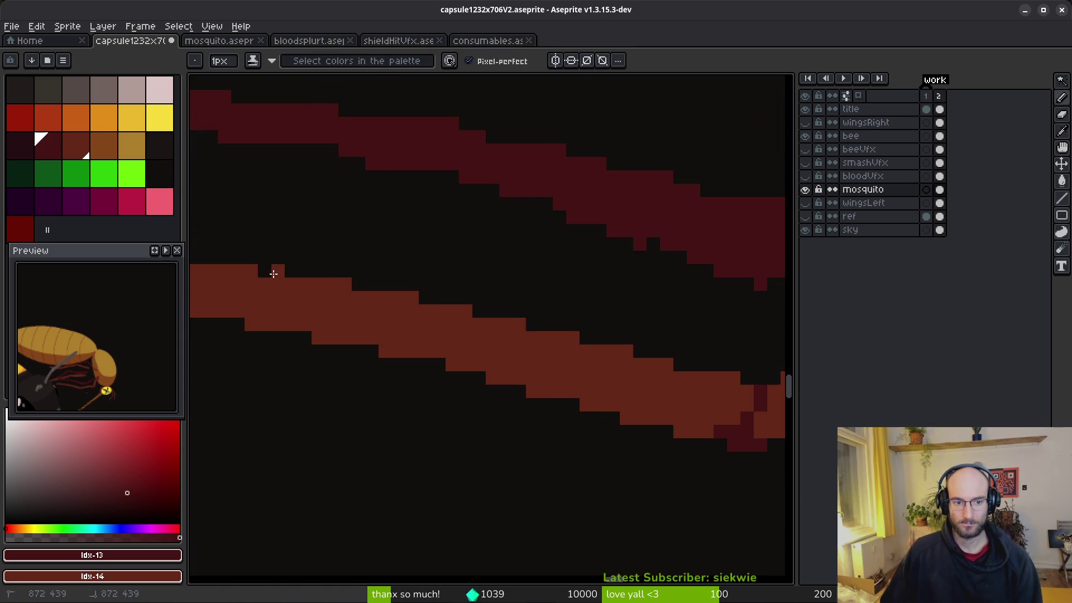
scroll(399, 362, "down", 2)
scroll(577, 354, "up", 4)
key("b")
scroll(508, 380, "right", 3)
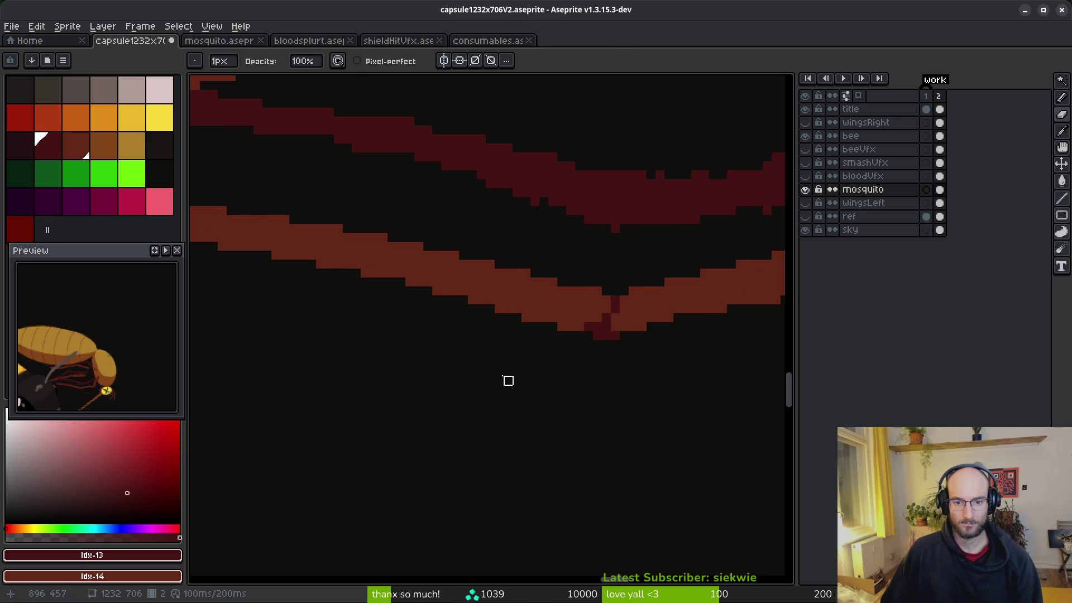
key("b")
scroll(413, 329, "up", 2)
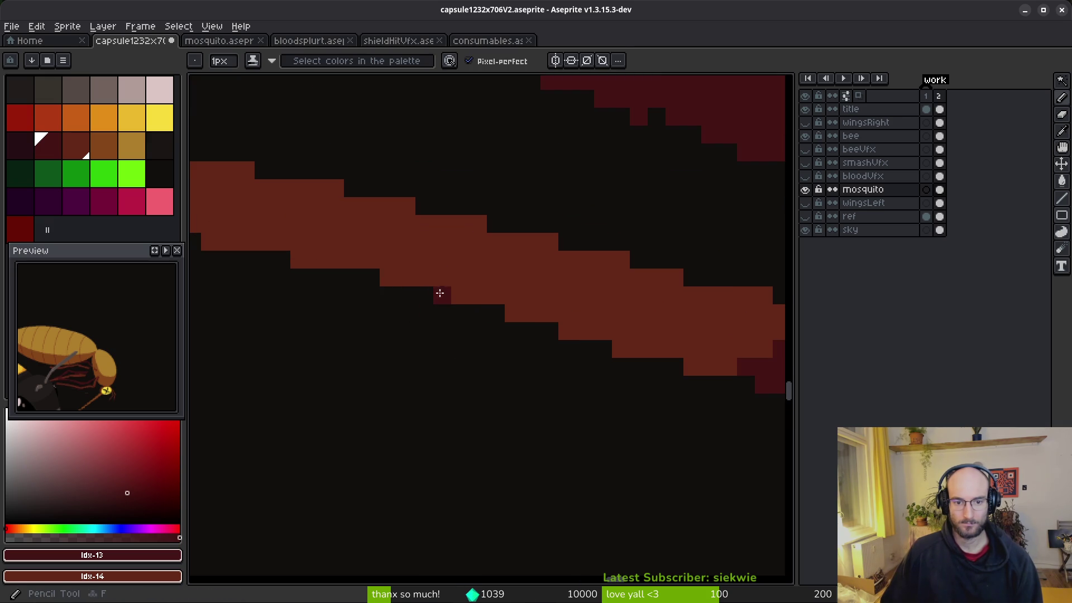
scroll(503, 357, "down", 4)
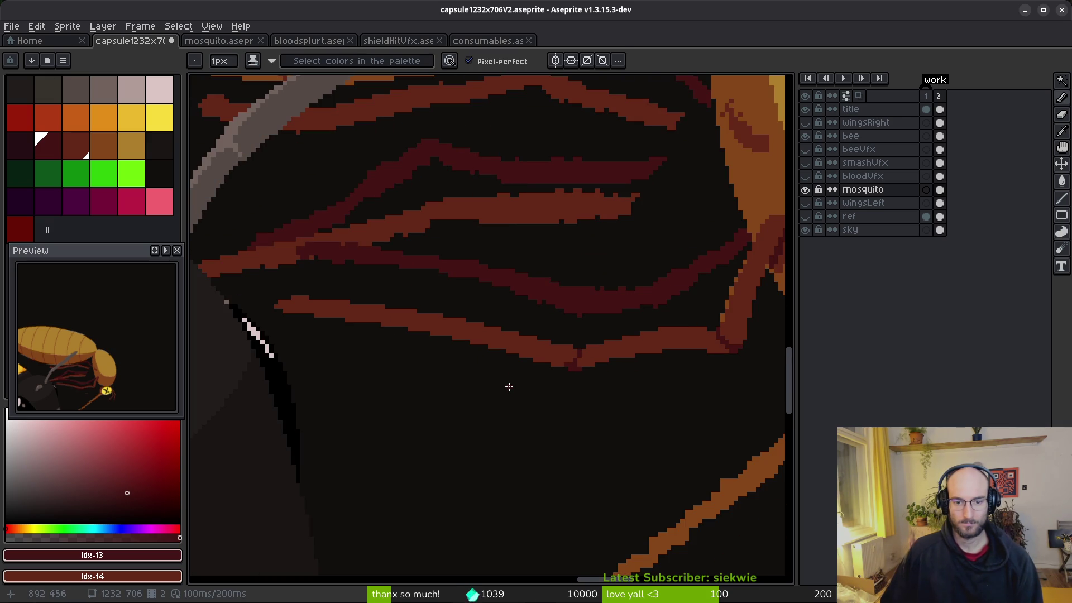
scroll(509, 386, "up", 3)
scroll(628, 433, "down", 2)
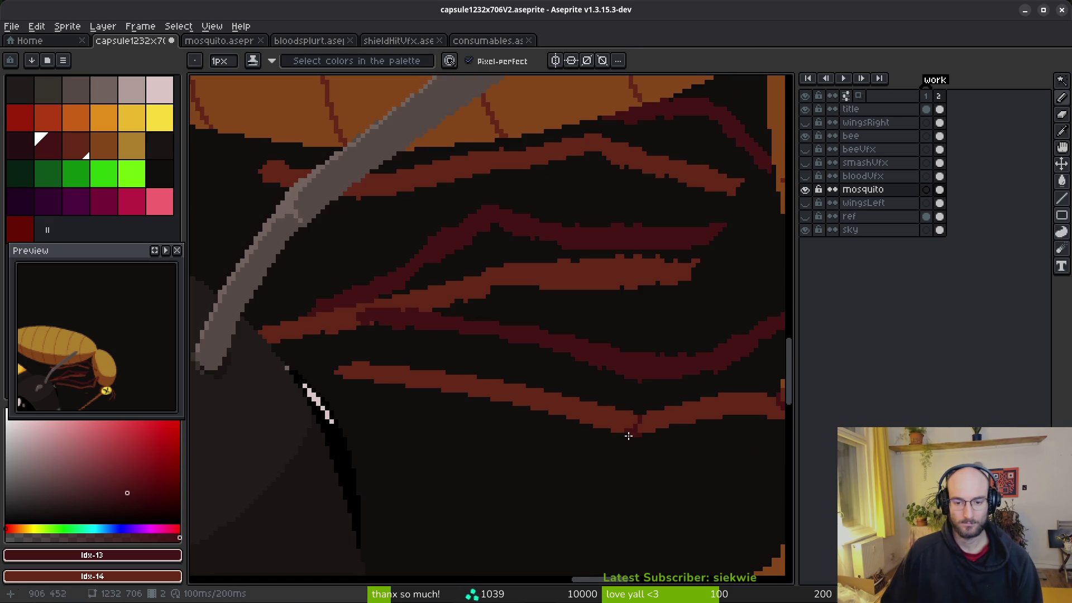
scroll(463, 414, "up", 2)
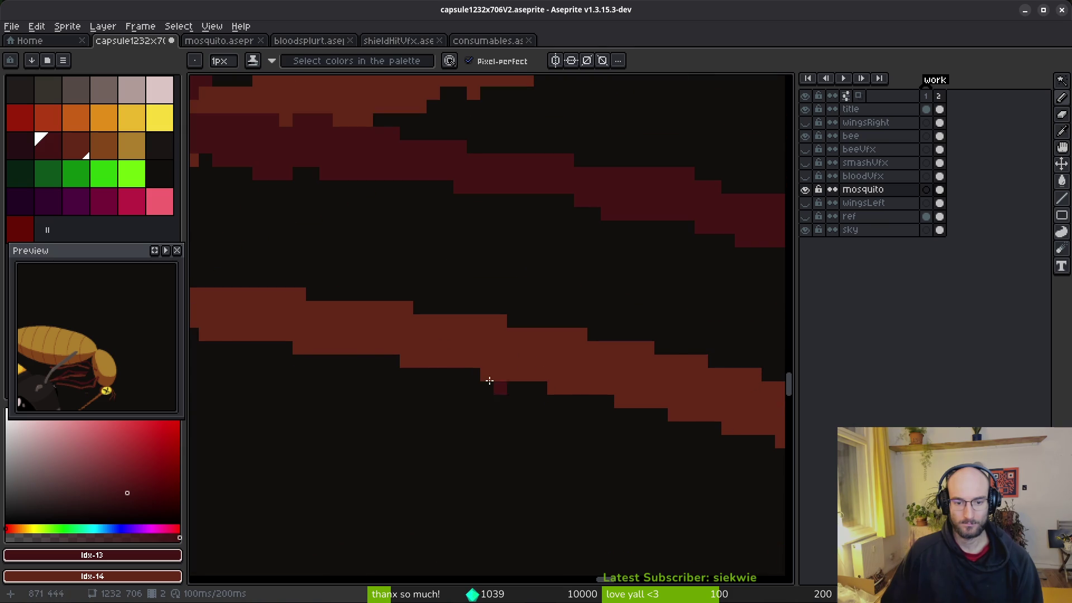
scroll(502, 384, "down", 2)
scroll(422, 387, "up", 2)
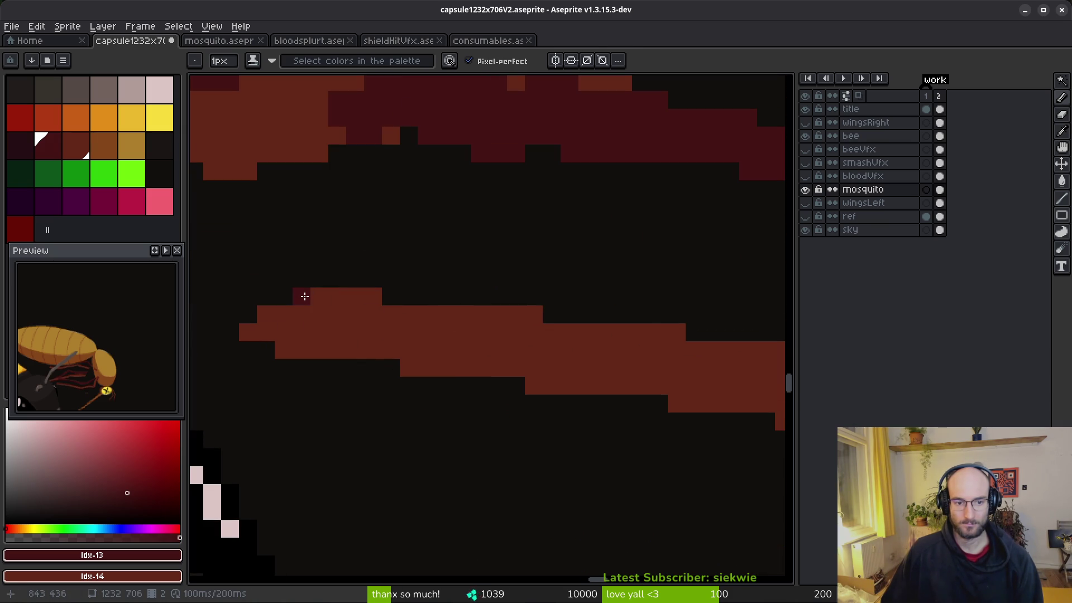
scroll(475, 393, "down", 2)
scroll(479, 376, "up", 2)
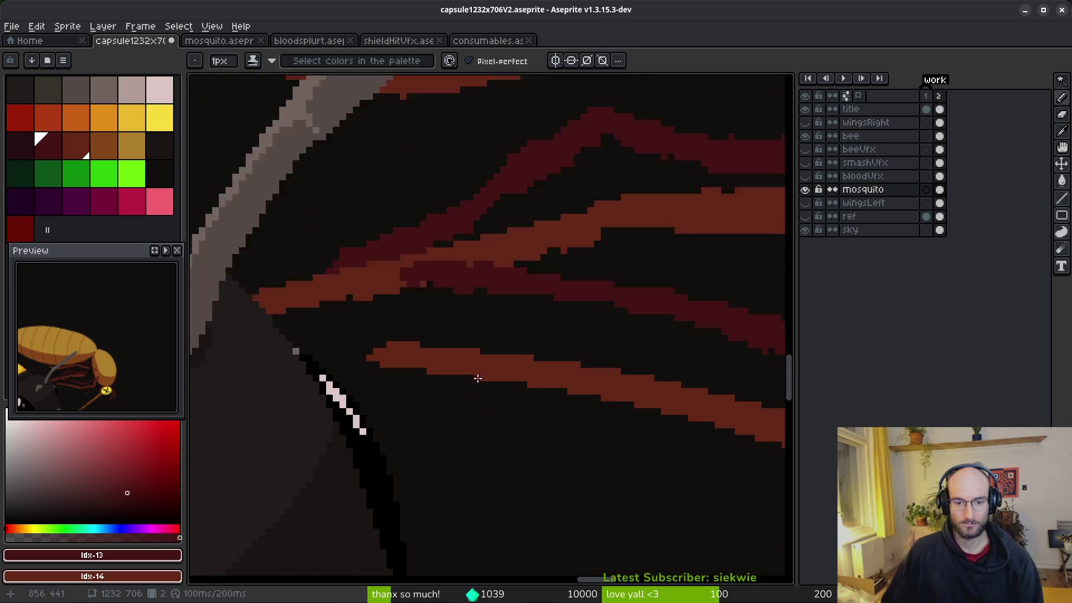
scroll(589, 388, "right", 3)
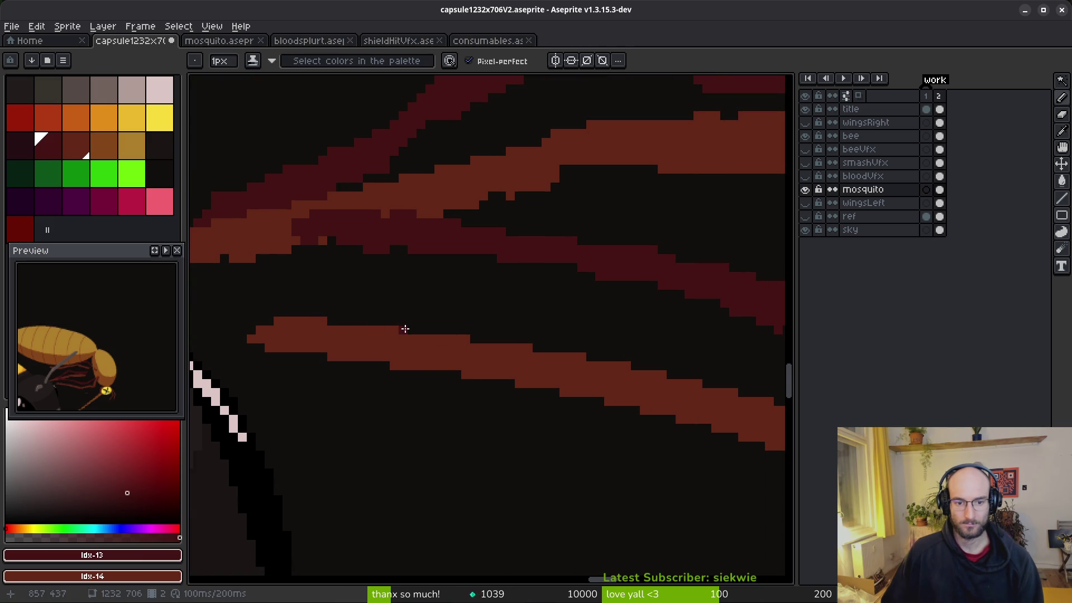
scroll(559, 375, "down", 3)
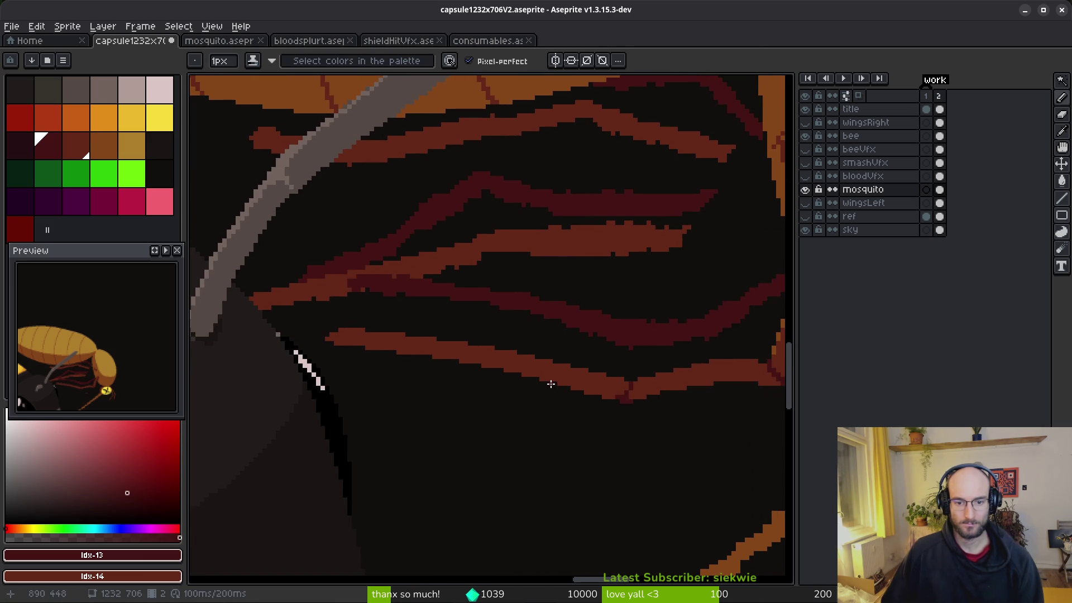
scroll(556, 385, "down", 2)
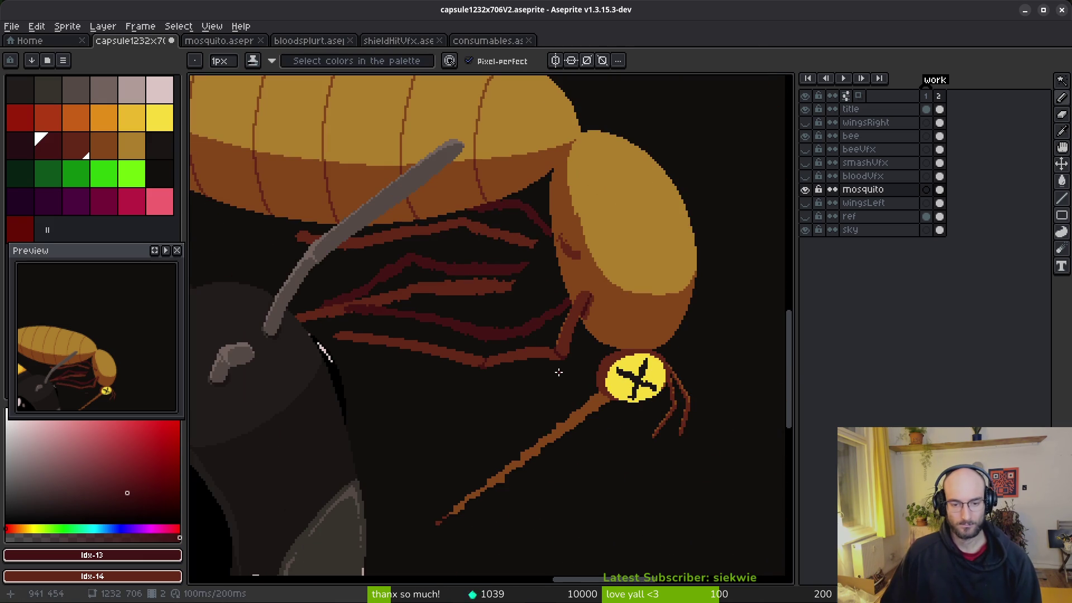
scroll(559, 362, "up", 2)
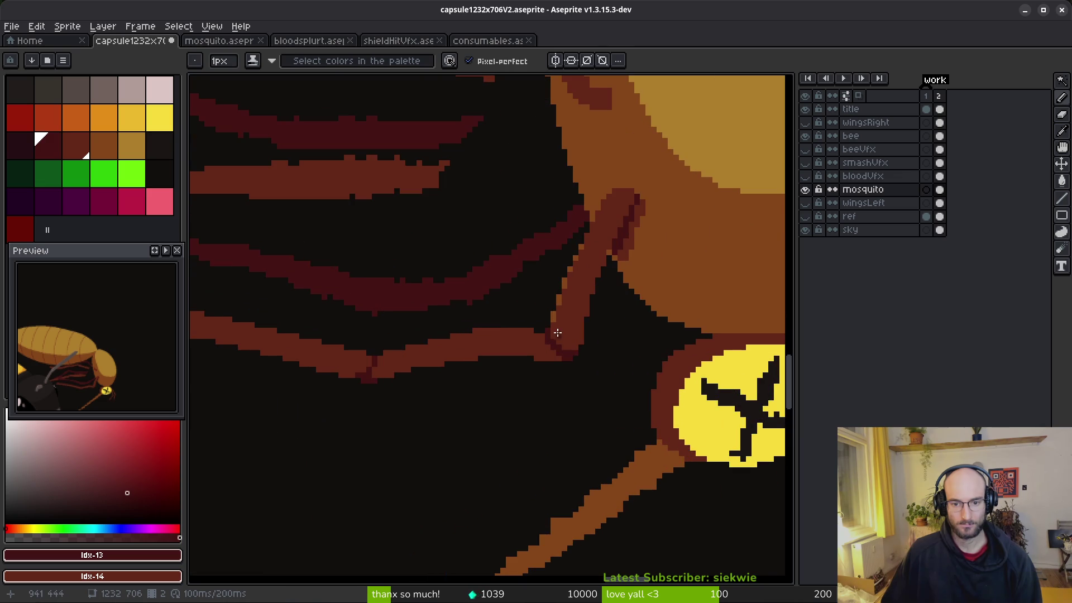
left_click(554, 309, "alt")
scroll(554, 309, "up", 2)
Try a fill and then an orange stroke along the lower leg's top edge, undoing both.
key("g")
left_click(617, 303)
key("ctrl+z")
key("b")
left_click_drag(624, 303, 529, 303)
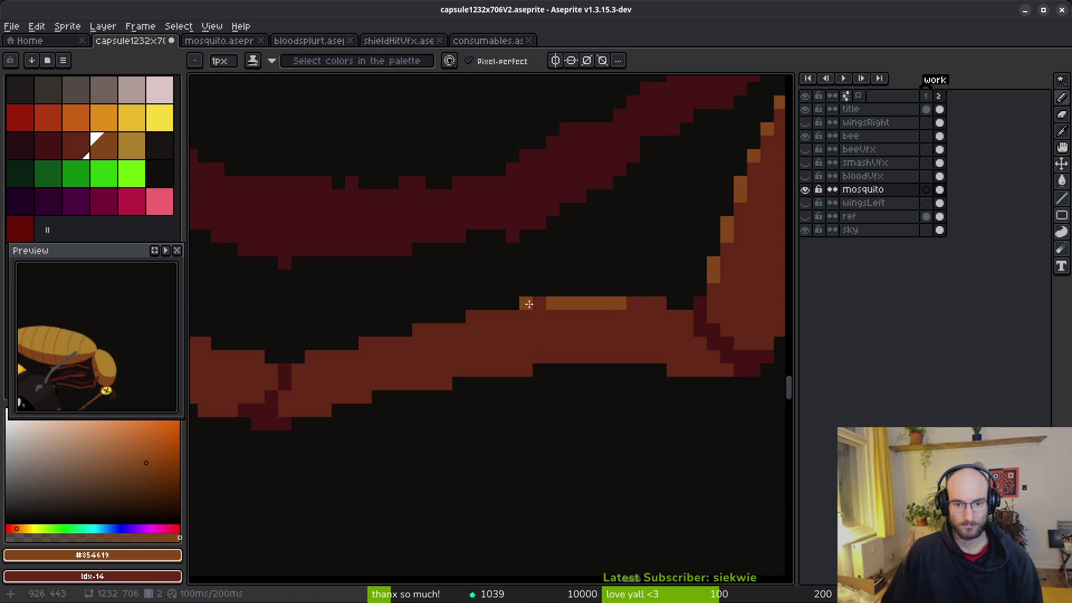
key("ctrl+z")
Dot orange #854619 highlight pixels leftward along the lower leg's upper edge.
left_click(486, 317)
left_click(459, 330)
left_click_drag(447, 330, 419, 330)
left_click(392, 344)
left_click(365, 343)
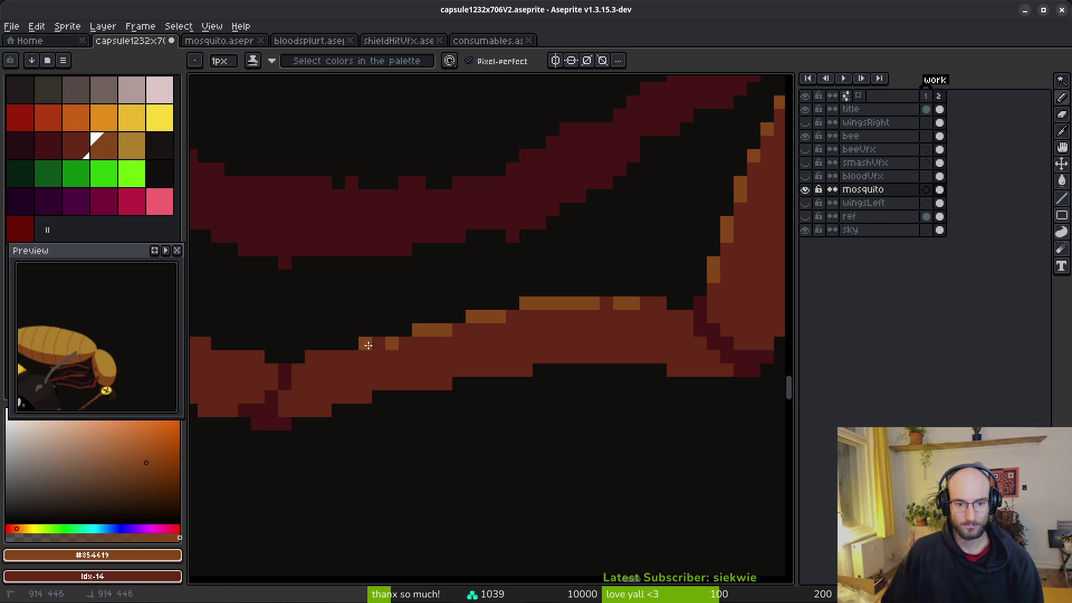
left_click(324, 356)
left_click(312, 356)
left_click(324, 370)
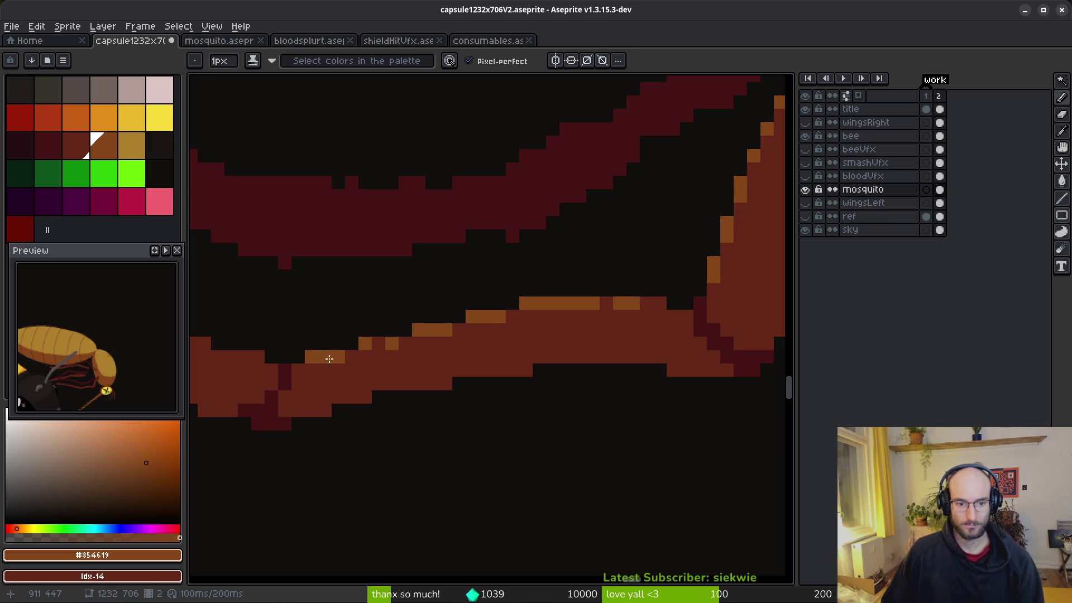
Undo a stray pixel and add a broken line of highlight pixels along the leg to its right end.
scroll(381, 371, "left", 3)
scroll(584, 358, "left", 4)
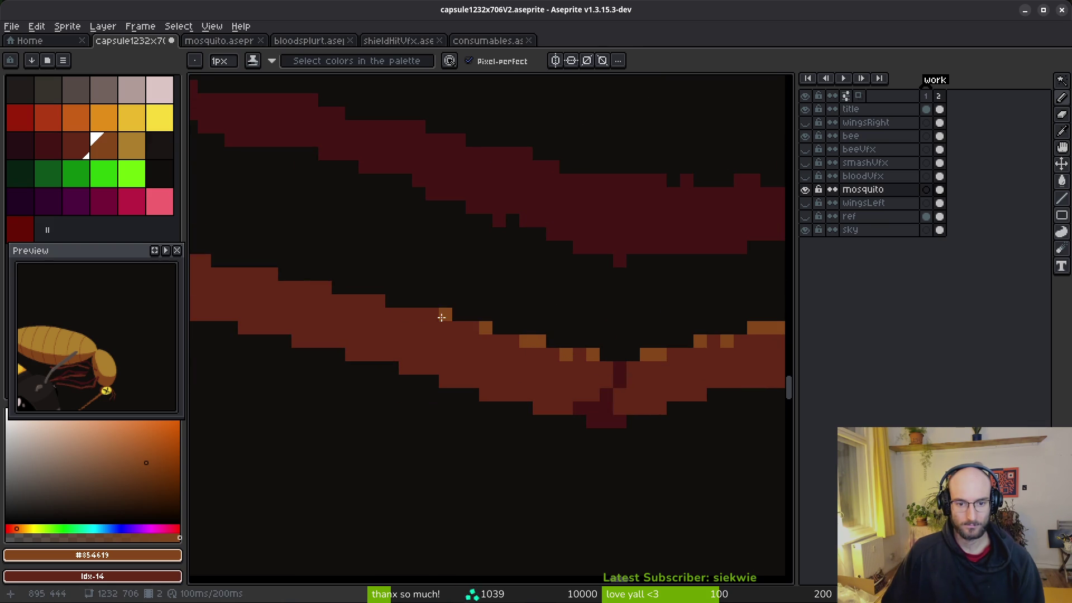
key("ctrl+z")
left_click(382, 303)
left_click(325, 288)
left_click(271, 274)
left_click(311, 288)
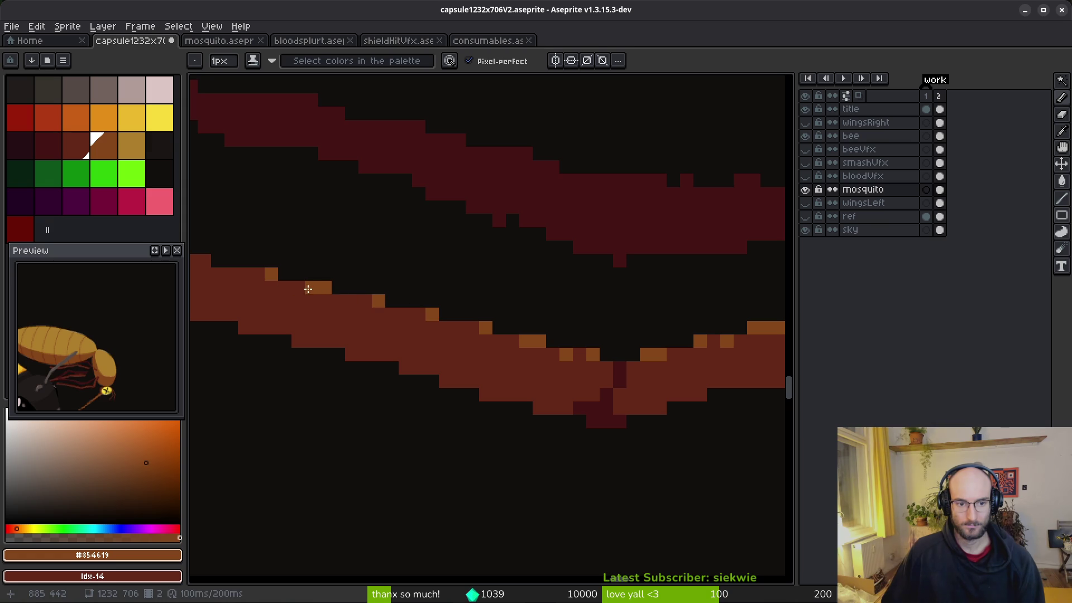
left_click(406, 313)
left_click(467, 327)
left_click(518, 344)
left_click(579, 366)
Add more orange highlight pixels and short runs along the leg's upper edge.
scroll(655, 414, "down", 4)
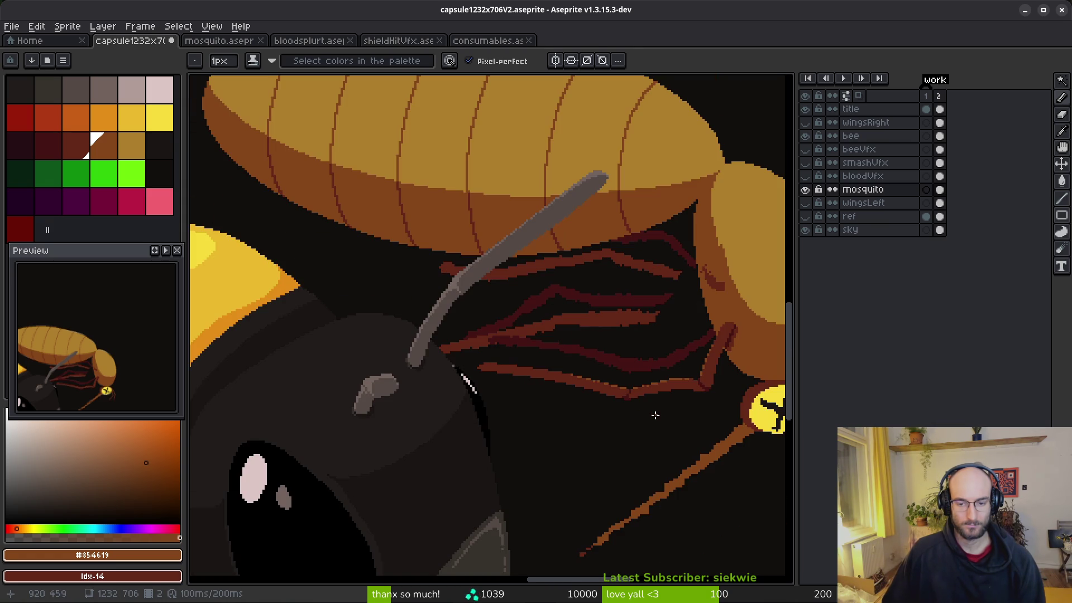
scroll(653, 414, "up", 5)
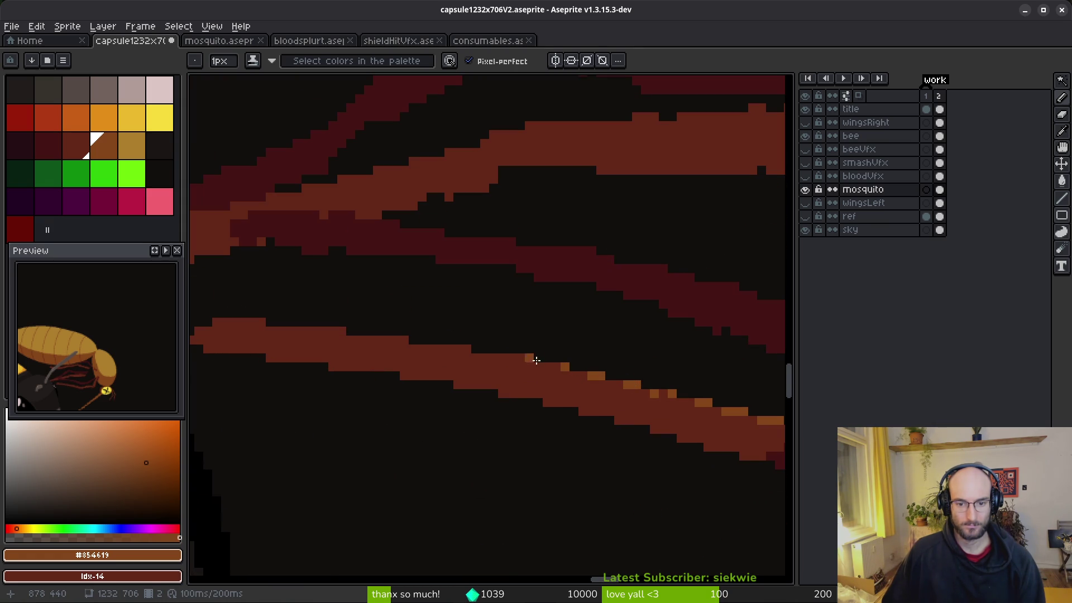
left_click(521, 358)
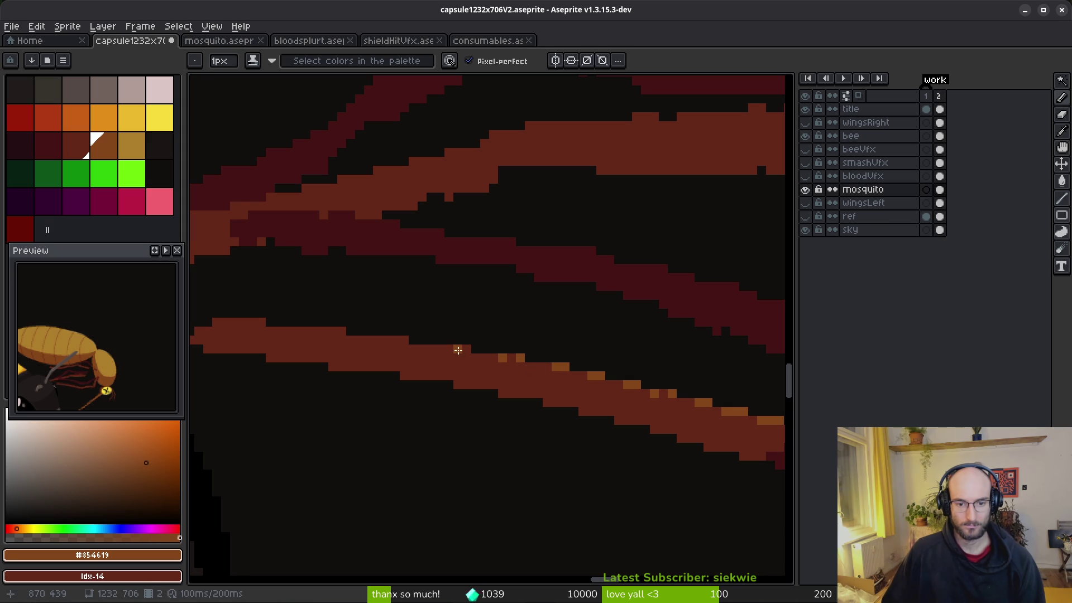
left_click_drag(341, 332, 224, 323)
left_click(199, 331)
left_click_drag(286, 367, 412, 339)
scroll(352, 310, "up", 2)
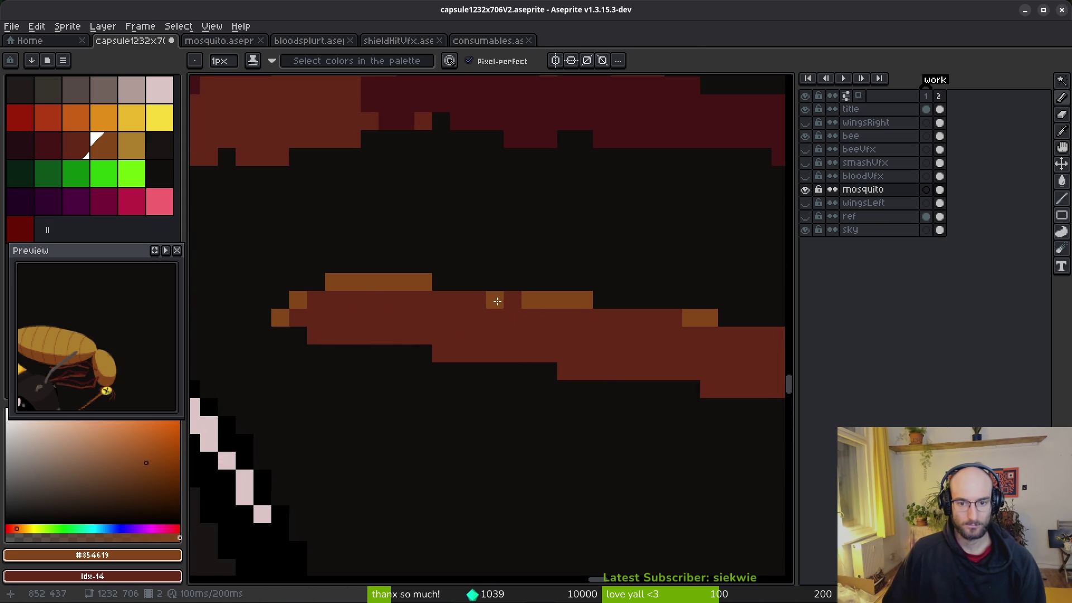
left_click(655, 317)
Along another stretch of the brown leg, turn two misplaced highlight pixels back to brown and add one.
left_click_drag(661, 357, 347, 322)
scroll(390, 316, "down", 1)
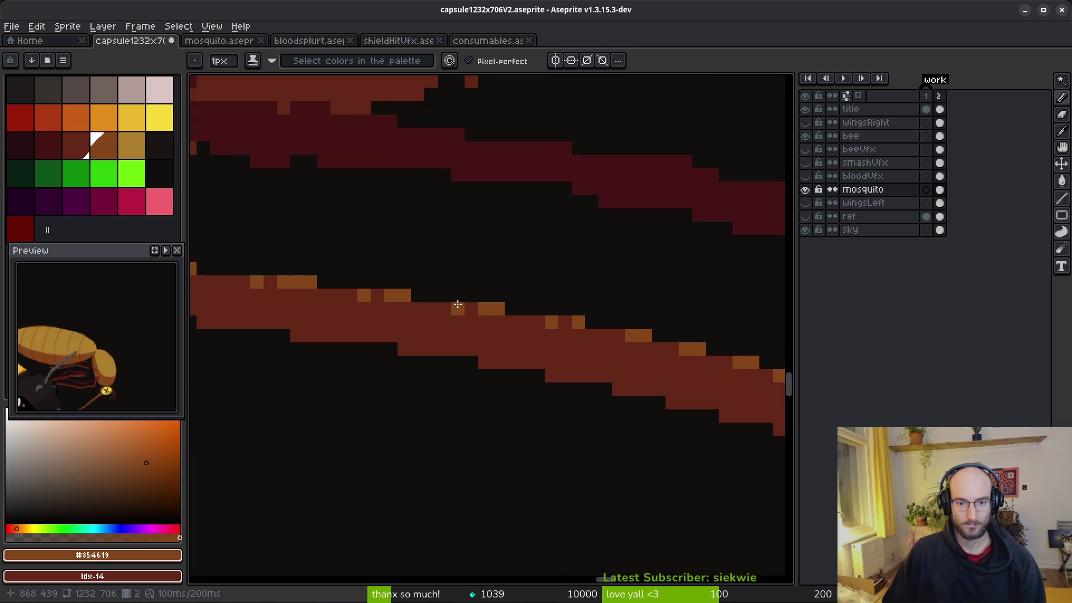
scroll(560, 373, "down", 2)
scroll(589, 397, "down", 1)
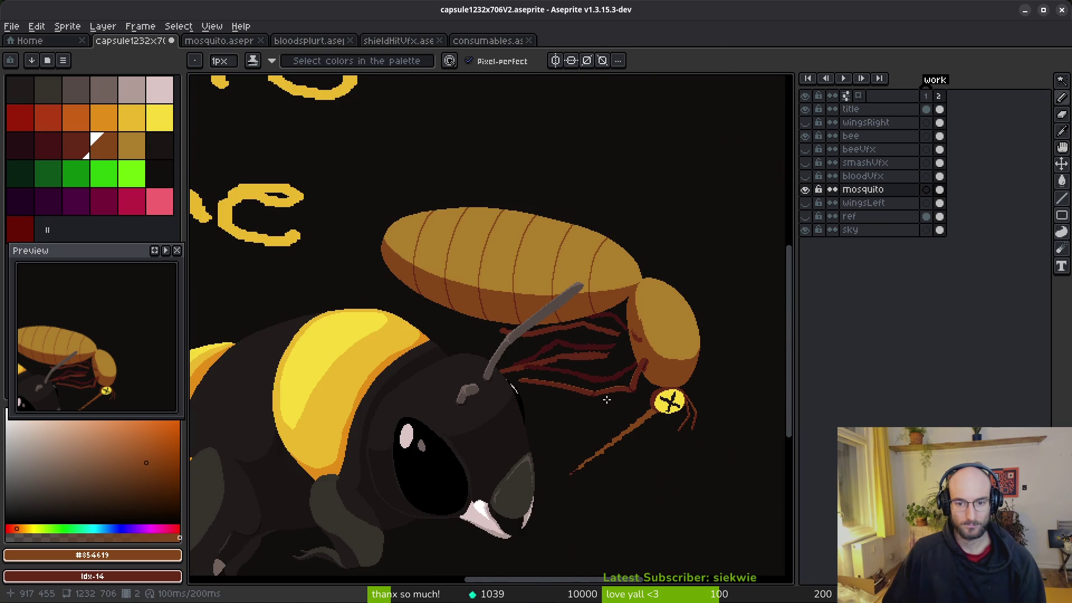
scroll(630, 376, "up", 1)
scroll(667, 357, "up", 1)
scroll(642, 385, "up", 1)
scroll(642, 385, "up", 1)
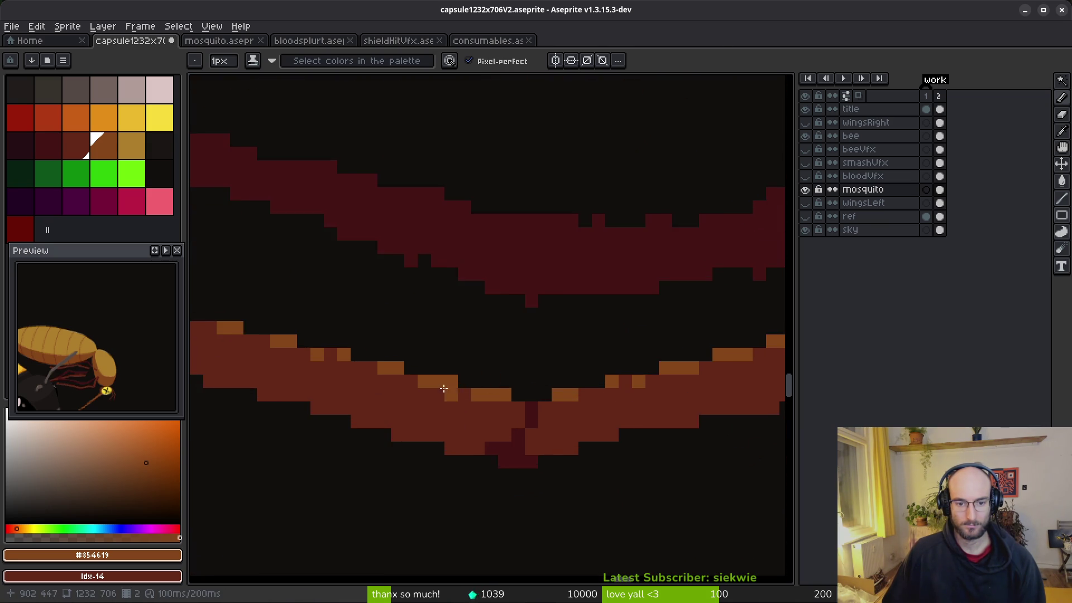
left_click_drag(454, 389, 610, 385)
right_click(619, 392)
right_click(567, 379)
left_click(513, 379)
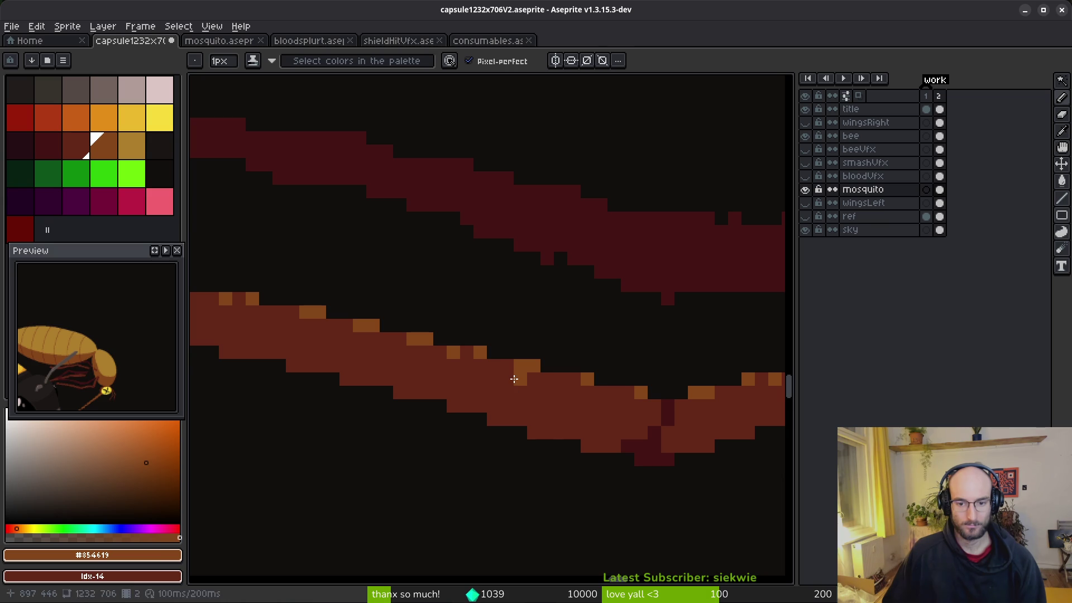
Revert more stray highlight pixels to brown and add new ones near the leg's bend and further left.
right_click(547, 378)
left_click(642, 402)
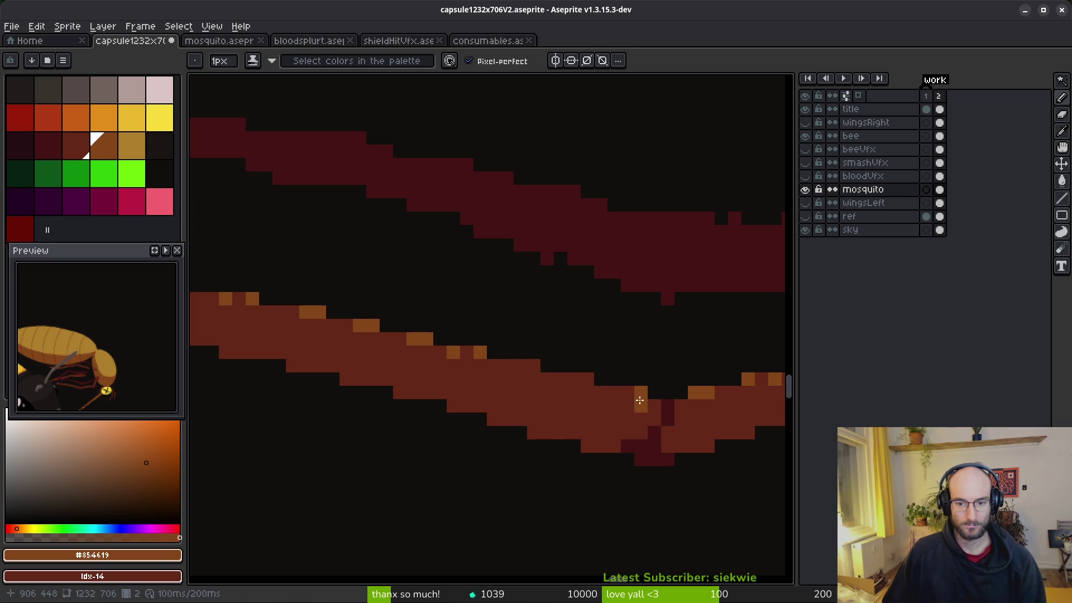
left_click(530, 365)
right_click(587, 380)
right_click(639, 394)
left_click(463, 348)
scroll(427, 364, "down", 5)
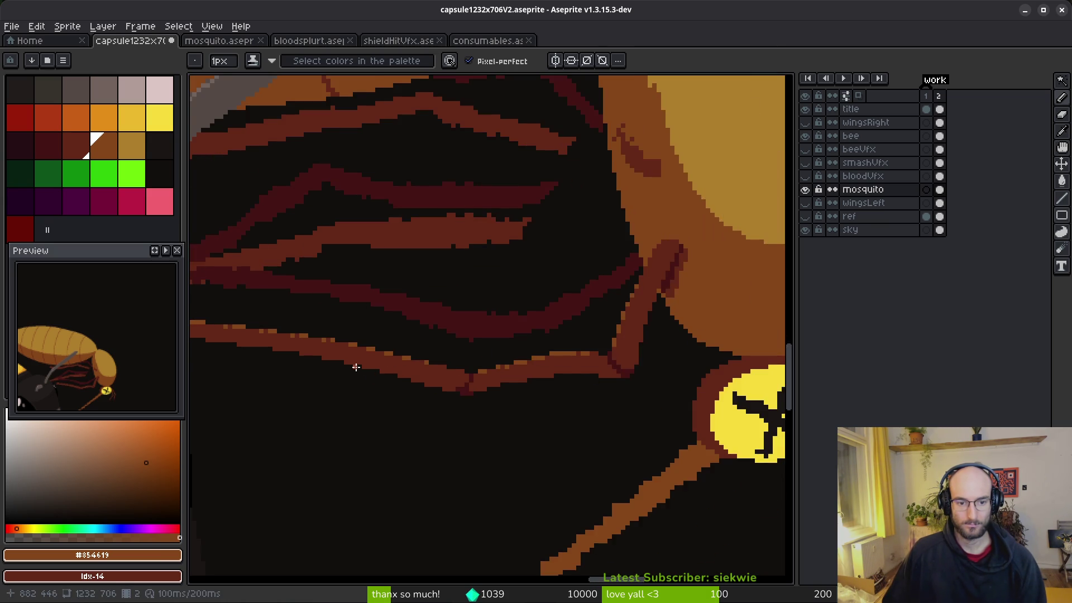
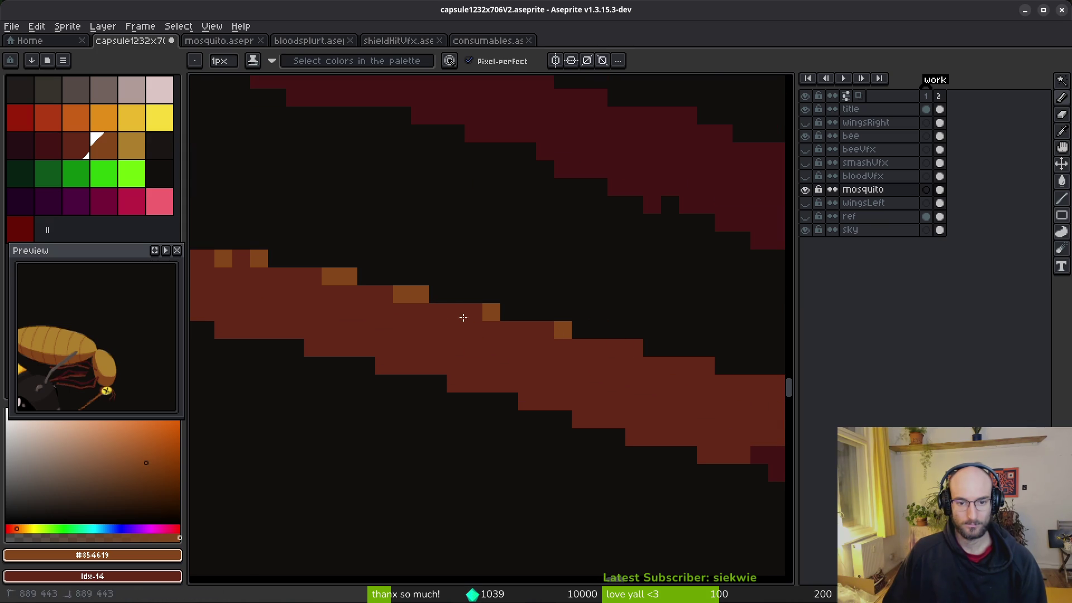
Repaint the orange highlight pixels along the mosquito's brown wing veins.
left_click(367, 312)
scroll(385, 316, "down", 5)
scroll(584, 330, "up", 6)
left_click(584, 330)
scroll(579, 335, "down", 5)
scroll(423, 327, "up", 6)
left_click(420, 317)
scroll(420, 317, "down", 5)
scroll(504, 327, "up", 5)
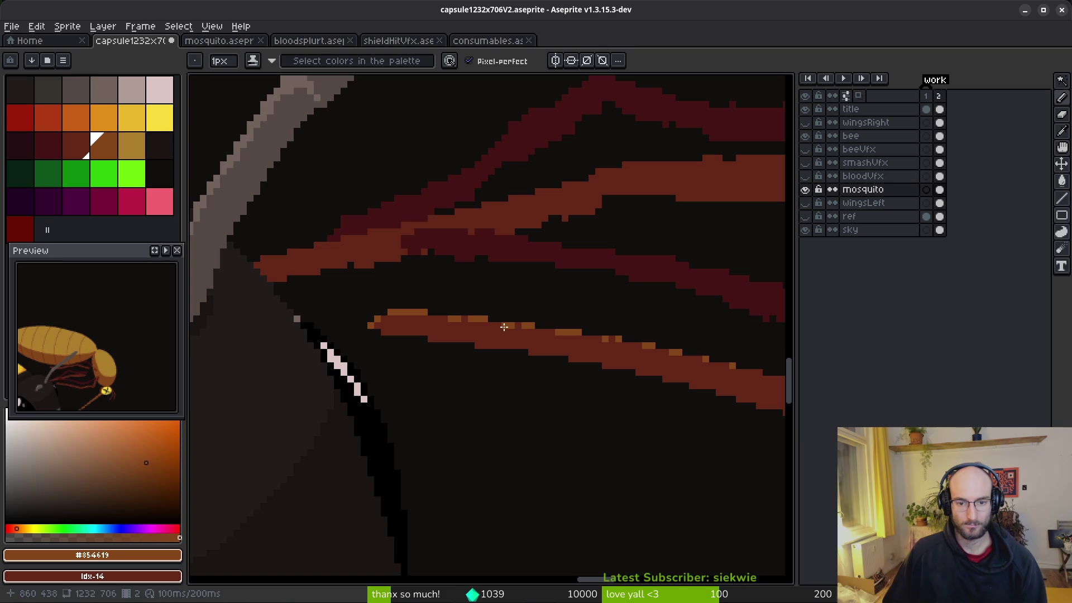
scroll(562, 392, "down", 4)
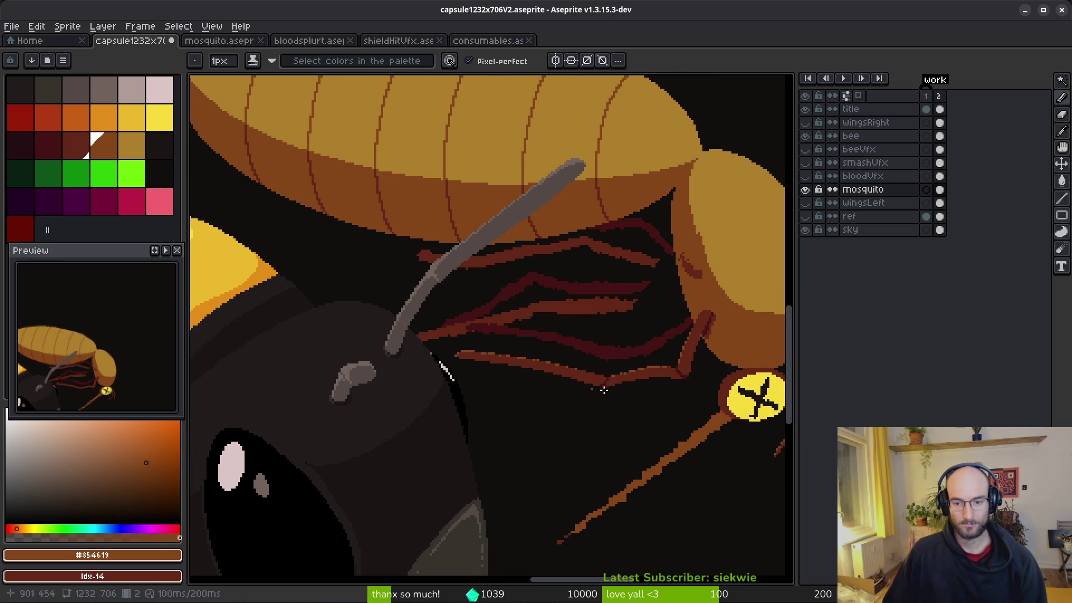
scroll(700, 328, "up", 4)
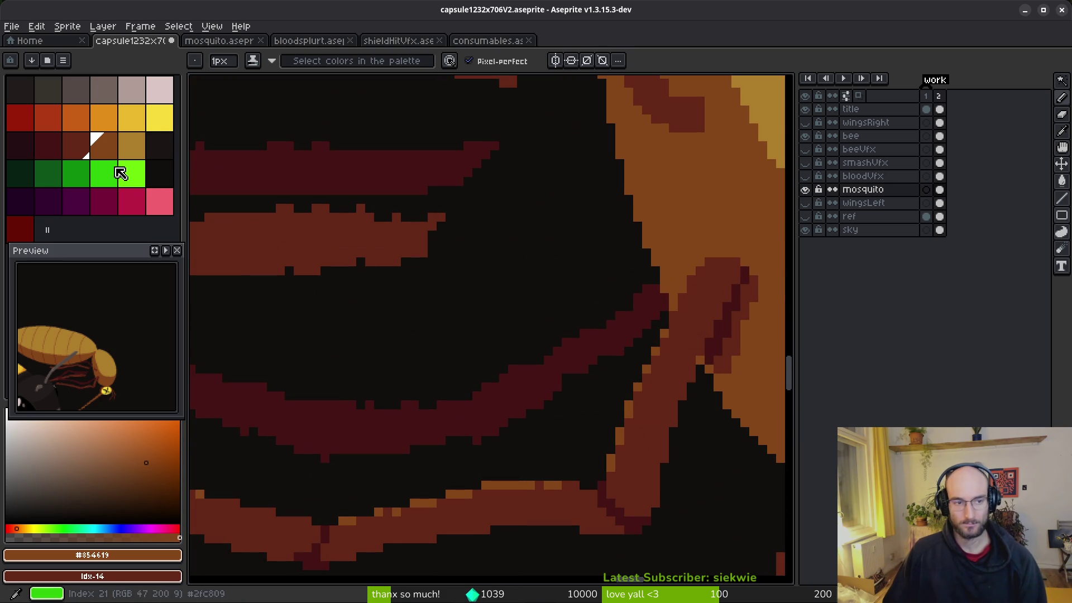
Add a golden highlight pixel on the mosquito's leg using the gold swatch.
left_click(132, 146)
left_click(636, 439)
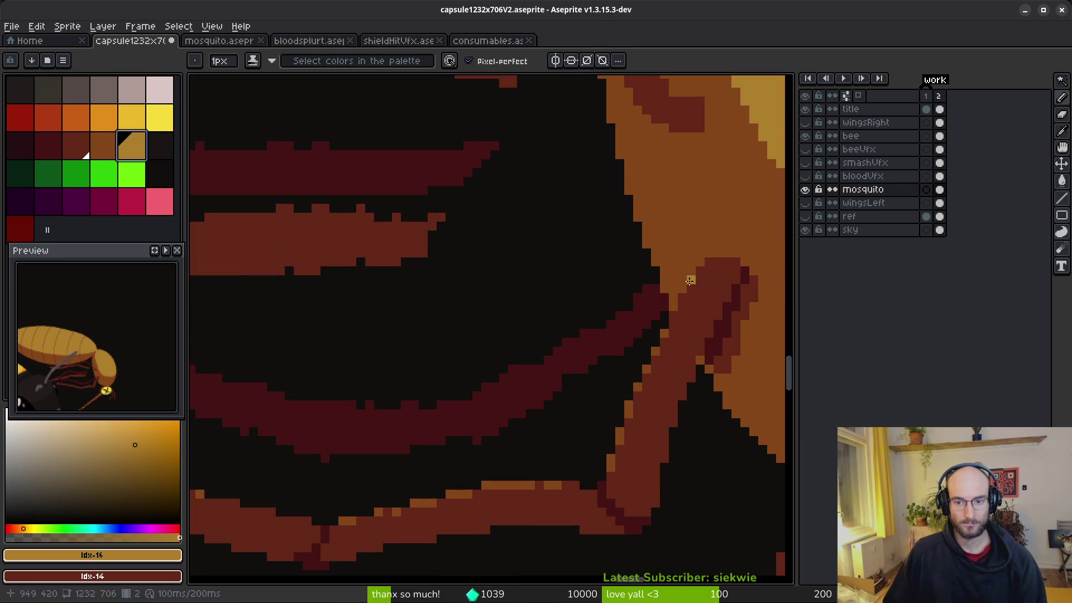
scroll(647, 374, "down", 5)
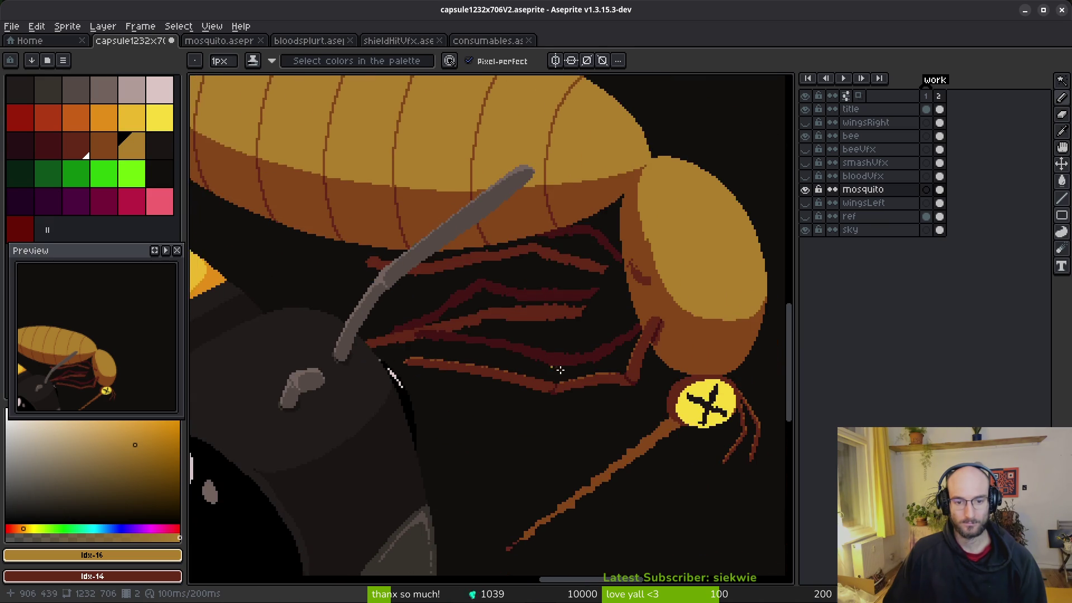
scroll(595, 406, "up", 2)
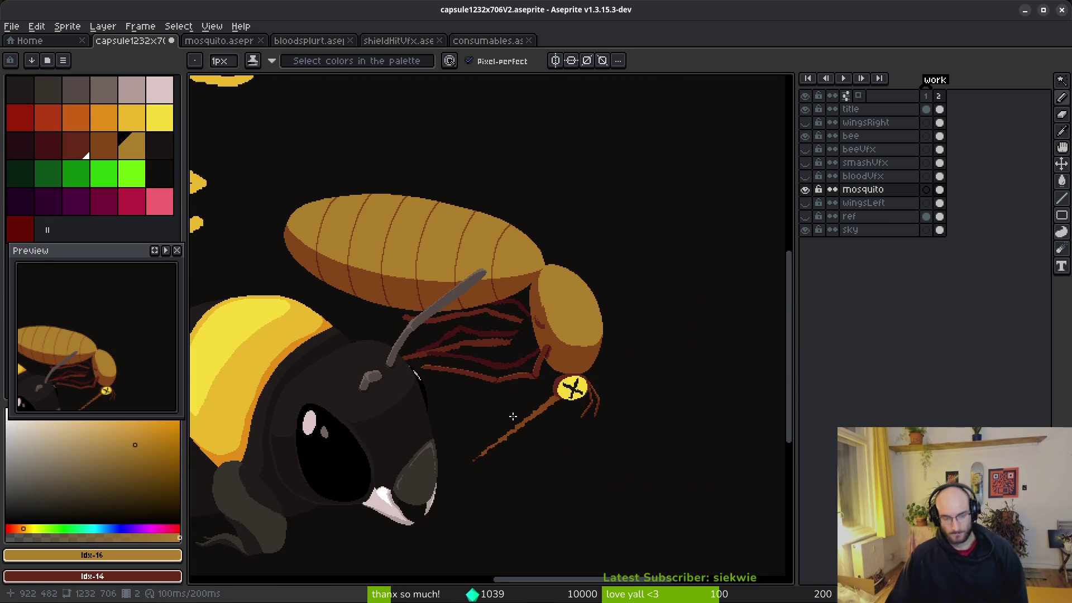
left_click_drag(538, 430, 610, 310)
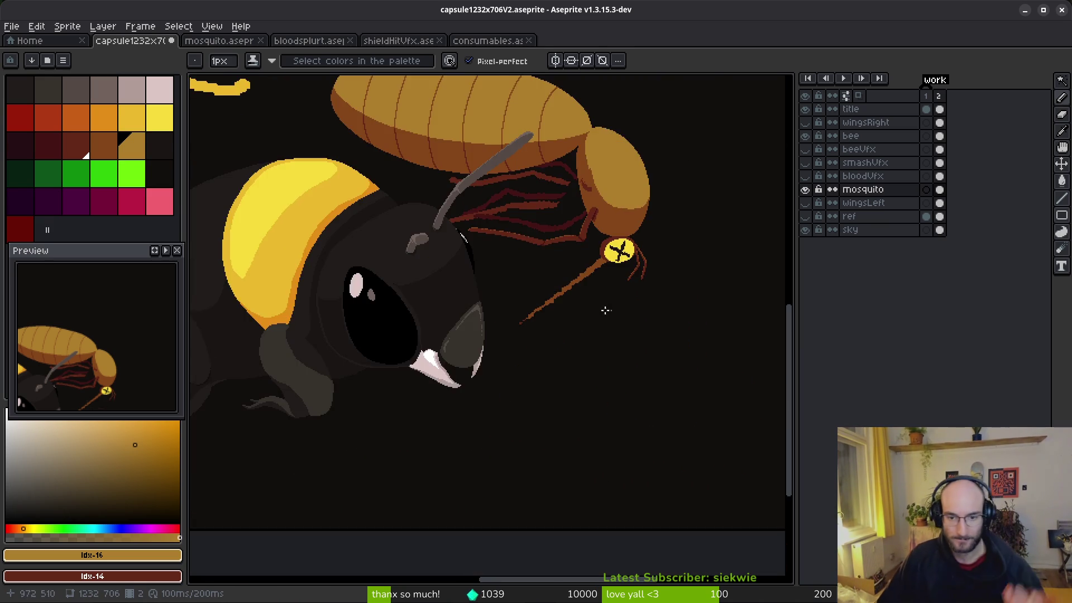
scroll(610, 310, "up", 3)
Fill the proboscis bright green, then draw a tan line along its upper edge.
key("w")
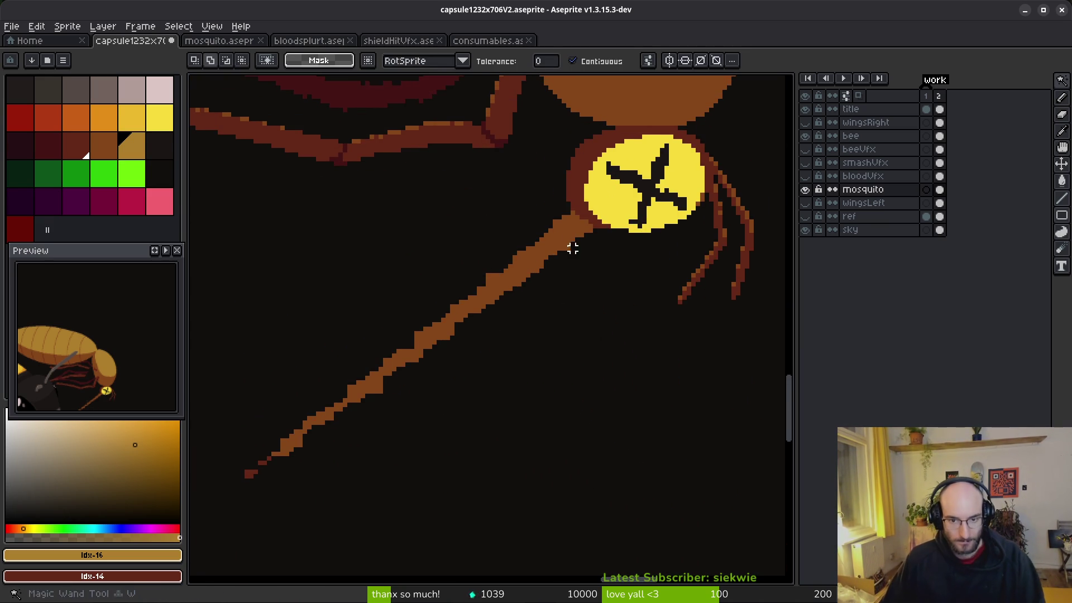
left_click(136, 174)
left_click(555, 247)
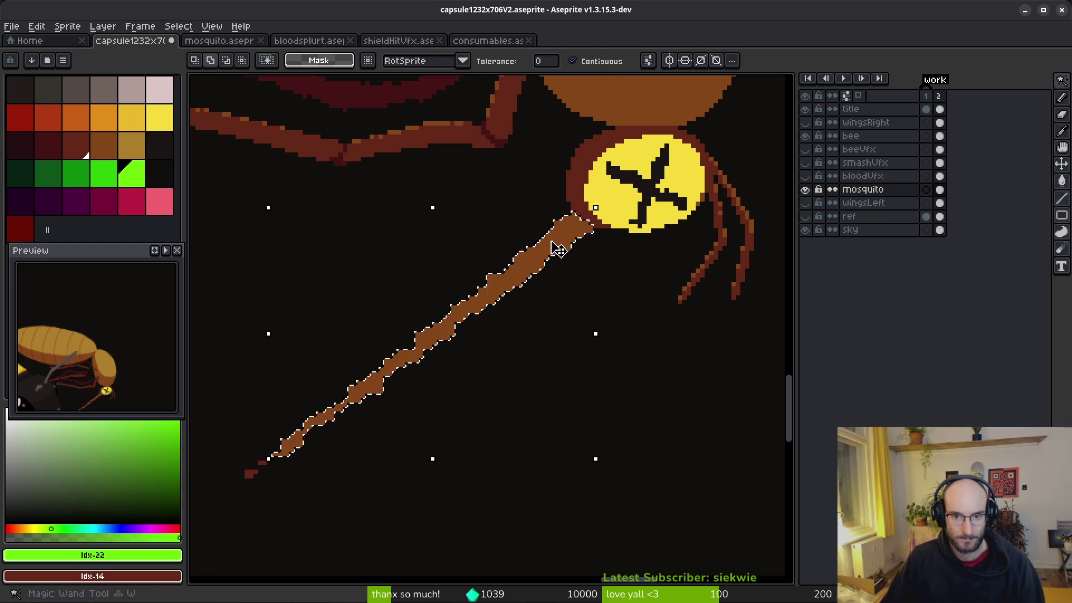
key("g")
left_click(574, 222)
left_click(138, 155)
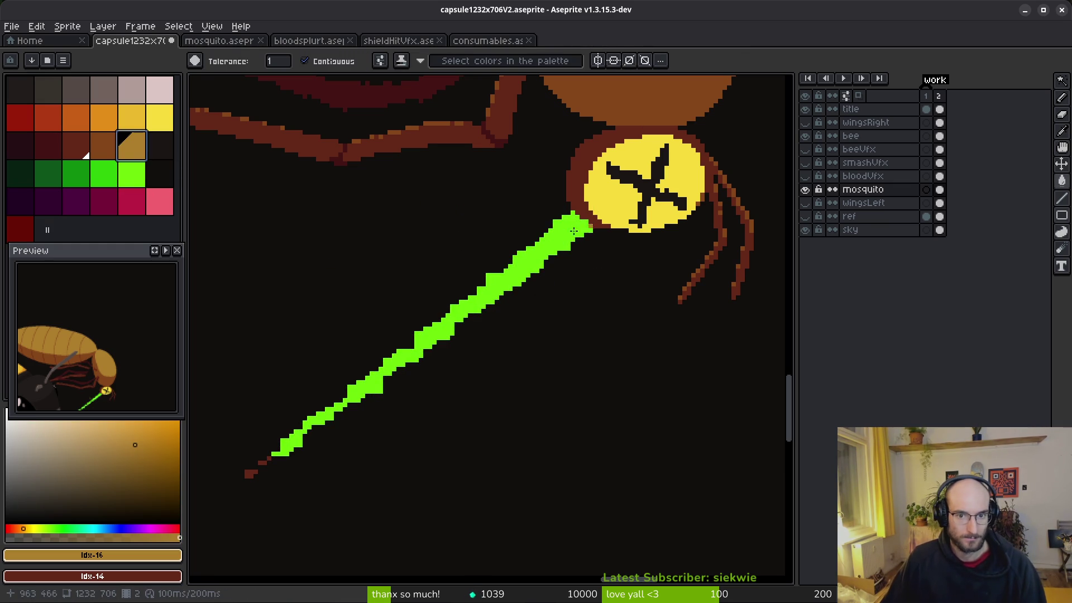
key("l")
mouse_move(571, 214)
left_mouse_down()
mouse_move(439, 302)
mouse_move(246, 474)
mouse_move(590, 226)
left_mouse_up()
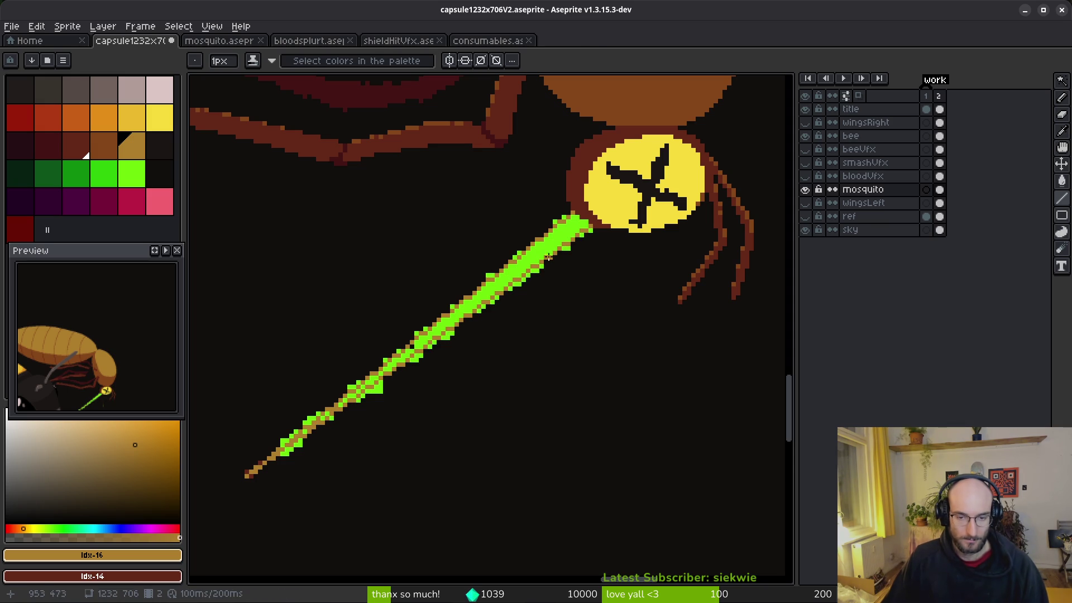
Bucket-fill the green clusters along the spike with tan.
key("g")
left_click(547, 258)
scroll(395, 357, "up", 2)
scroll(408, 360, "left", 5)
scroll(408, 360, "down", 2)
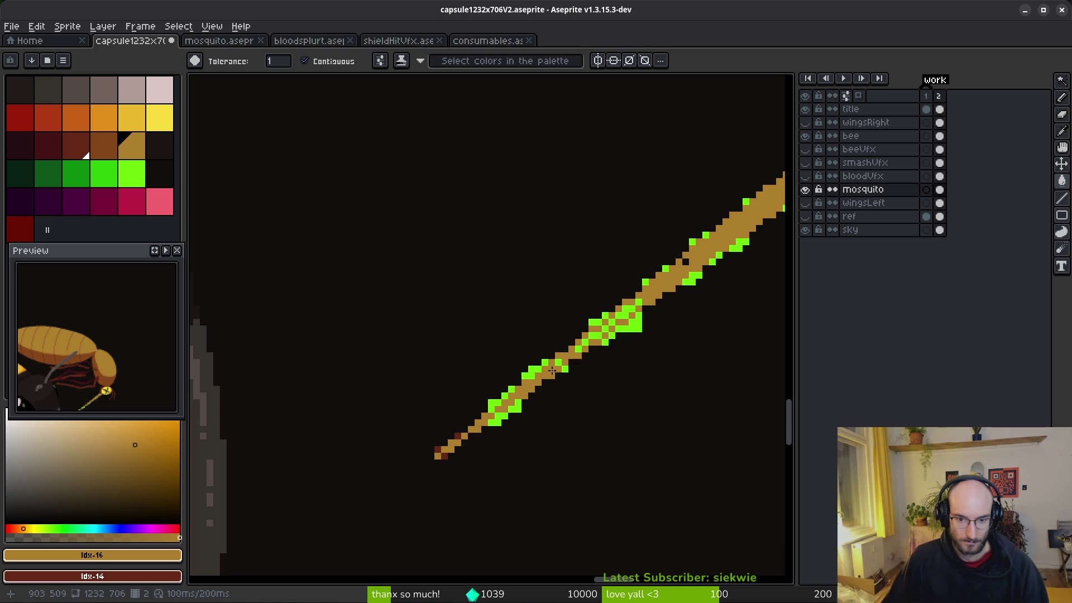
left_click(583, 343)
left_click(597, 335)
left_click(605, 328)
left_click(632, 307)
left_click(637, 303)
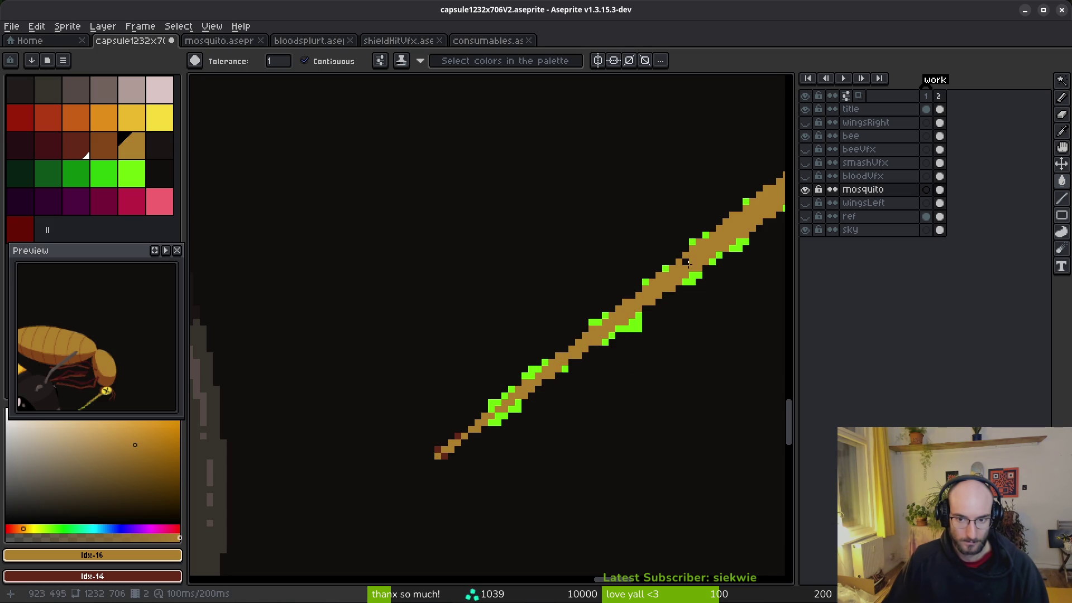
scroll(528, 426, "up", 3)
Pencil the remaining green and tip pixels tan, then erase stray pixels near the tip.
key("b")
key("ctrl+z")
left_click(580, 360)
left_click(529, 393)
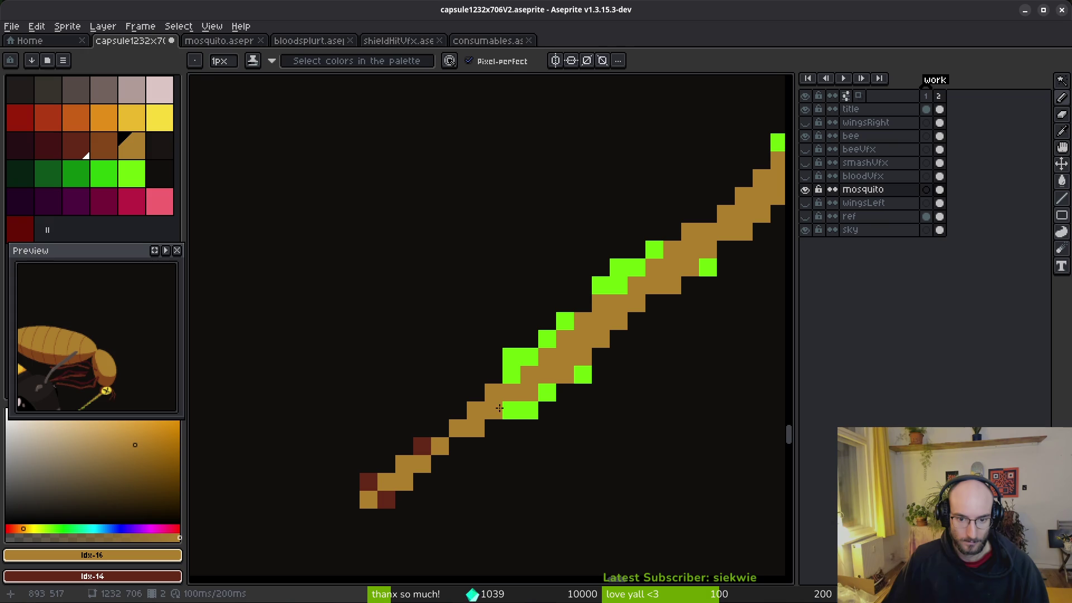
left_click(415, 476)
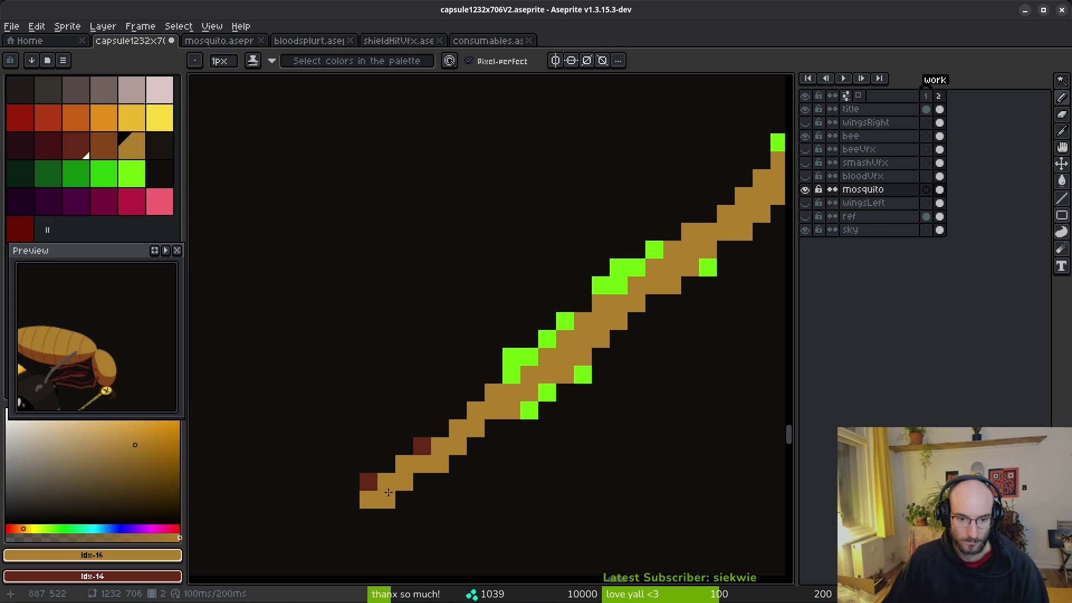
key("e")
left_click(368, 481)
left_click(440, 445)
left_click(422, 445)
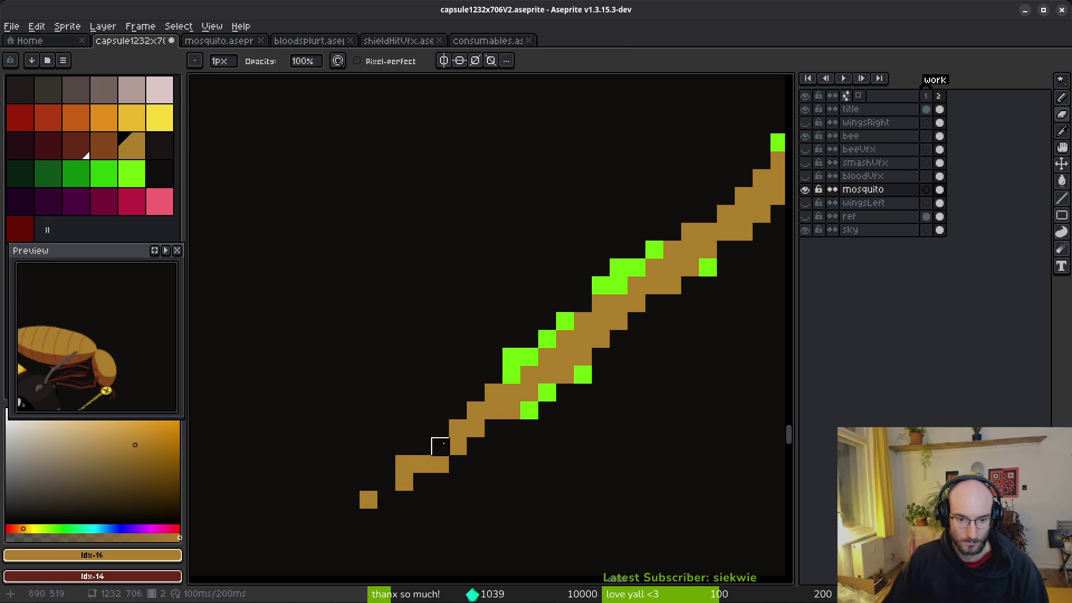
Select all leftover green pixels non-contiguously and delete them.
key("w")
left_click(512, 358)
scroll(480, 369, "down", 3)
left_click(602, 61)
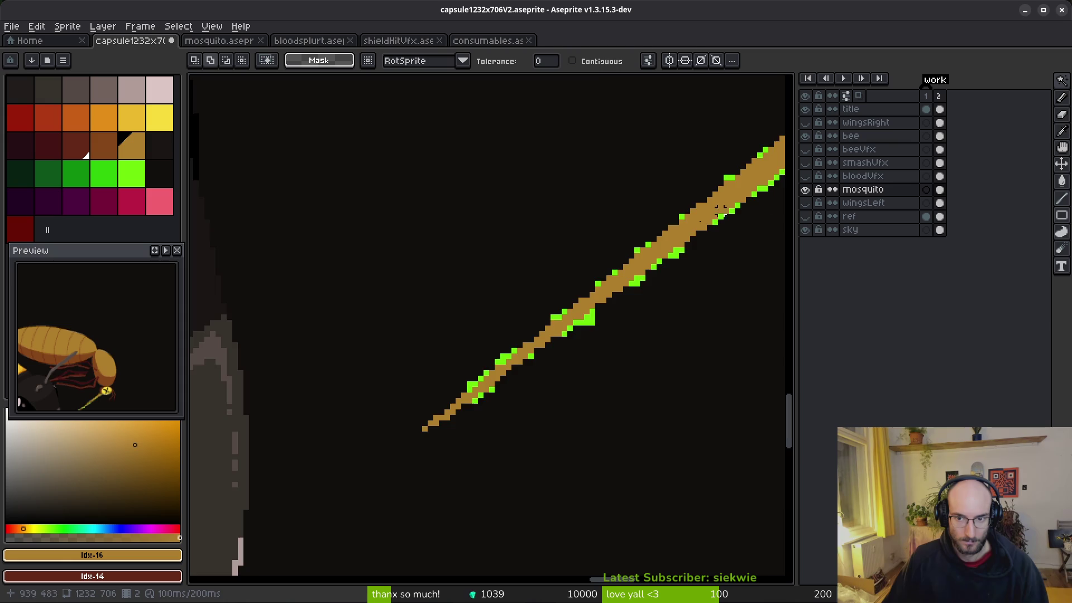
scroll(502, 335, "up", 2)
left_click(522, 375)
scroll(535, 382, "down", 1)
key("Return")
scroll(459, 468, "down", 3)
Save capsule1232x706V2.aseprite.
key("ctrl+s")
scroll(508, 286, "up", 4)
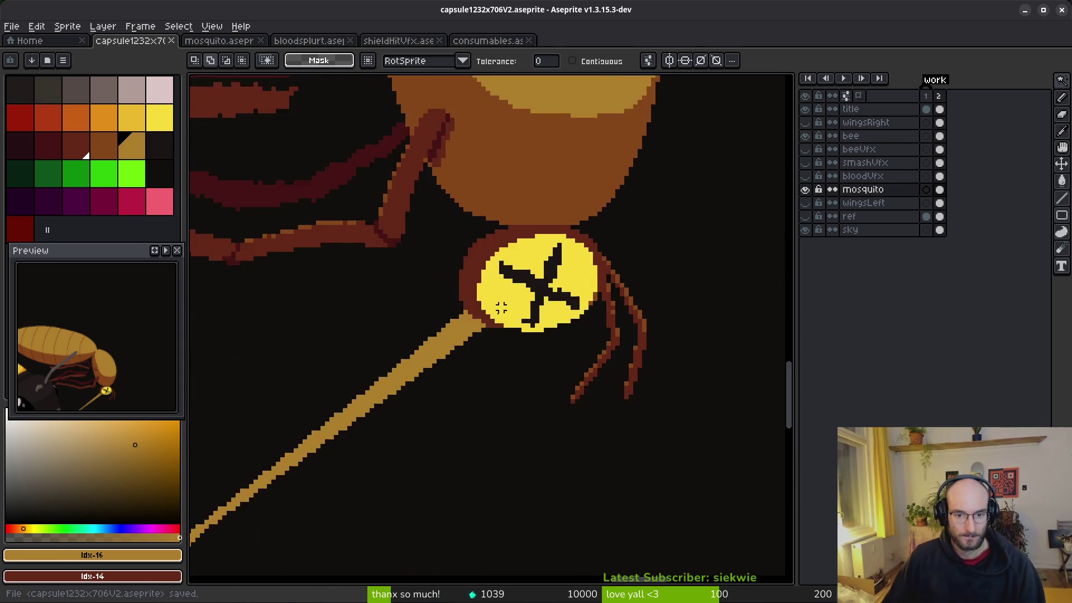
scroll(508, 286, "down", 1)
scroll(526, 282, "up", 1)
left_click(106, 146)
Fill the spike brown and switch to the darker brown for pixel painting.
key("g")
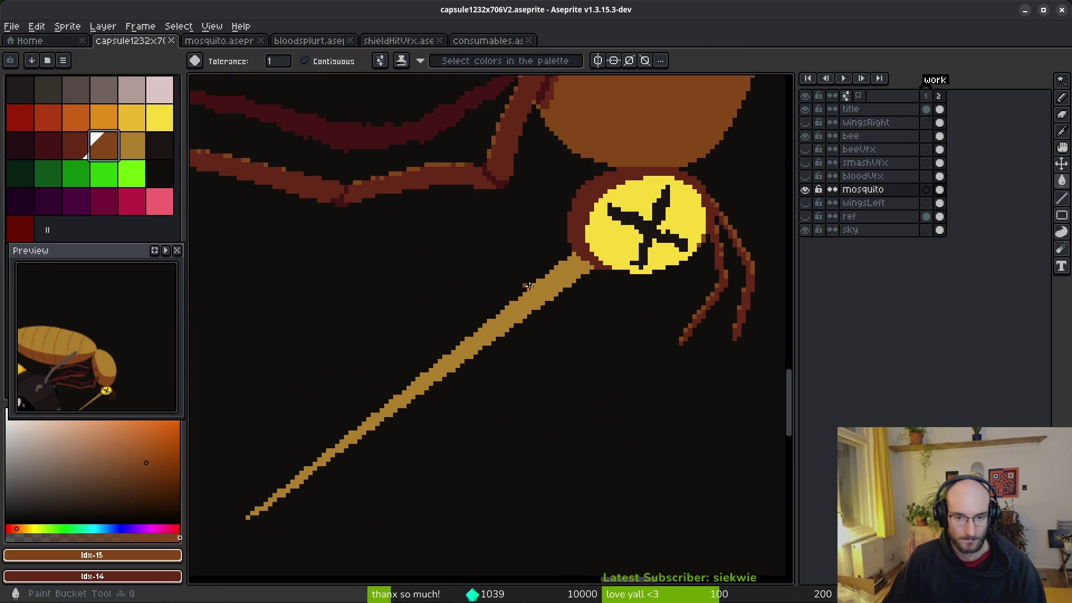
left_click(516, 288)
left_click(76, 145)
key("f")
scroll(591, 254, "up", 1)
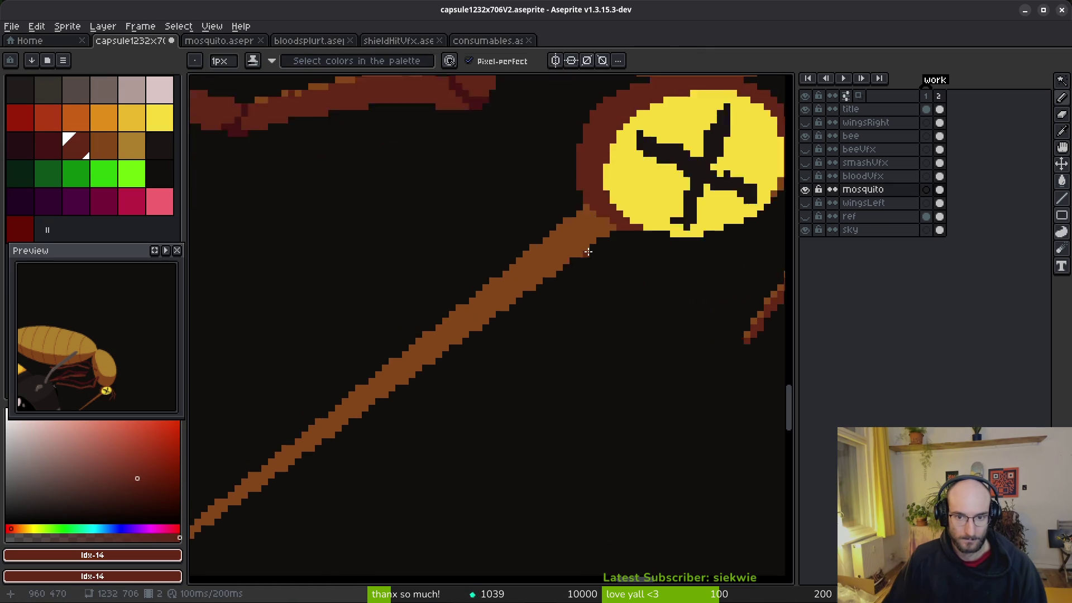
scroll(591, 254, "up", 1)
scroll(527, 292, "down", 2)
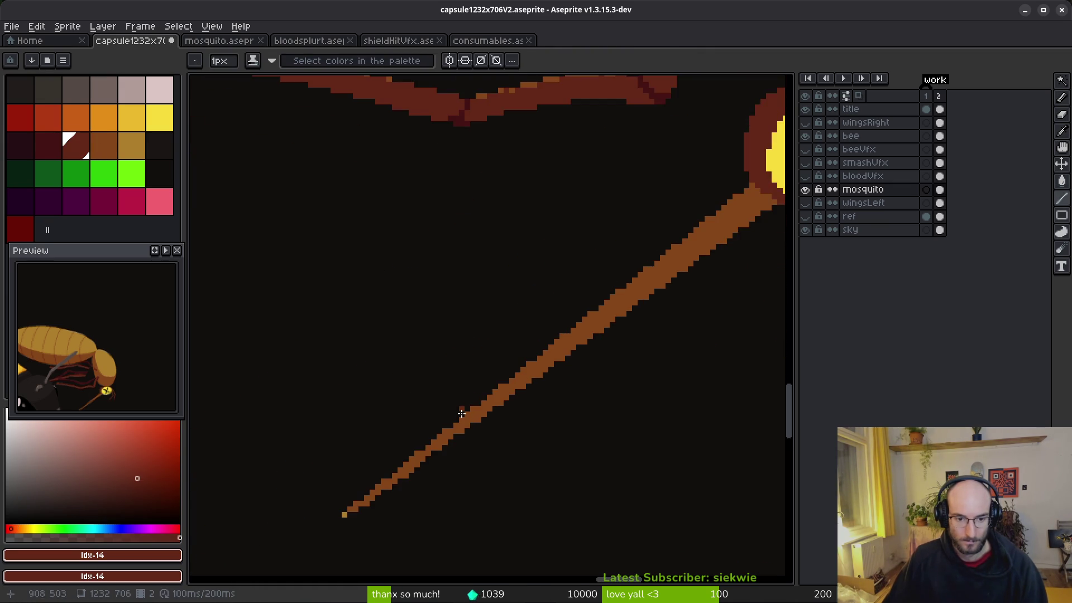
scroll(401, 487, "up", 1)
Draw a straight gold highlight line from the spike's tip up its upper edge.
key("bracketright")
key("bracketright")
left_click(306, 539)
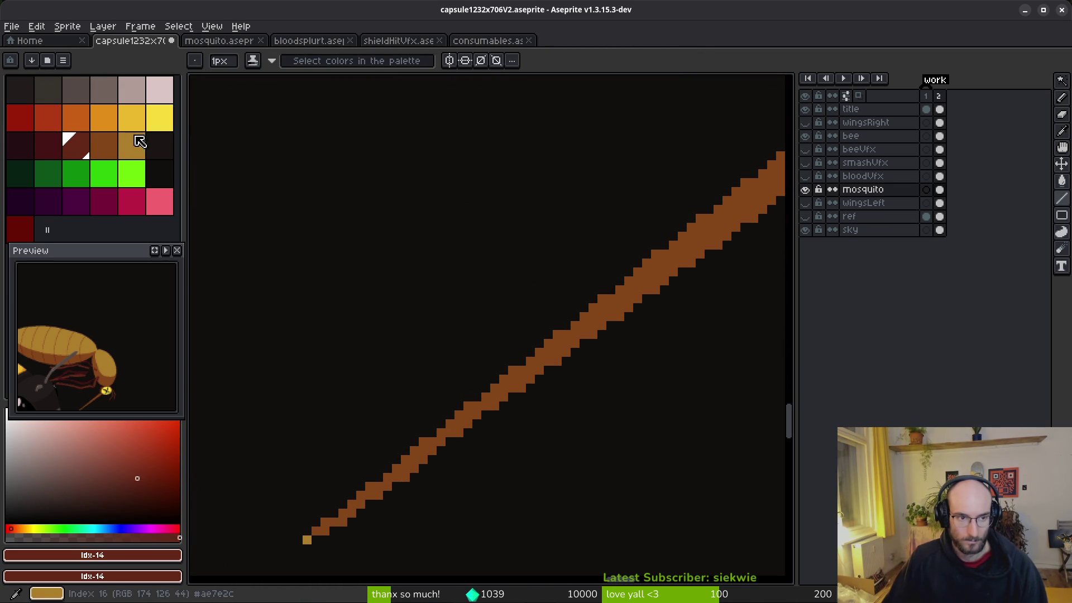
left_click(351, 496)
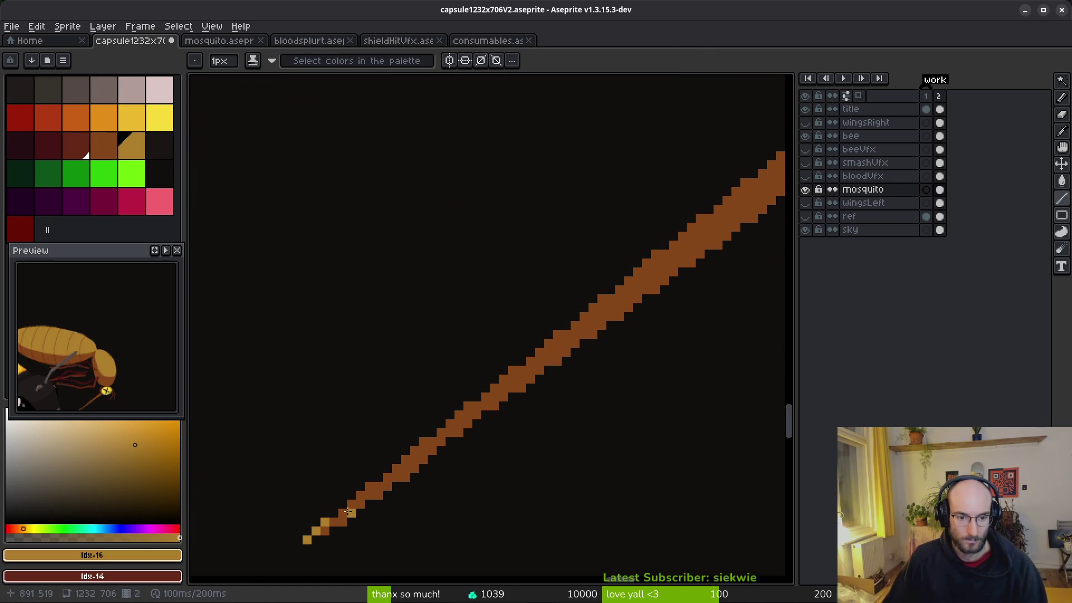
left_click(357, 497, "shift")
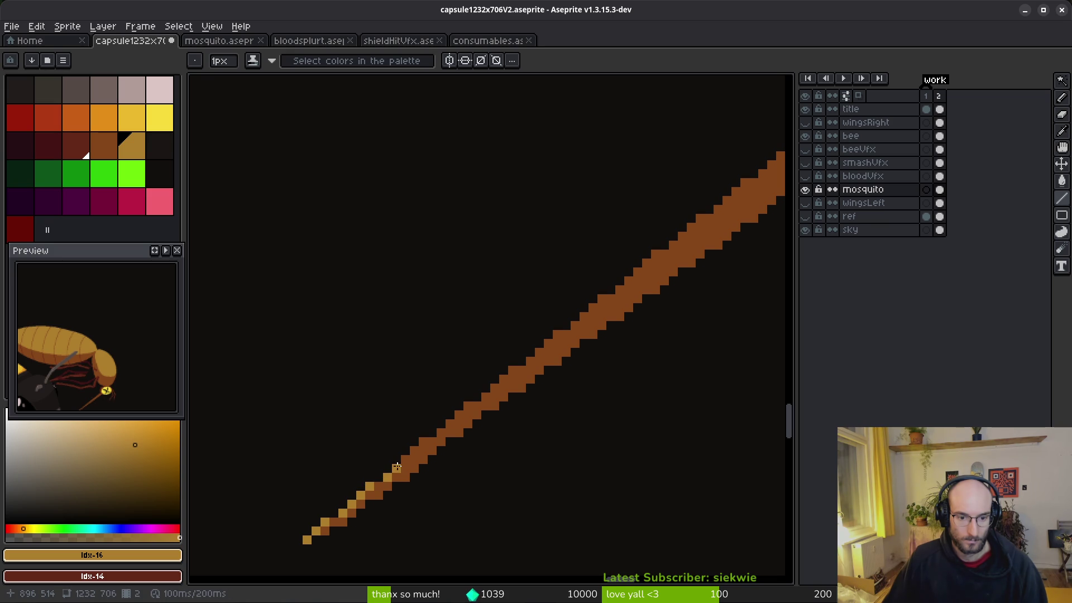
left_click(467, 407, "shift")
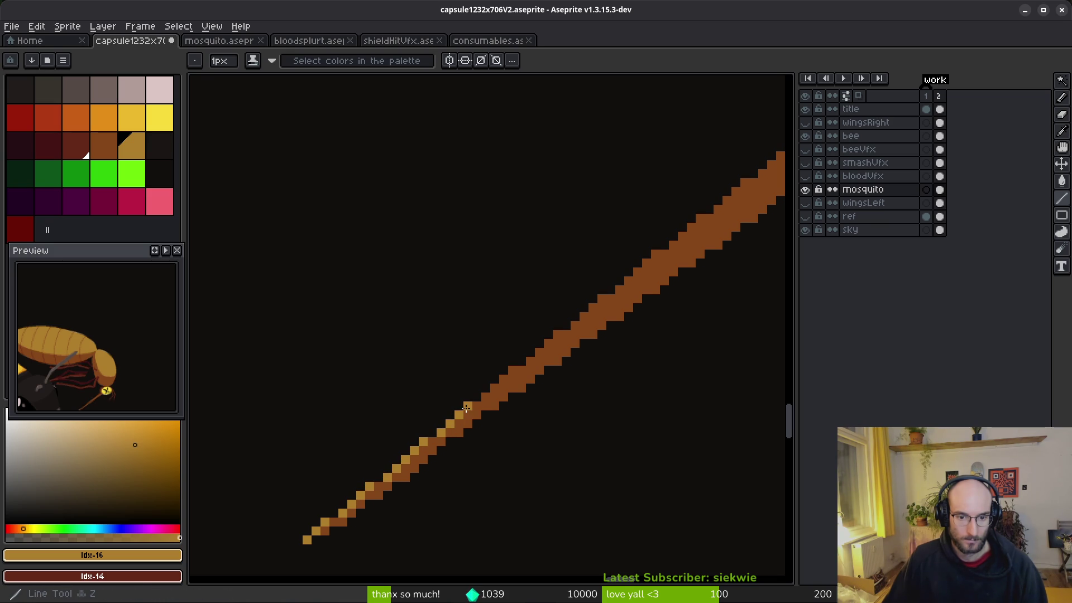
left_click(530, 361, "shift")
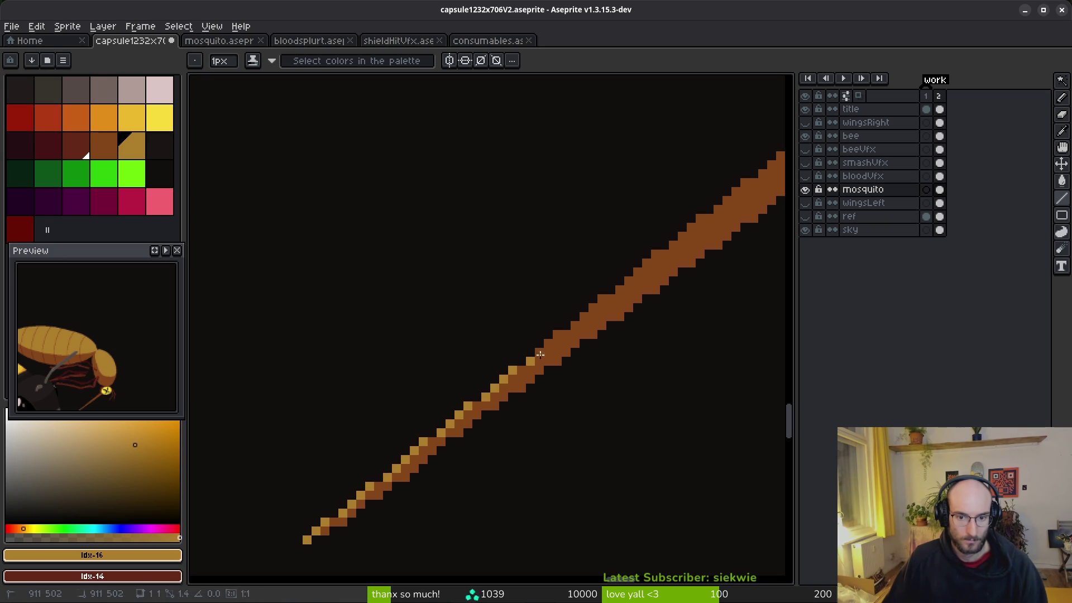
left_click(557, 333, "shift")
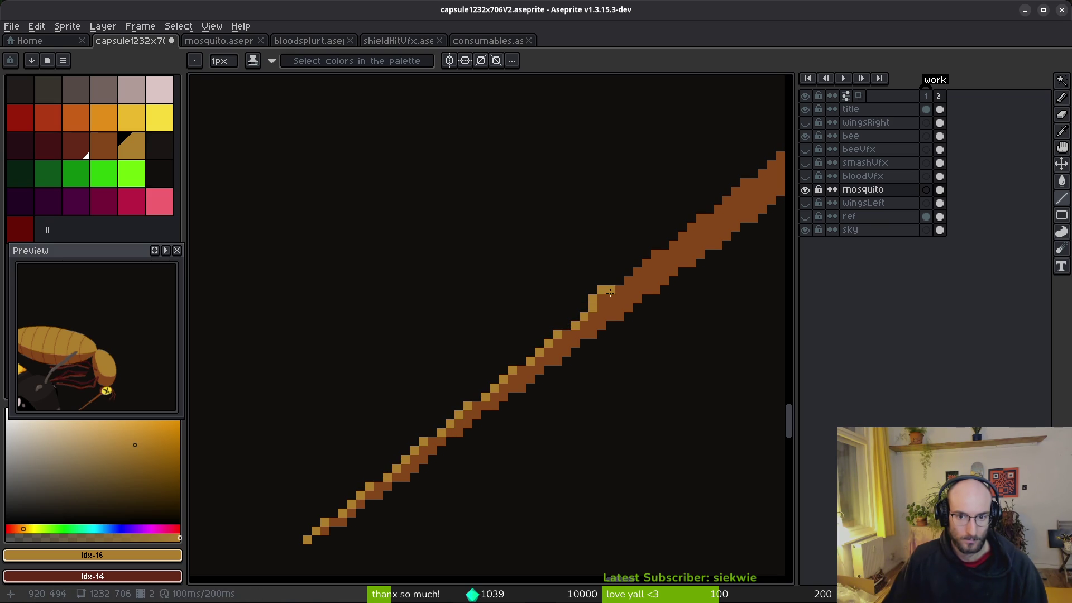
left_click(596, 306, "shift")
left_click_drag(635, 307, 458, 425)
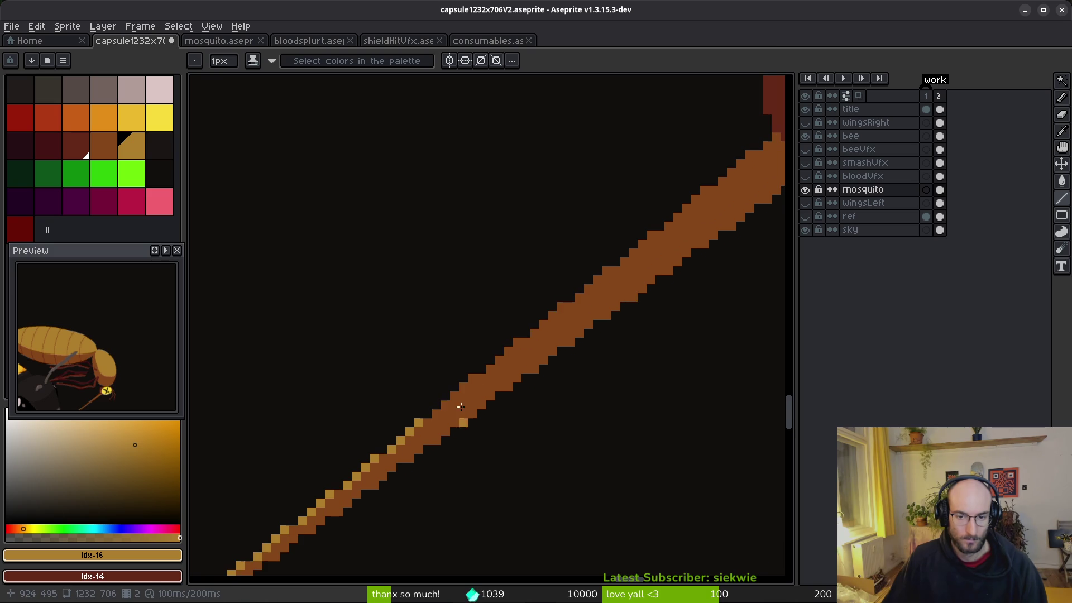
Extend the gold edge highlight further up the stinger toward the yellow eye.
left_click(479, 379, "shift")
left_click(514, 344, "shift")
left_click(576, 300, "shift")
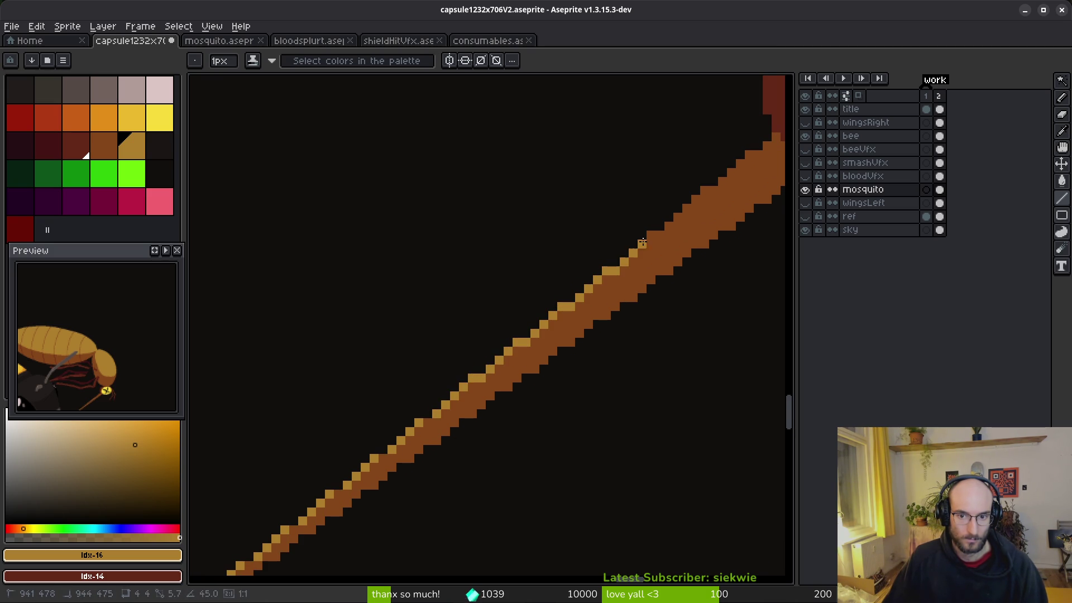
left_click_drag(650, 254, 593, 311)
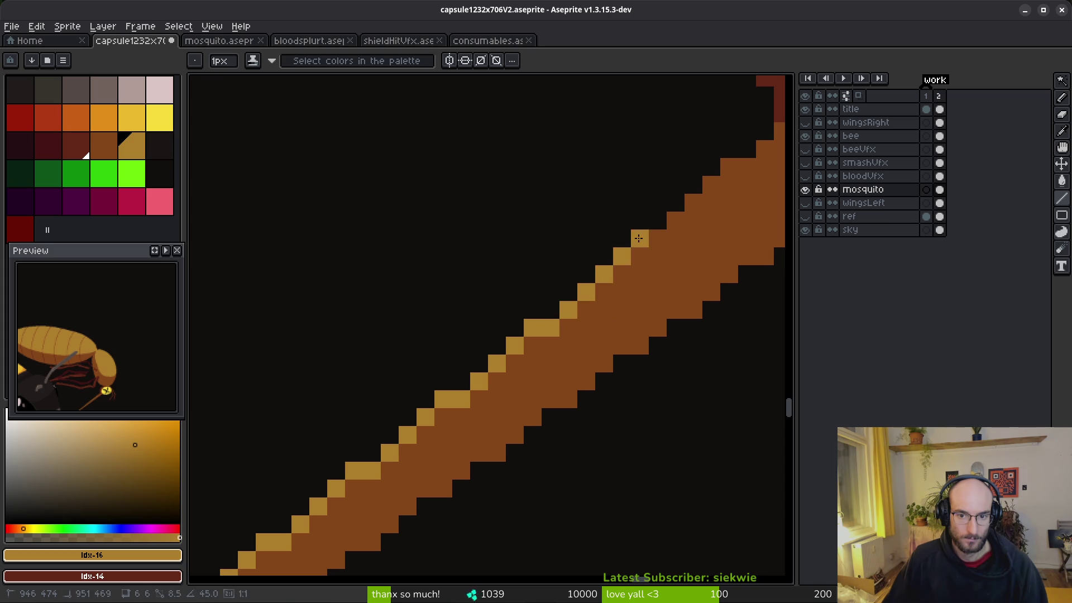
scroll(499, 420, "up", 1)
left_click(497, 371, "shift")
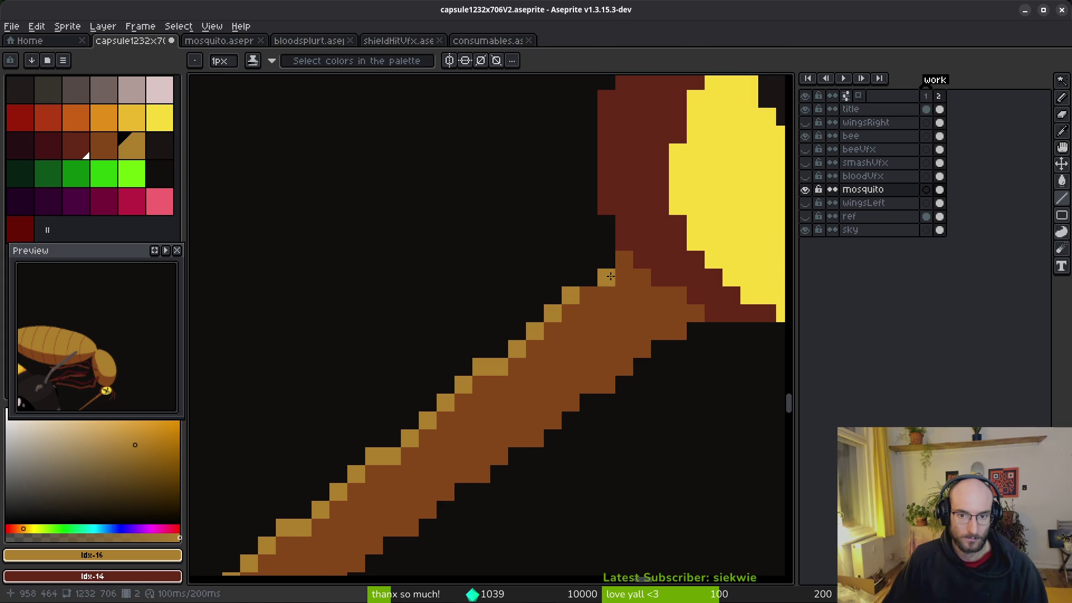
scroll(536, 435, "down", 8)
scroll(535, 435, "up", 8)
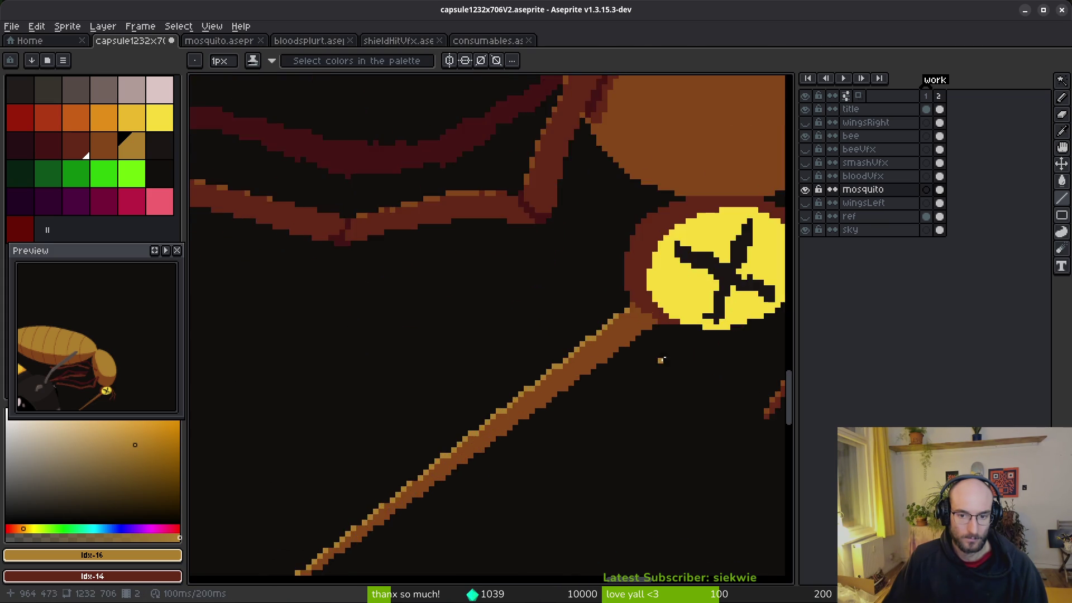
left_click(688, 237)
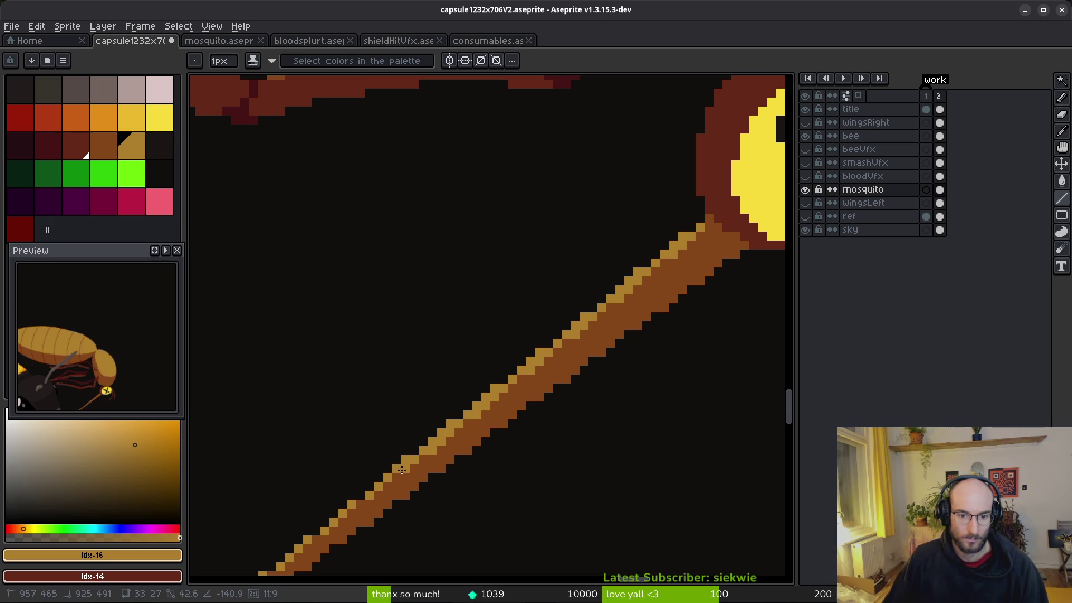
Finish the gold highlight line and thicken it along the stinger's edge.
left_click(417, 459, "shift")
scroll(506, 443, "up", 3)
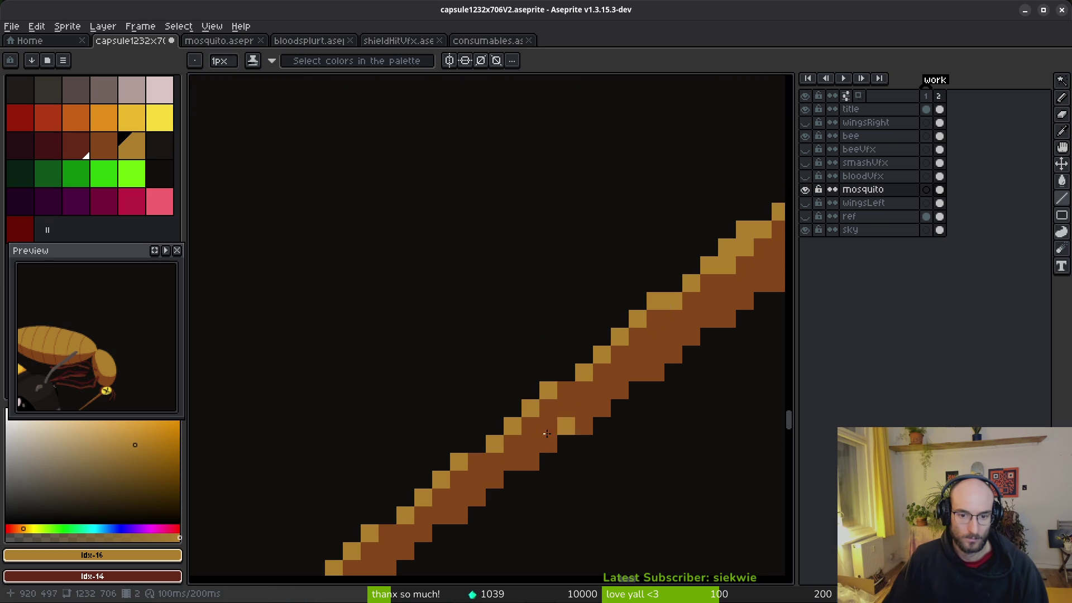
scroll(533, 500, "down", 6)
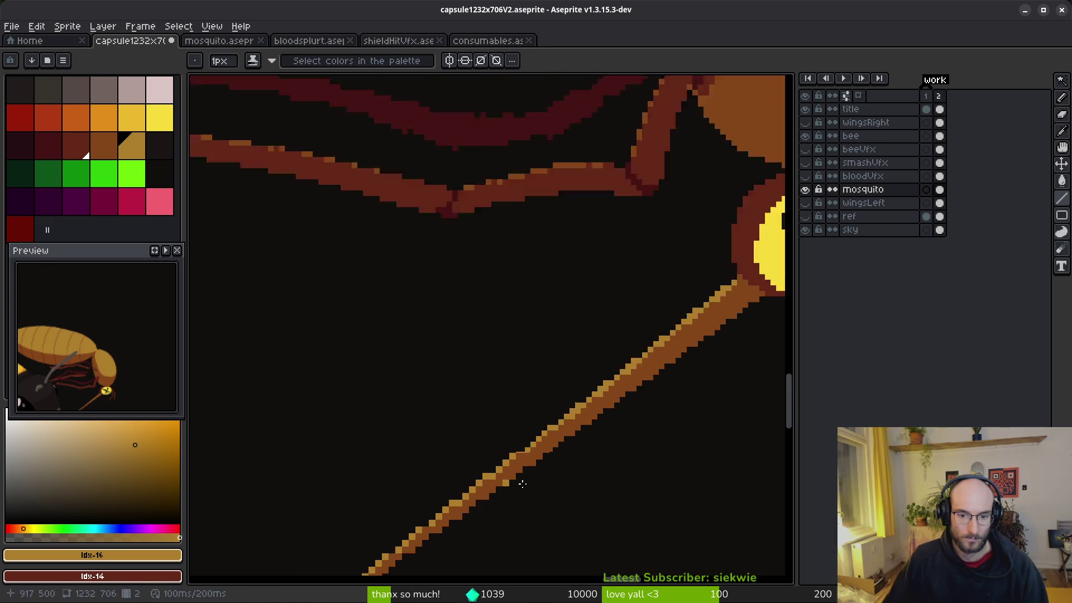
scroll(533, 499, "down", 2)
scroll(589, 424, "up", 6)
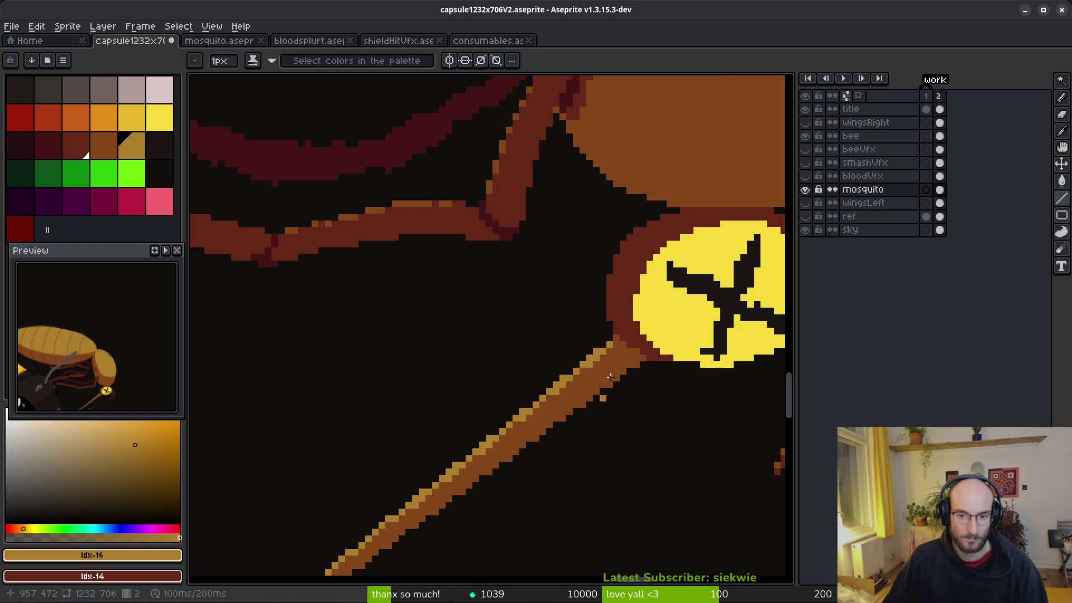
left_click(631, 336)
left_click(590, 349)
left_click(537, 384)
left_click(519, 403)
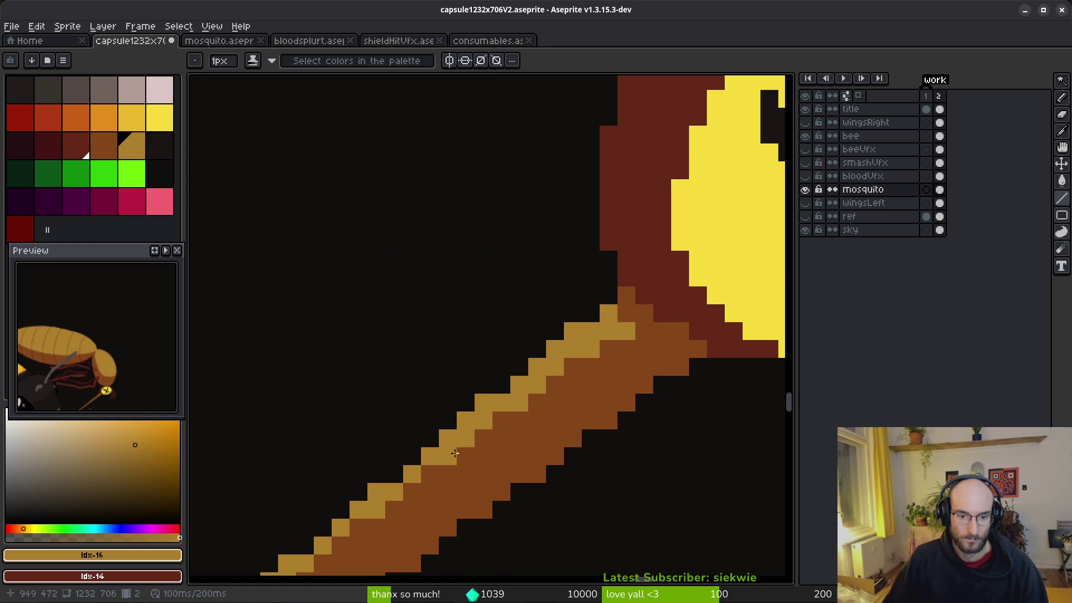
scroll(574, 442, "down", 4)
scroll(570, 452, "up", 2)
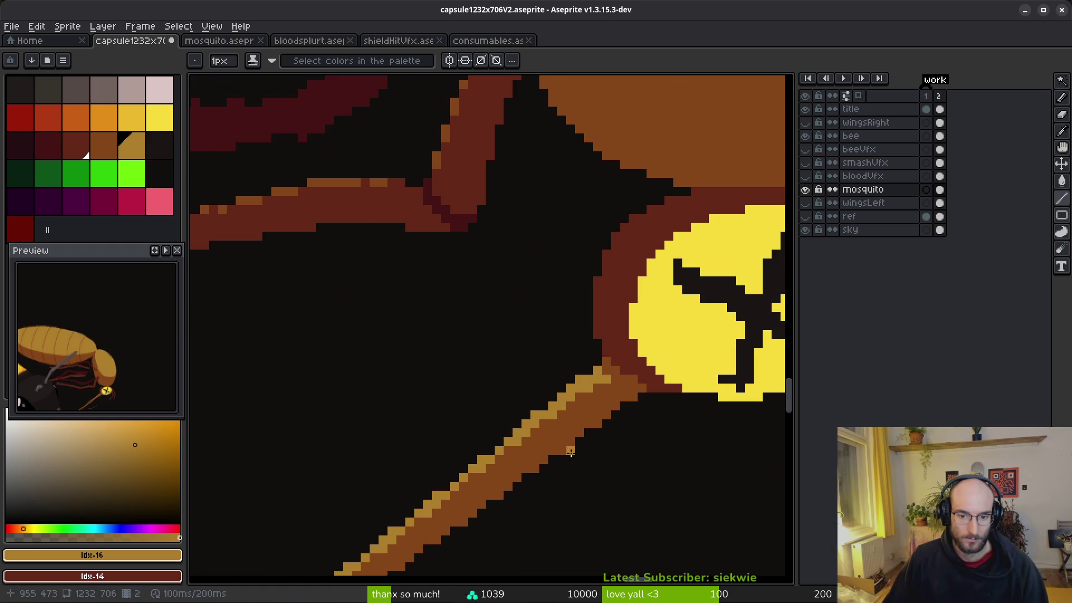
scroll(555, 354, "down", 3)
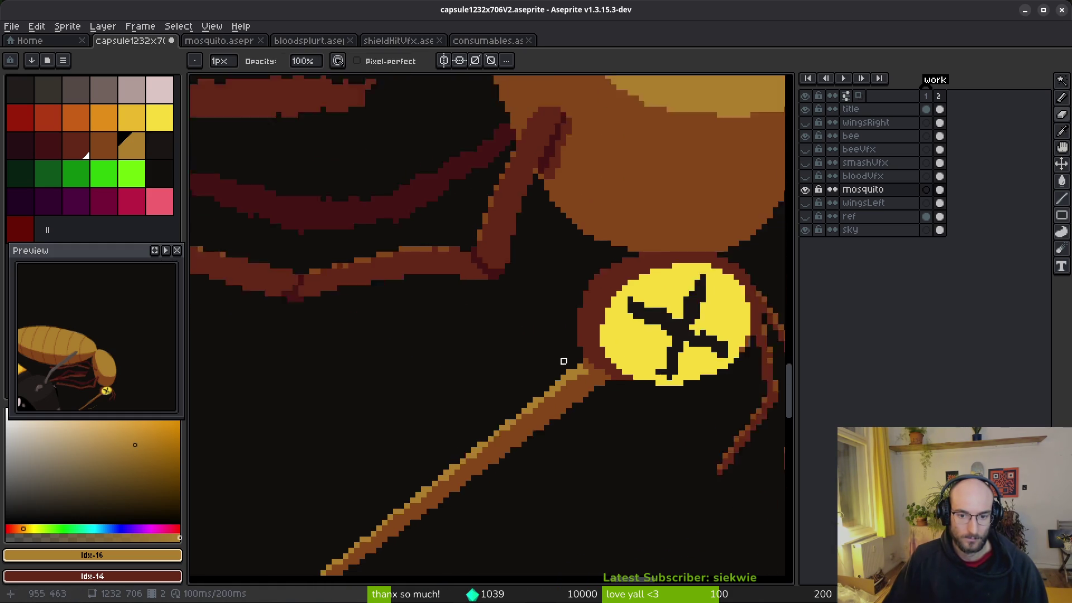
scroll(575, 390, "up", 3)
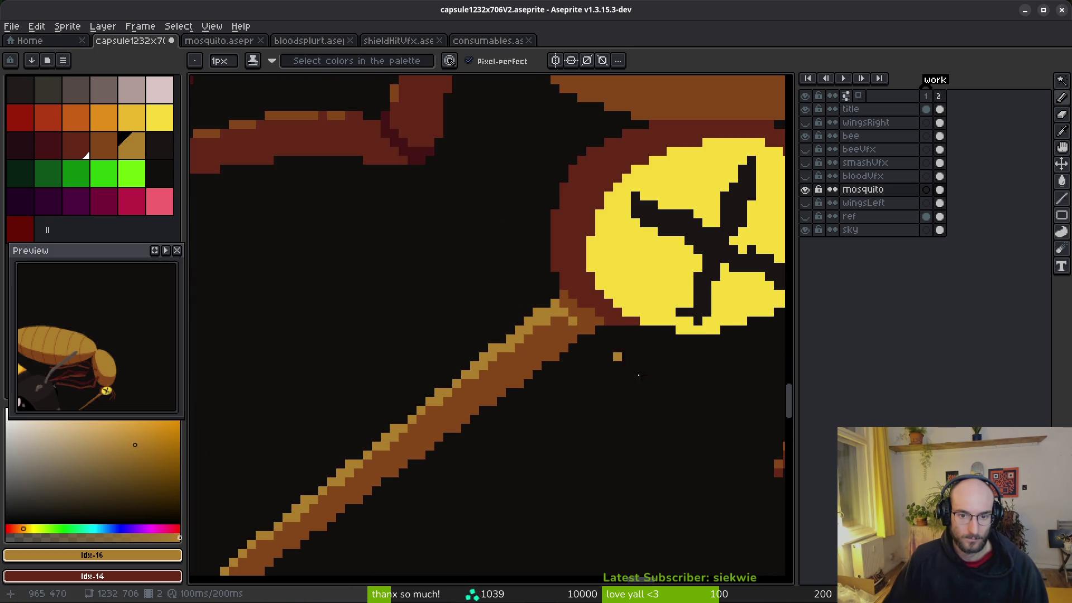
scroll(645, 360, "down", 2)
scroll(643, 384, "down", 1)
scroll(631, 380, "up", 4)
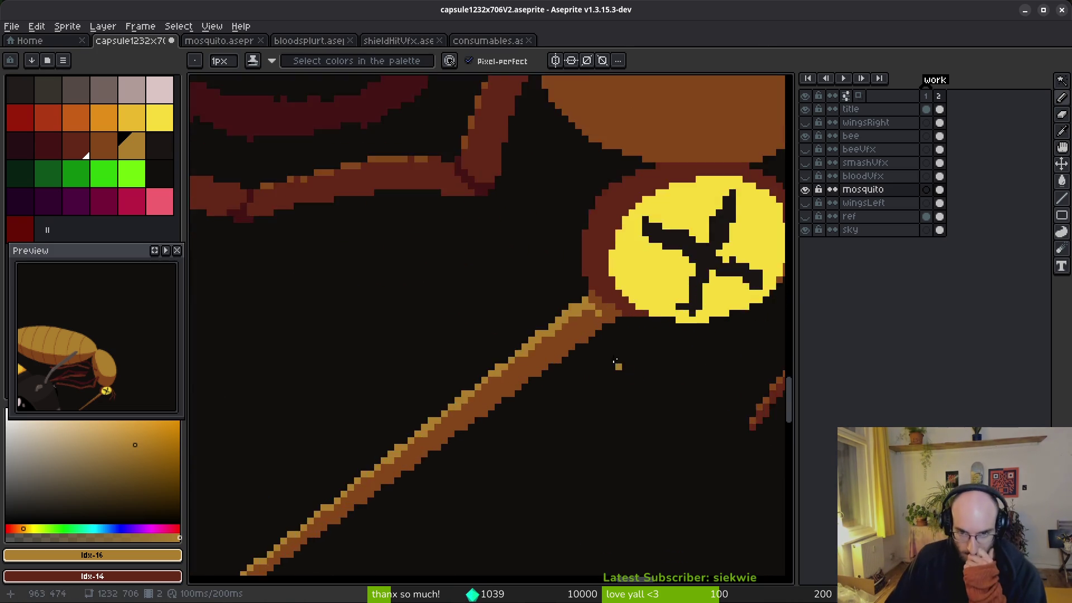
Touch up brown and gold pixels where the stinger joins the head.
right_click(592, 286)
left_click(573, 303)
right_click(592, 321)
left_click(610, 321)
key("ctrl+z")
right_click(611, 335, "alt")
right_click(573, 321)
left_click(592, 321)
right_click(591, 339)
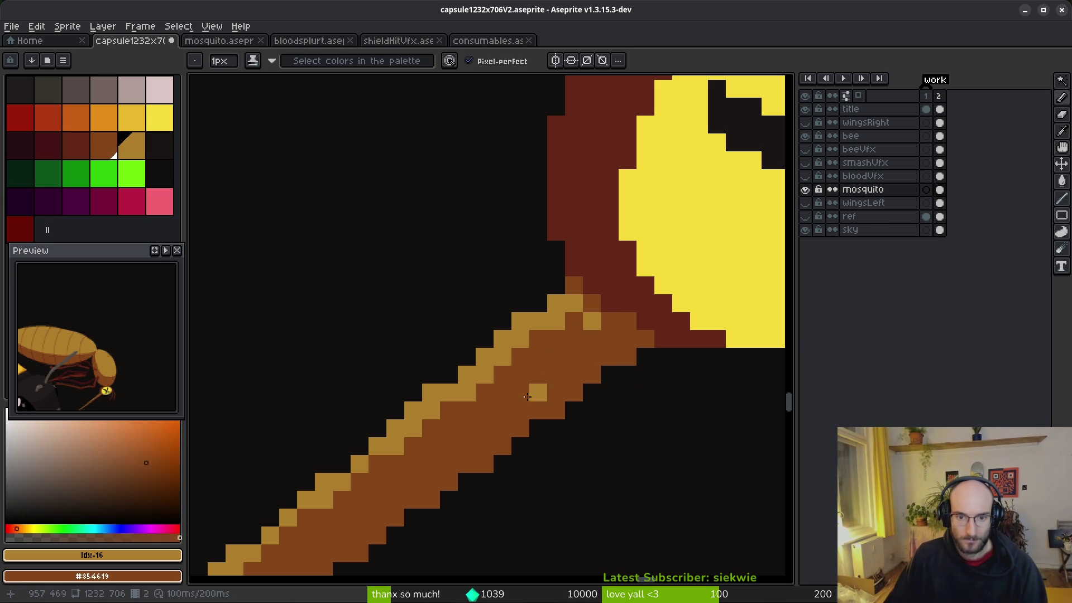
scroll(536, 427, "down", 3)
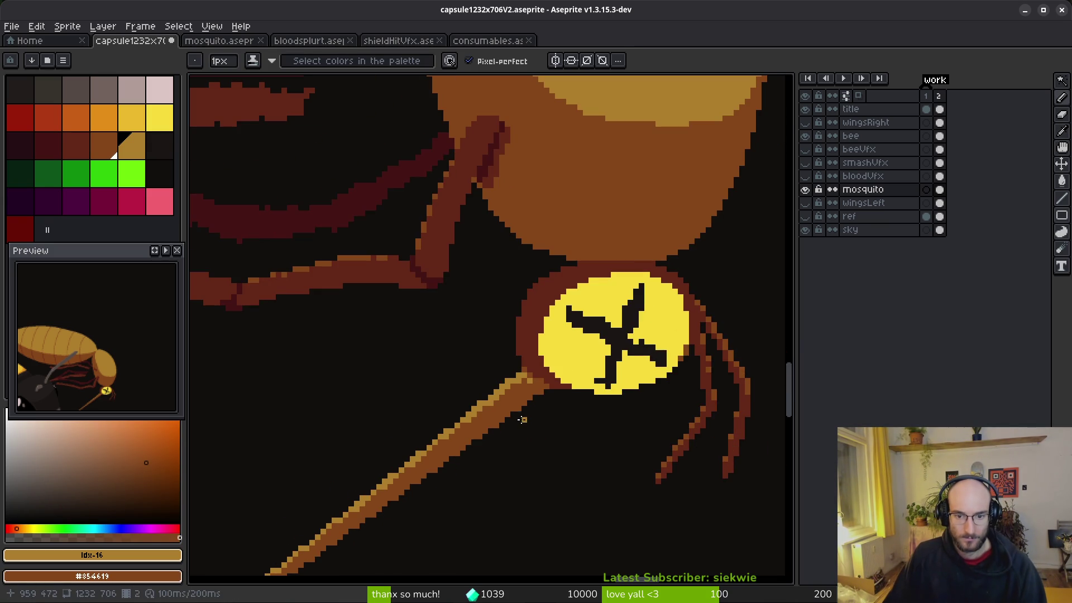
Save the touched-up artwork to capsule1232x706V2.aseprite.
key("ctrl+s")
scroll(544, 396, "up", 4)
scroll(543, 391, "down", 3)
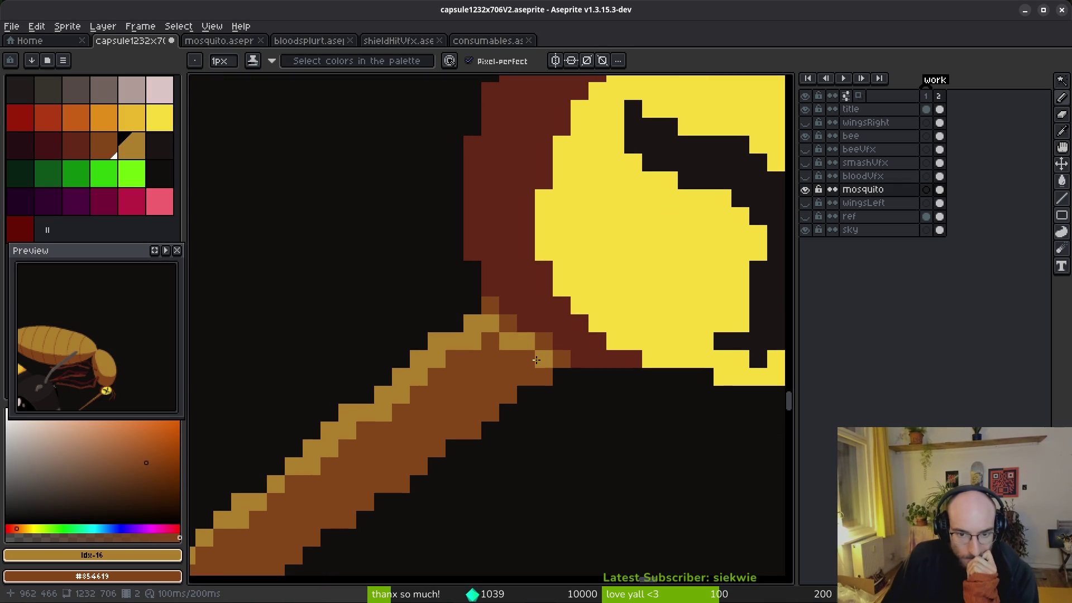
scroll(597, 377, "down", 2)
scroll(648, 442, "down", 2)
scroll(636, 469, "down", 1)
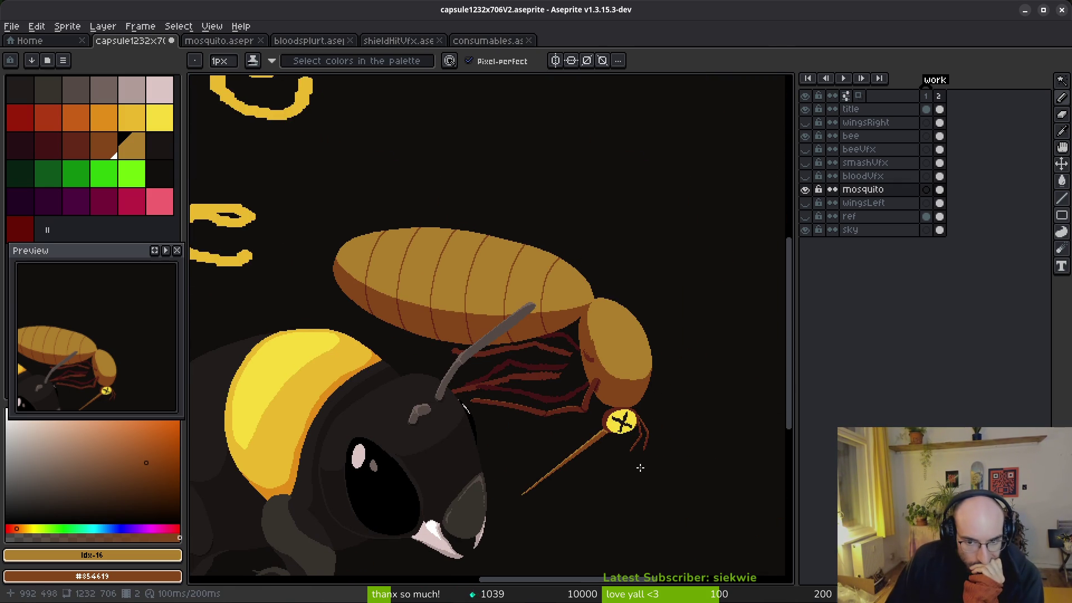
scroll(639, 467, "up", 5)
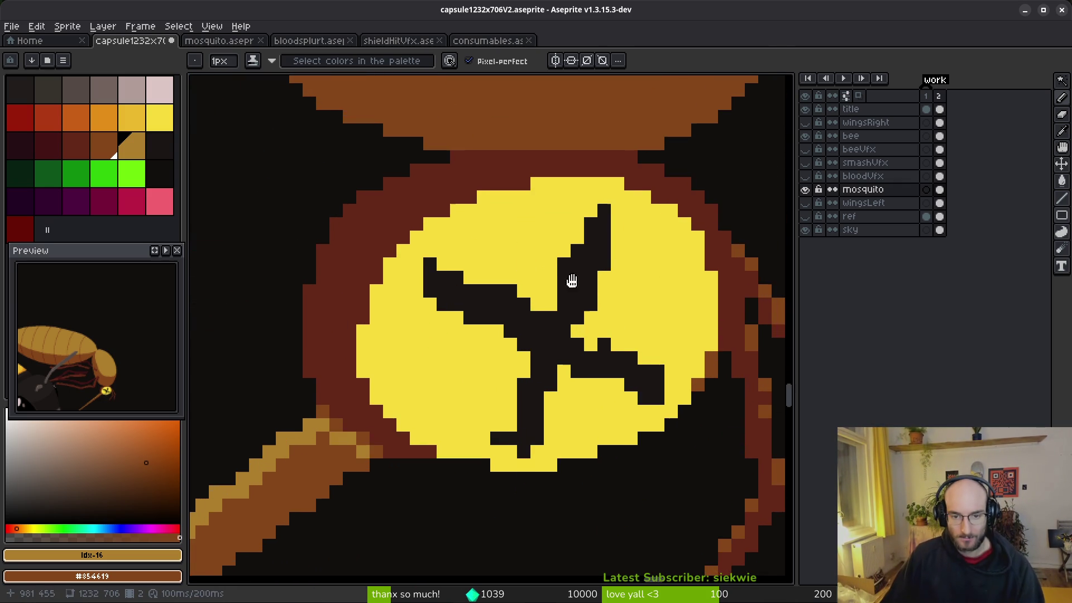
Add dark pixels to the eye's X marking, cleaning stray dark pixels back to yellow.
scroll(606, 296, "up", 1)
left_click(353, 306, "alt")
left_click(407, 400)
left_click(408, 383)
key("alt")
right_click(394, 411, "alt")
left_click(389, 401)
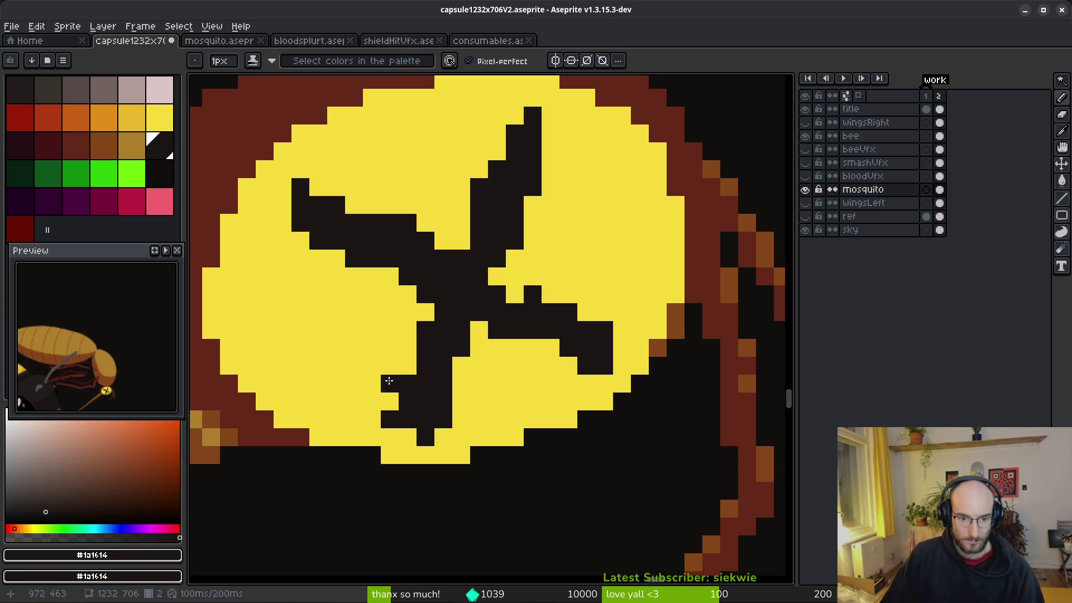
right_click(392, 388, "alt")
right_click(389, 401)
right_click(390, 418)
left_click(407, 437)
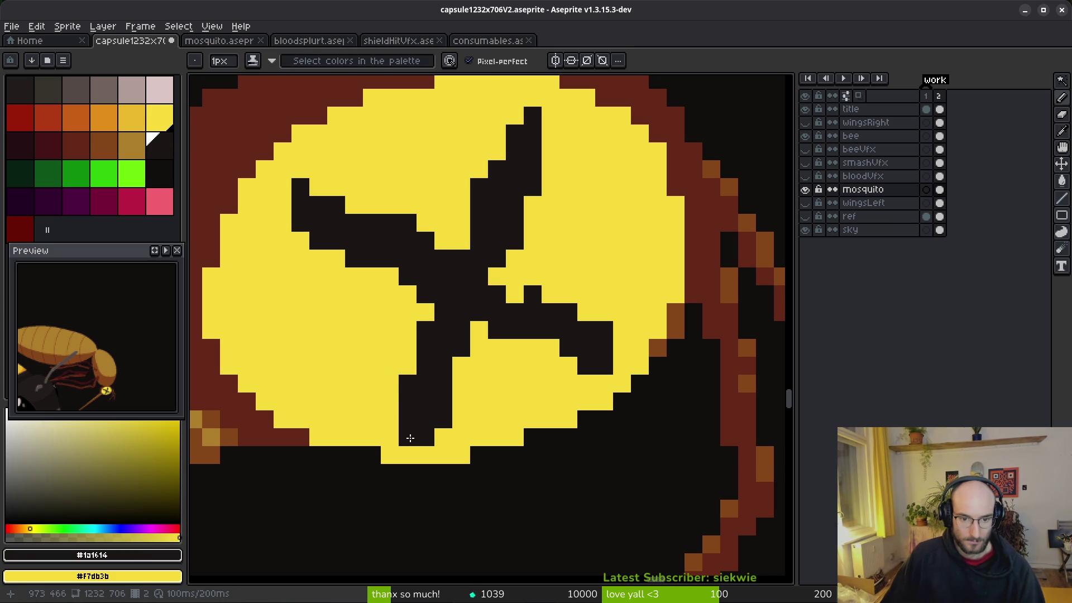
right_click(443, 419)
right_click(425, 330)
Widen the marking's upper-right arm, then trim its edges and tip back to yellow.
mouse_move(470, 247)
left_mouse_down()
mouse_move(461, 239)
mouse_move(515, 115)
left_mouse_up()
right_click(533, 169)
right_click(533, 187)
right_click(515, 223)
right_click(515, 240)
left_click(461, 223)
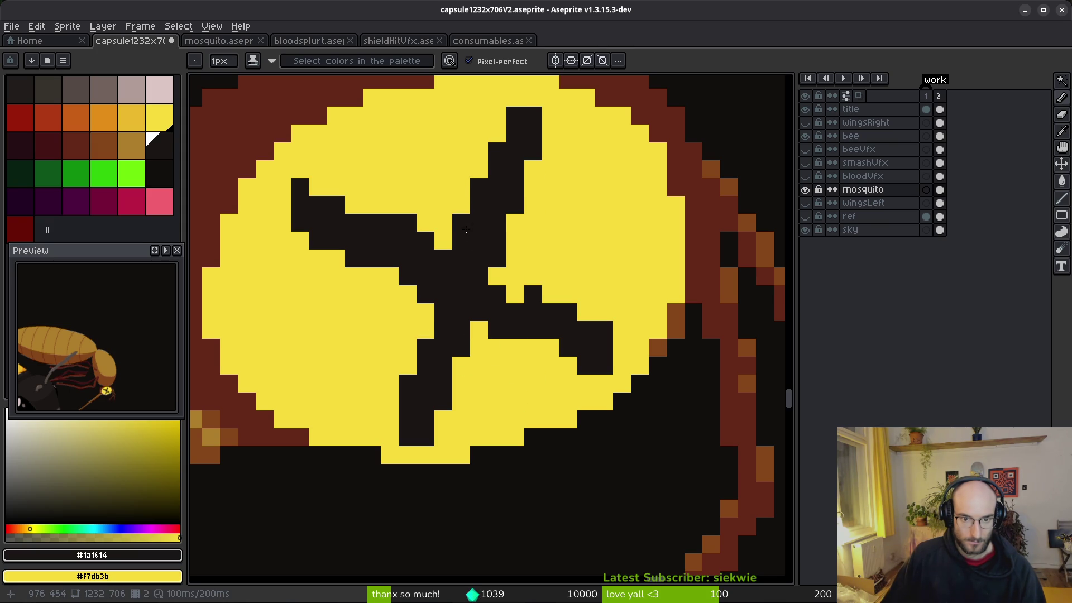
right_click(461, 223)
right_click(478, 187)
right_click(497, 151)
right_click(515, 115)
right_click(533, 116)
Extend the upper-right arm with dark pixels, erasing overshoots back to yellow.
left_click(568, 169)
right_click(563, 173)
left_click(532, 169)
left_click(515, 222)
right_click(515, 222)
right_click(497, 259)
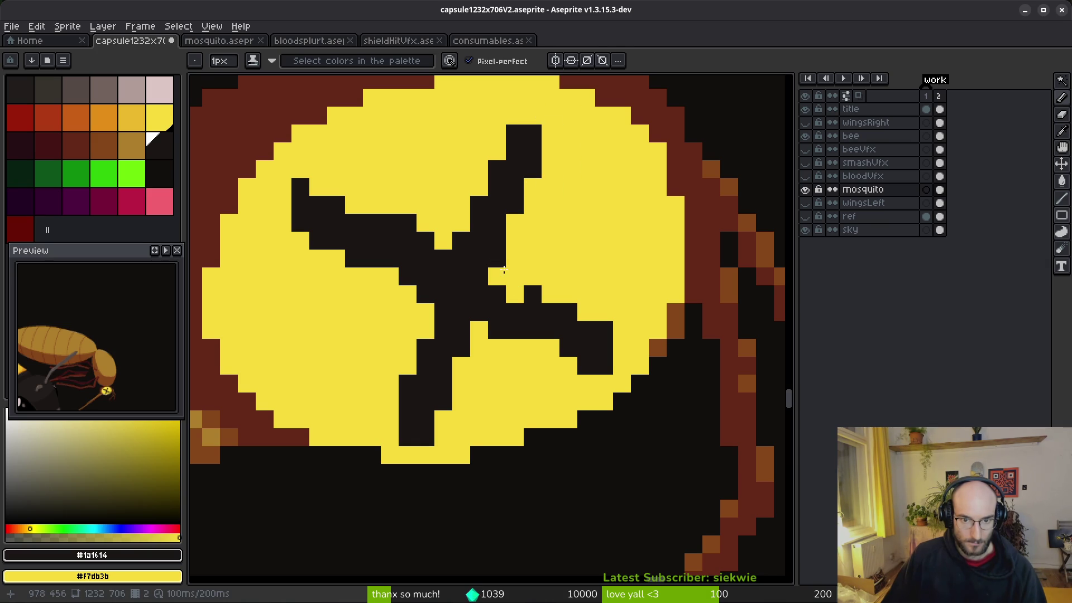
Lengthen the upper arm by a pixel and thin its right side to yellow.
scroll(530, 292, "down", 1)
scroll(510, 267, "up", 1)
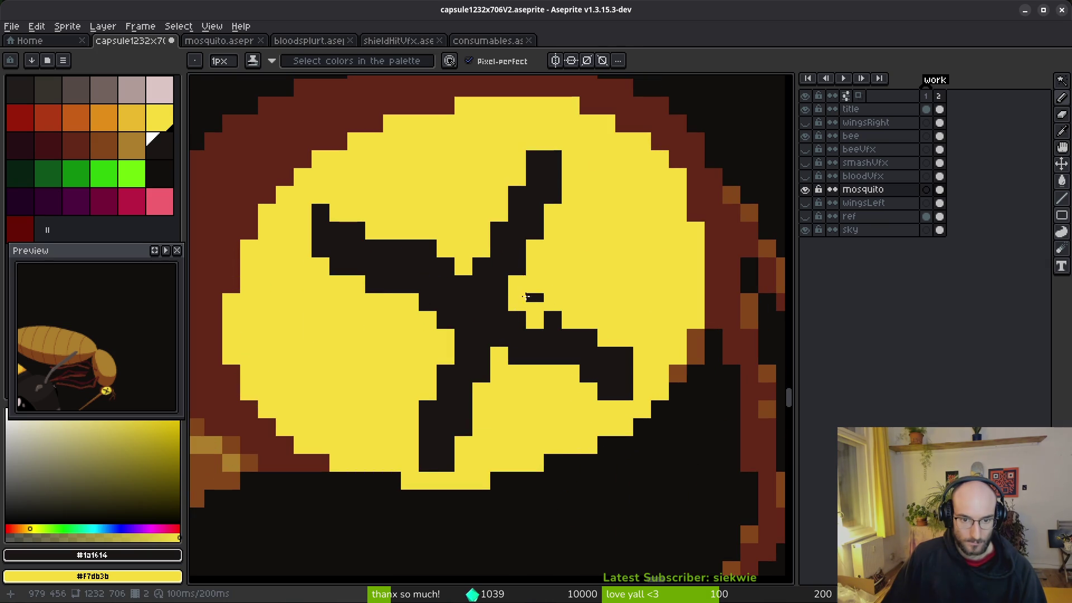
left_click(481, 249)
left_click(499, 213)
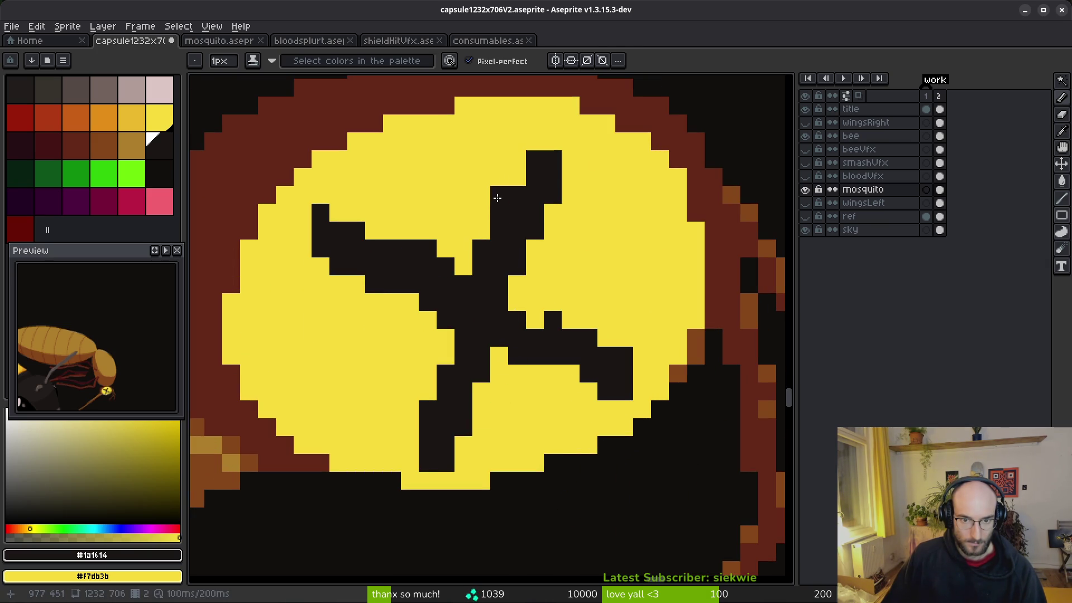
left_click(516, 160)
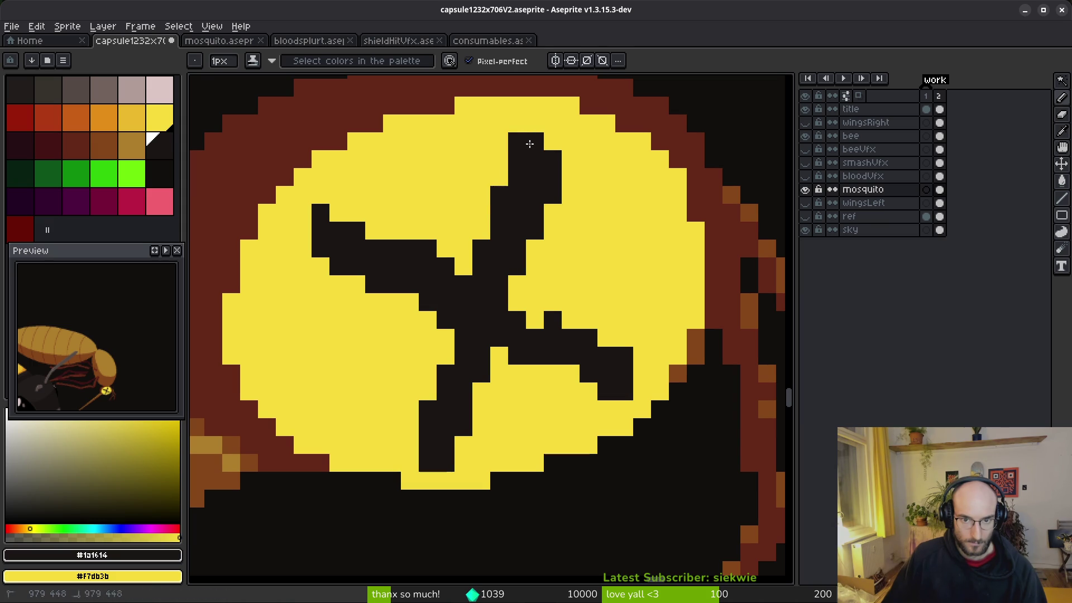
right_click(550, 176)
right_click(534, 231)
right_click(534, 213)
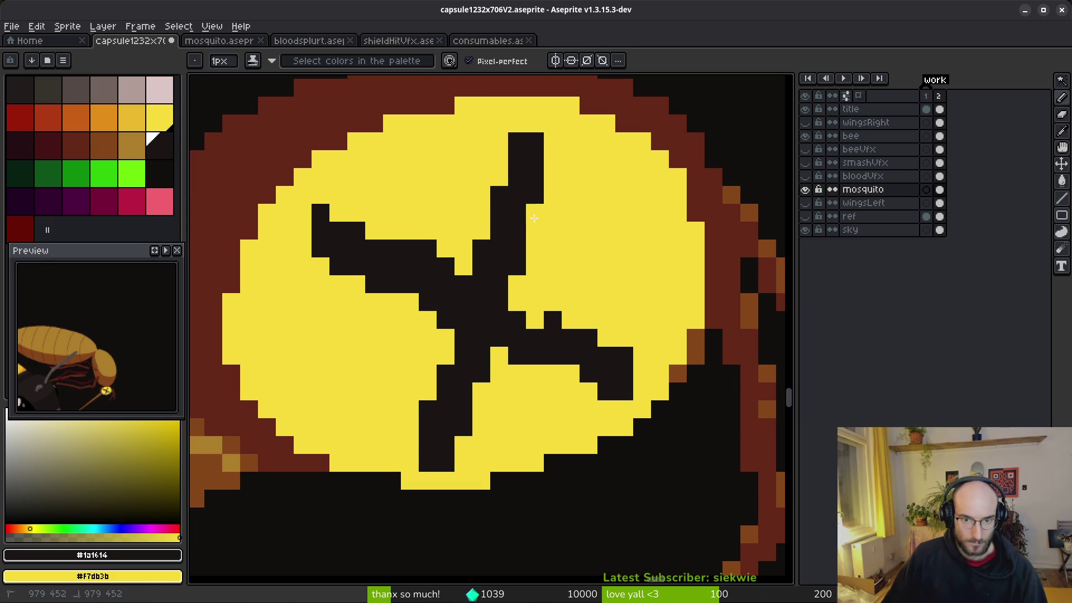
Trim the left arm's edge to yellow and extend the lower arm one pixel.
scroll(561, 320, "down", 5)
scroll(561, 321, "up", 5)
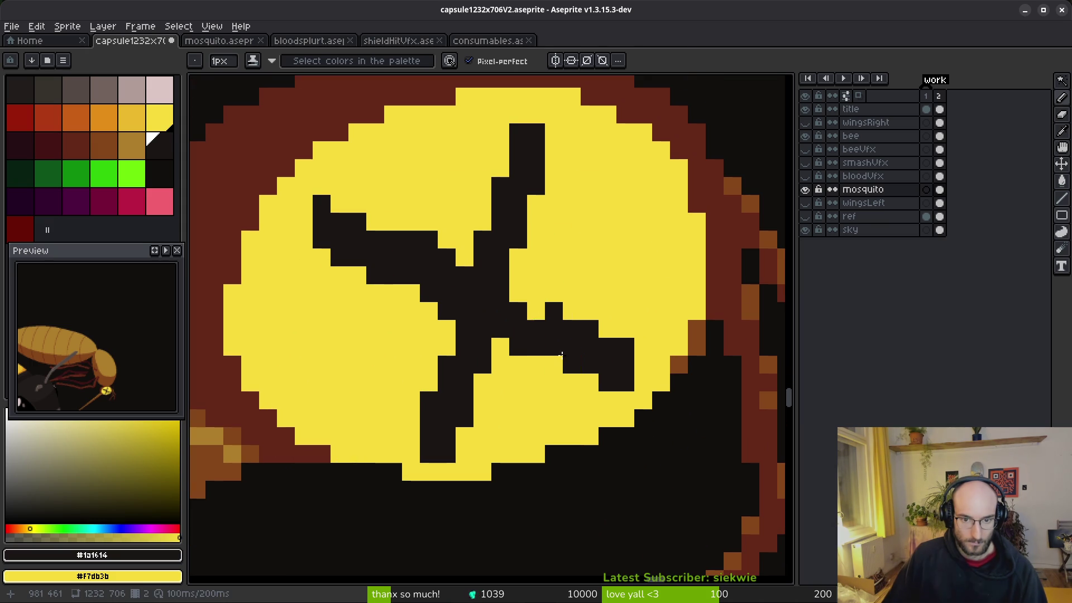
right_click(446, 257)
right_click(428, 239)
right_click(411, 239)
left_click(411, 293)
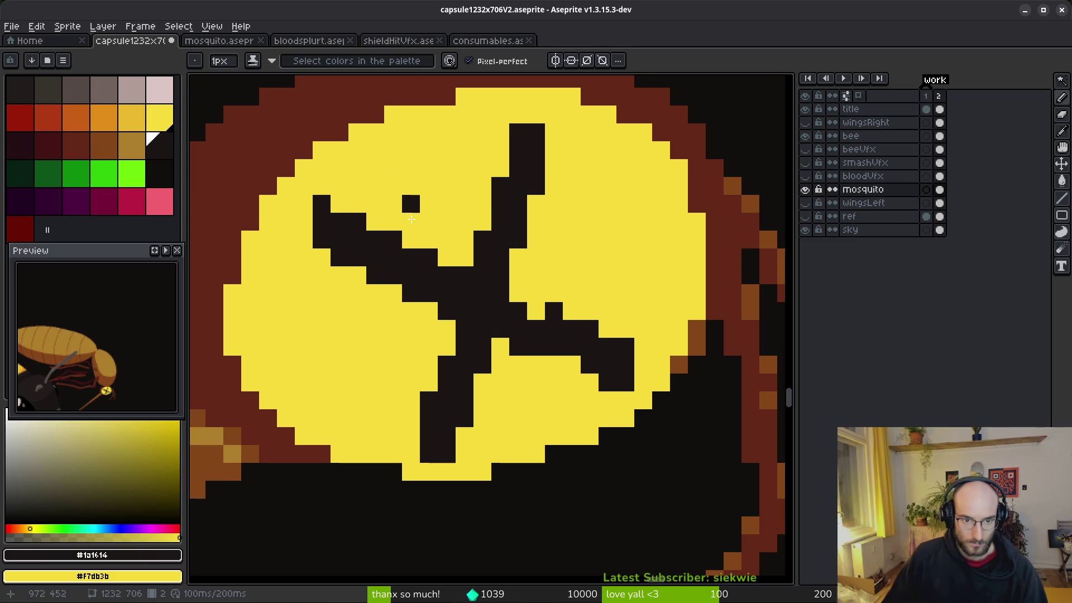
right_click(322, 203)
Thicken the lower edge of the marking's right arm and trim its edge back to yellow.
left_click_drag(622, 347, 525, 269)
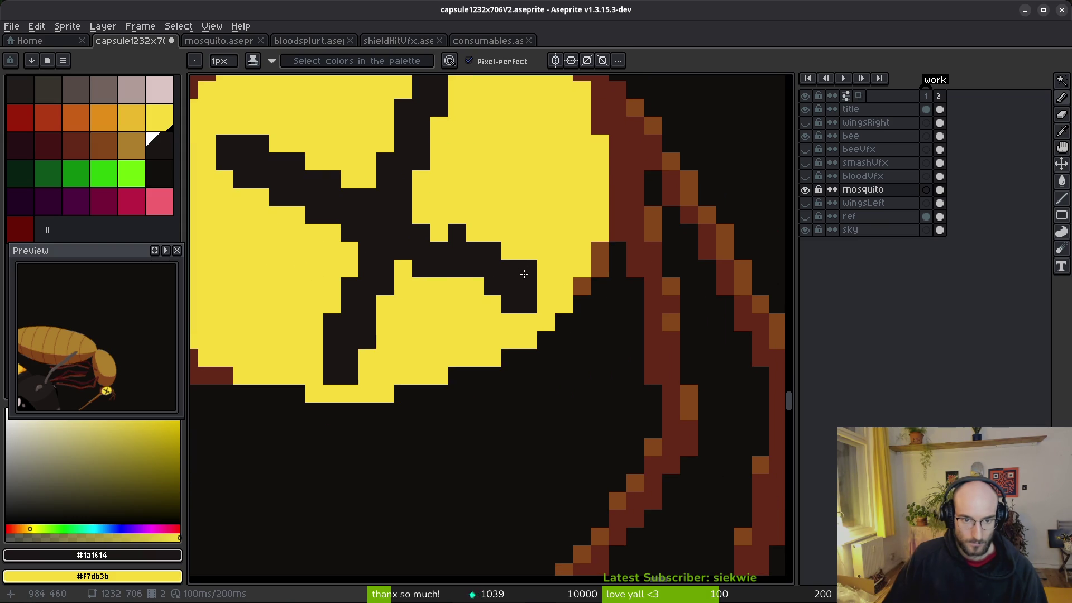
left_click_drag(438, 272, 499, 300)
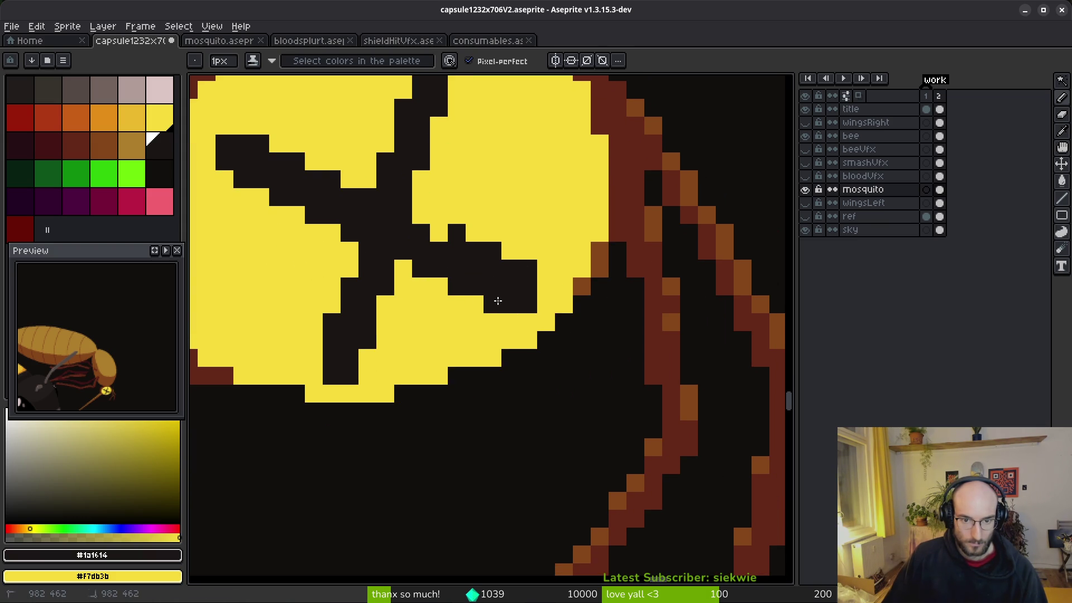
right_click(528, 269)
right_click(511, 269)
right_click(492, 251)
right_click(457, 233)
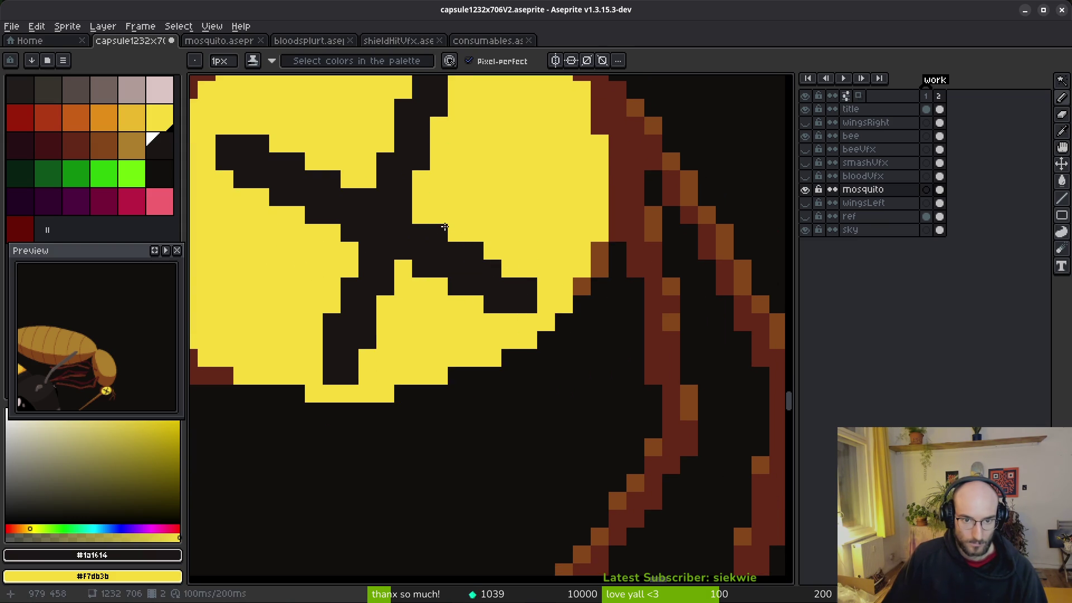
scroll(510, 232, "down", 3)
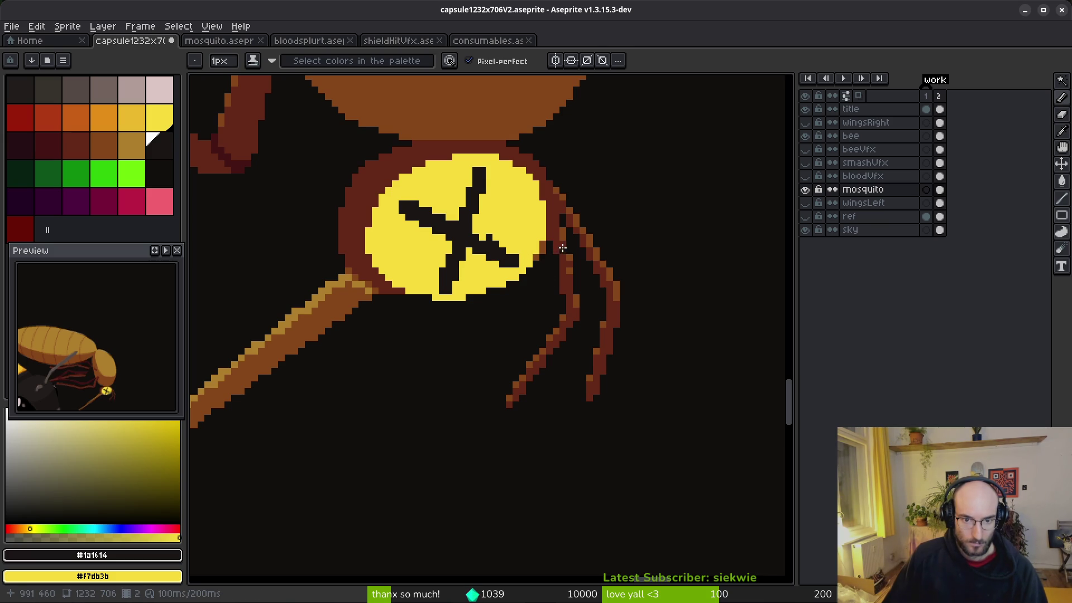
scroll(502, 240, "up", 3)
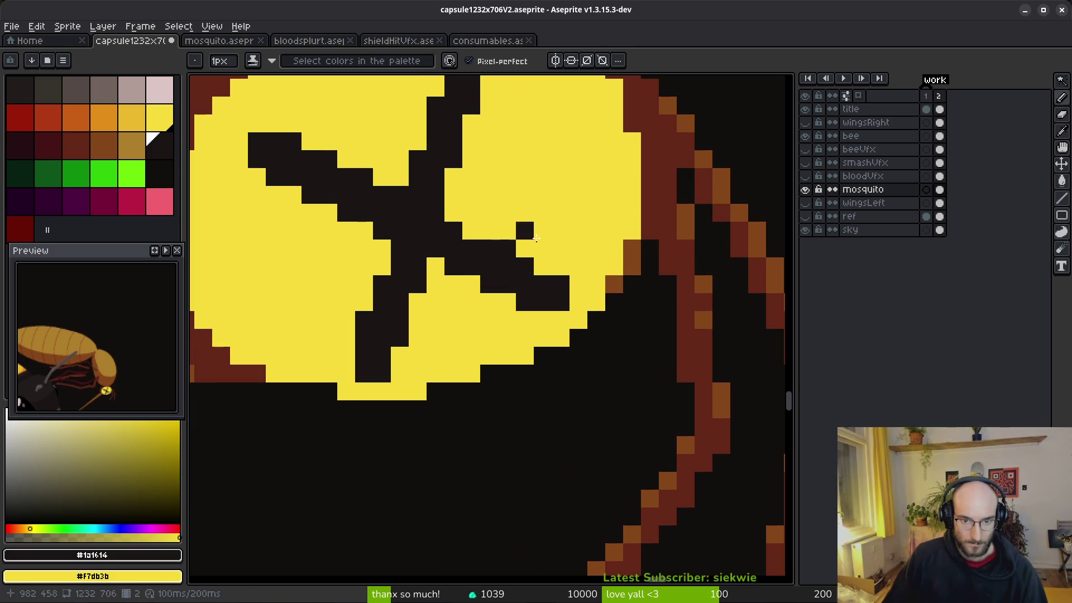
scroll(470, 233, "down", 2)
scroll(502, 223, "up", 2)
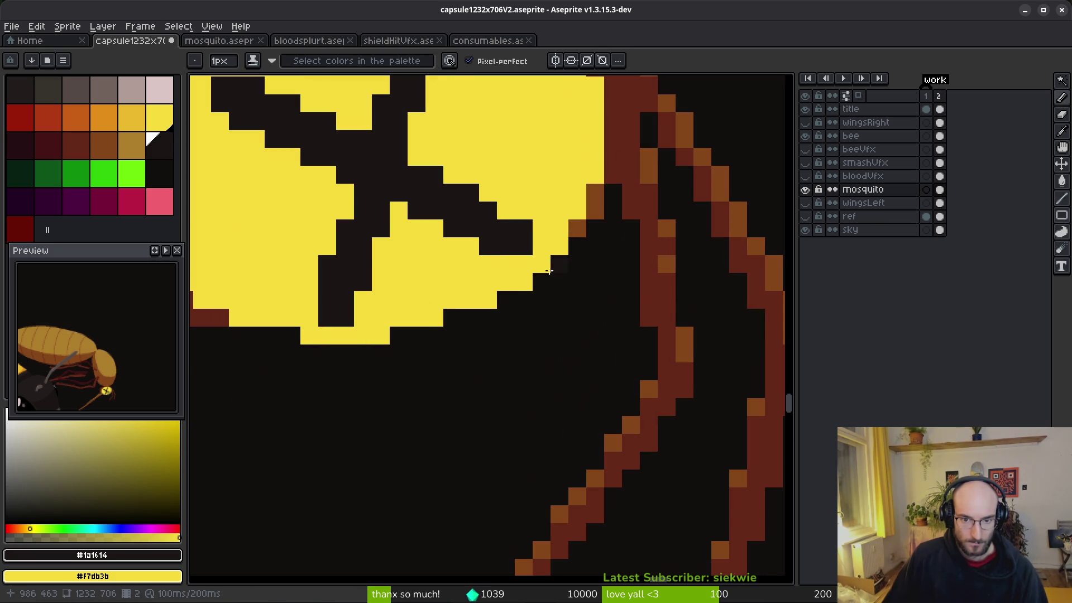
scroll(514, 279, "down", 3)
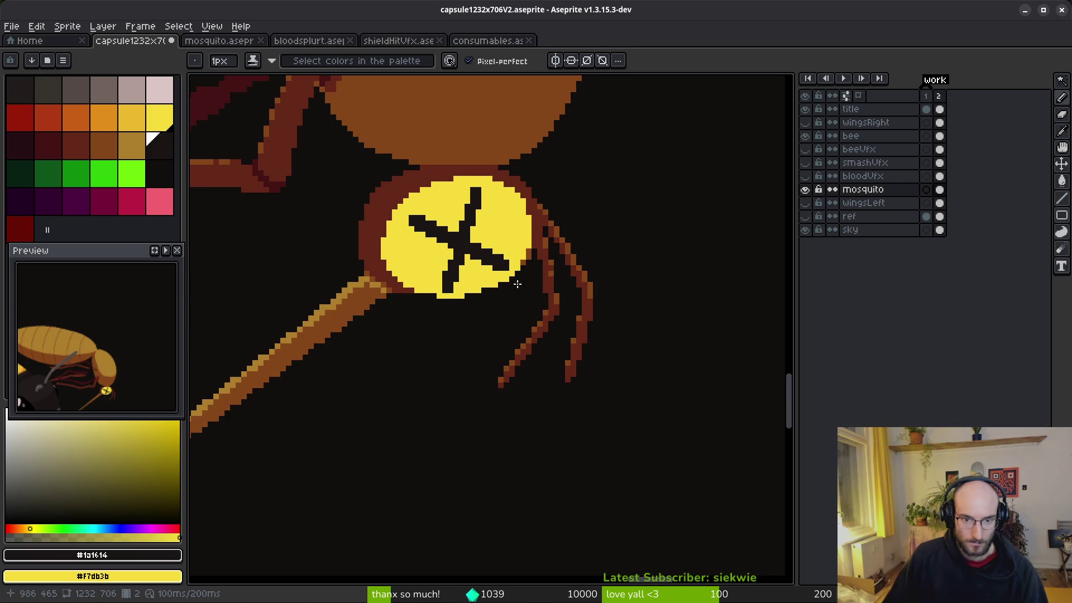
scroll(424, 218, "up", 2)
Undo a stray dark pixel and paste the dark star shape over the eye.
left_click(357, 260)
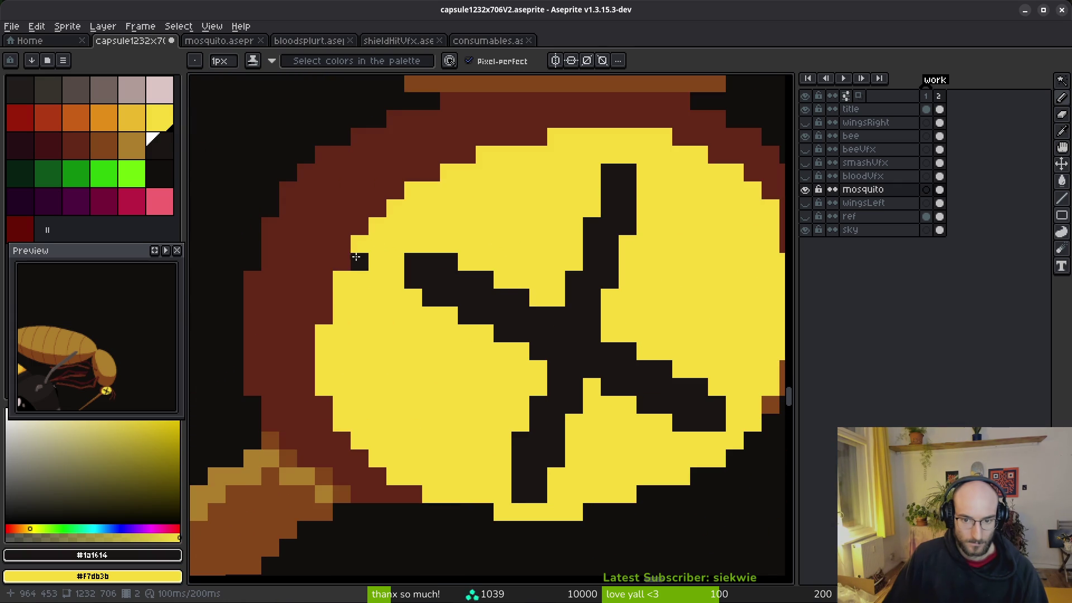
key("ctrl+z")
left_click_drag(622, 362, 544, 321)
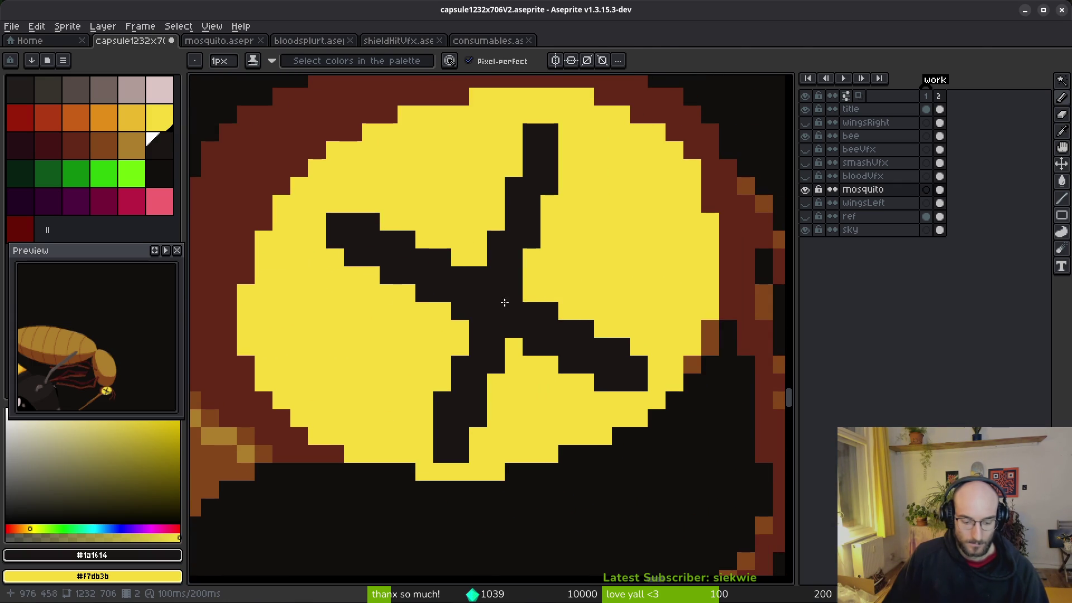
key("ctrl+v")
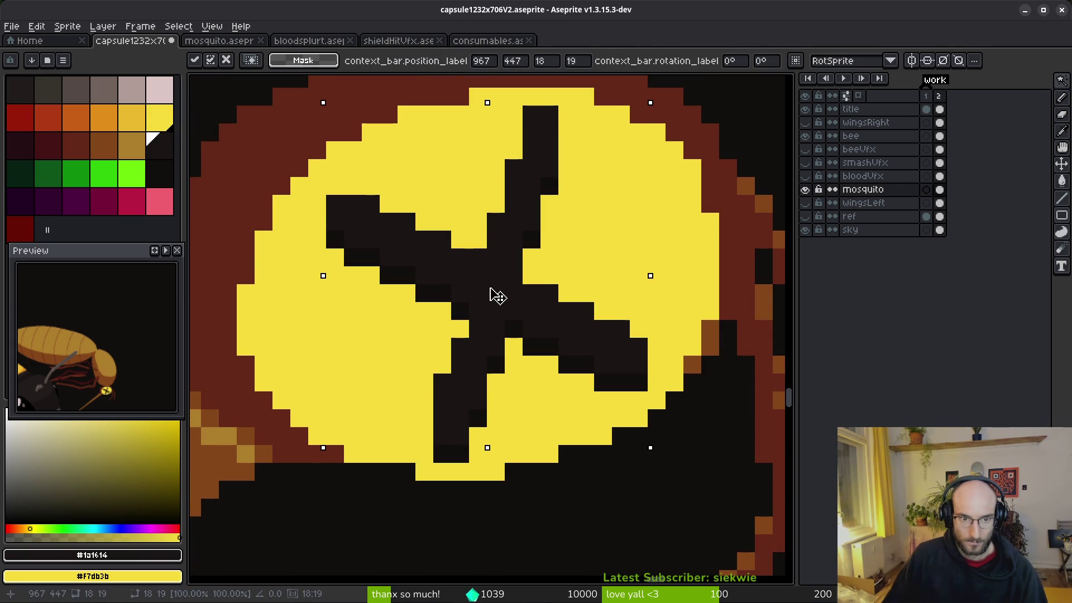
Commit the pasted star and fill its stray dark pixels with yellow.
key("g")
left_click(541, 394, "alt")
left_click_drag(512, 330, 619, 382)
left_click(496, 364)
left_click(478, 418)
left_click(451, 454)
left_click(477, 291)
Undo the last fill and recolour the remaining stray dark pixels yellow.
key("ctrl+z")
mouse_move(443, 303)
left_mouse_down()
mouse_move(357, 258)
mouse_move(371, 257)
left_mouse_up()
left_click(532, 239)
left_click(548, 184)
scroll(548, 184, "down", 3)
scroll(533, 279, "up", 3)
Save capsule1232x706V2.aseprite, then switch to the Move and Magic Wand tools.
key("ctrl+s")
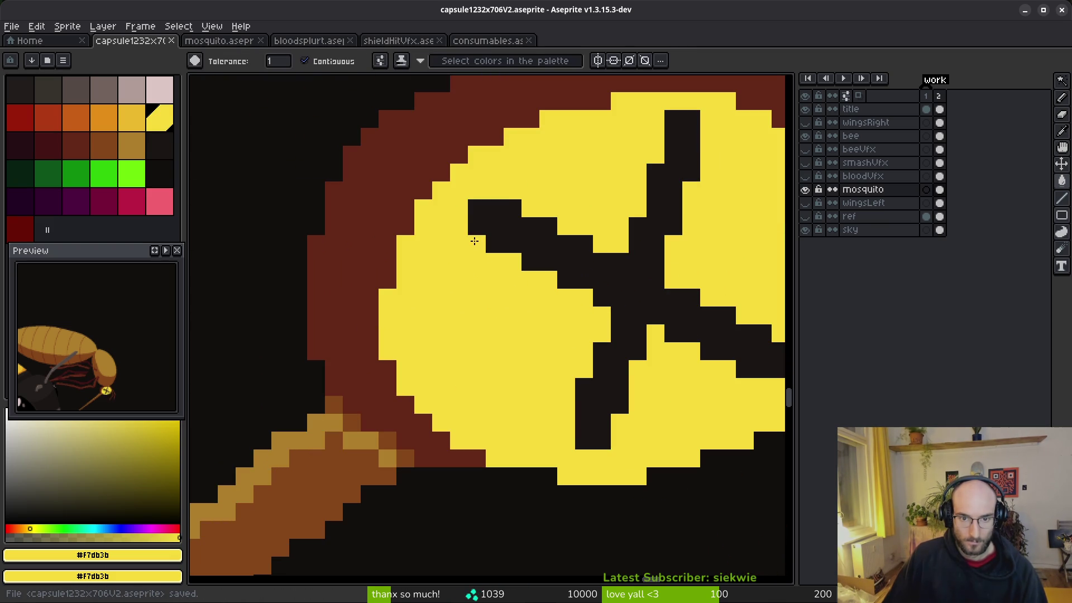
scroll(519, 320, "down", 4)
key("v")
scroll(551, 335, "down", 2)
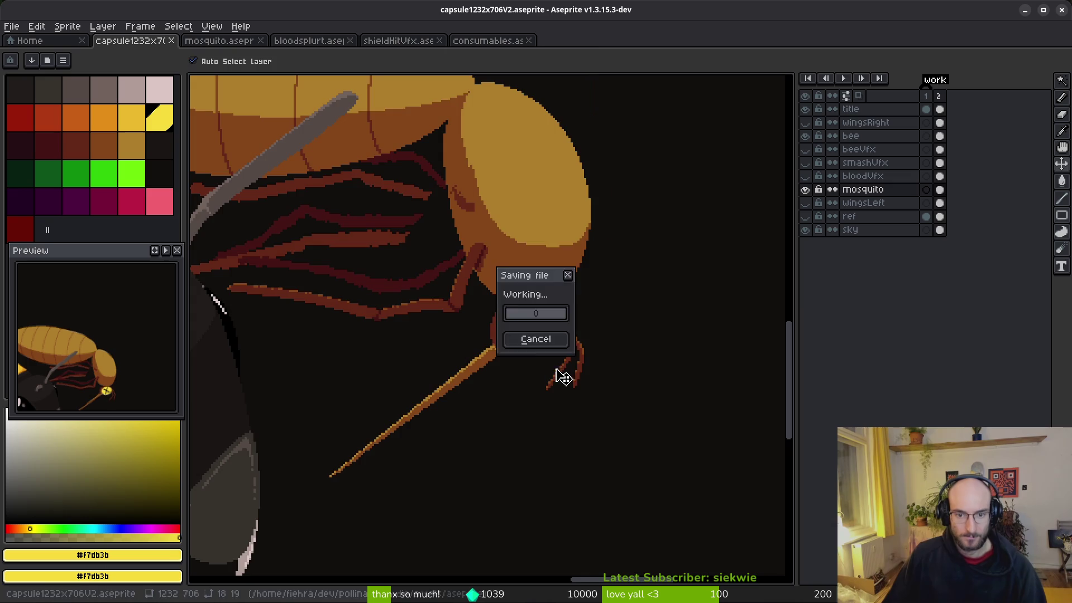
key("w")
scroll(557, 360, "down", 3)
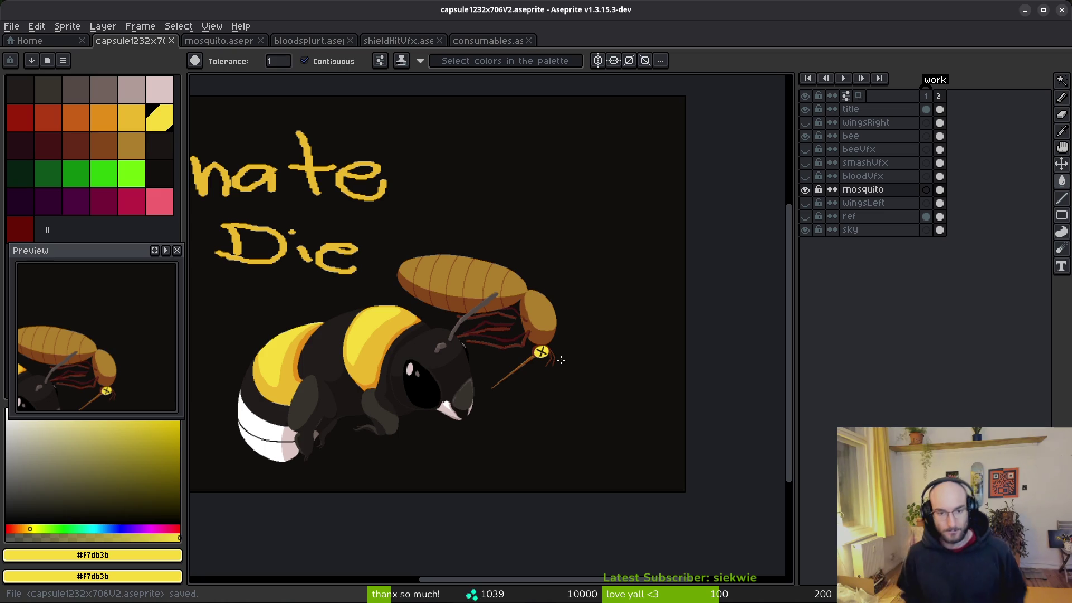
scroll(504, 234, "up", 3)
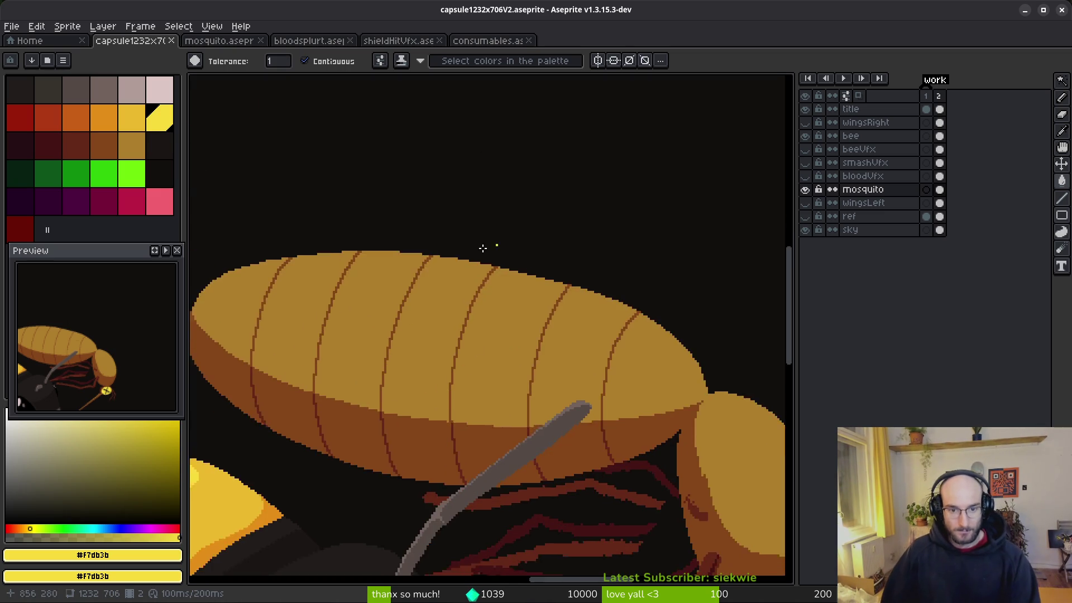
Select the mosquito layer and pick pale palette colour Idx-4 with the Pencil.
left_click(885, 191)
left_click_drag(470, 224, 335, 145)
left_click(132, 90)
key("b")
scroll(555, 215, "up", 2)
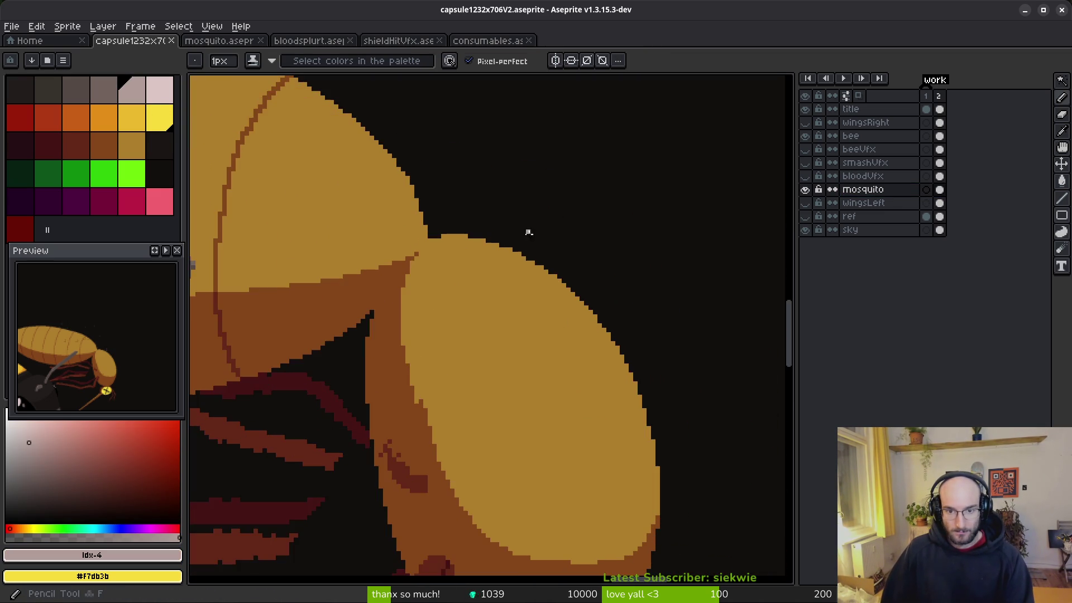
scroll(527, 232, "down", 1)
scroll(524, 244, "down", 1)
Add a new layer above mosquito and name it mosquitoWings.
left_click(887, 190)
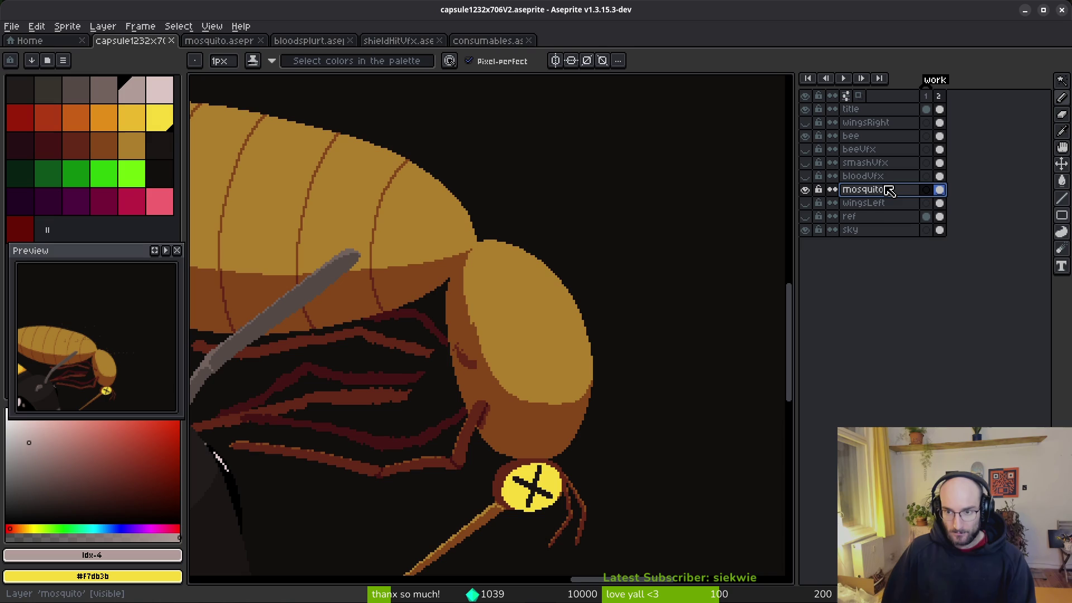
key("shift+n")
key("ctrl+z")
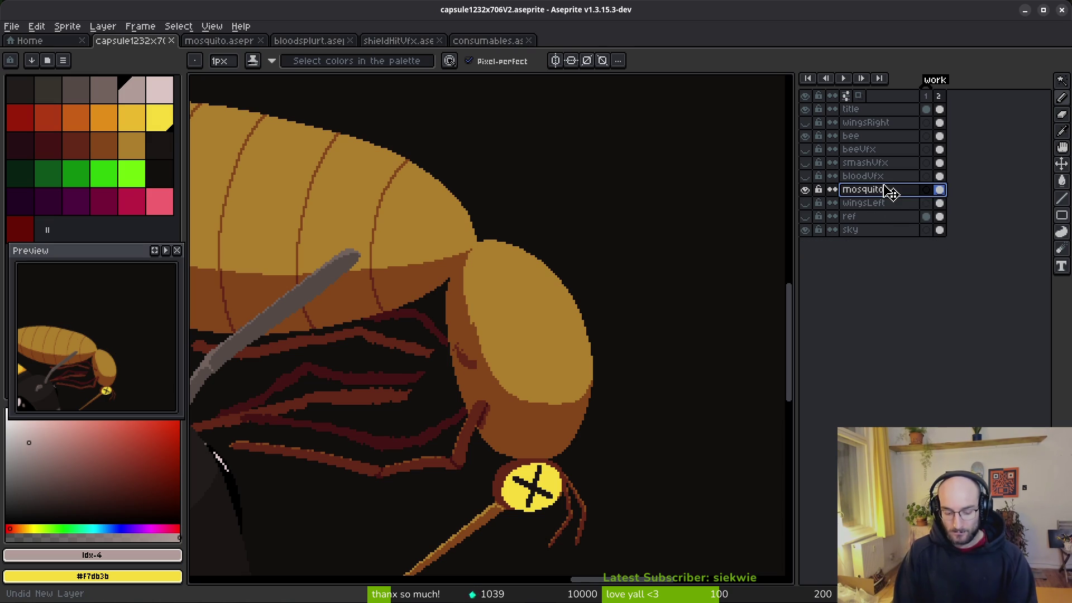
key("shift+n")
key("ctrl+z")
key("shift+n")
key("ctrl+z")
key("shift+n")
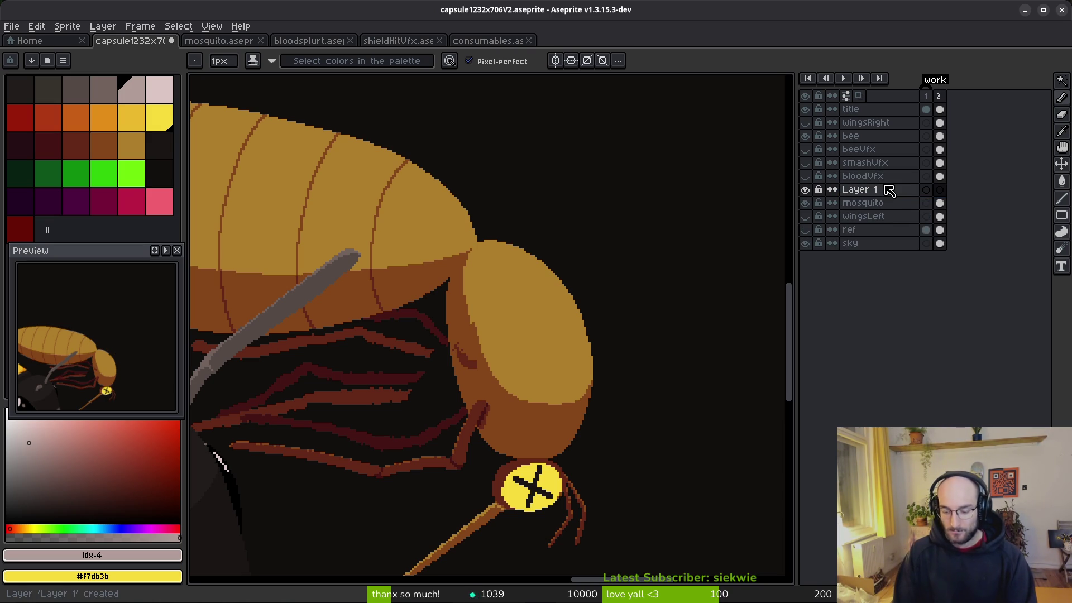
double_click(889, 191)
type("mos")
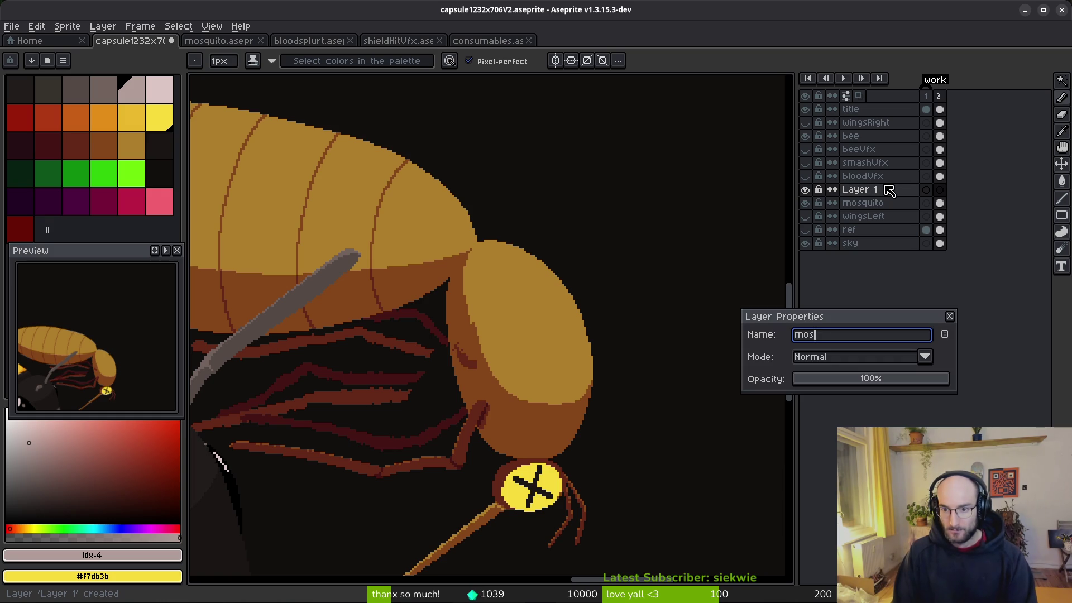
type("quitoWings")
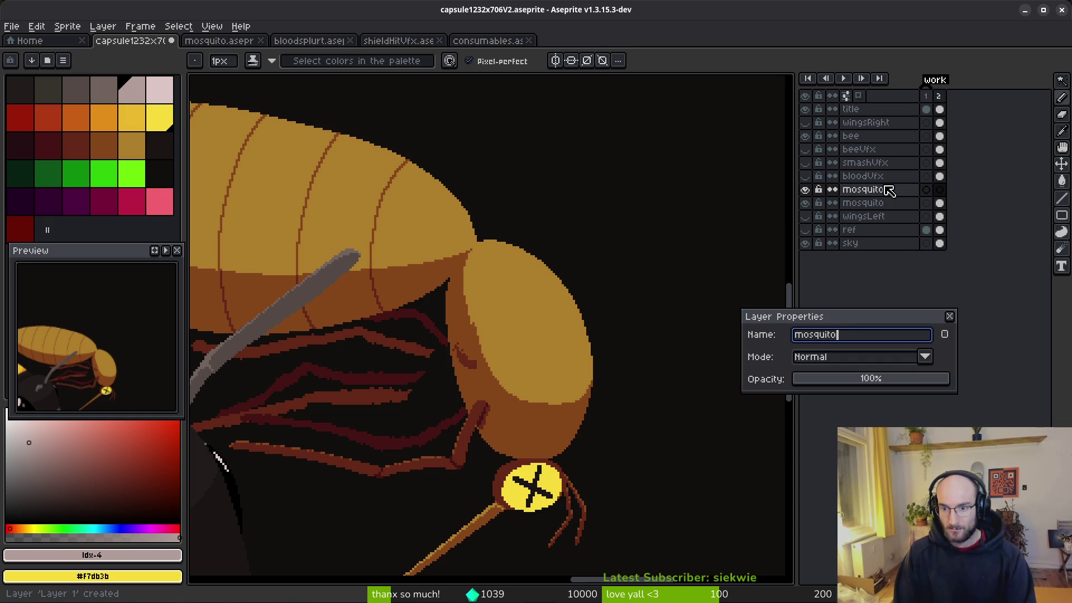
key("Return")
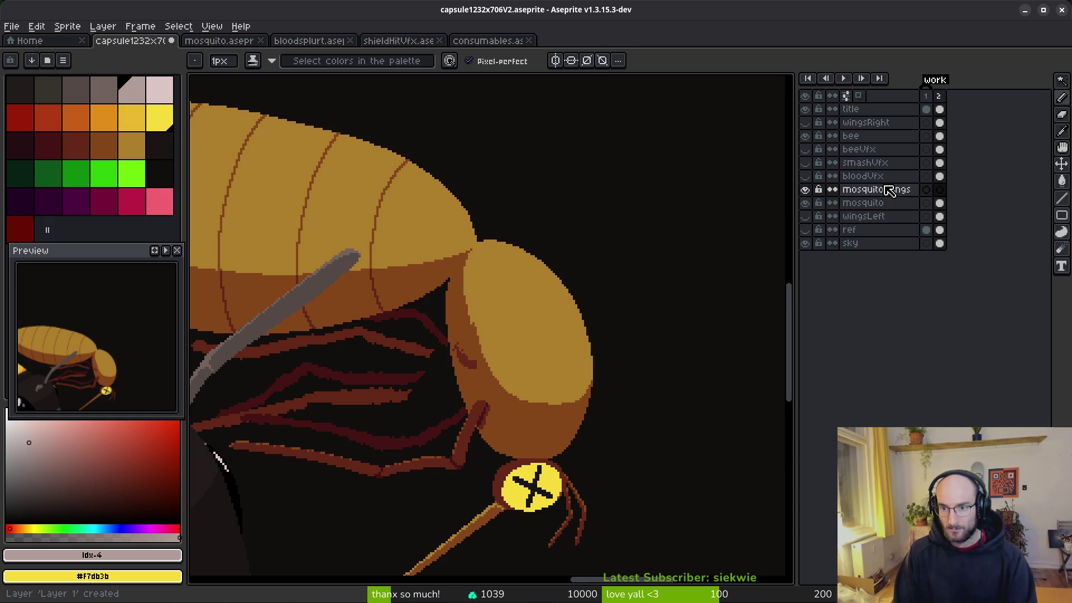
Set palette colour Idx-5 as the secondary colour and switch to the terminal.
left_click_drag(628, 299, 639, 296)
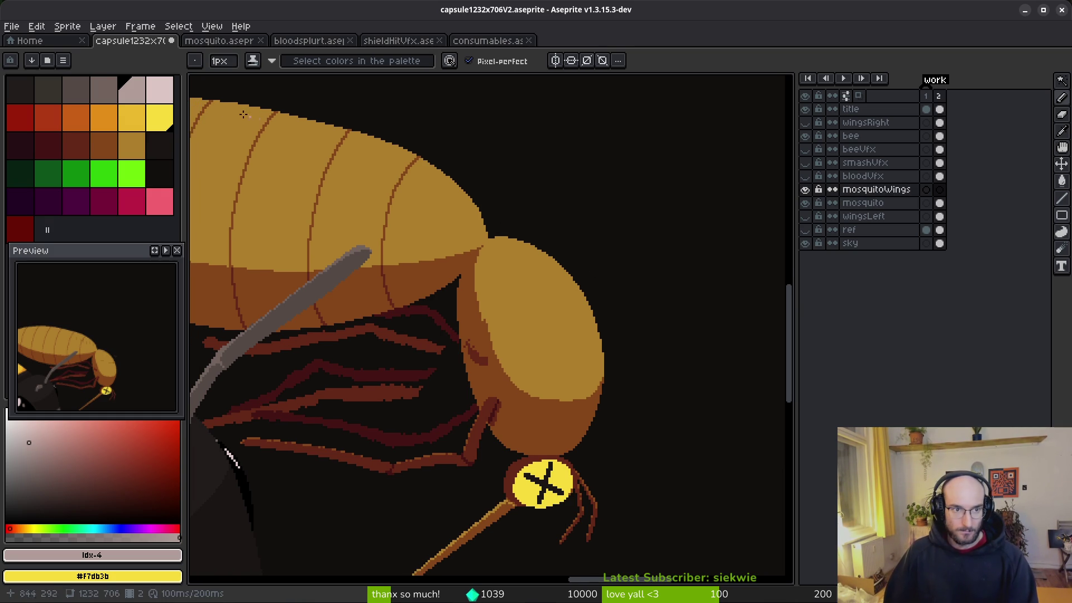
right_click(159, 89)
scroll(550, 246, "up", 2)
scroll(497, 259, "up", 1)
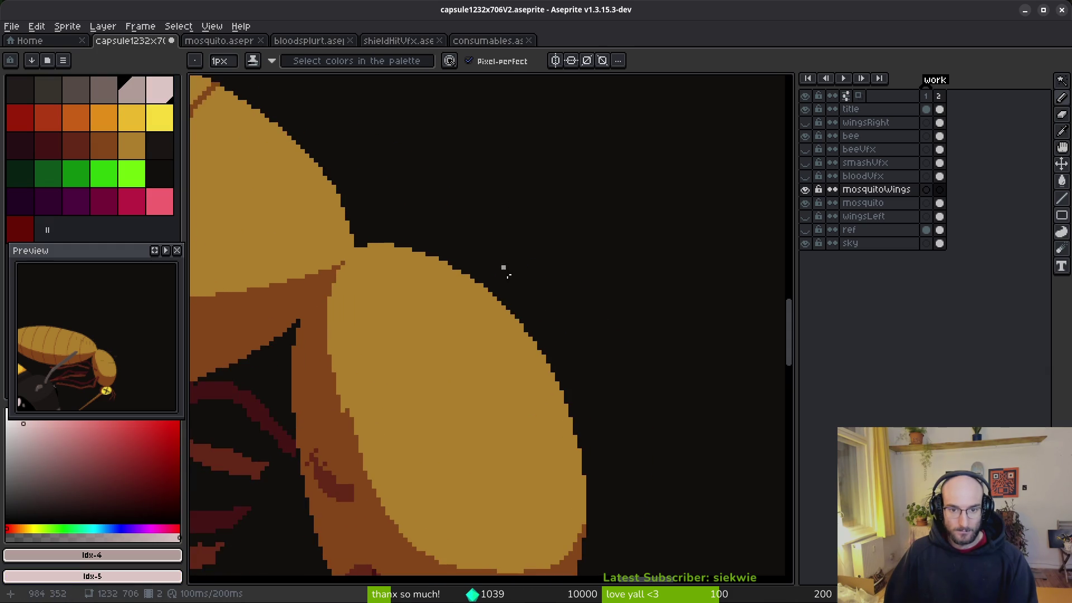
scroll(531, 316, "down", 3)
scroll(526, 290, "down", 1)
key("alt+Tab")
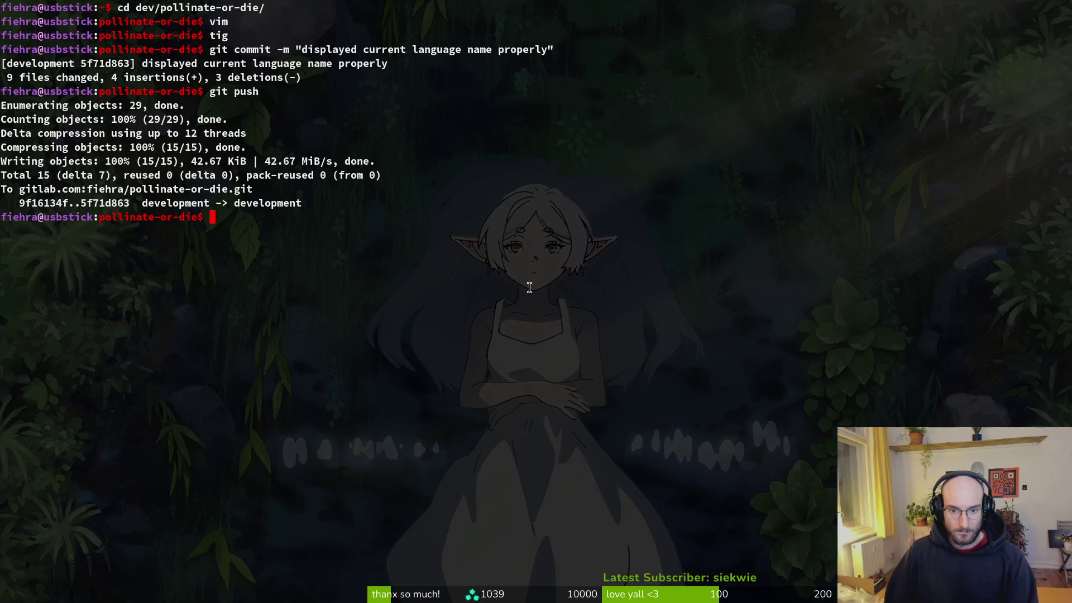
Peek at mosquito.aseprite, return to the capsule artwork, then bring up Brave's mosquito results.
key("alt+Tab")
left_click(219, 41)
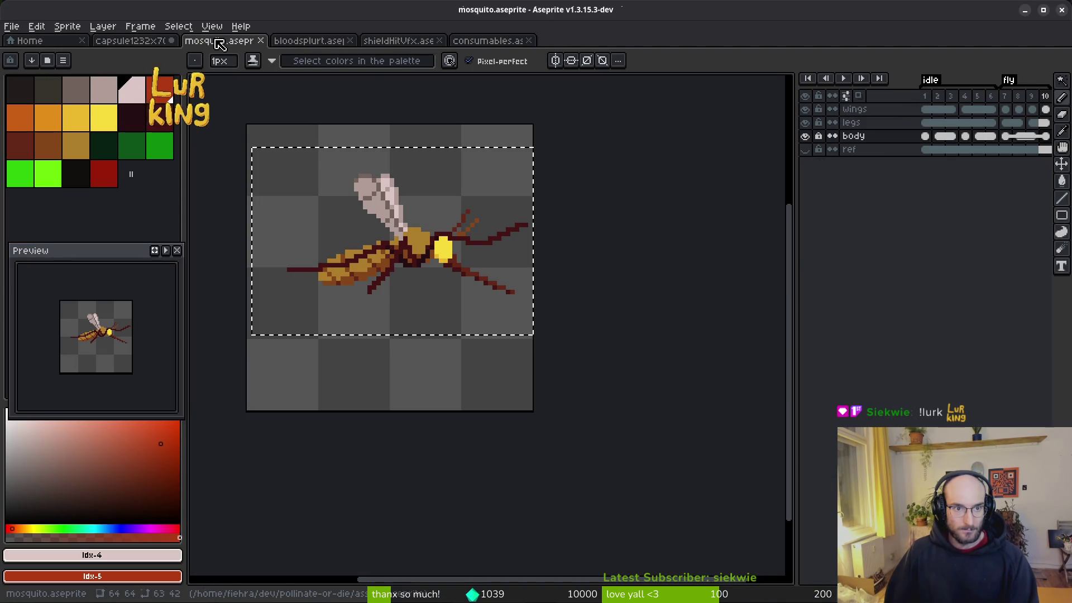
left_click(135, 43)
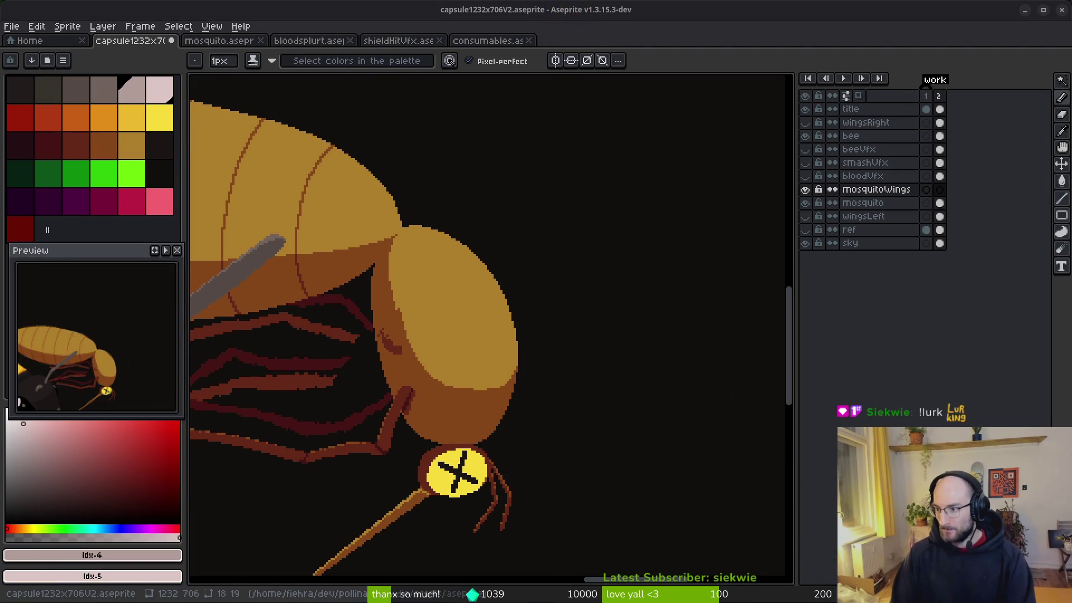
key("alt+Tab")
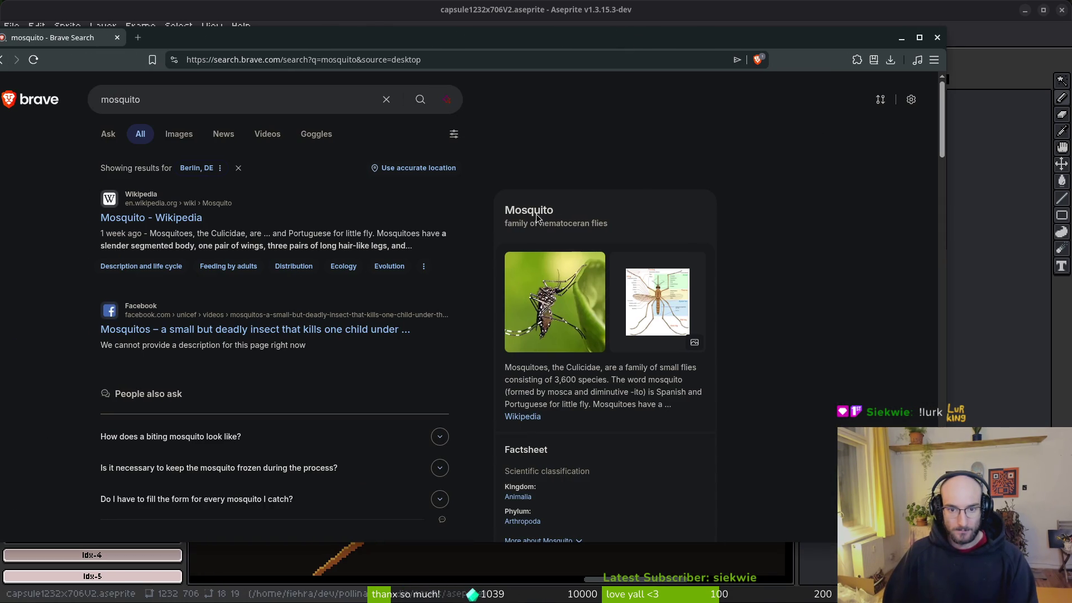
Show Brave's image results for mosquito and scroll through the grid.
left_click(179, 136)
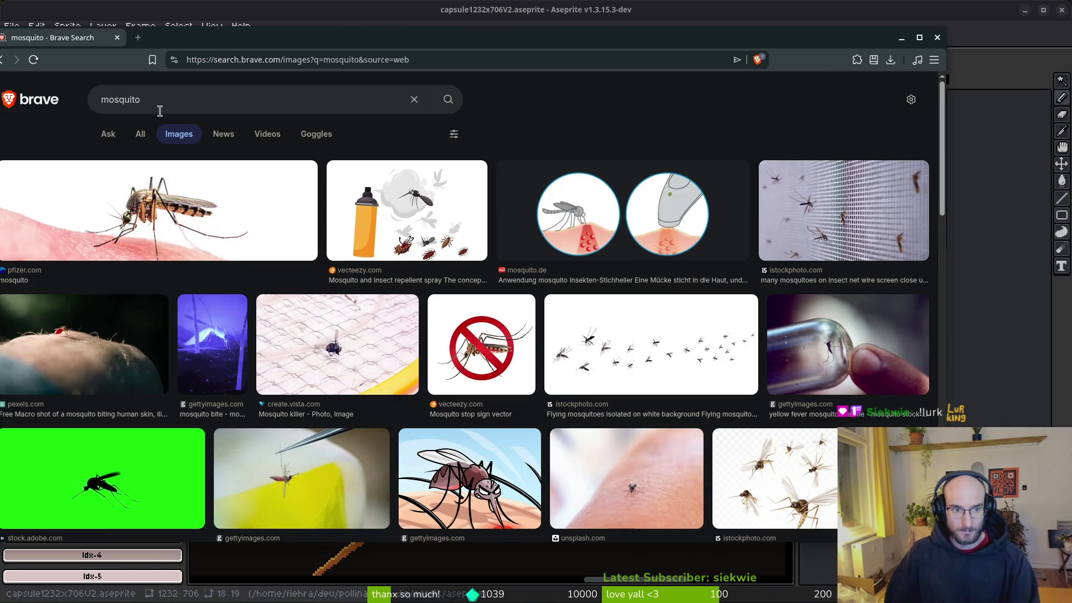
left_click(187, 104)
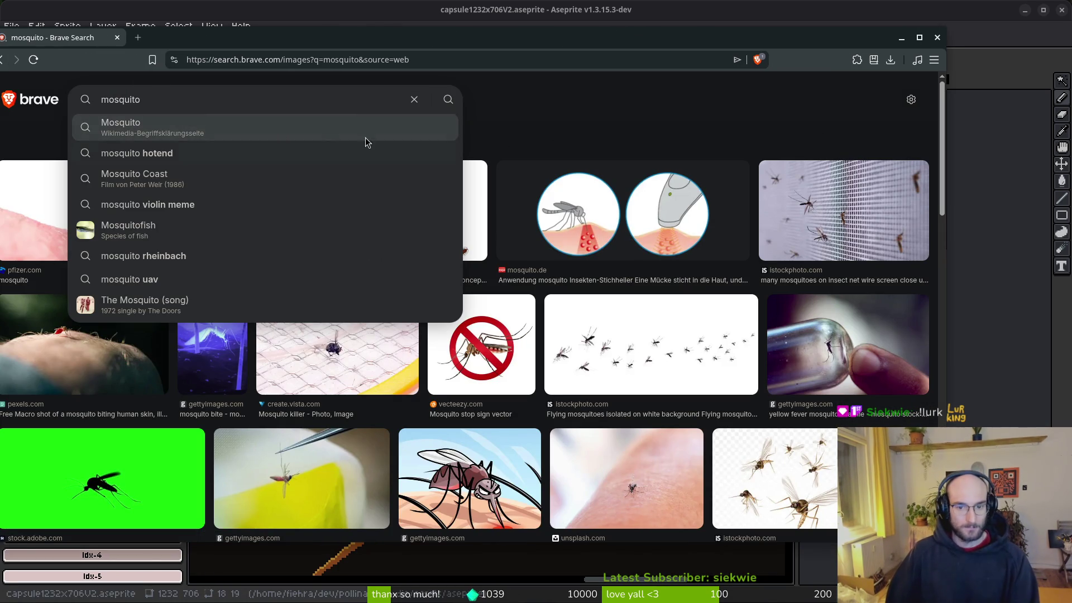
left_click(587, 105)
scroll(590, 351, "down", 5)
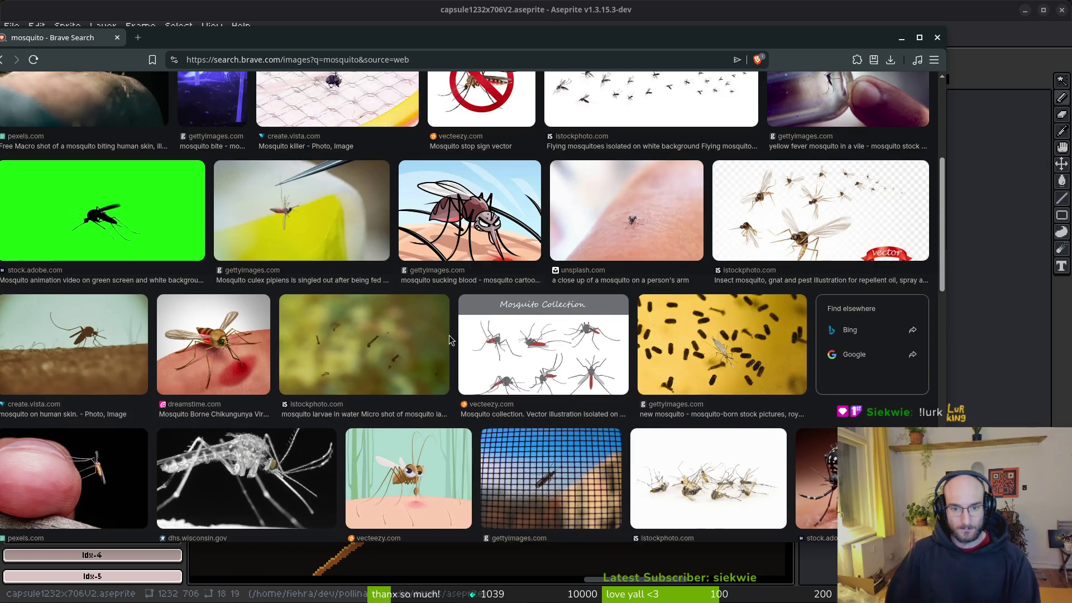
scroll(486, 340, "down", 4)
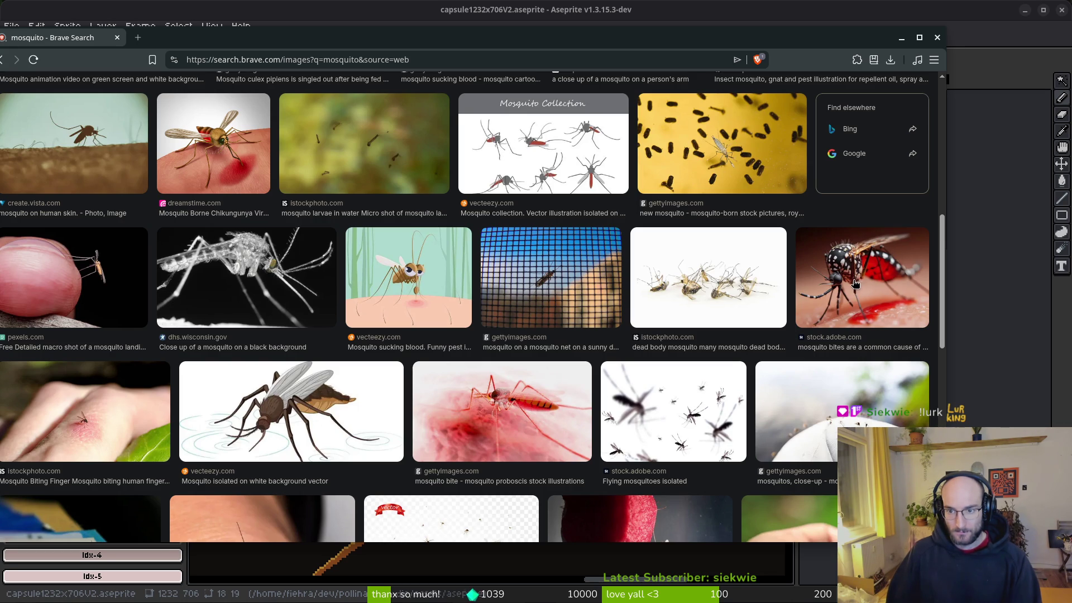
scroll(854, 283, "down", 5)
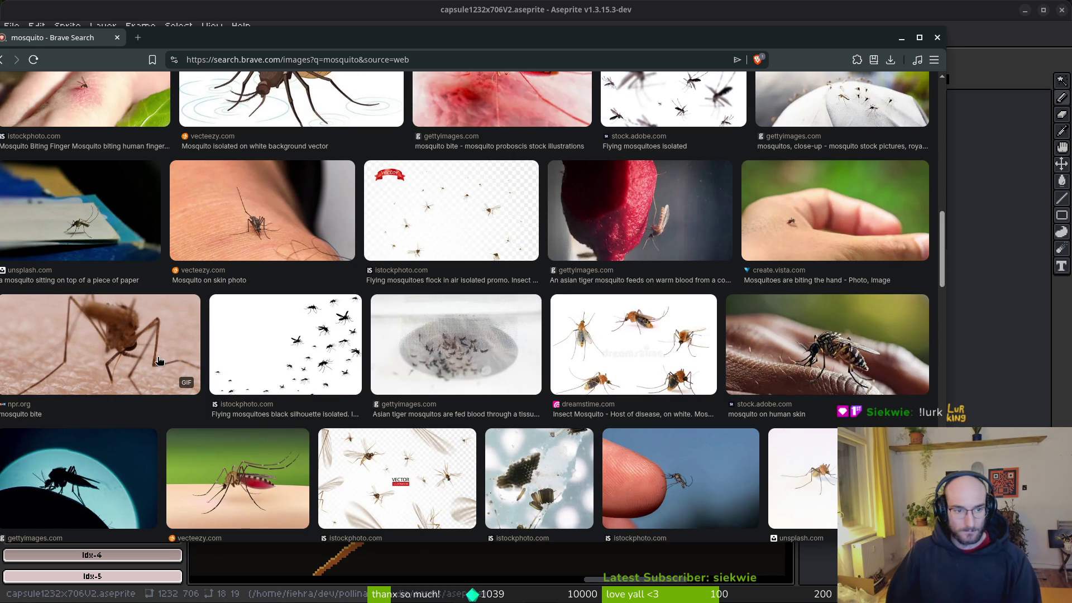
scroll(254, 478, "down", 1)
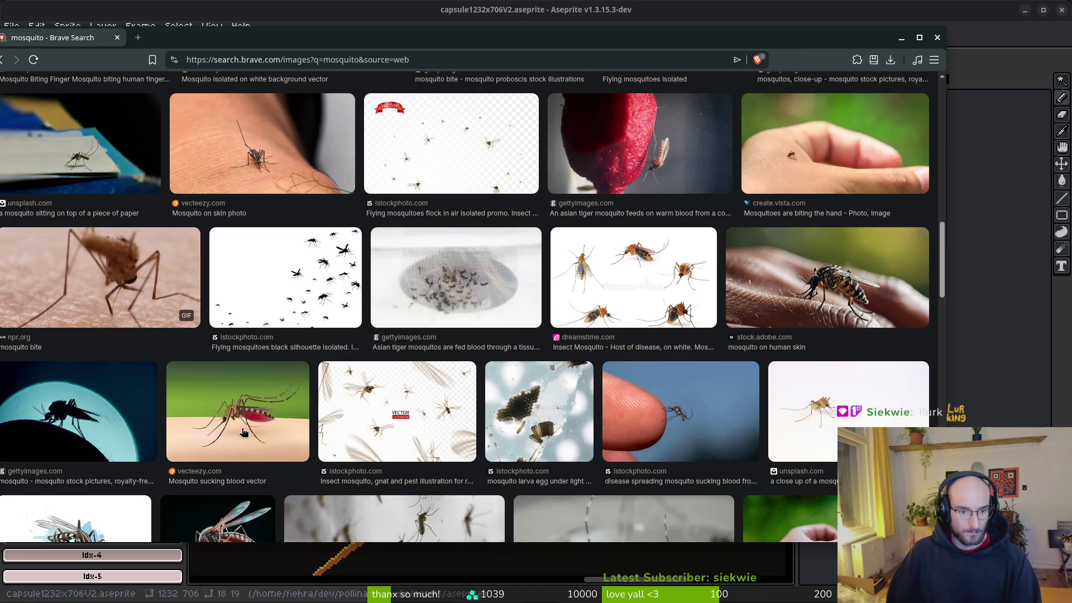
Preview the 'Mosquito sucking blood vector' image, then close the browser.
left_click(259, 418)
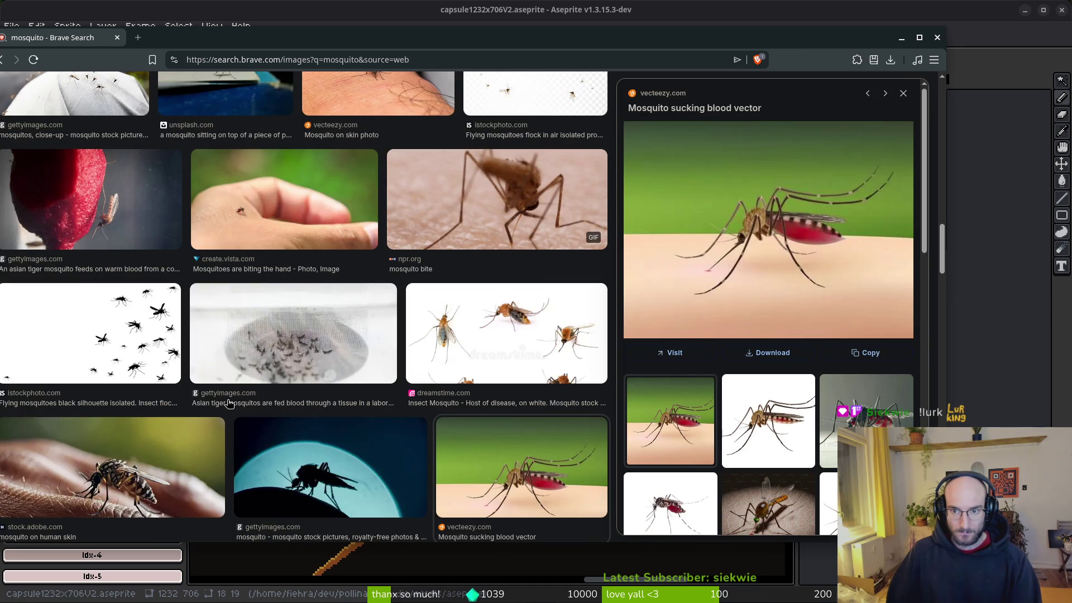
left_click(938, 37)
scroll(505, 282, "up", 4)
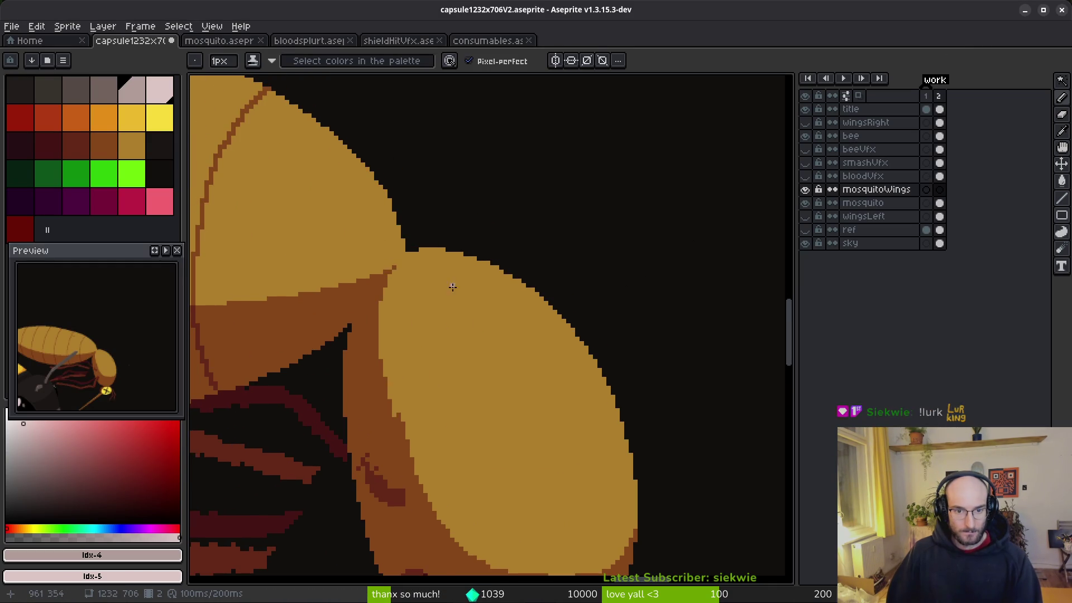
Draw a pale straight line rising up-right from the mosquito's wing edge.
scroll(450, 284, "up", 2)
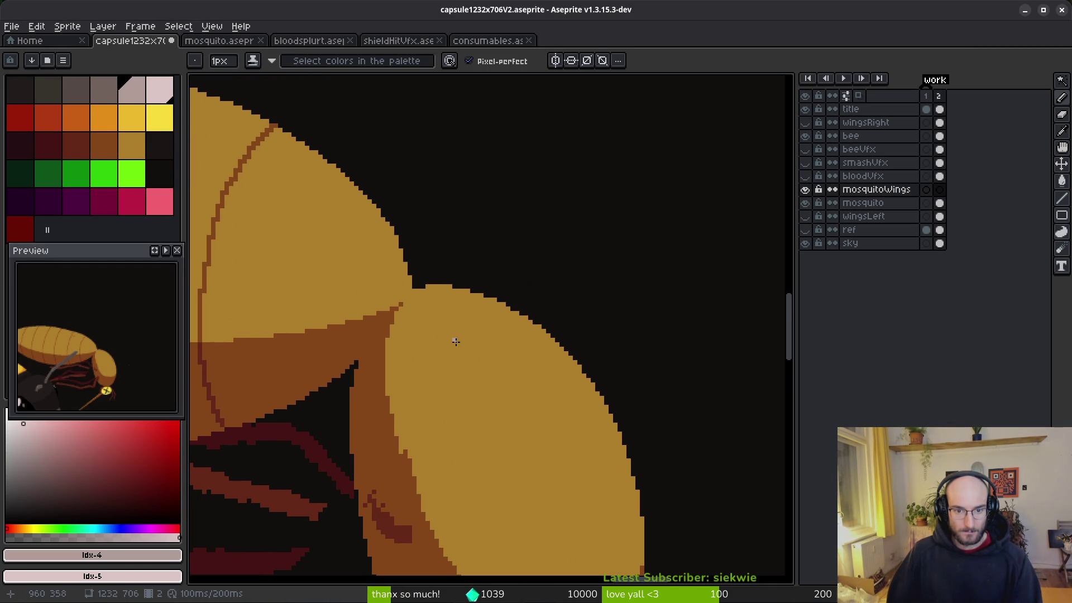
scroll(456, 341, "down", 4)
scroll(461, 340, "up", 3)
left_click_drag(464, 346, 499, 224)
key("ctrl+z")
key("l")
left_click_drag(464, 346, 527, 163)
Extend the pale wing line further upward with a second parallel stroke.
scroll(530, 167, "down", 3)
scroll(542, 288, "up", 3)
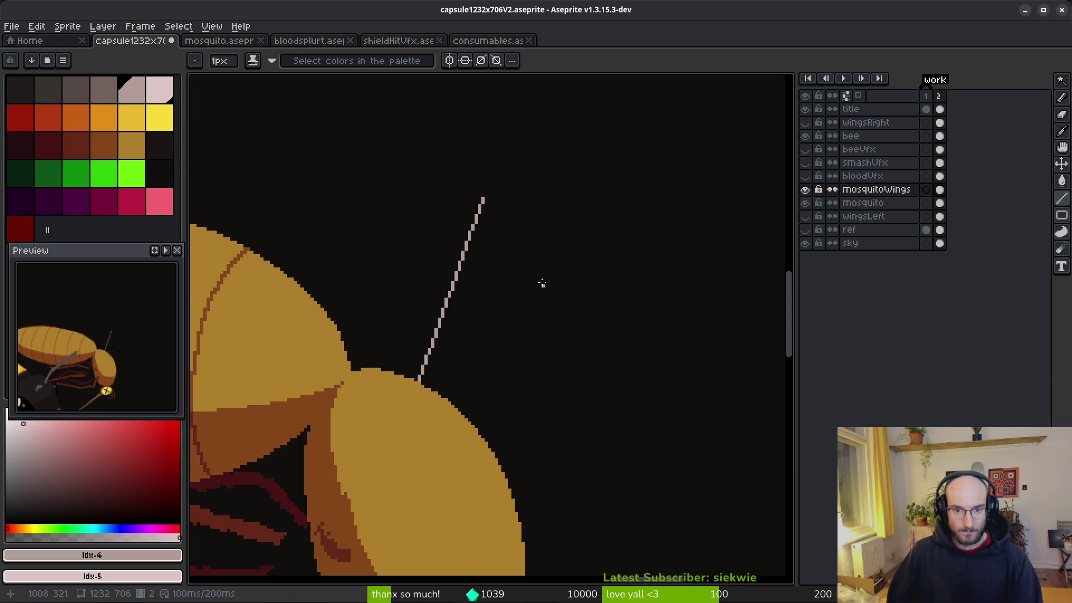
scroll(448, 343, "up", 3)
mouse_move(489, 312)
left_mouse_down()
mouse_move(521, 246)
mouse_move(531, 162)
left_mouse_up()
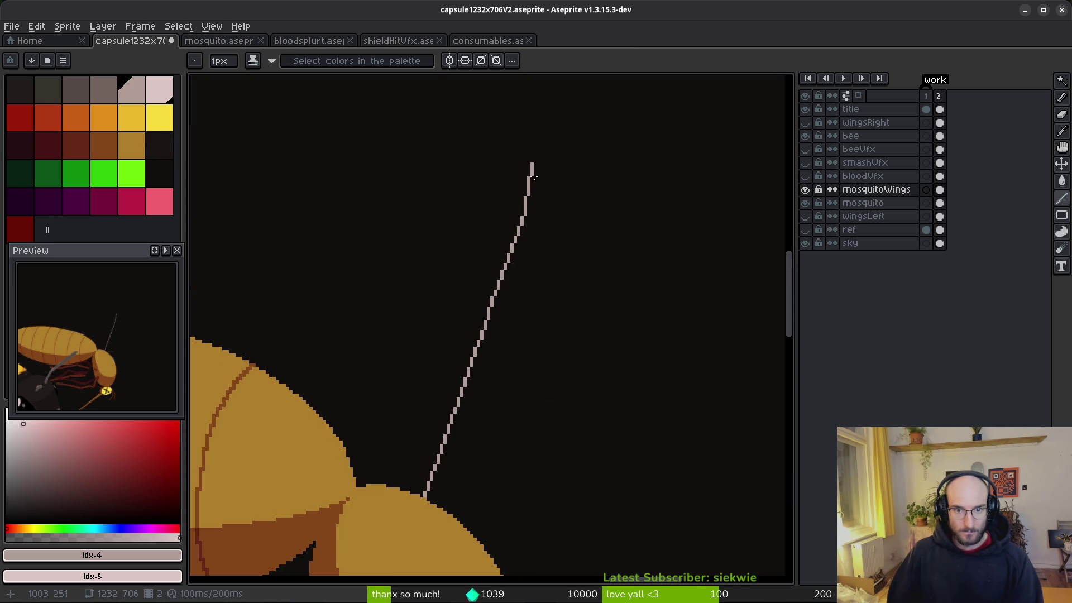
scroll(552, 270, "down", 3)
scroll(549, 283, "up", 3)
Glance at the terminal and mosquito.aseprite, then return to the capsule file with the Pencil.
key("super+2")
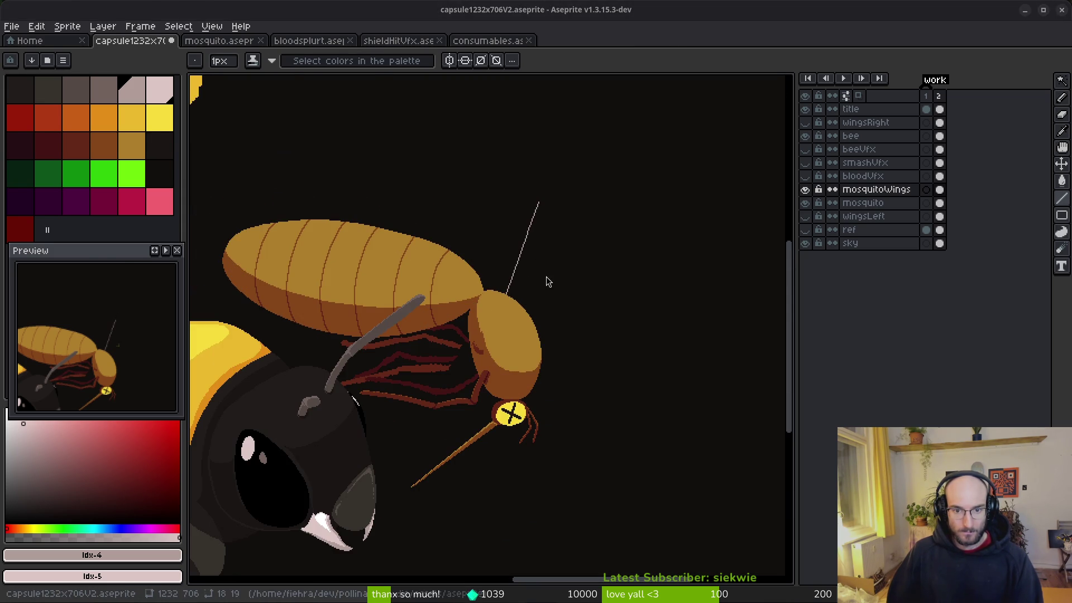
key("super+1")
left_click(222, 42)
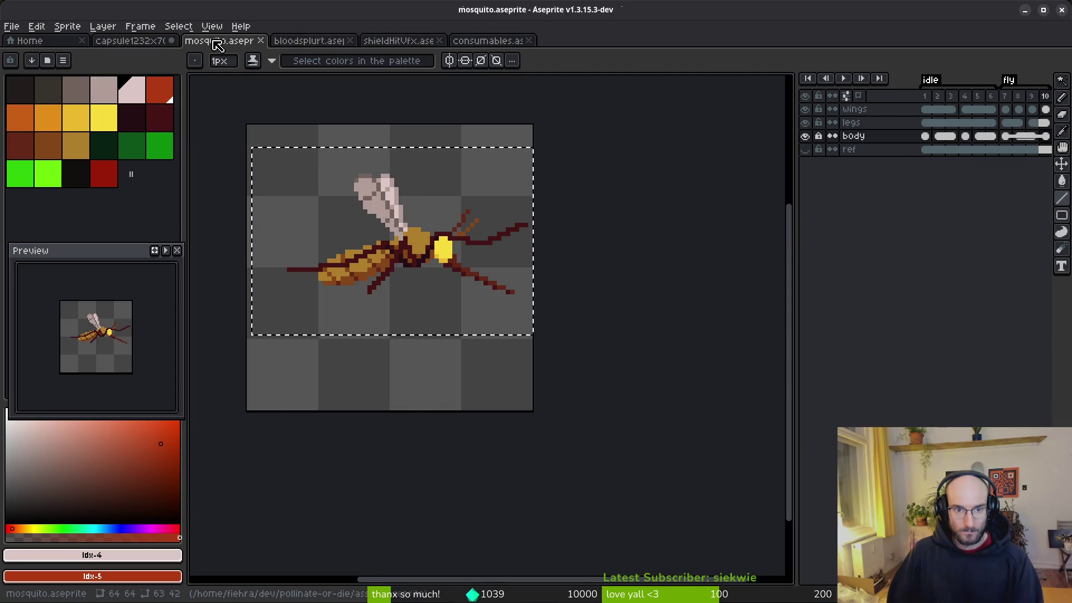
left_click(152, 46)
scroll(553, 344, "up", 2)
key("b")
scroll(502, 480, "up", 1)
Pencil the pale pink wing outline upward, down its left edge, and closed along the body.
left_click(597, 159)
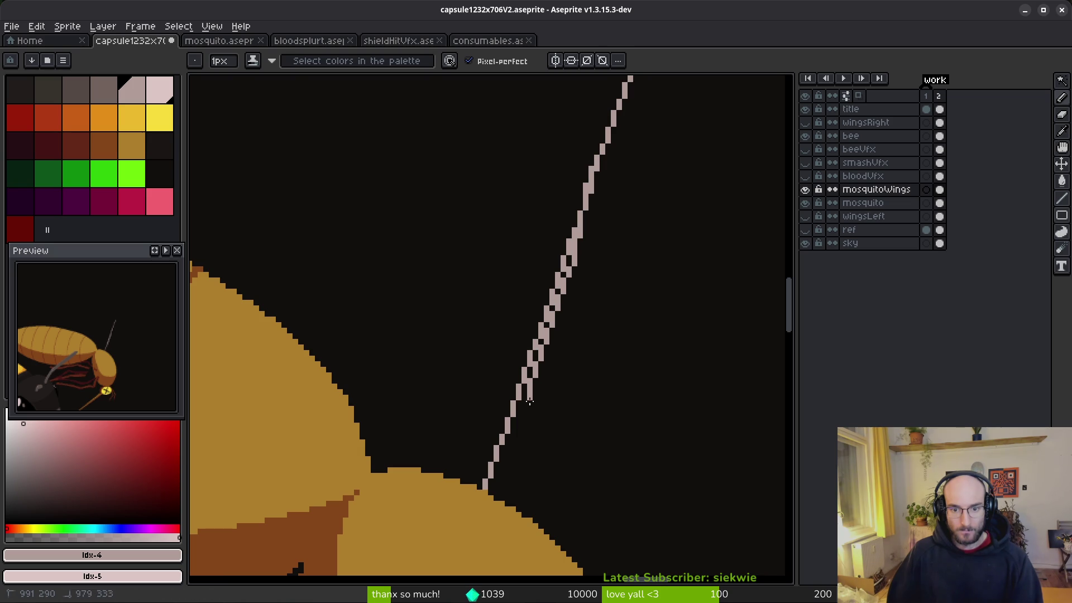
scroll(571, 360, "up", 3)
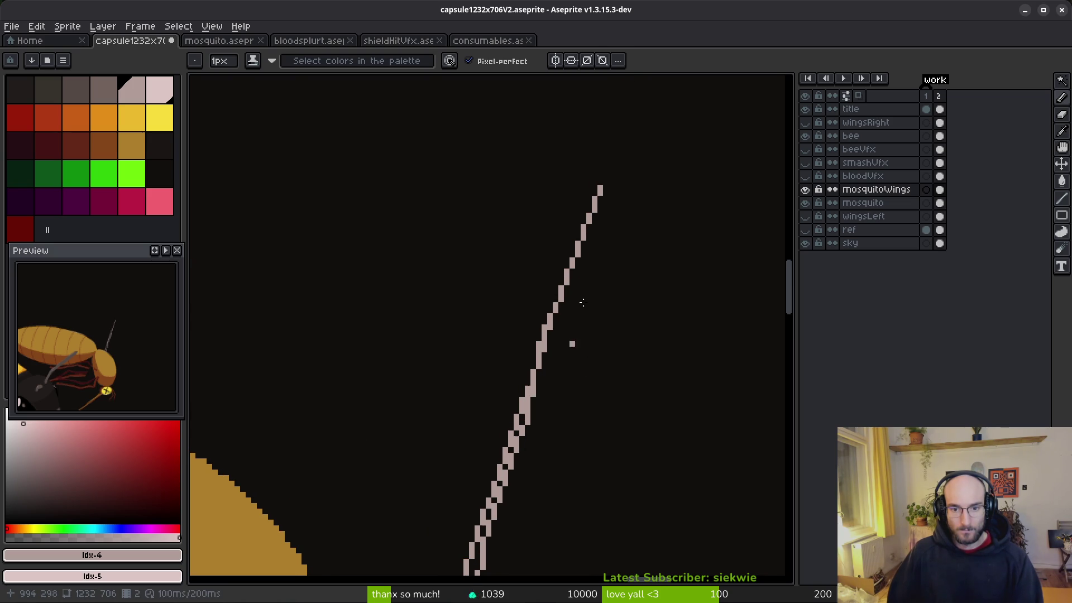
mouse_move(610, 185)
left_mouse_down()
mouse_move(602, 139)
mouse_move(465, 84)
left_mouse_up()
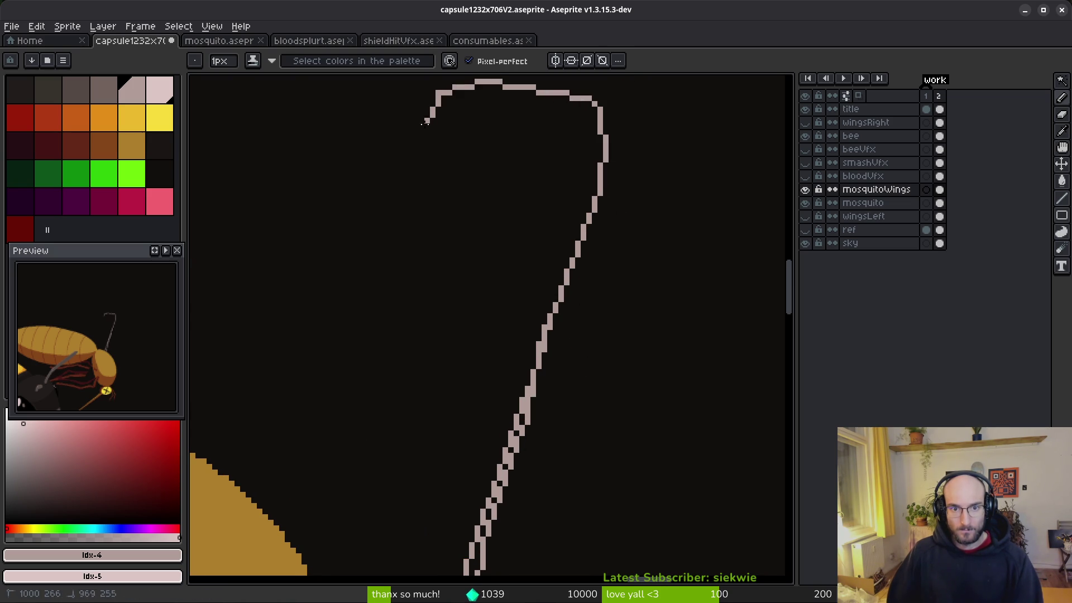
scroll(456, 122, "down", 3)
left_click_drag(394, 103, 380, 279)
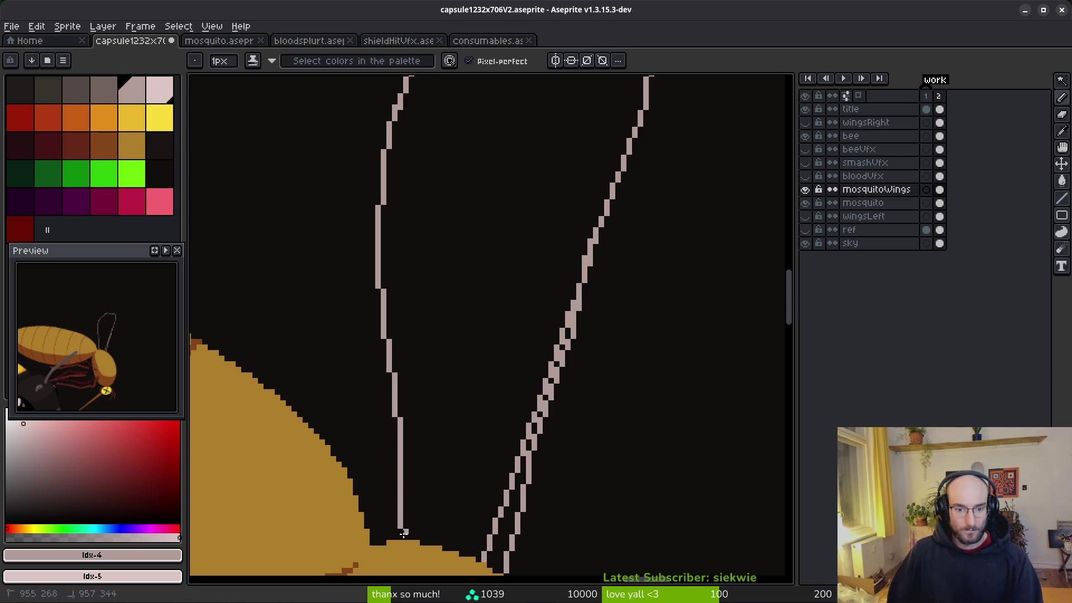
scroll(404, 537, "down", 2)
scroll(455, 405, "up", 2)
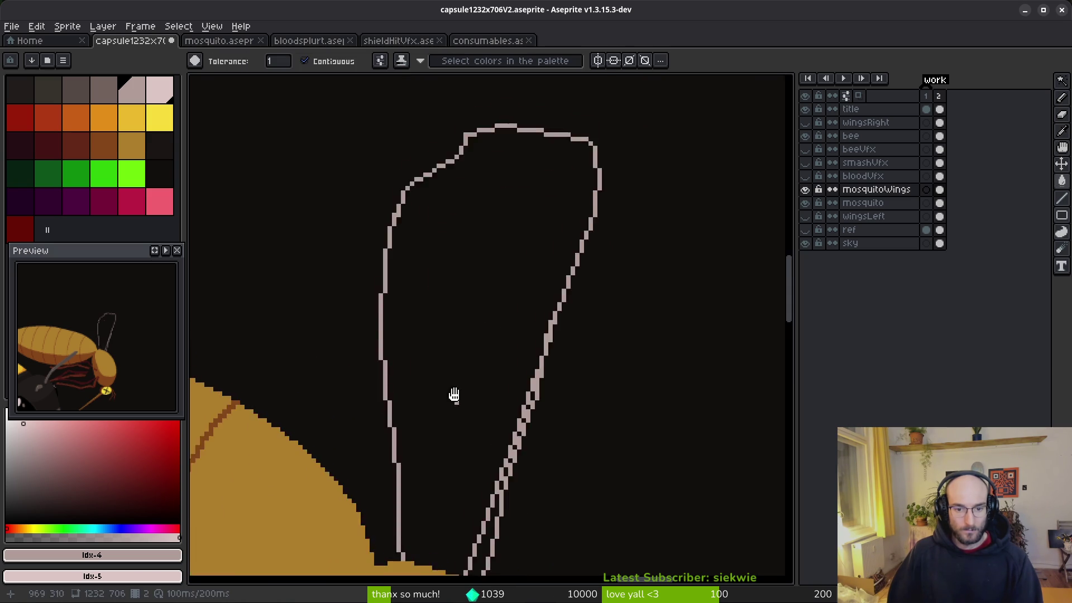
scroll(429, 425, "up", 2)
mouse_move(388, 307)
left_mouse_down()
mouse_move(454, 310)
mouse_move(545, 356)
mouse_move(417, 314)
left_mouse_up()
Bucket-fill the wing interior with solid pale pink.
key("g")
left_click(513, 324)
scroll(523, 321, "down", 2)
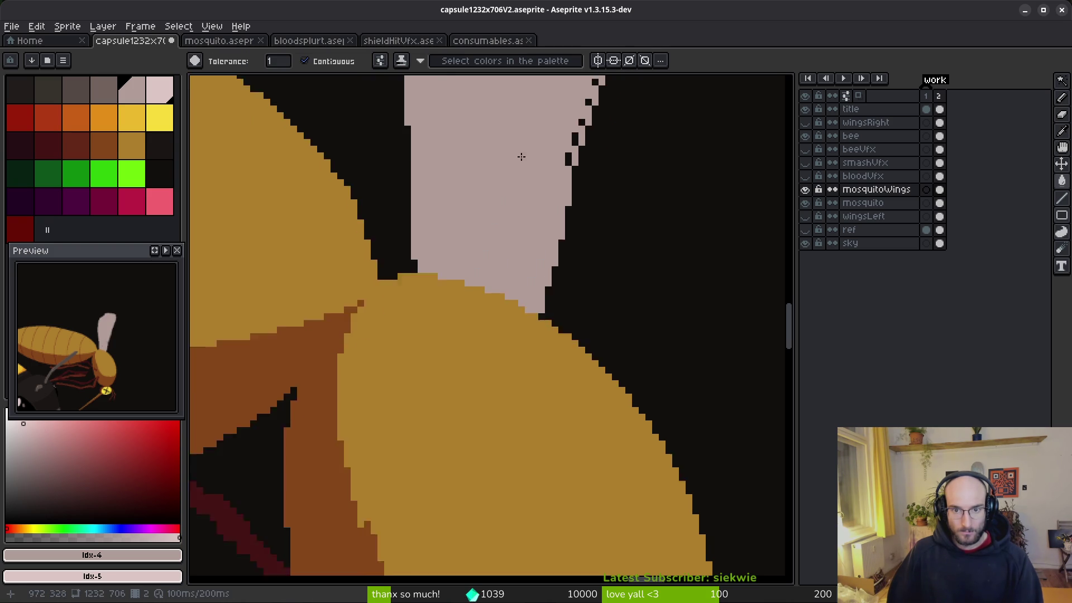
scroll(523, 321, "down", 3)
scroll(541, 317, "down", 3)
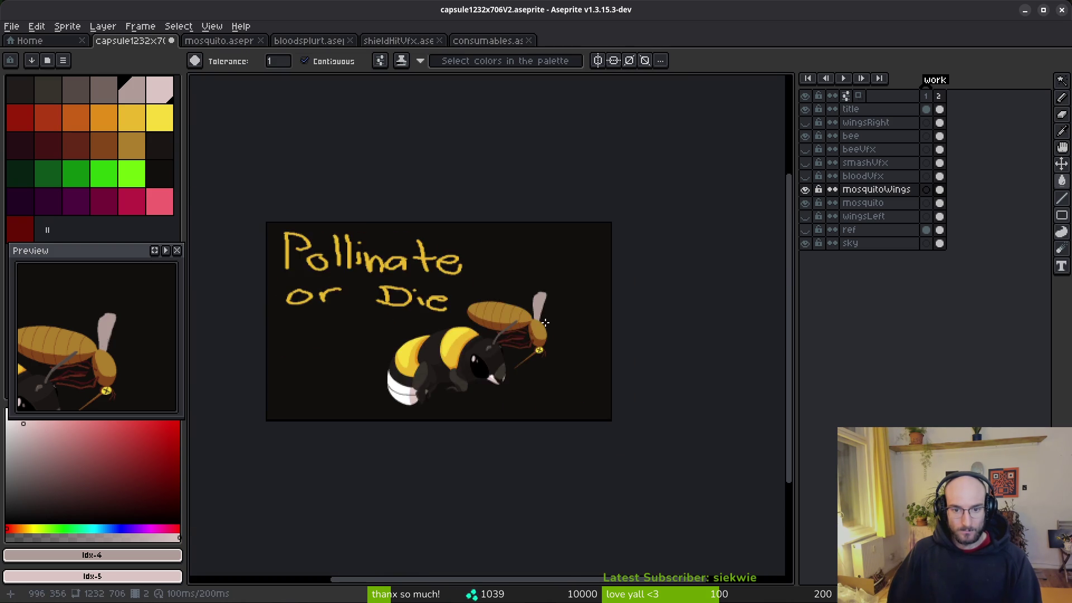
scroll(524, 302, "up", 3)
scroll(536, 296, "up", 2)
Pencil a larger outline to extend the wing, plus a thin line along its right edge.
key("b")
left_click_drag(552, 305, 578, 272)
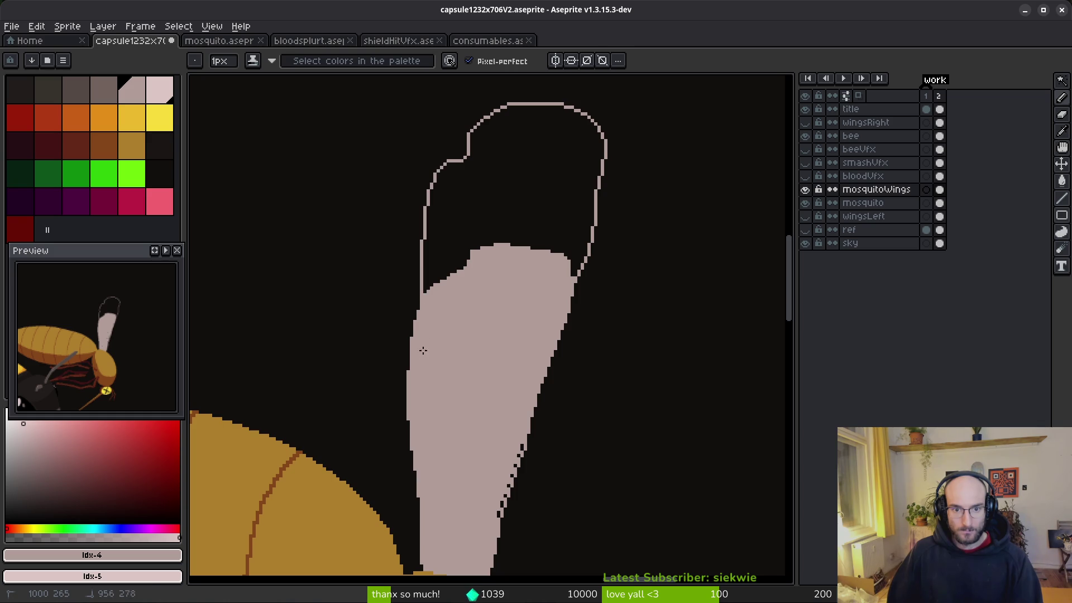
scroll(471, 232, "down", 2)
key("g")
scroll(540, 204, "down", 3)
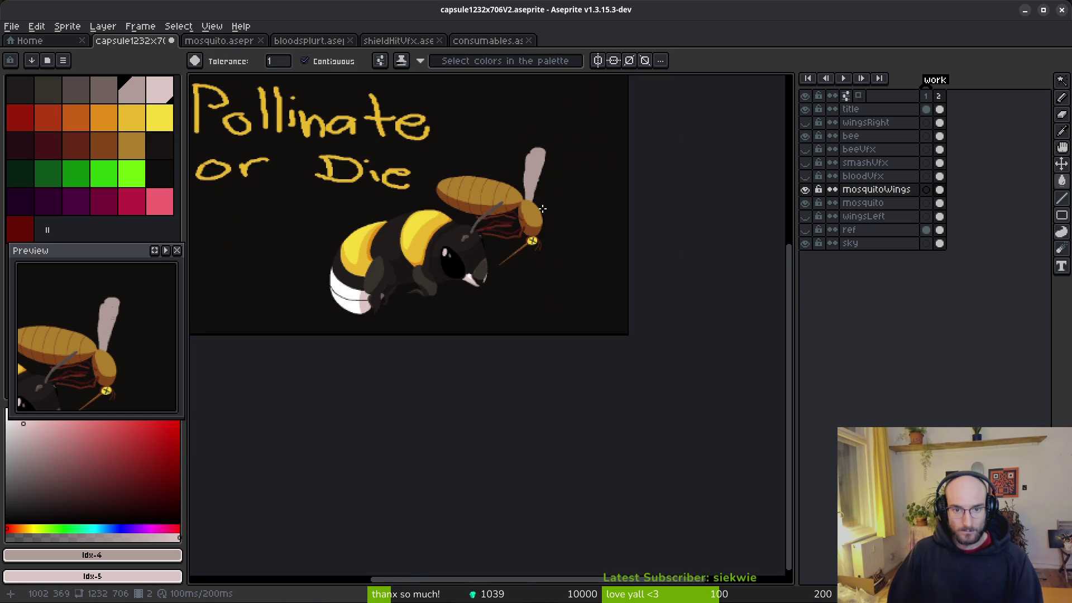
scroll(558, 162, "up", 6)
key("b")
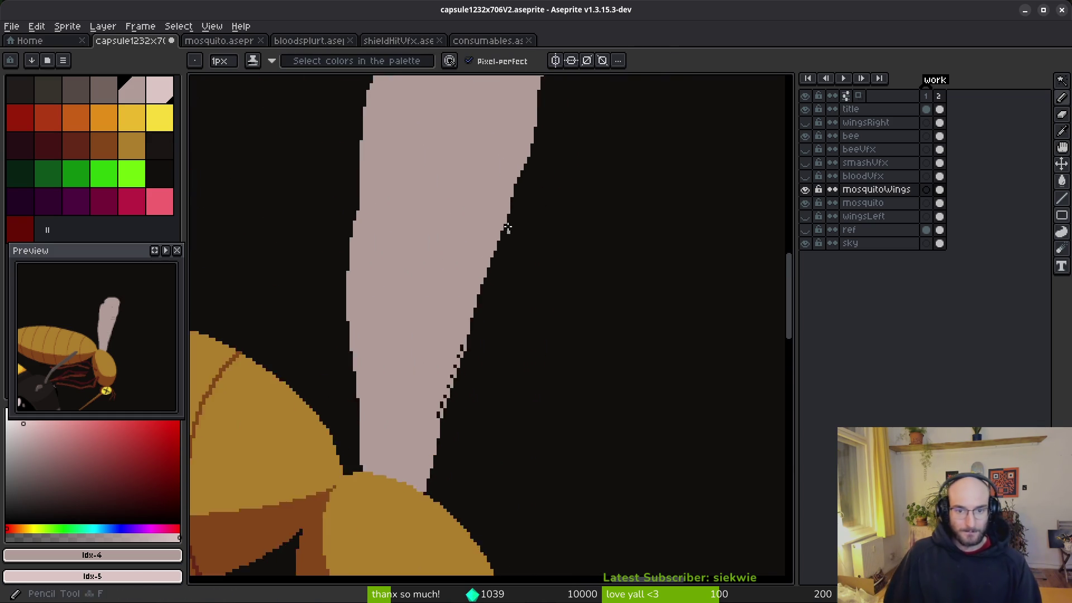
mouse_move(441, 312)
left_mouse_down()
mouse_move(484, 490)
mouse_move(561, 462)
mouse_move(586, 382)
left_mouse_up()
Redraw the outline along the wing's right edge, undoing the unwanted strokes.
key("ctrl+z")
left_click_drag(610, 318, 562, 427)
key("ctrl+z")
left_click_drag(531, 521, 565, 441)
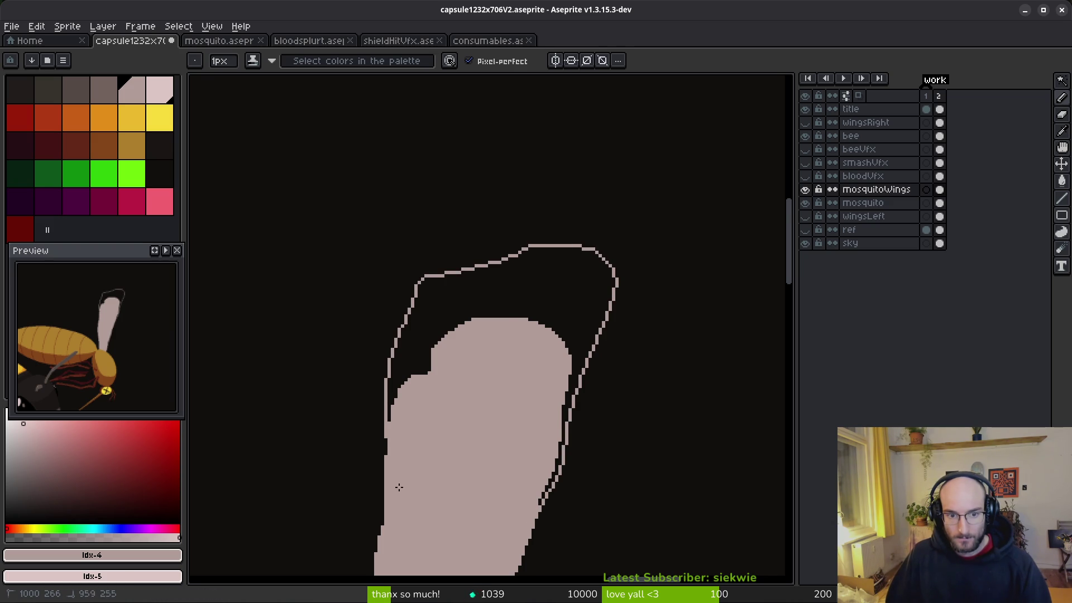
Extend the enlarged wing's outline down its top-left side and bucket-fill the gap pale pink.
left_click_drag(433, 381, 444, 289)
left_click_drag(454, 182, 411, 210)
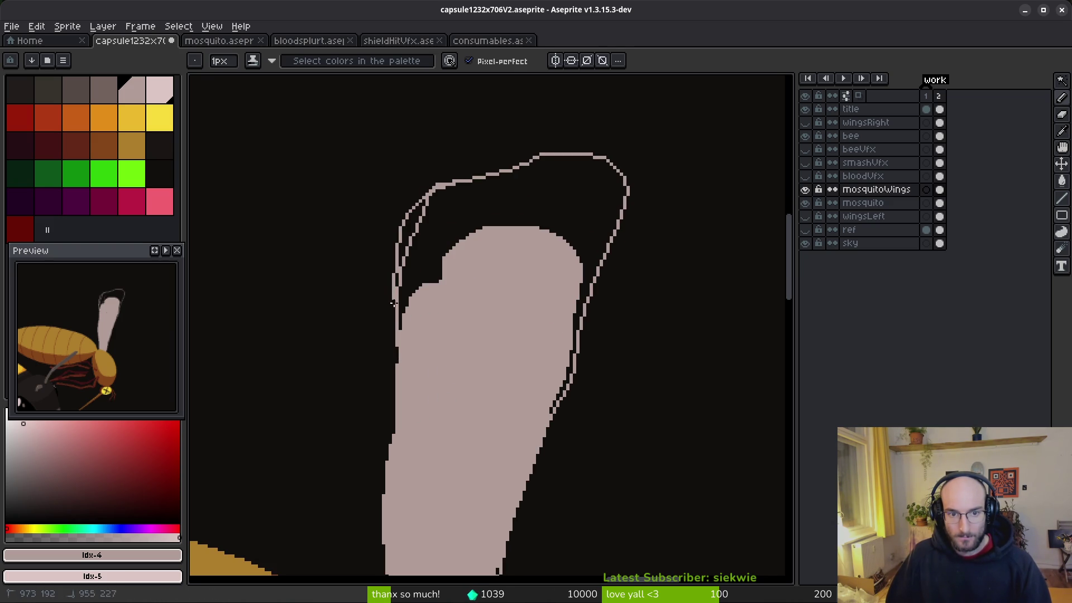
key("ctrl+z")
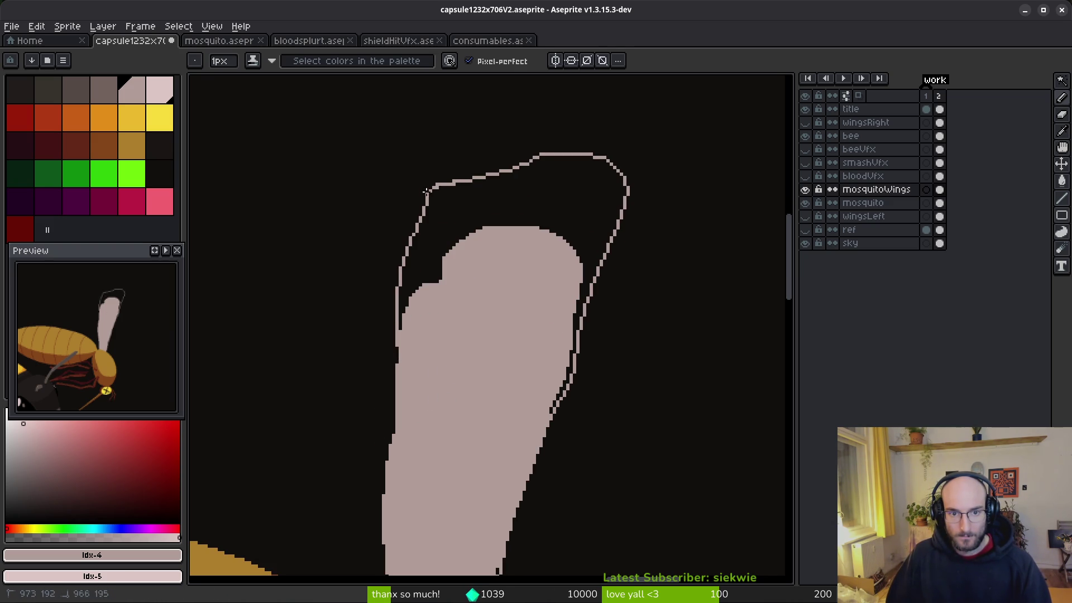
scroll(458, 134, "down", 3)
left_click_drag(373, 158, 373, 176)
key("g")
left_click(384, 304)
scroll(421, 365, "down", 5)
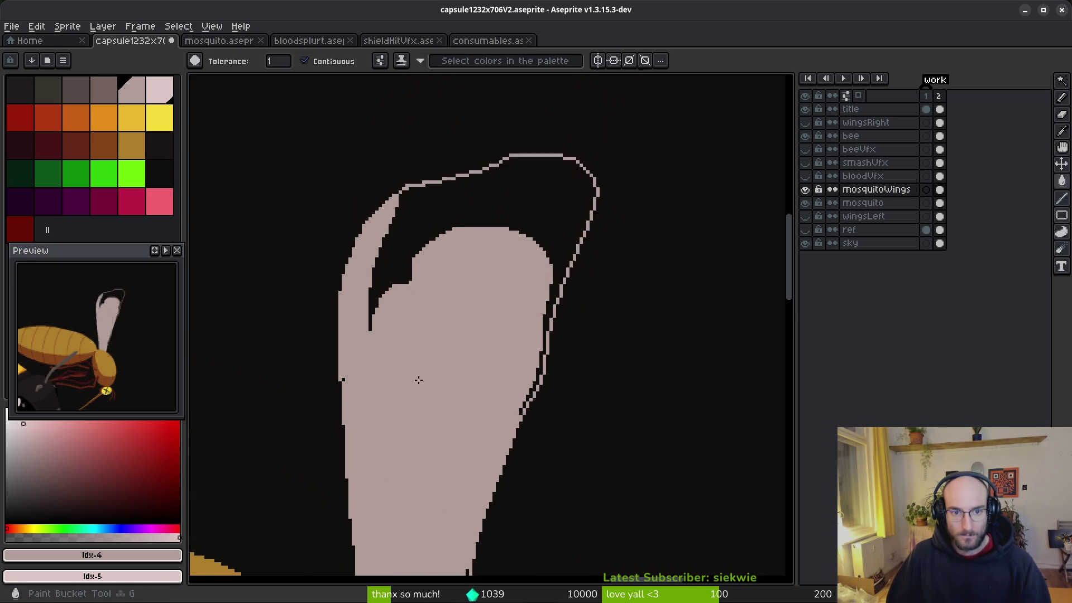
scroll(538, 358, "up", 5)
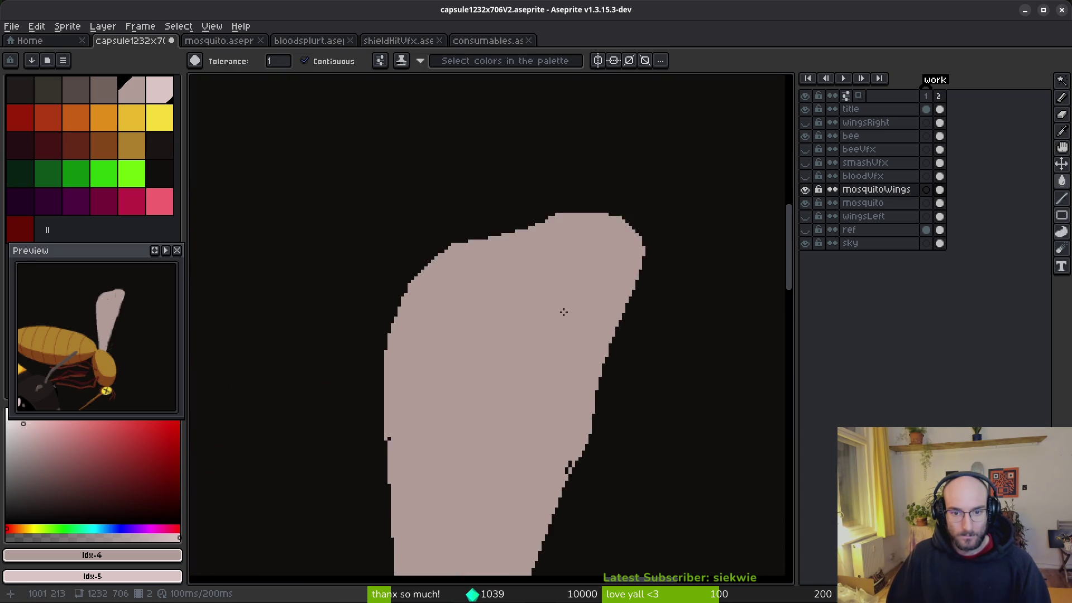
Erase the stray strands along the wing's upper-right edge with an enlarged eraser brush.
key("e")
left_click_drag(589, 236, 605, 325)
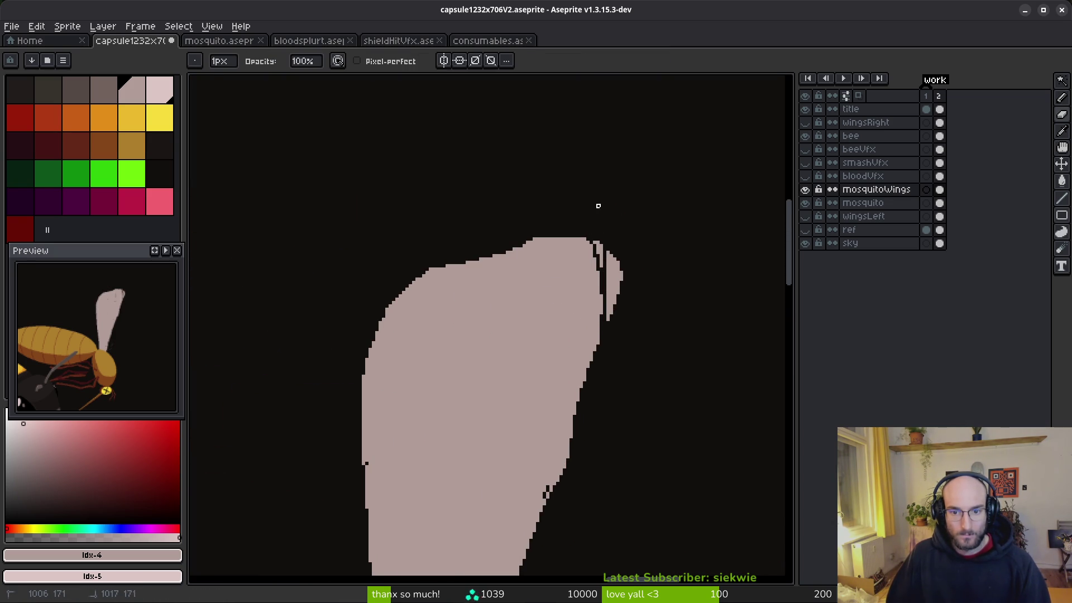
key("plus")
key("plus")
key("plus")
key("plus")
key("plus")
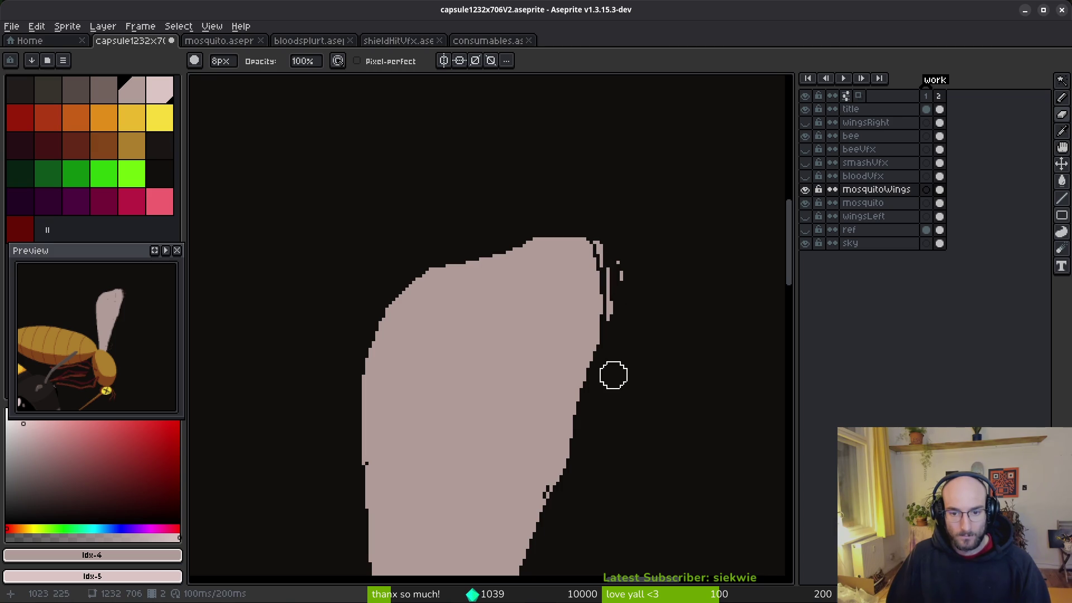
left_click_drag(618, 349, 613, 285)
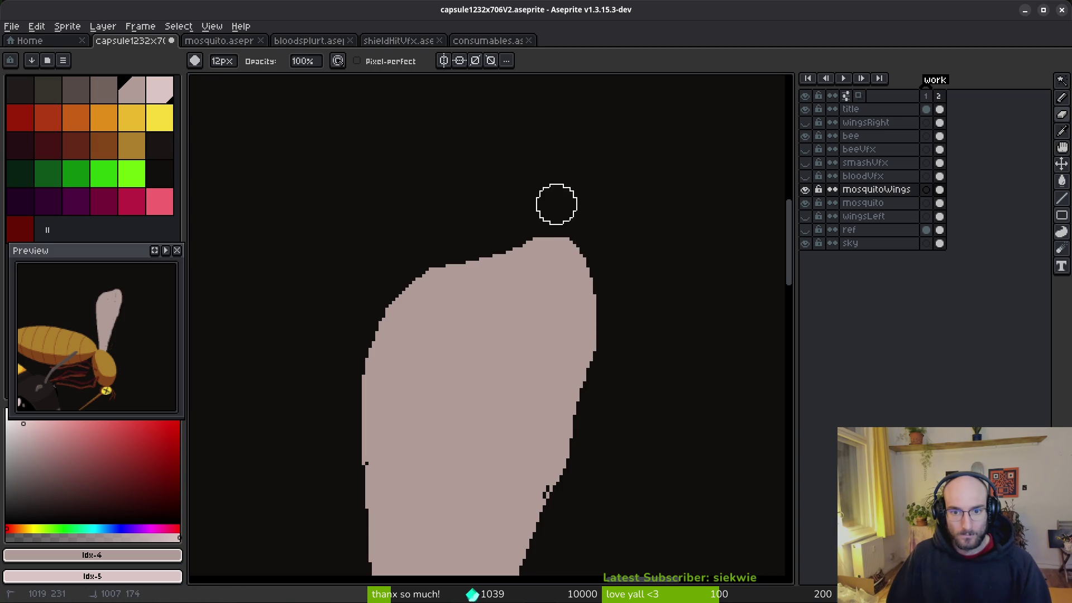
scroll(656, 331, "down", 7)
scroll(655, 331, "up", 7)
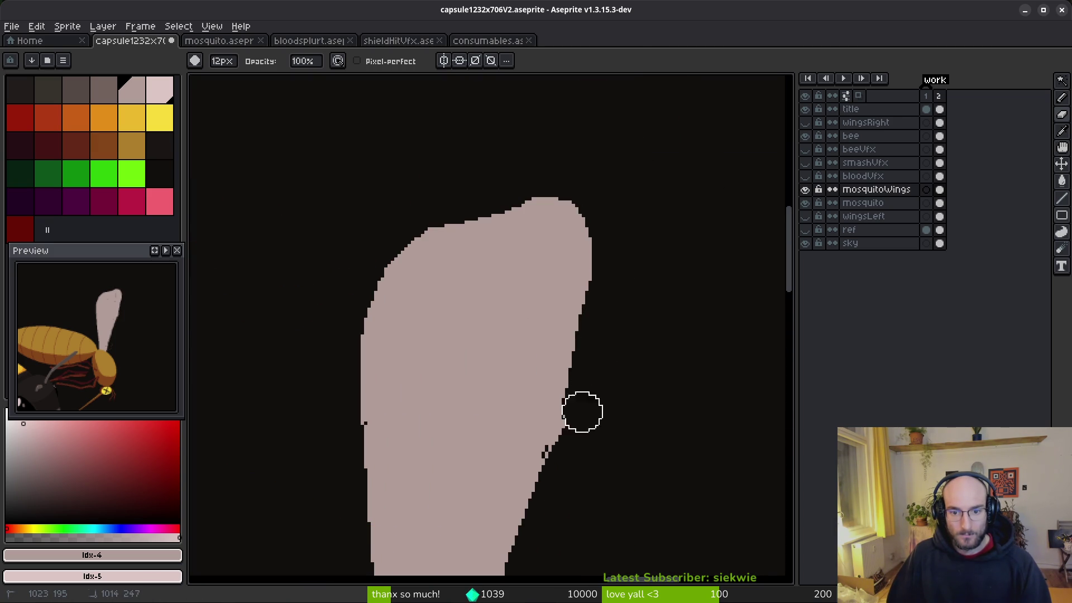
scroll(625, 395, "down", 6)
key("b")
scroll(565, 341, "up", 6)
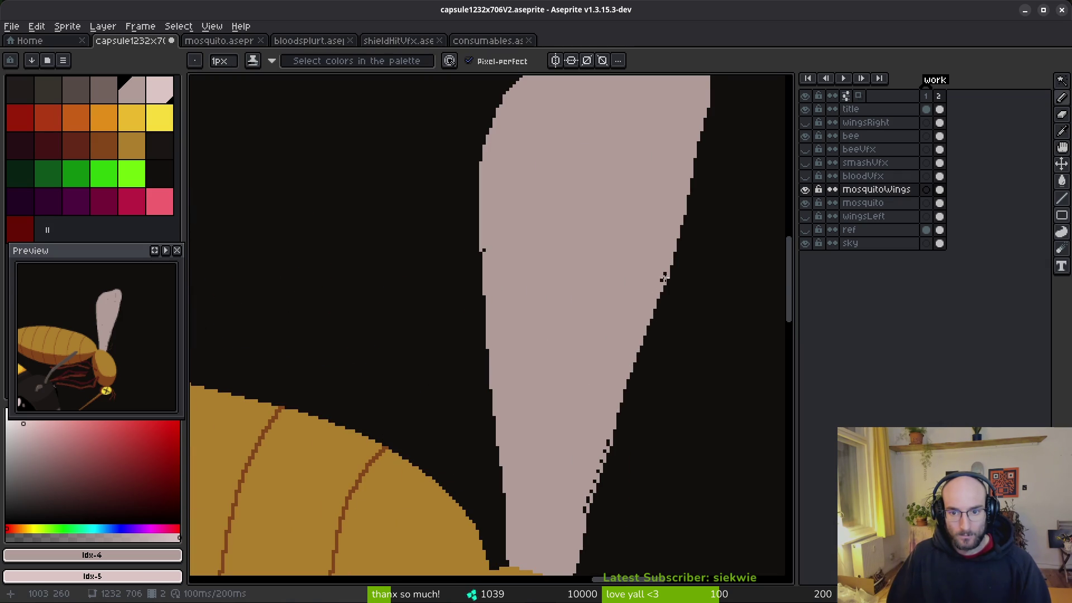
Replace the wing's jagged right edge with a straight Line-tool stroke.
scroll(665, 279, "up", 2)
key("g")
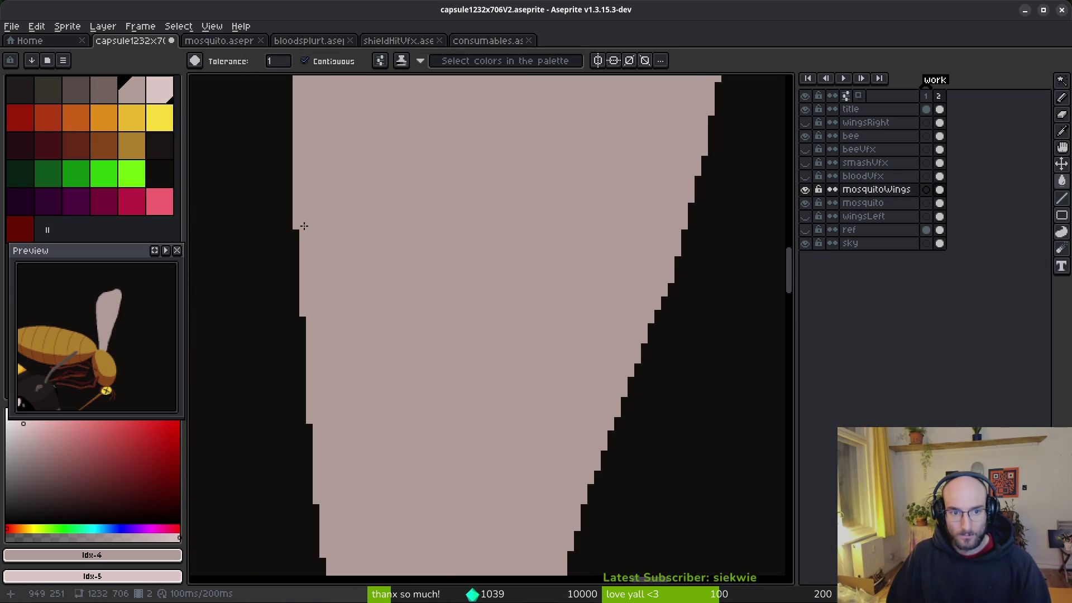
scroll(371, 268, "down", 4)
scroll(519, 346, "up", 3)
key("l")
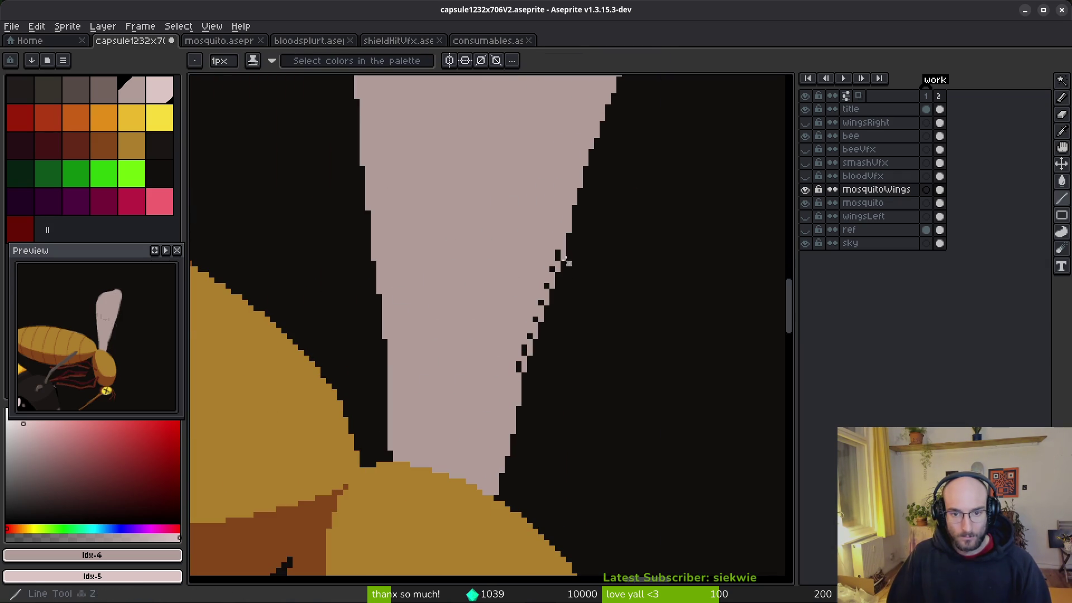
left_click_drag(558, 255, 519, 369)
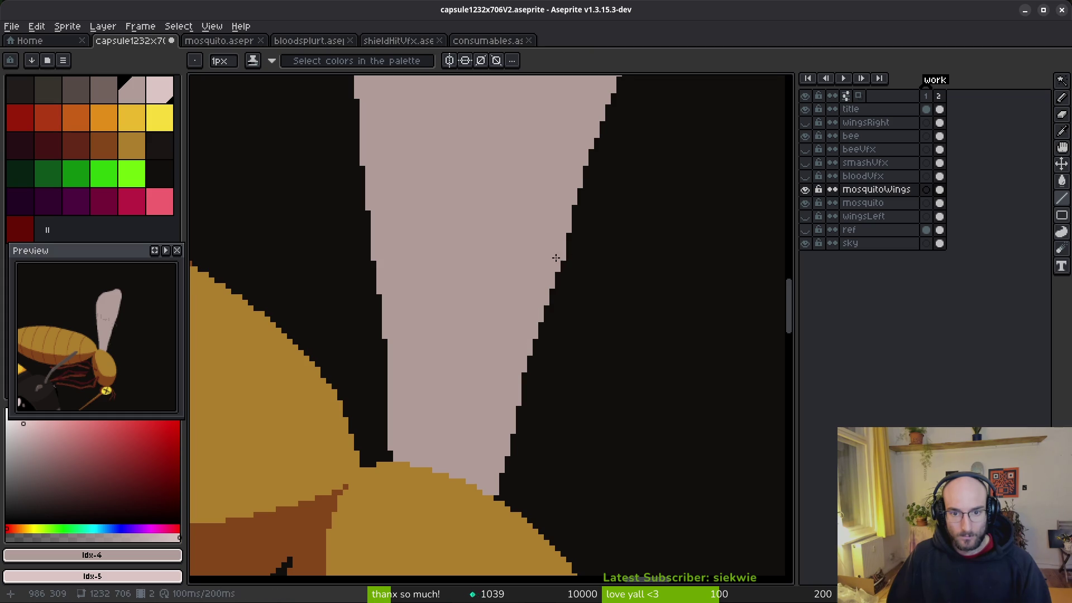
Save capsule1232x706V2.aseprite.
scroll(556, 257, "down", 1)
key("ctrl+s")
scroll(538, 279, "down", 2)
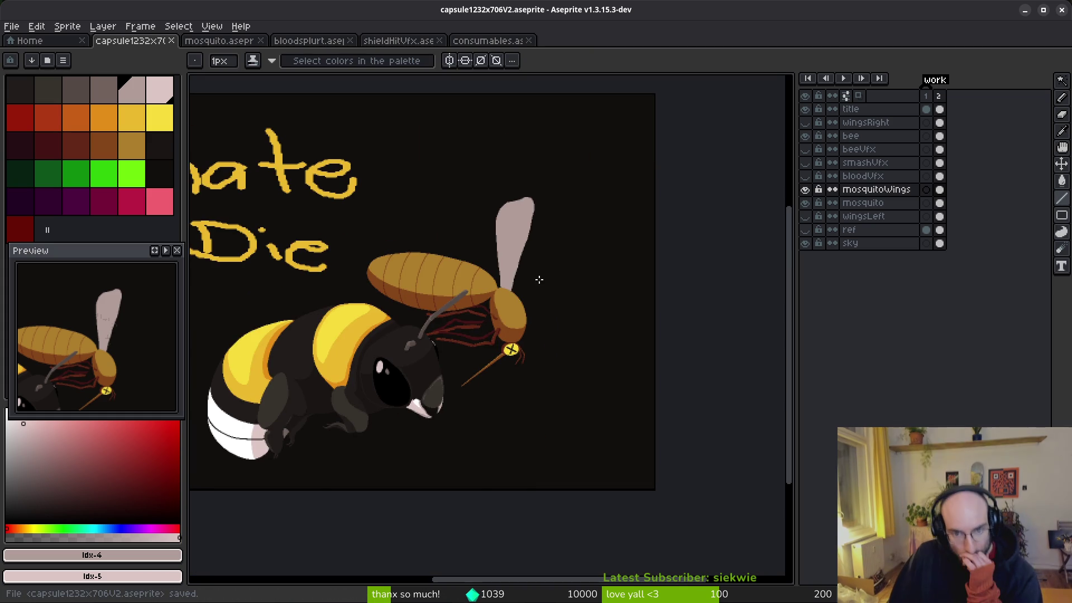
scroll(538, 277, "up", 2)
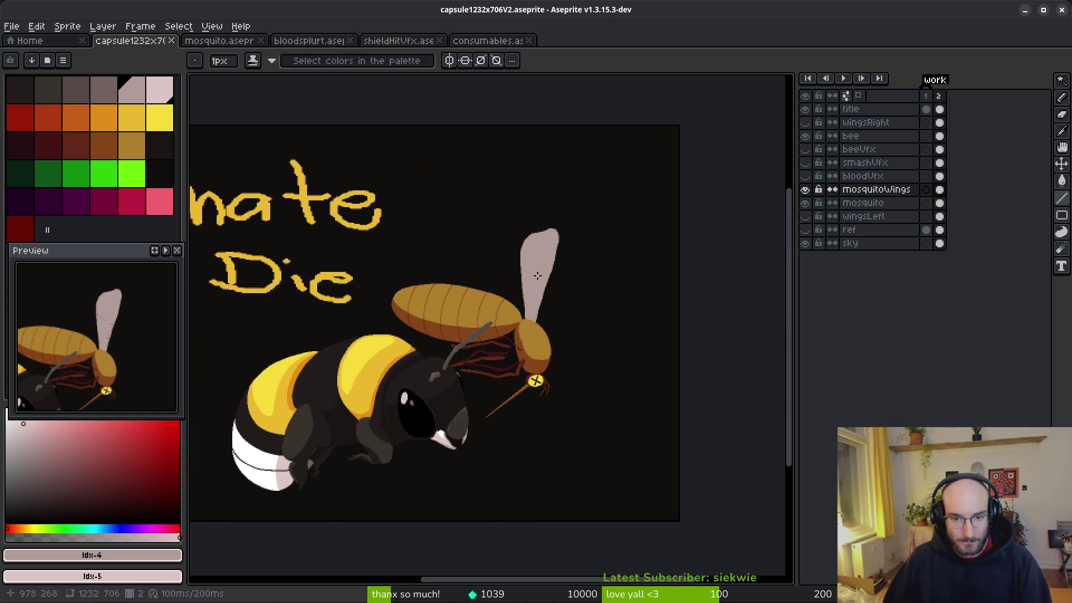
scroll(537, 276, "up", 2)
Try a lighter pink refill of the wing, undo it, and swap the working colours.
key("g")
left_click(546, 236)
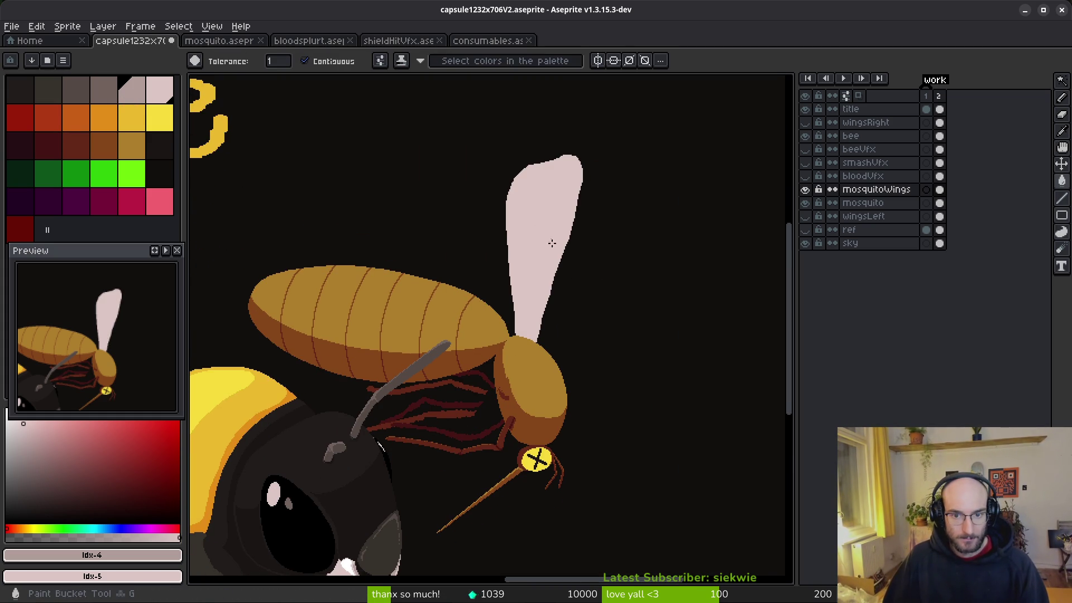
key("ctrl+z")
key("b")
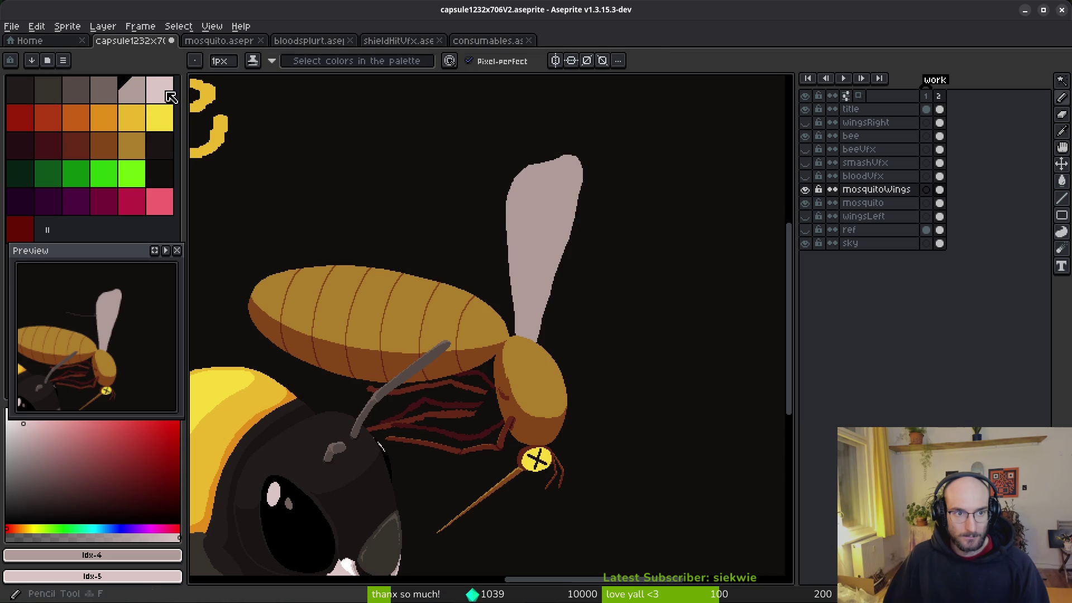
scroll(507, 325, "up", 3)
key("x")
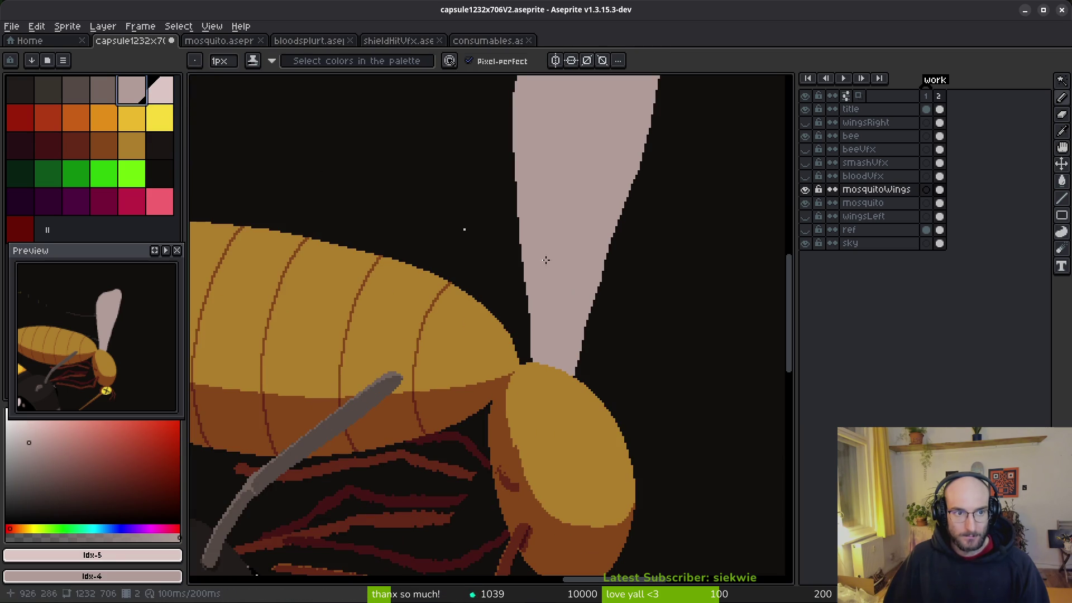
scroll(547, 379, "down", 2)
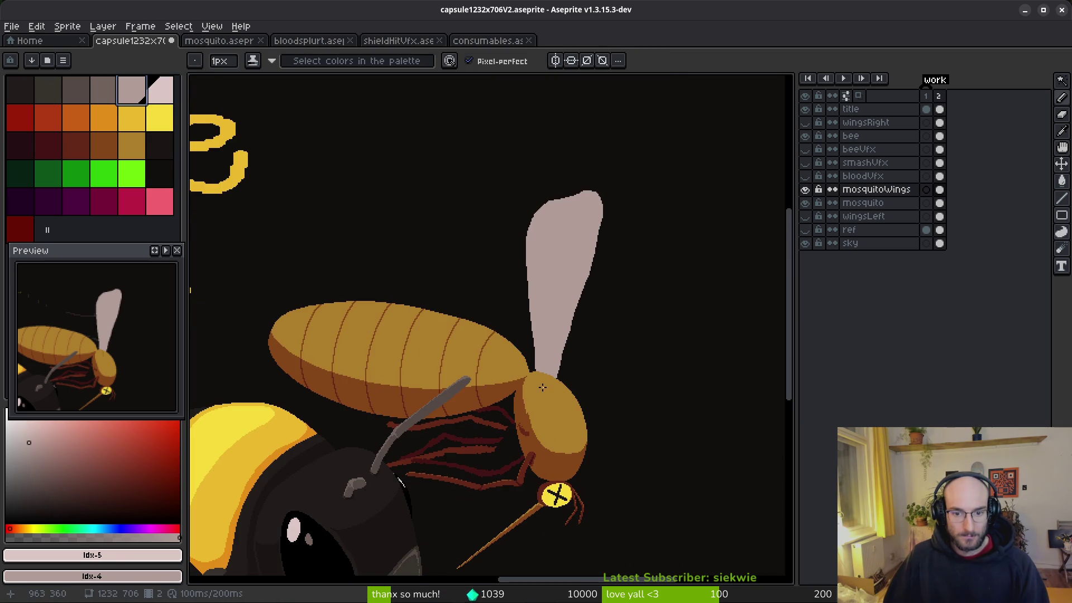
left_click(538, 388)
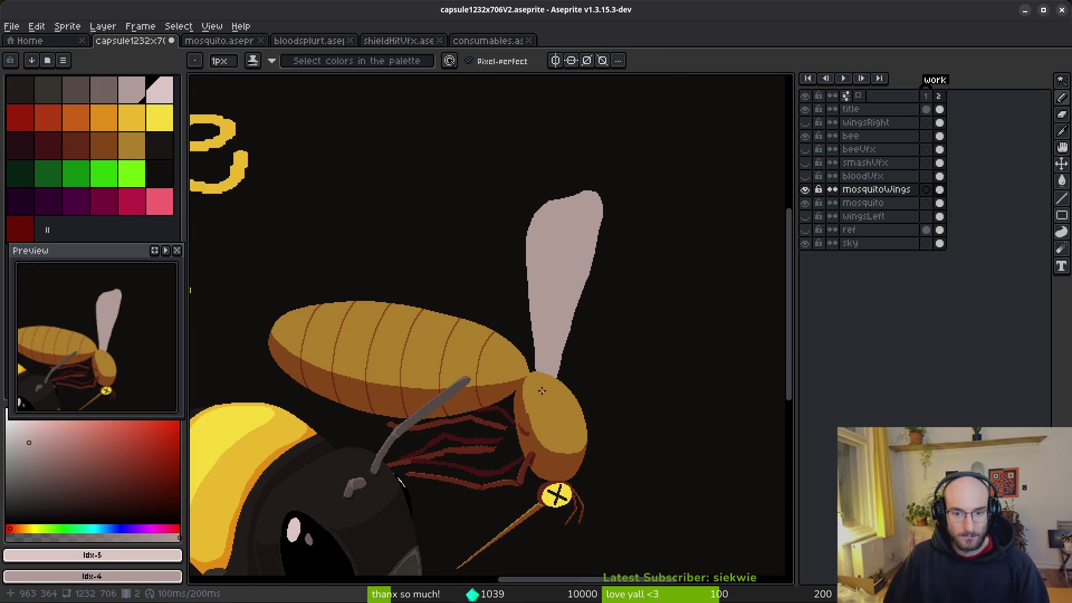